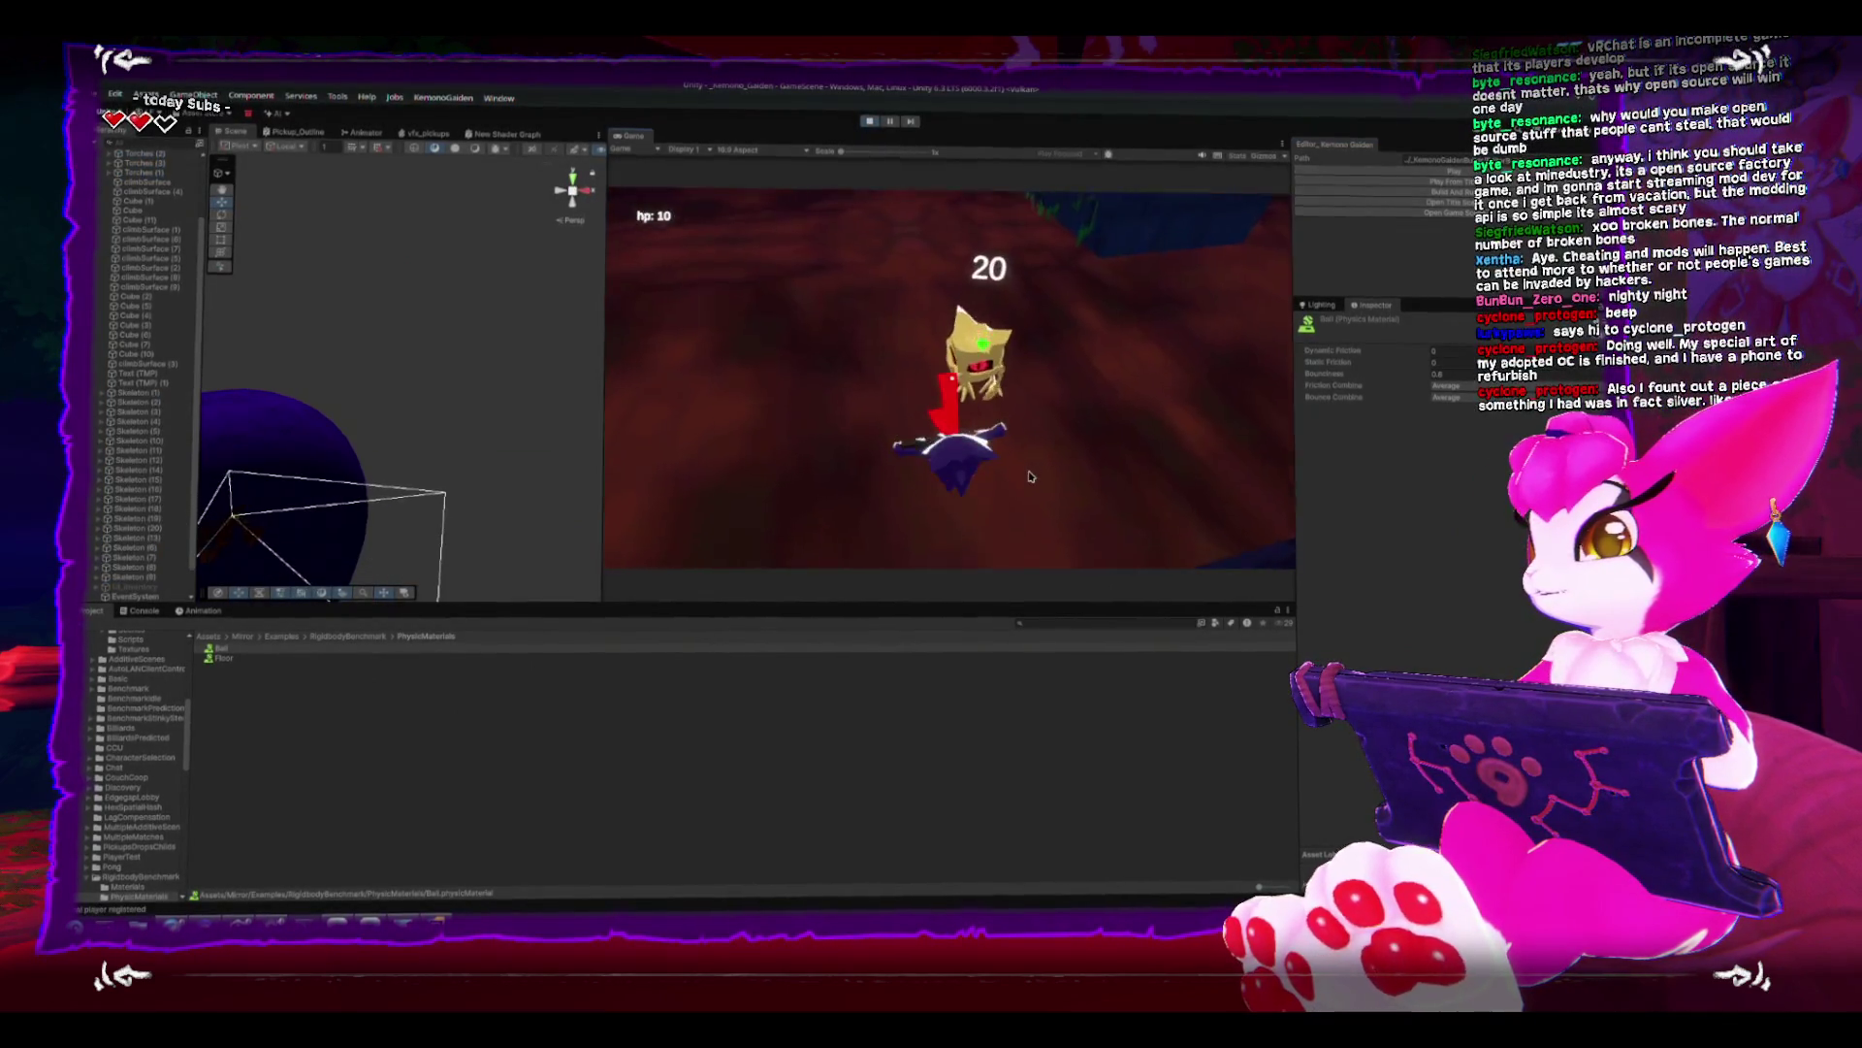
- Test the I inventory key in the running game, frame the inventory canvas, then stop play
left_click(127, 589)
left_click(1304, 325)
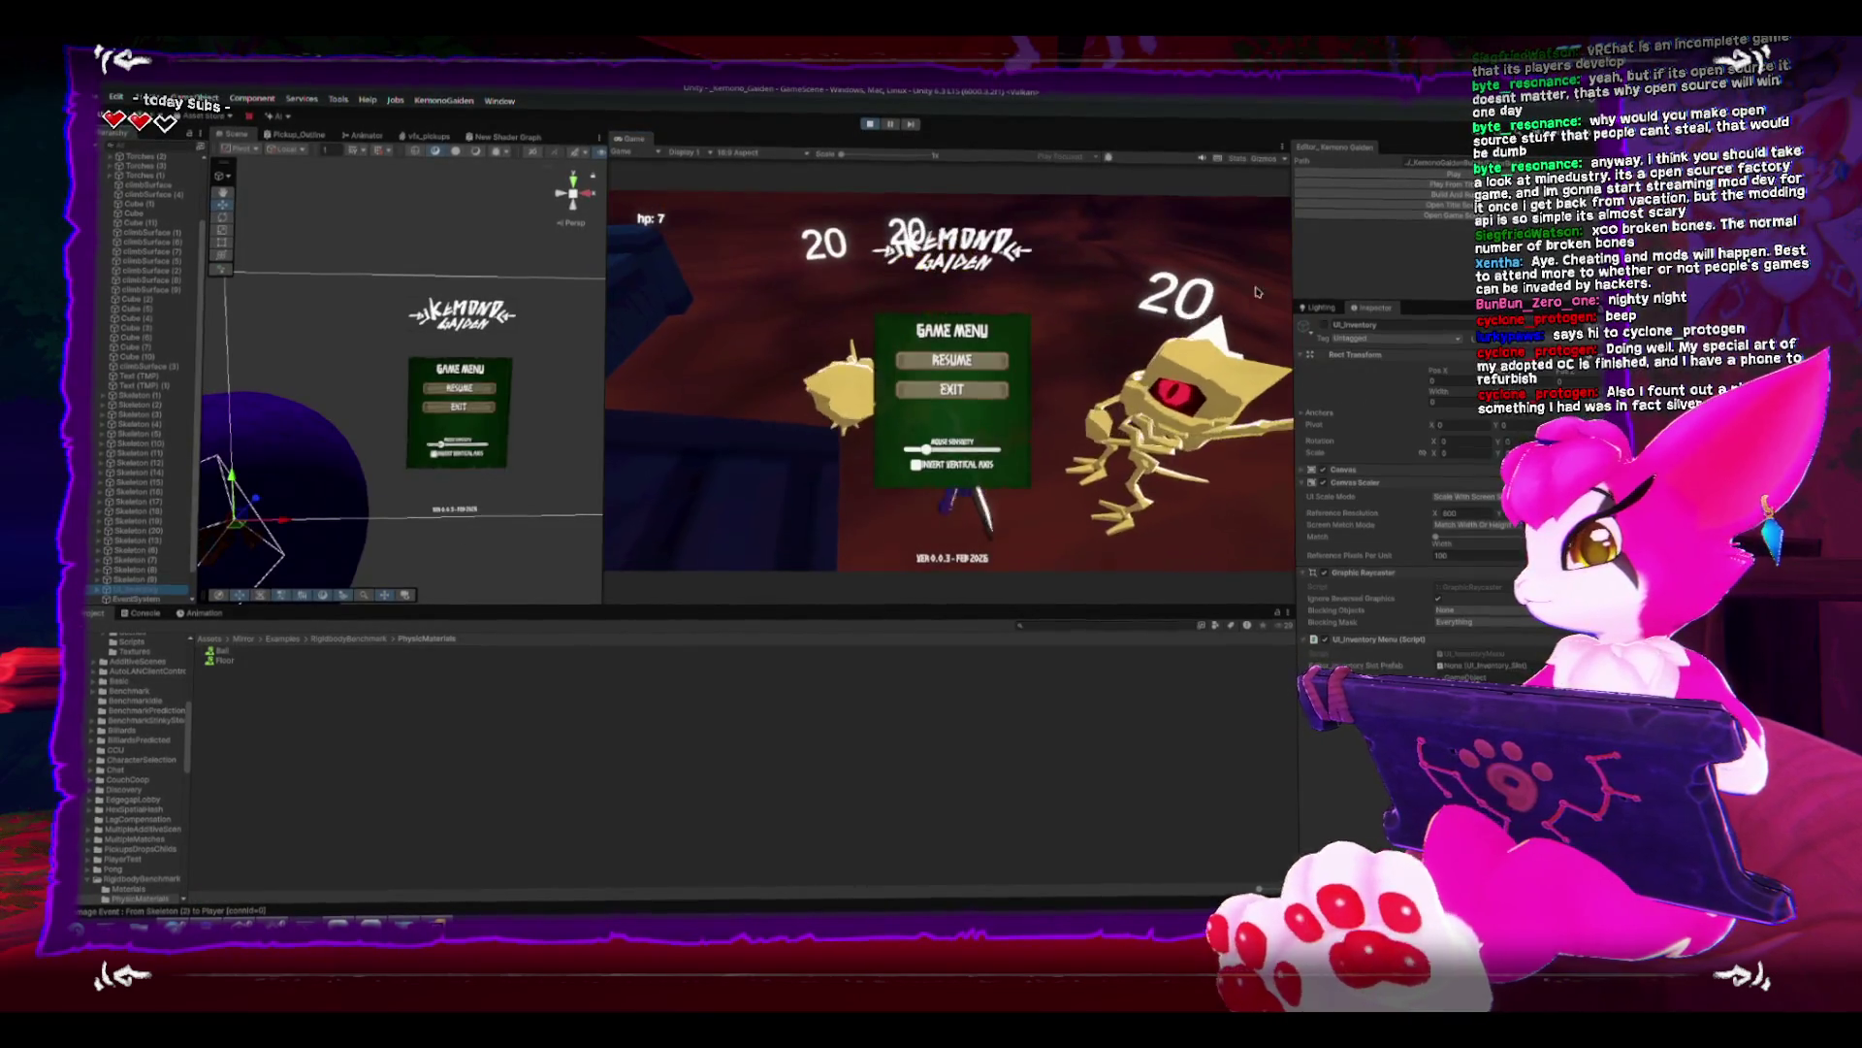
key("i")
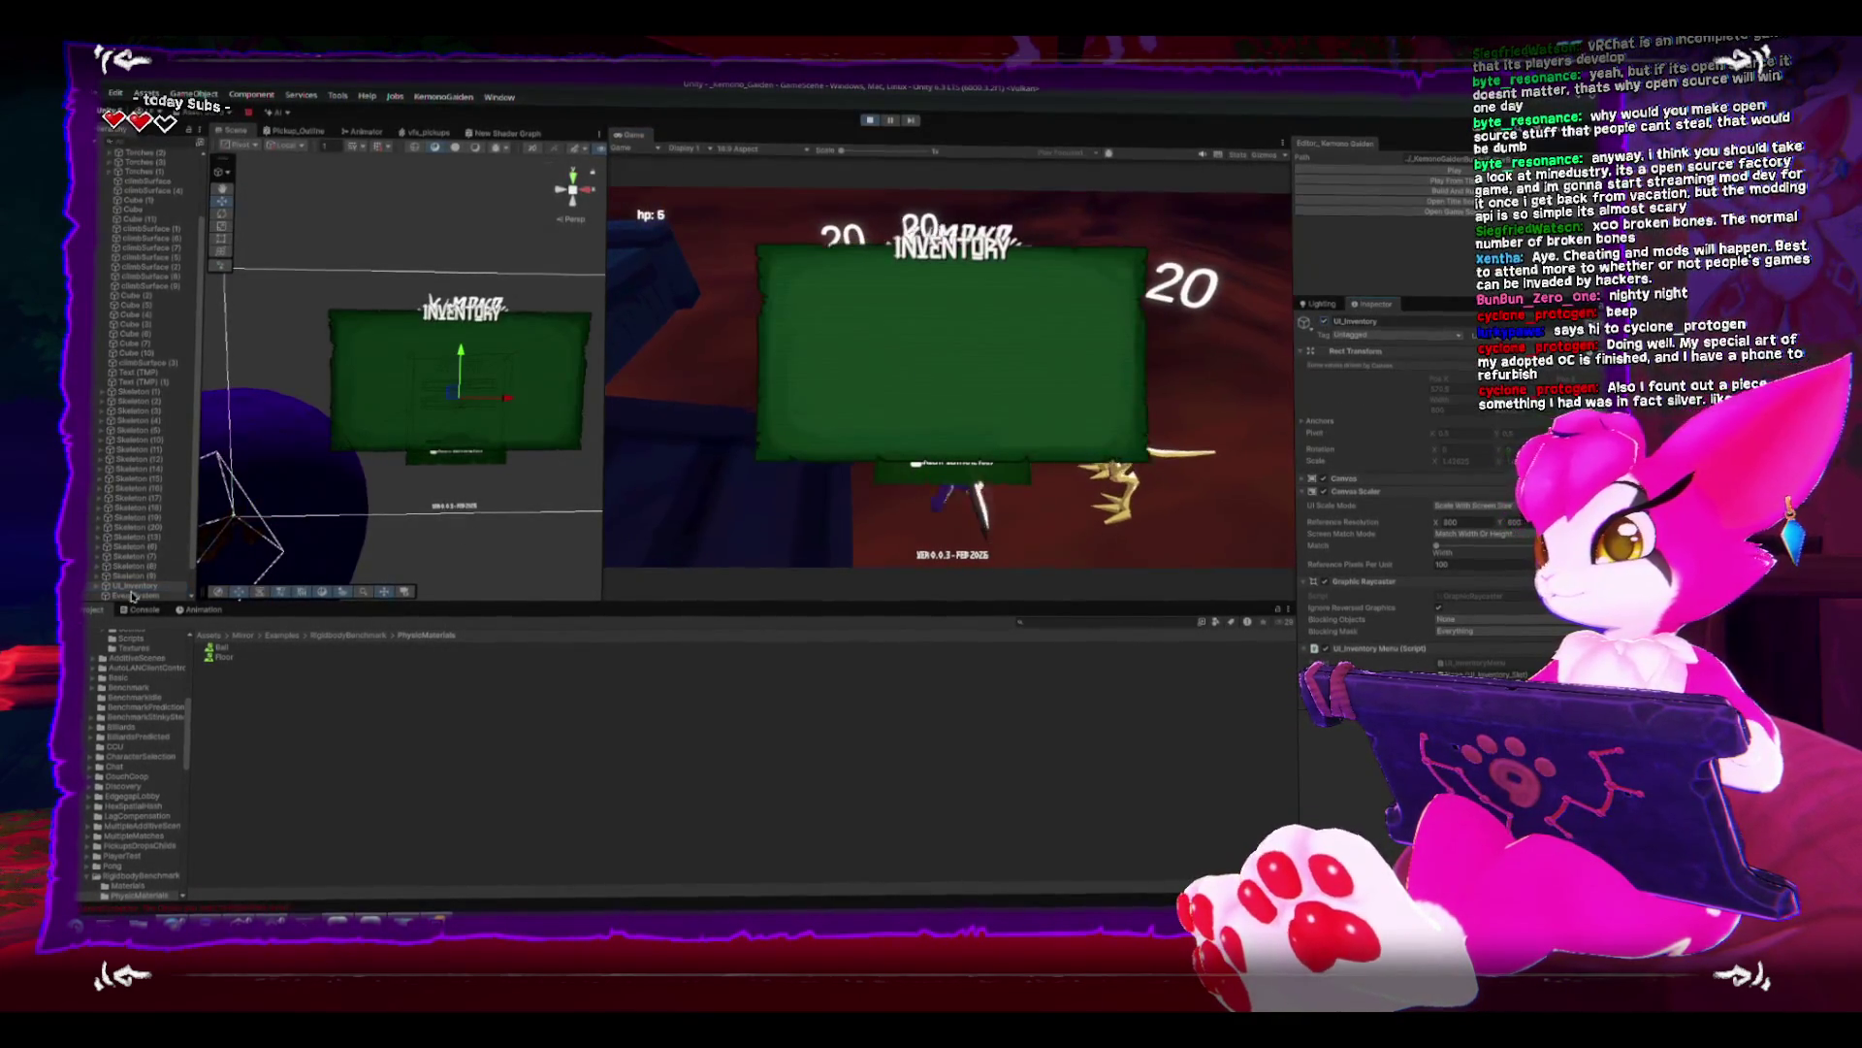
left_click(456, 356)
key("f")
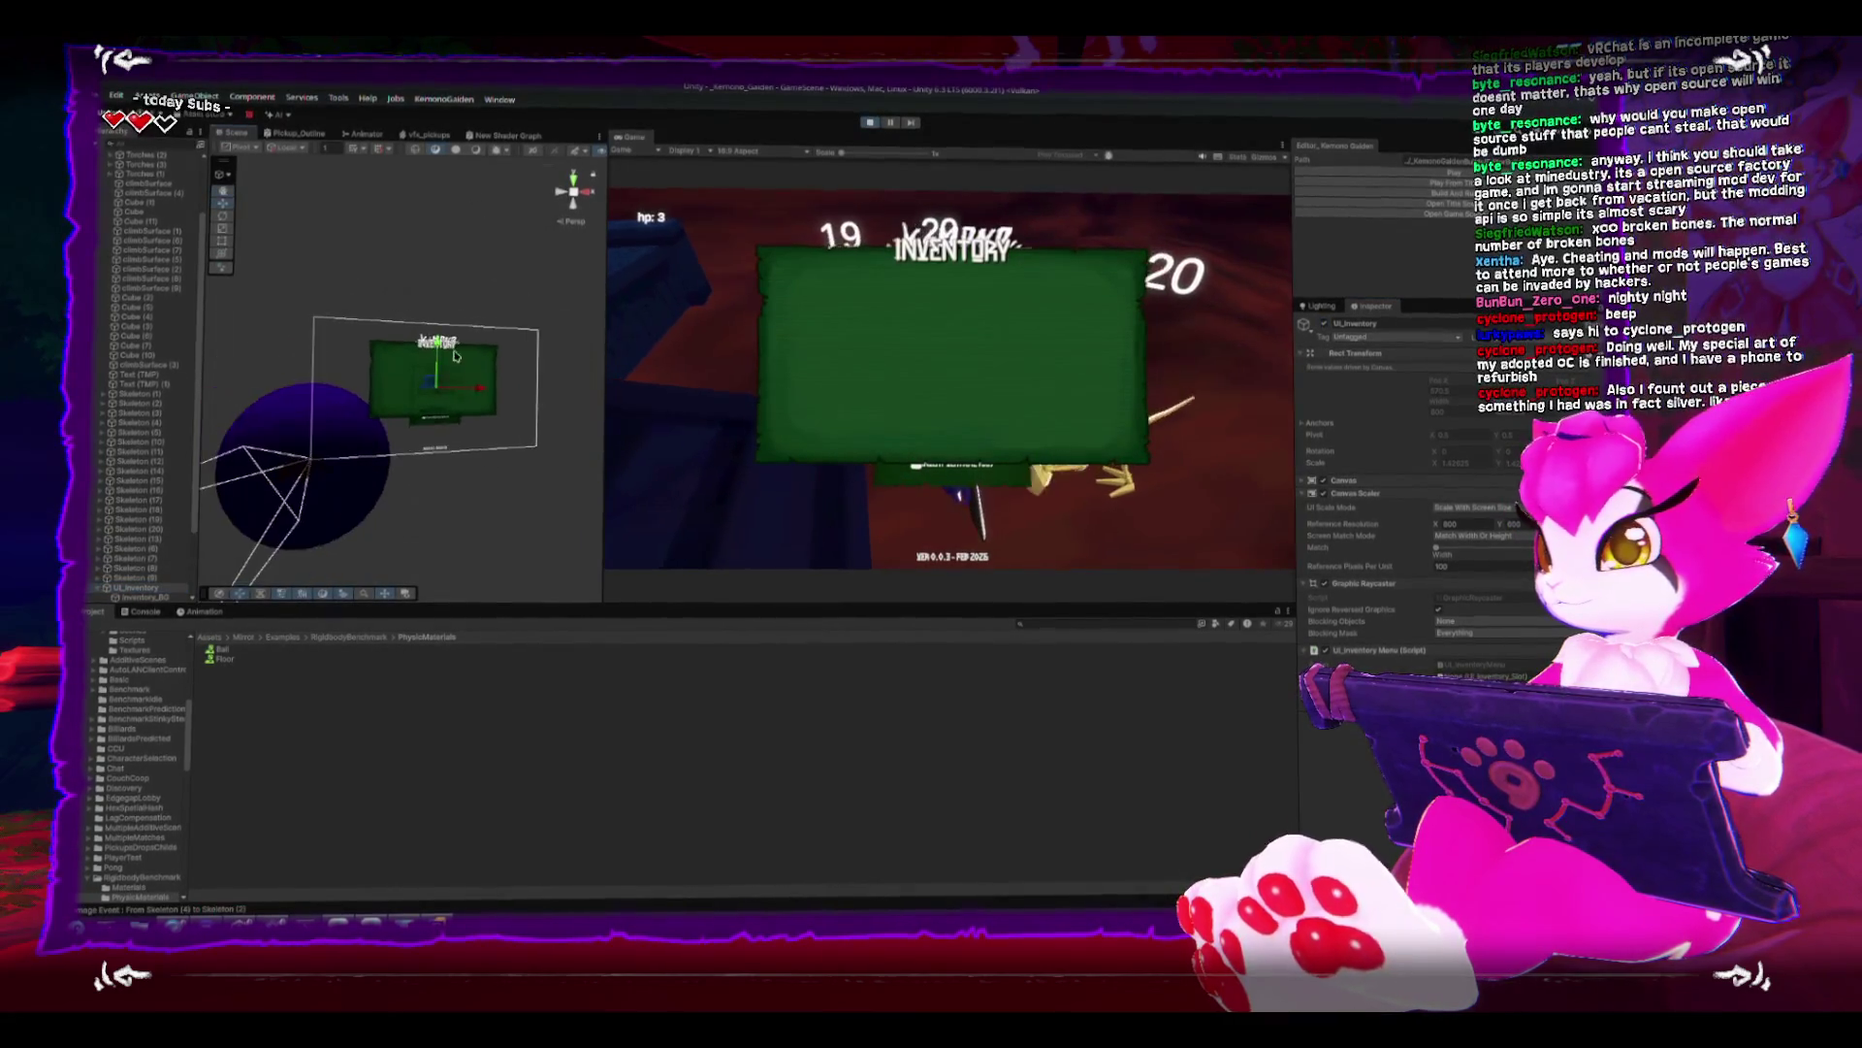
left_click(868, 126)
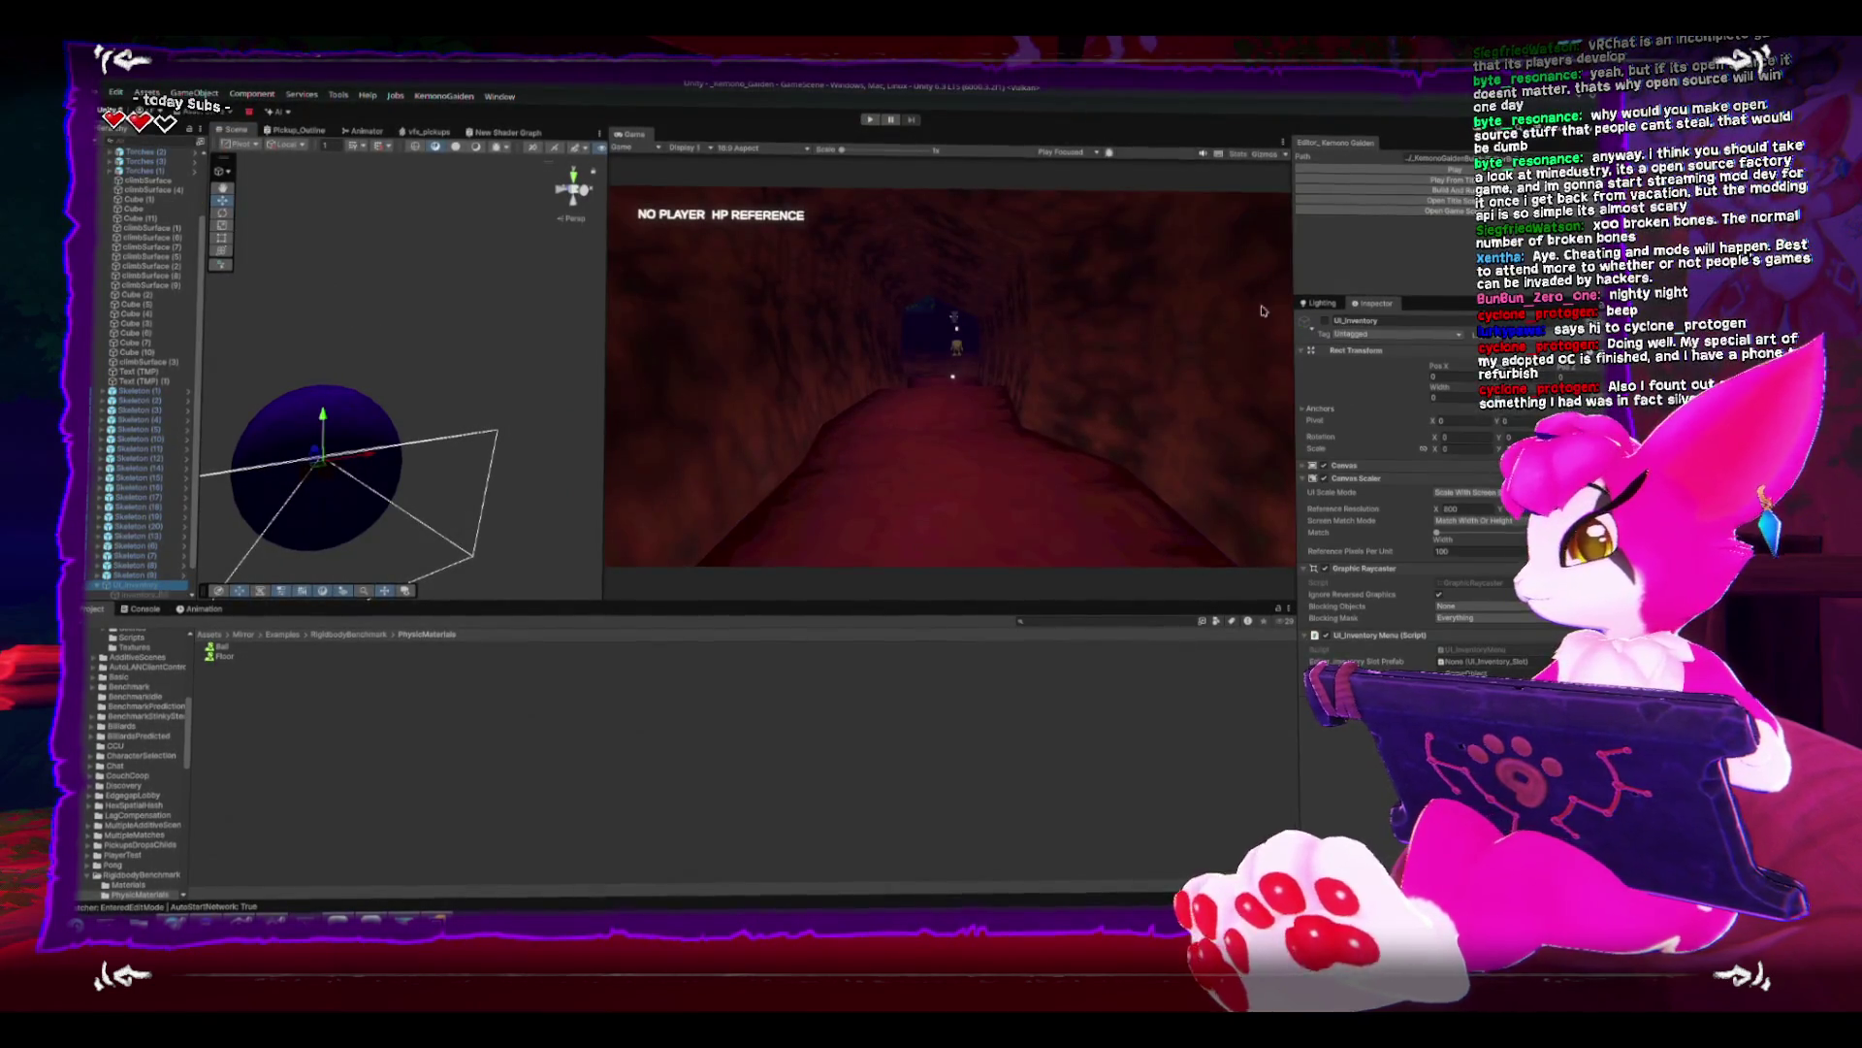
- Enable UI_Inventory, replay the game to inspect the Inventory_BG image, then stop play
left_click(1325, 321)
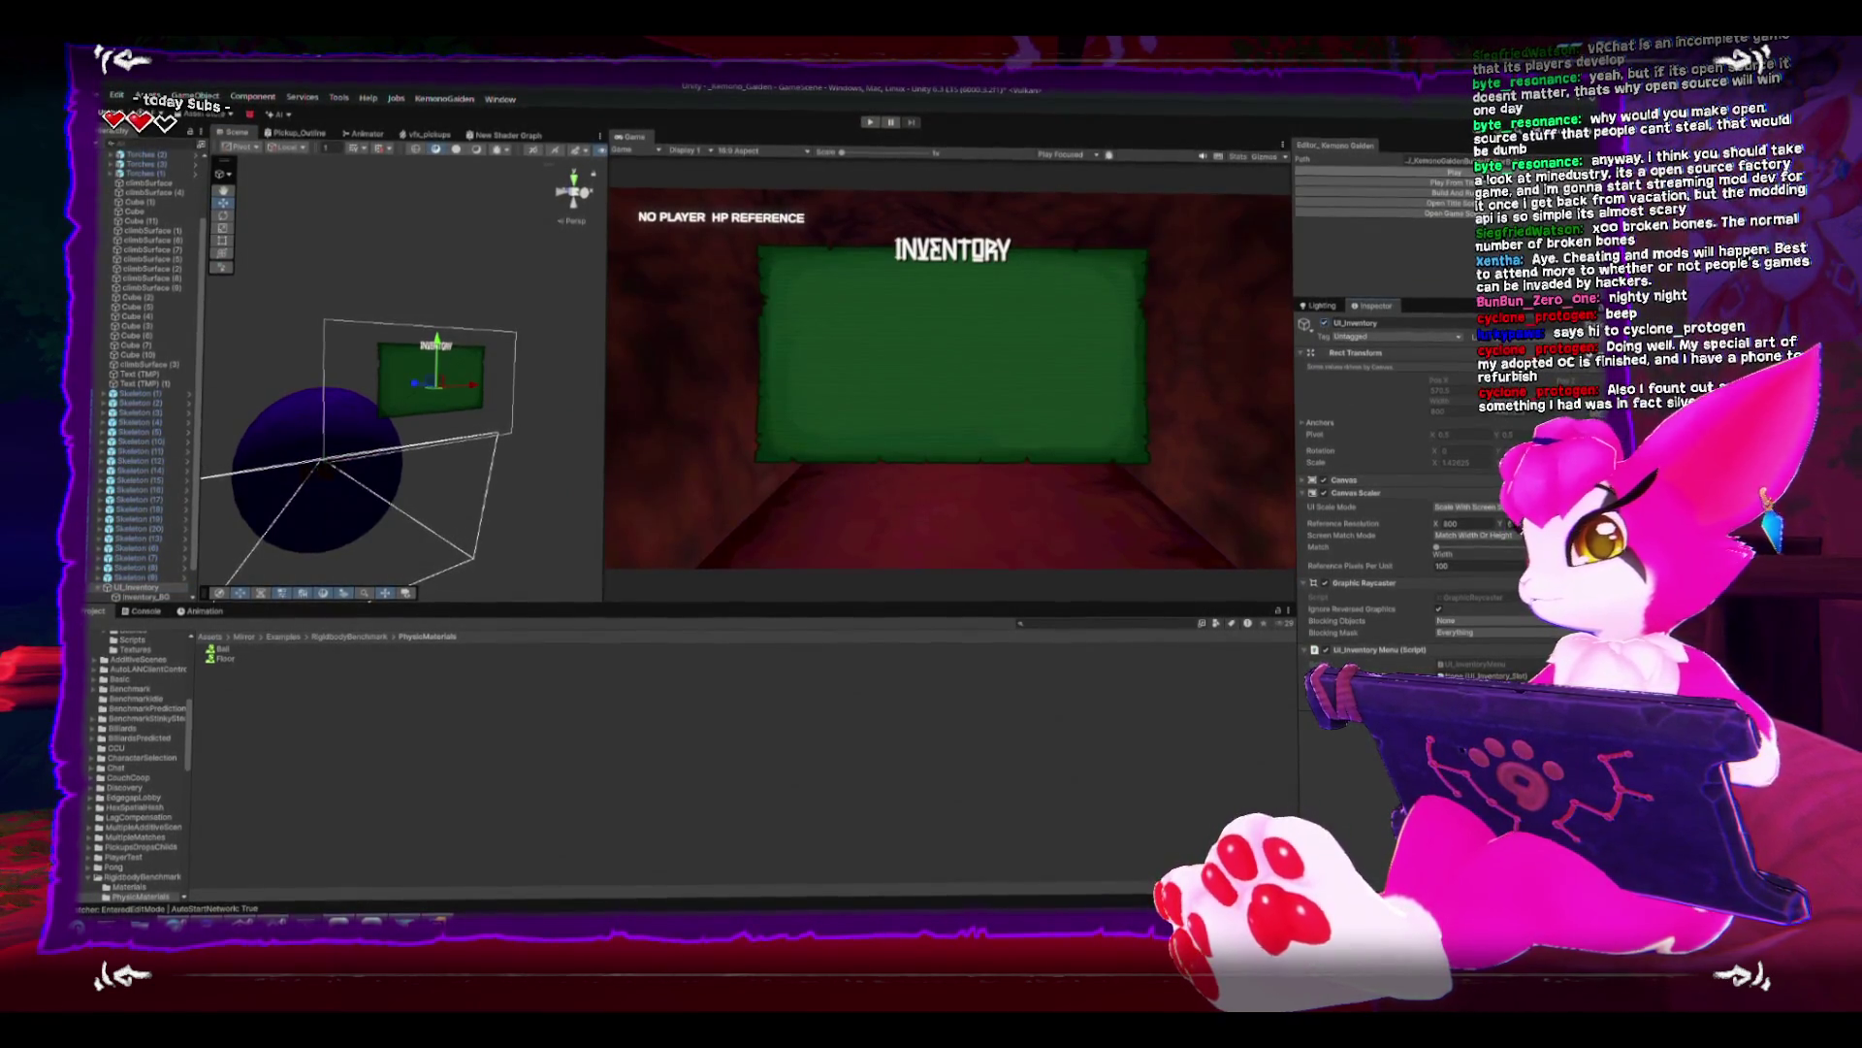
key("ctrl+p")
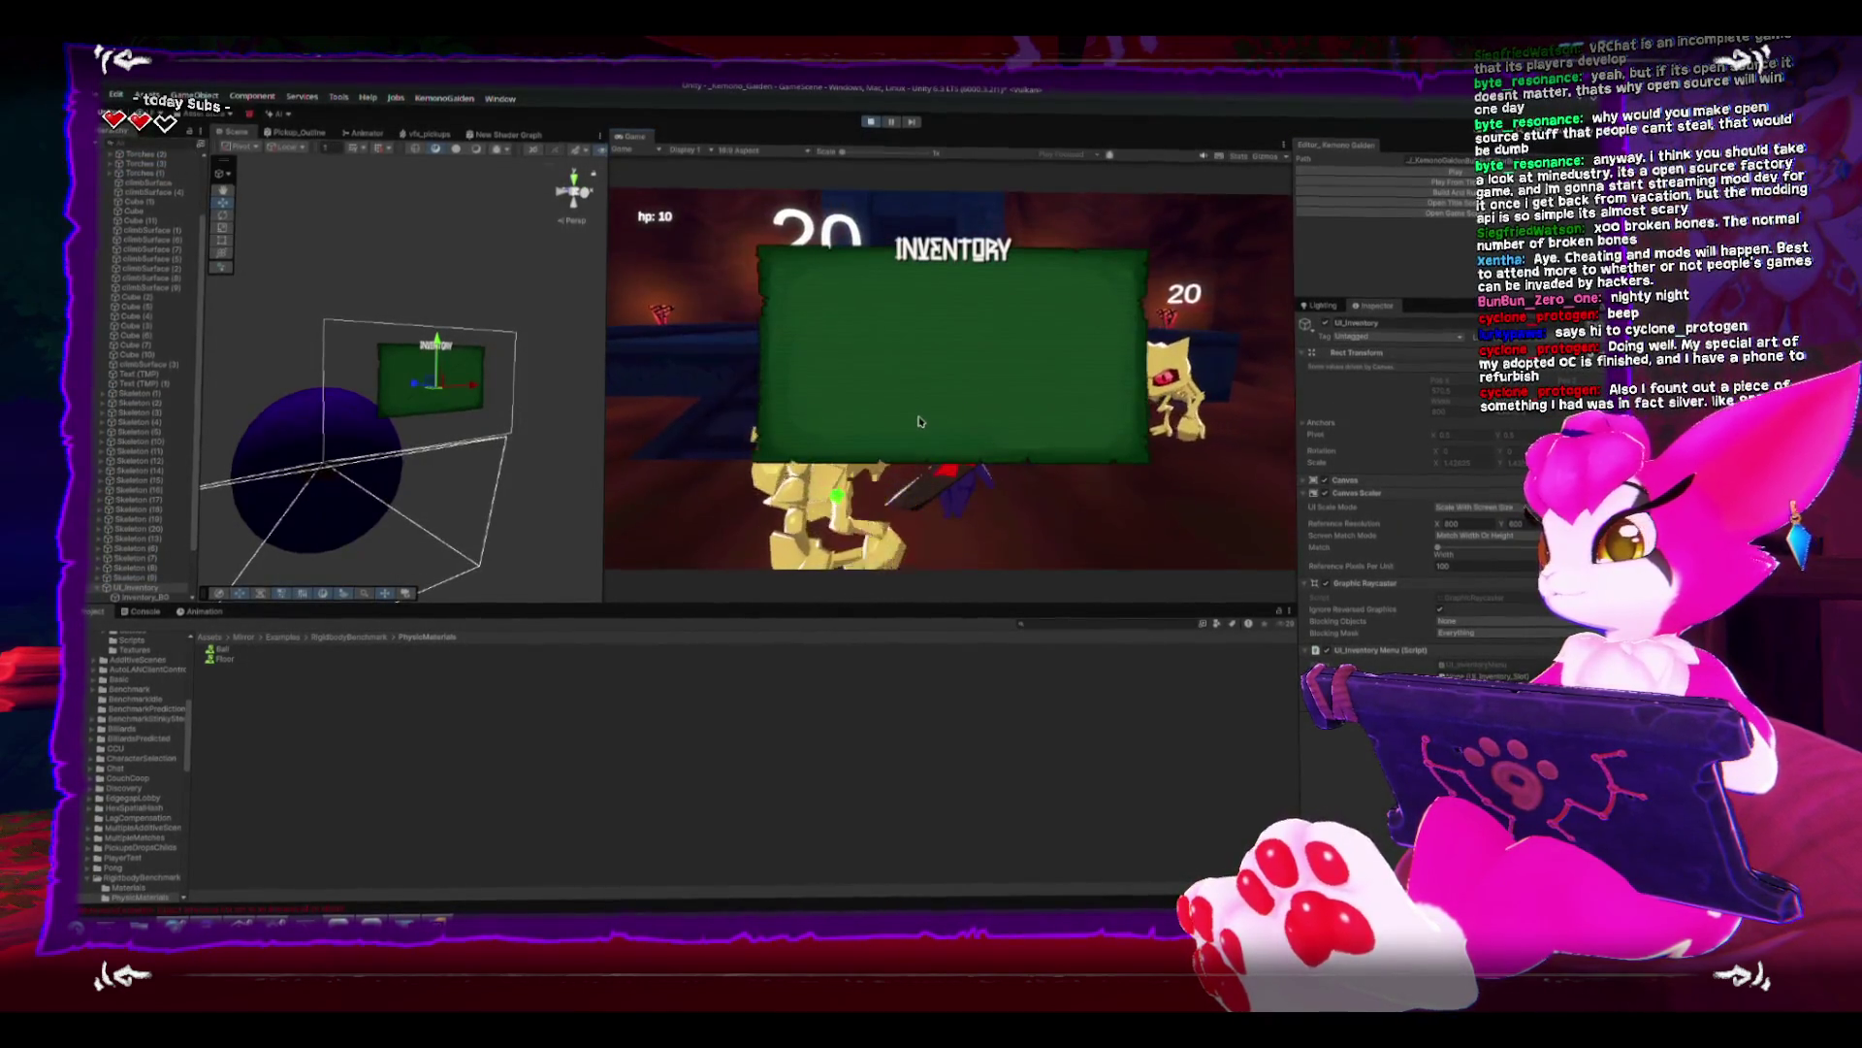
scroll(138, 551, "down", 2)
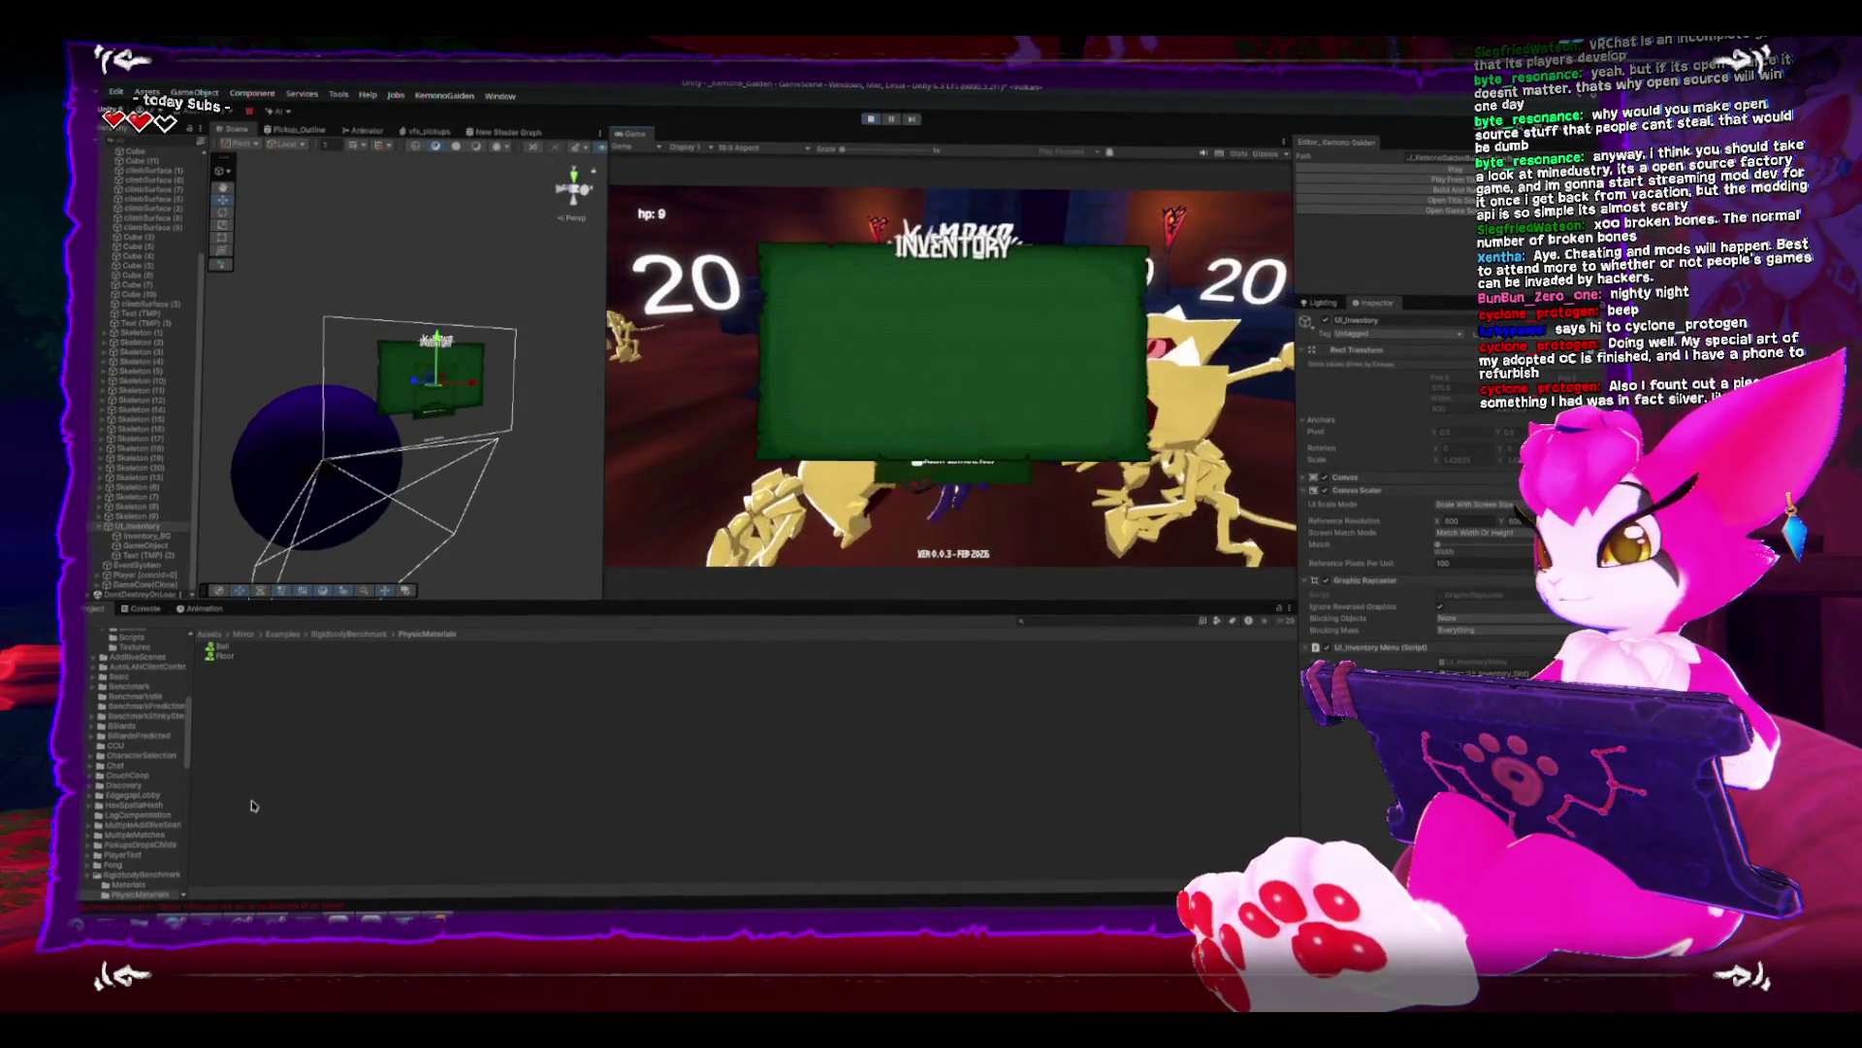
left_click(140, 536)
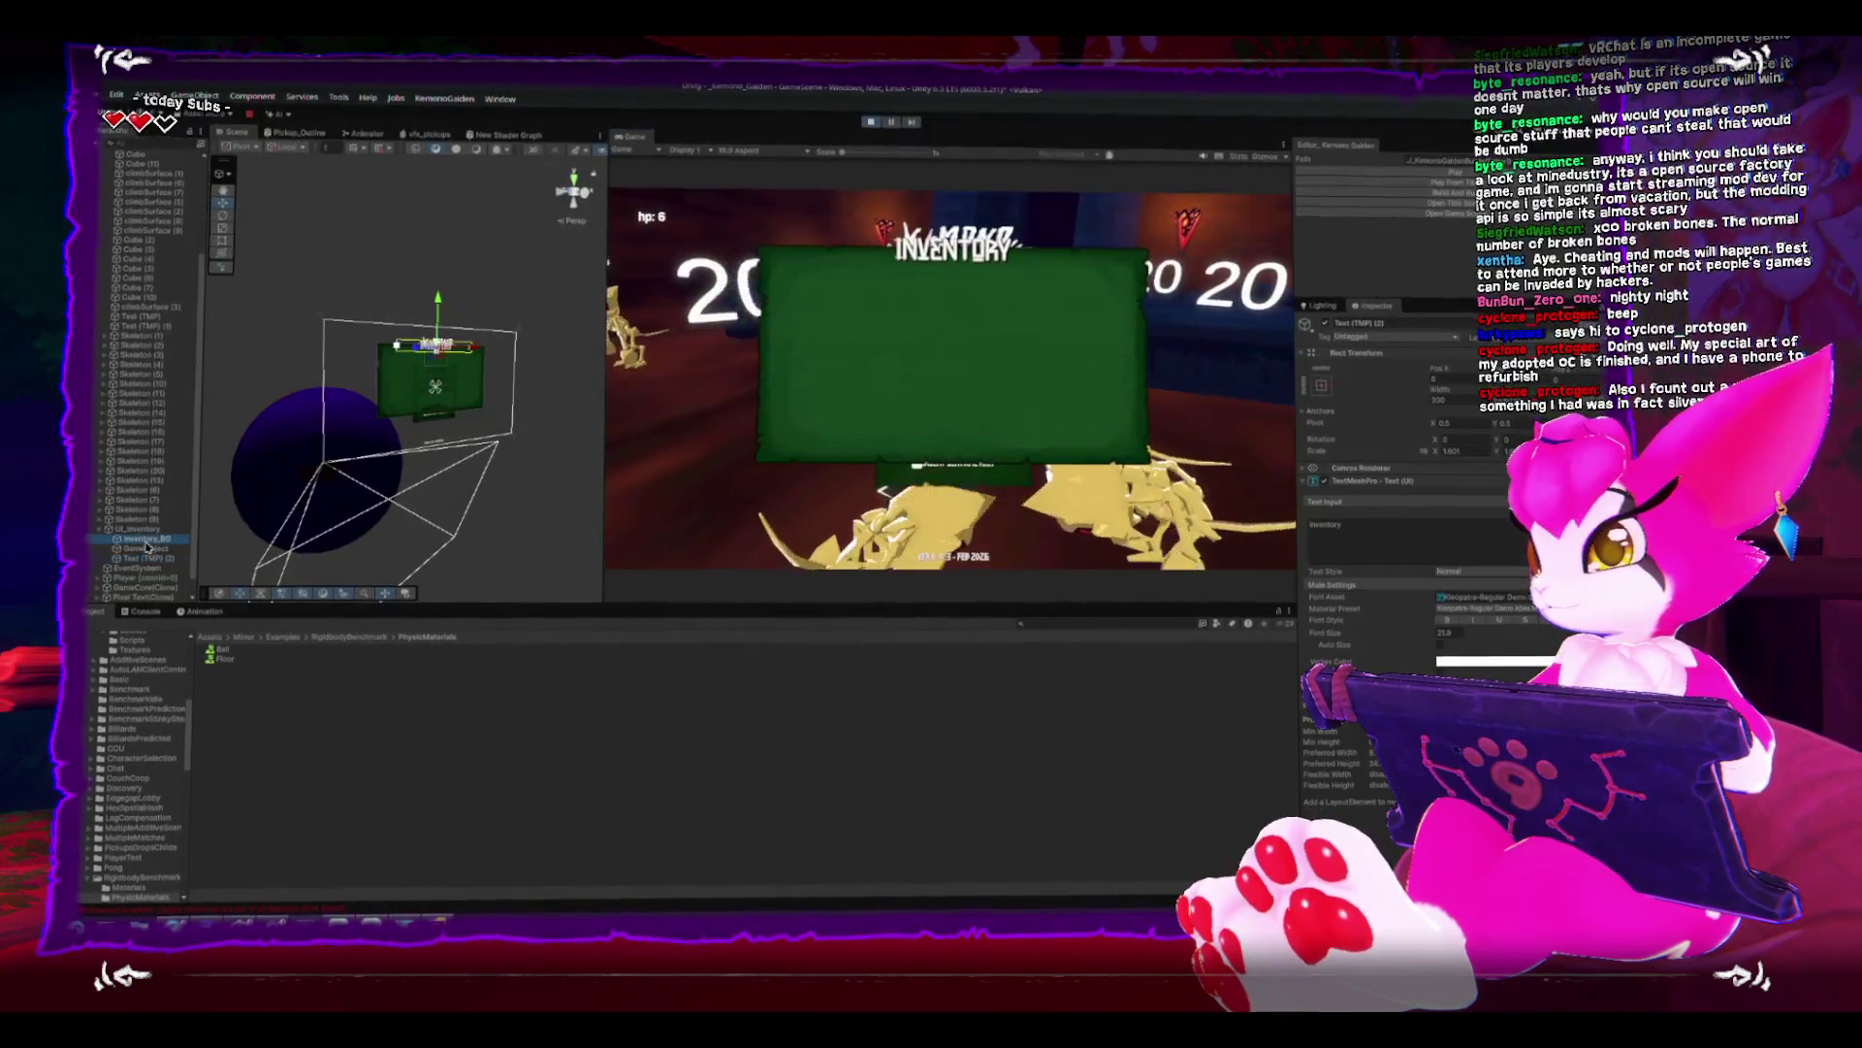
left_click(868, 122)
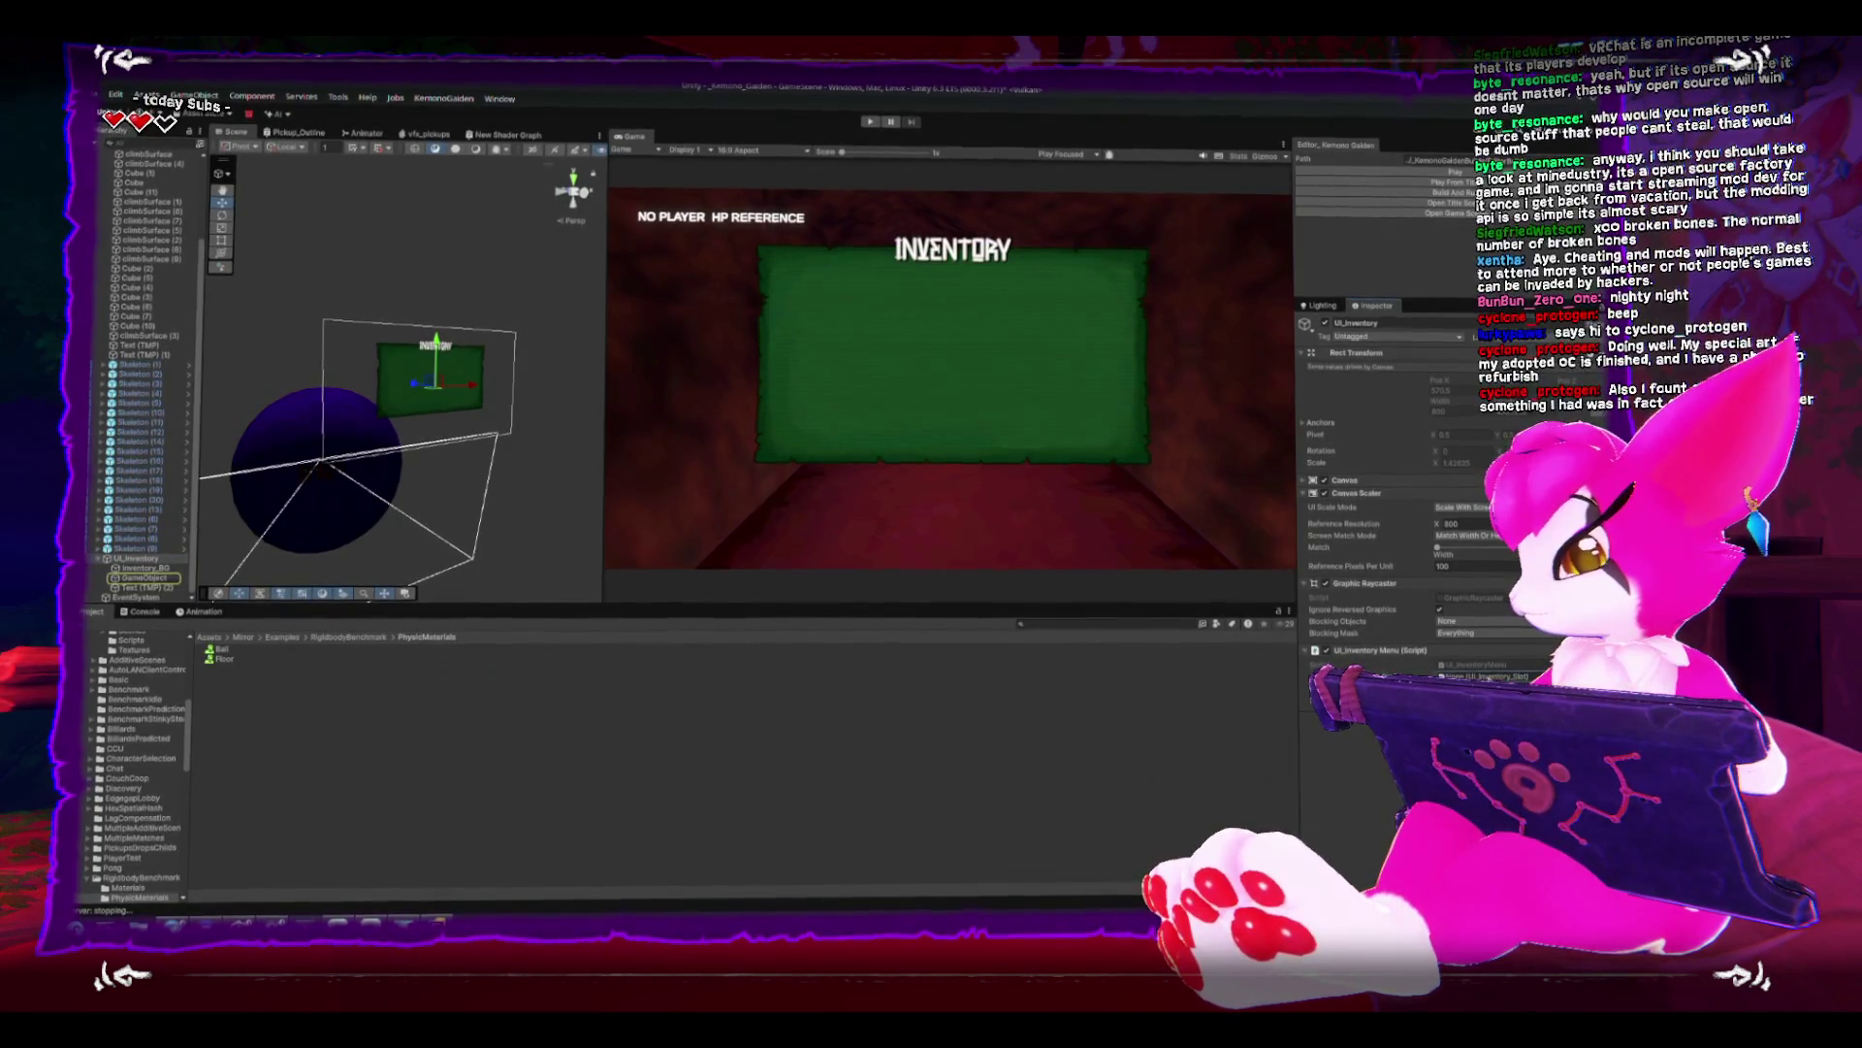
key("alt+Tab")
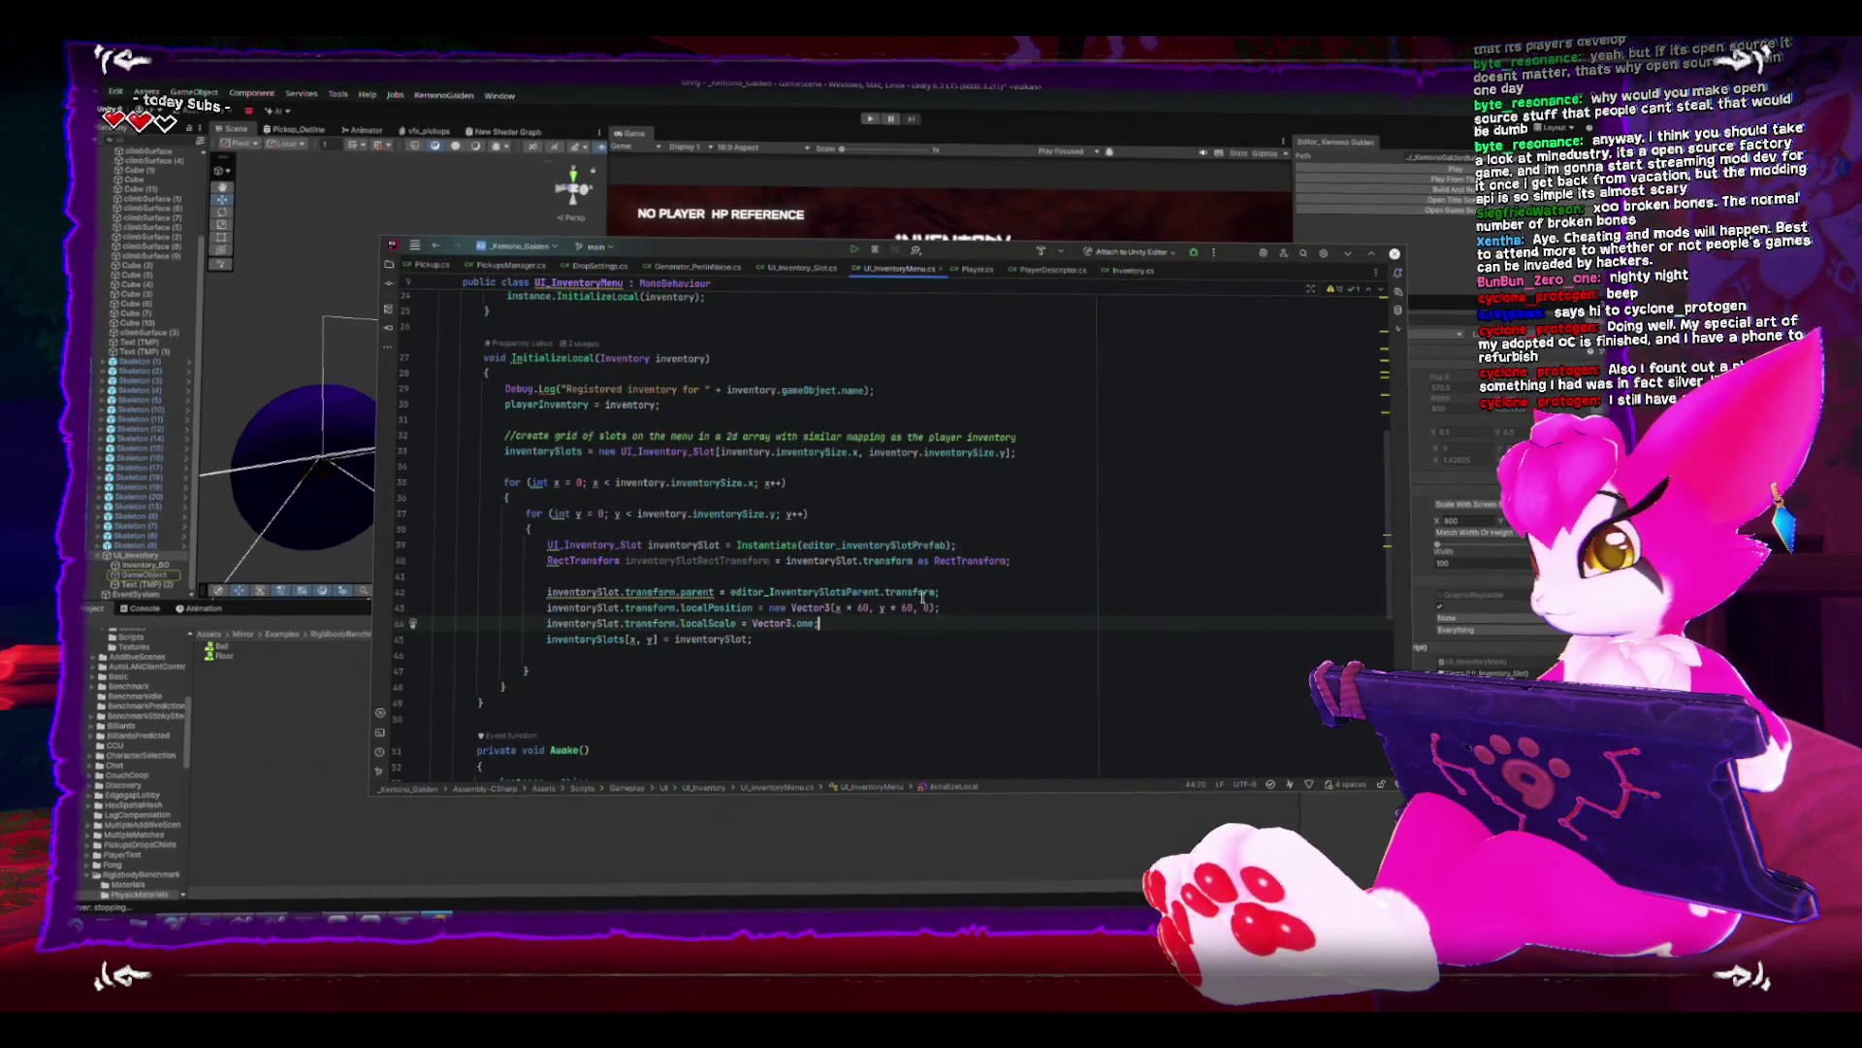
- Delete the localScale = Vector3.one line from the slot loop and return to Unity
key("shift+Home")
key("BackSpace")
key("BackSpace")
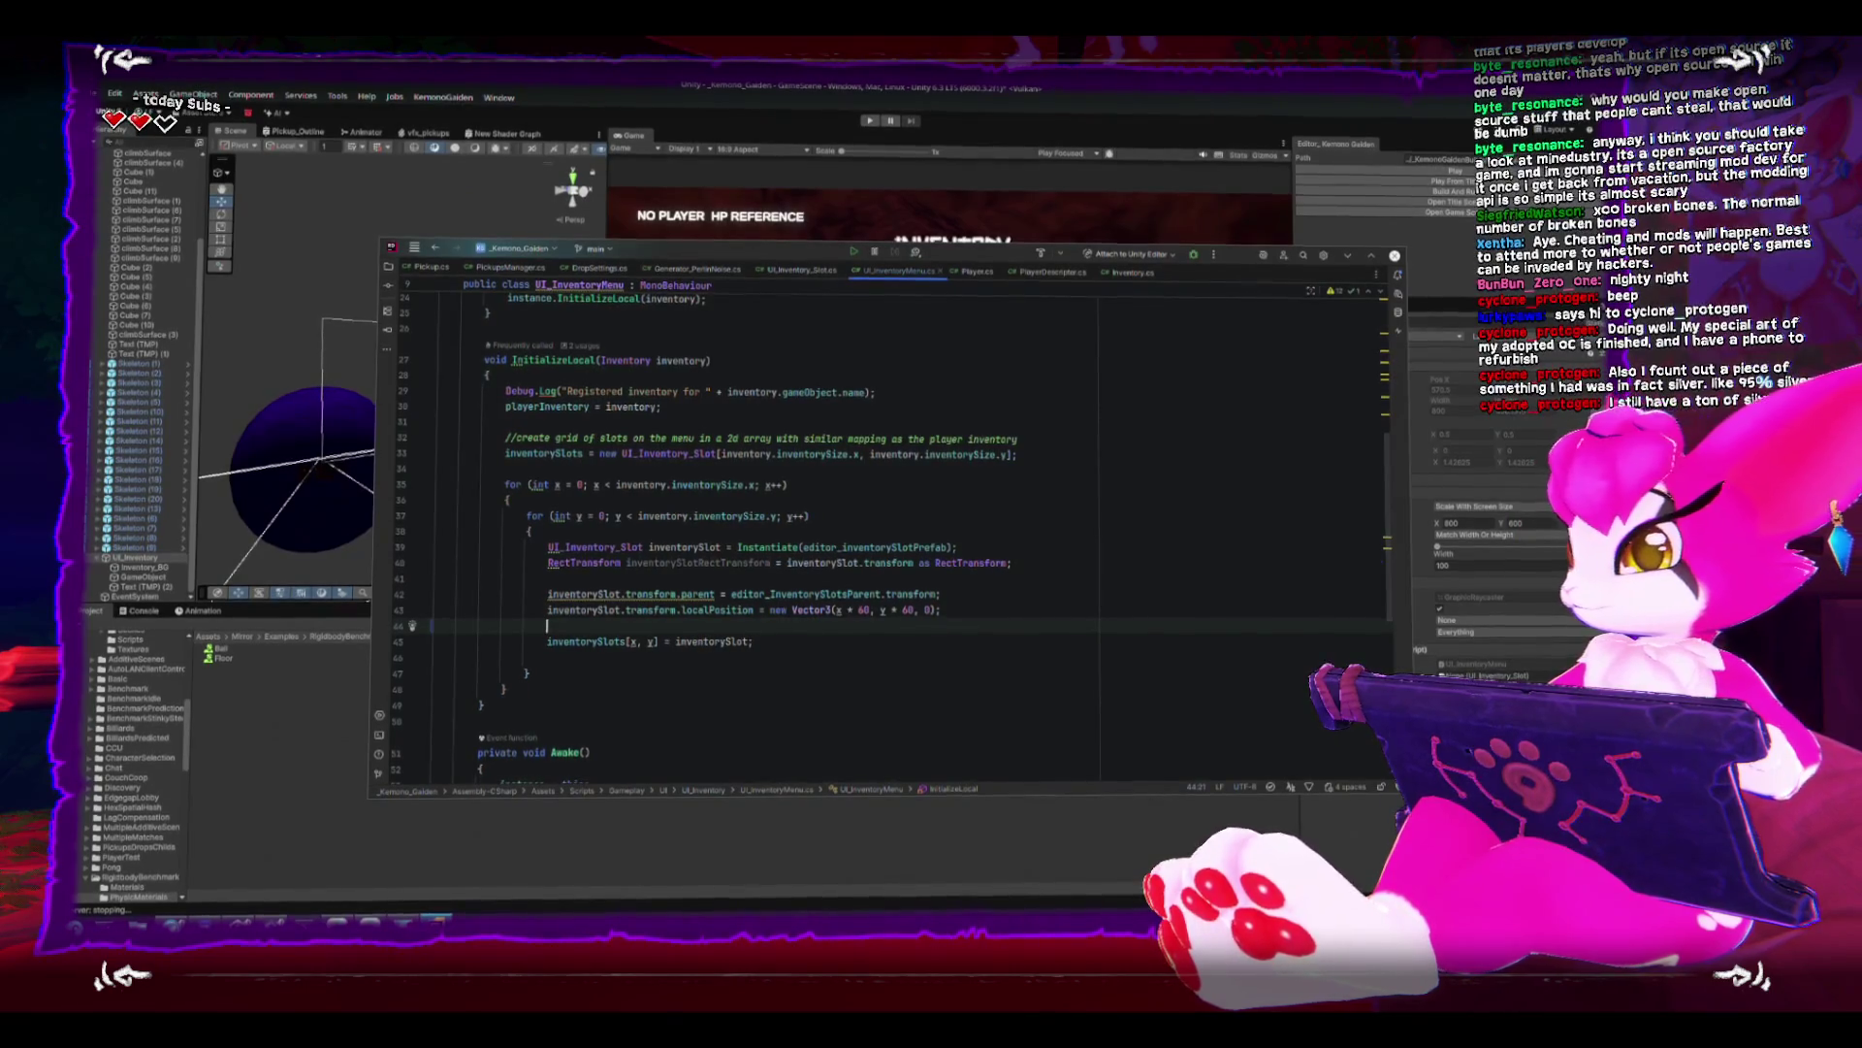
left_click(143, 611)
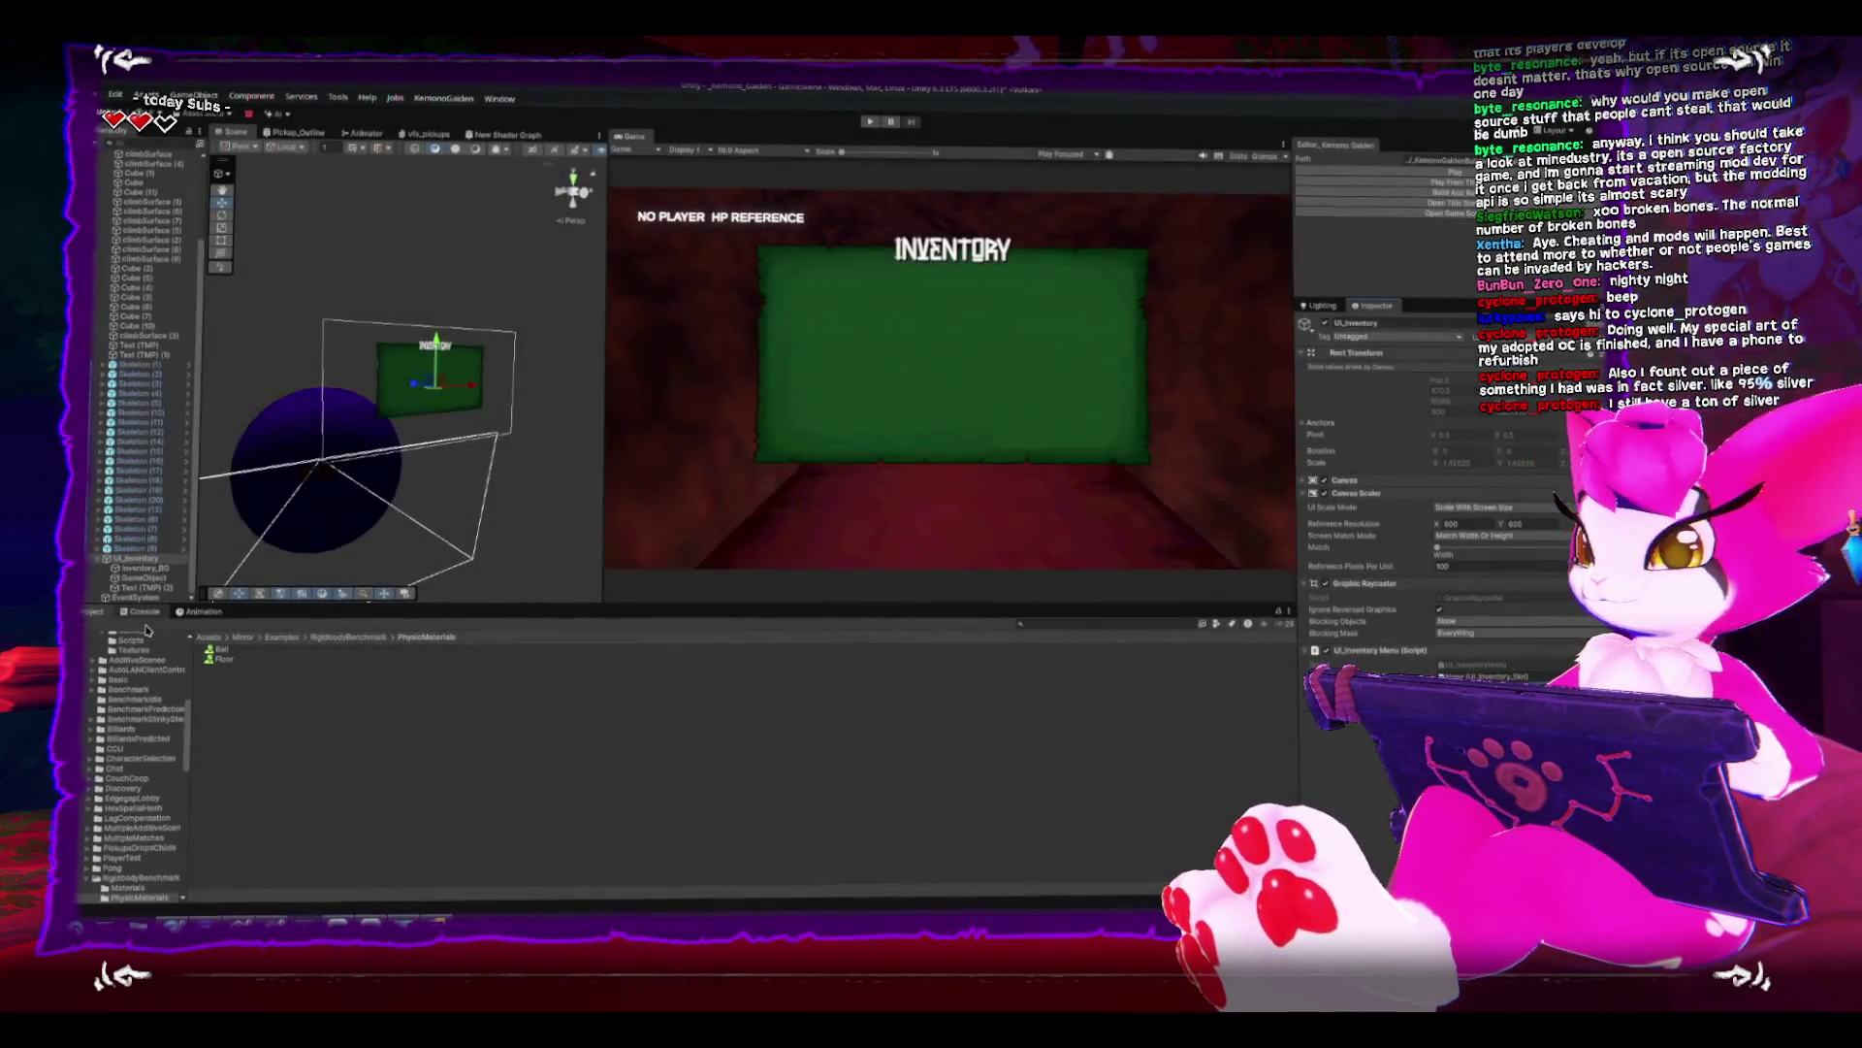
left_click(143, 613)
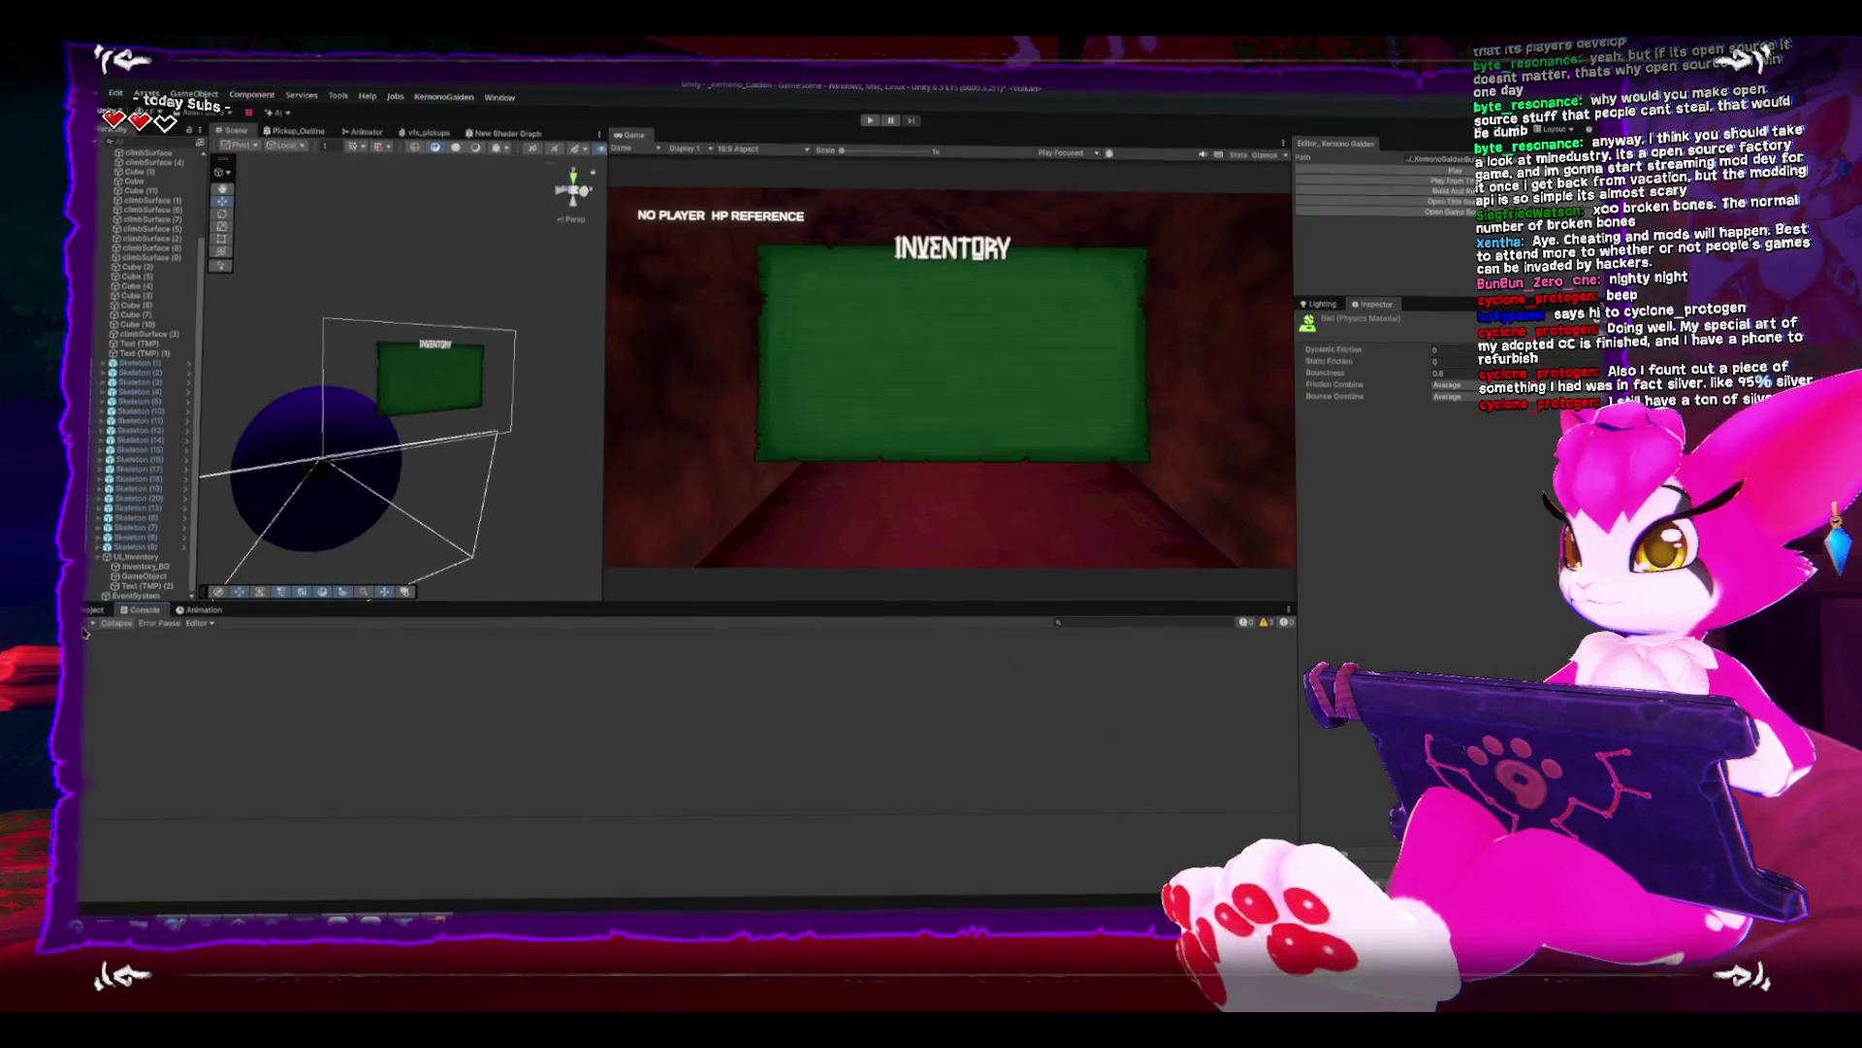
key("ctrl+p")
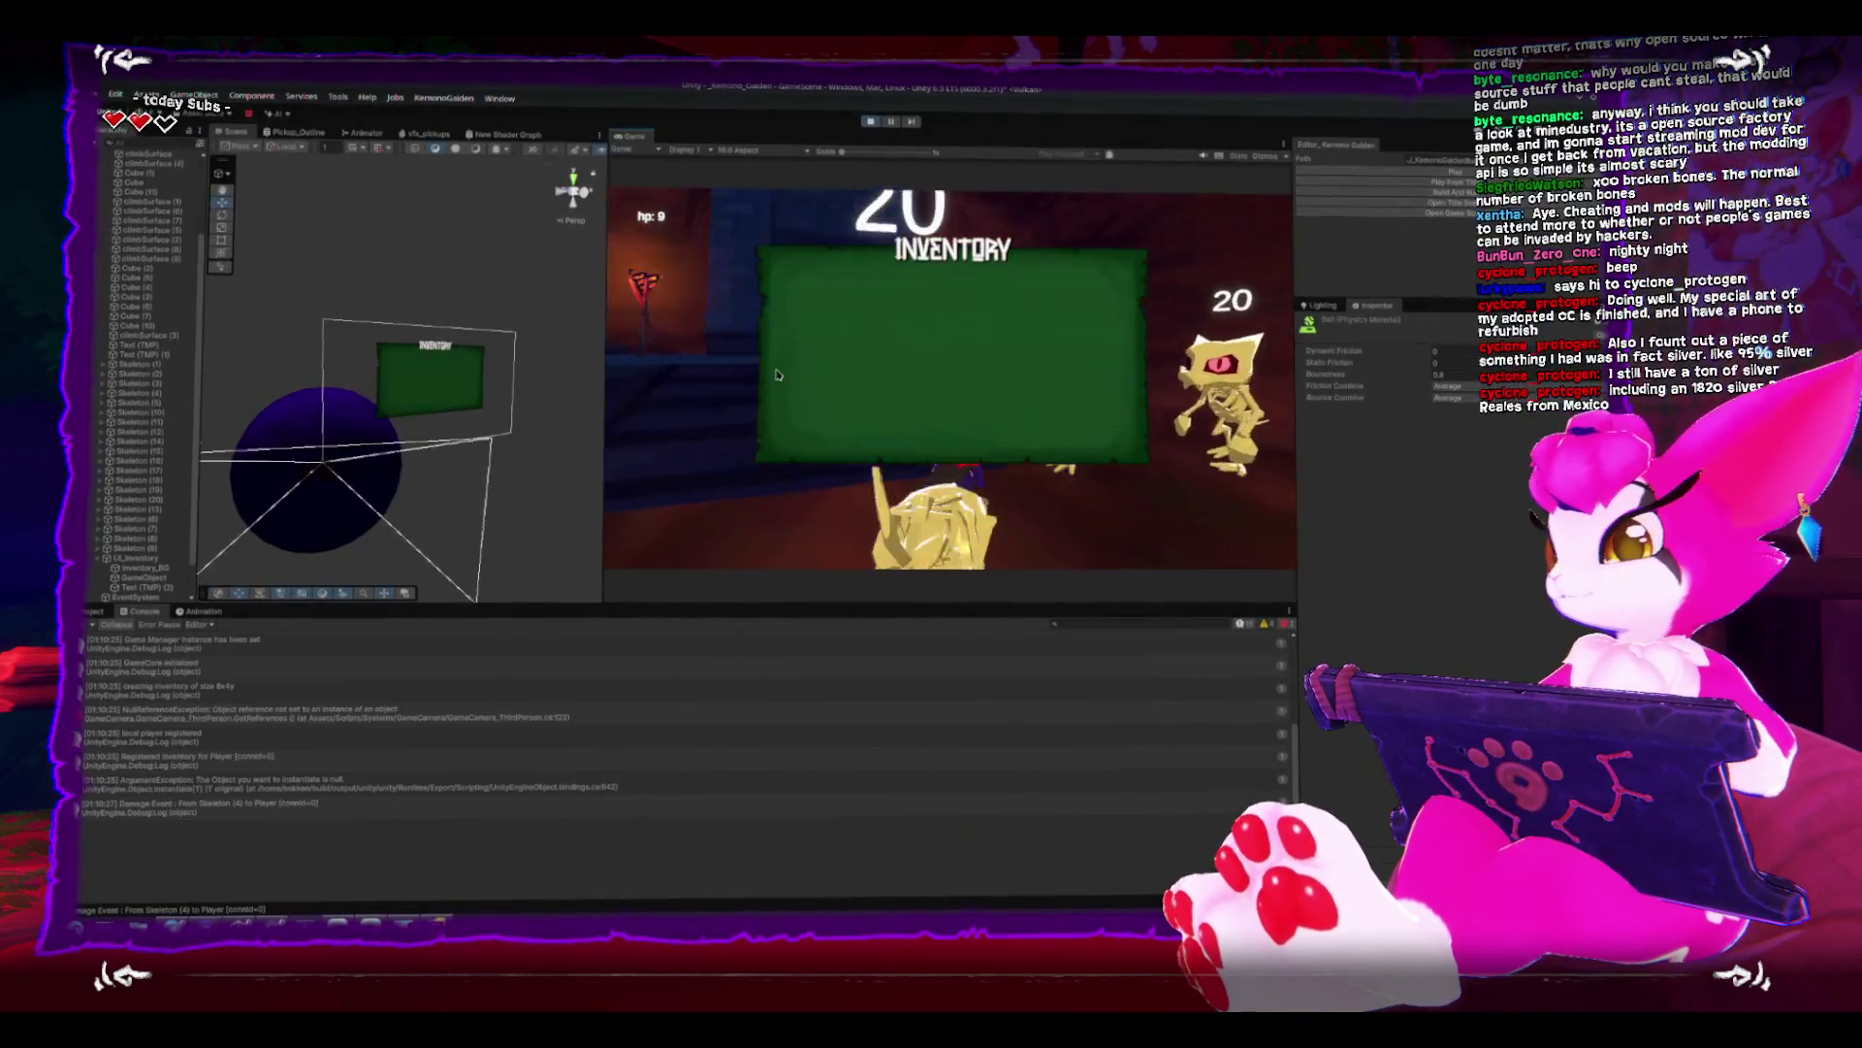
left_click(506, 759)
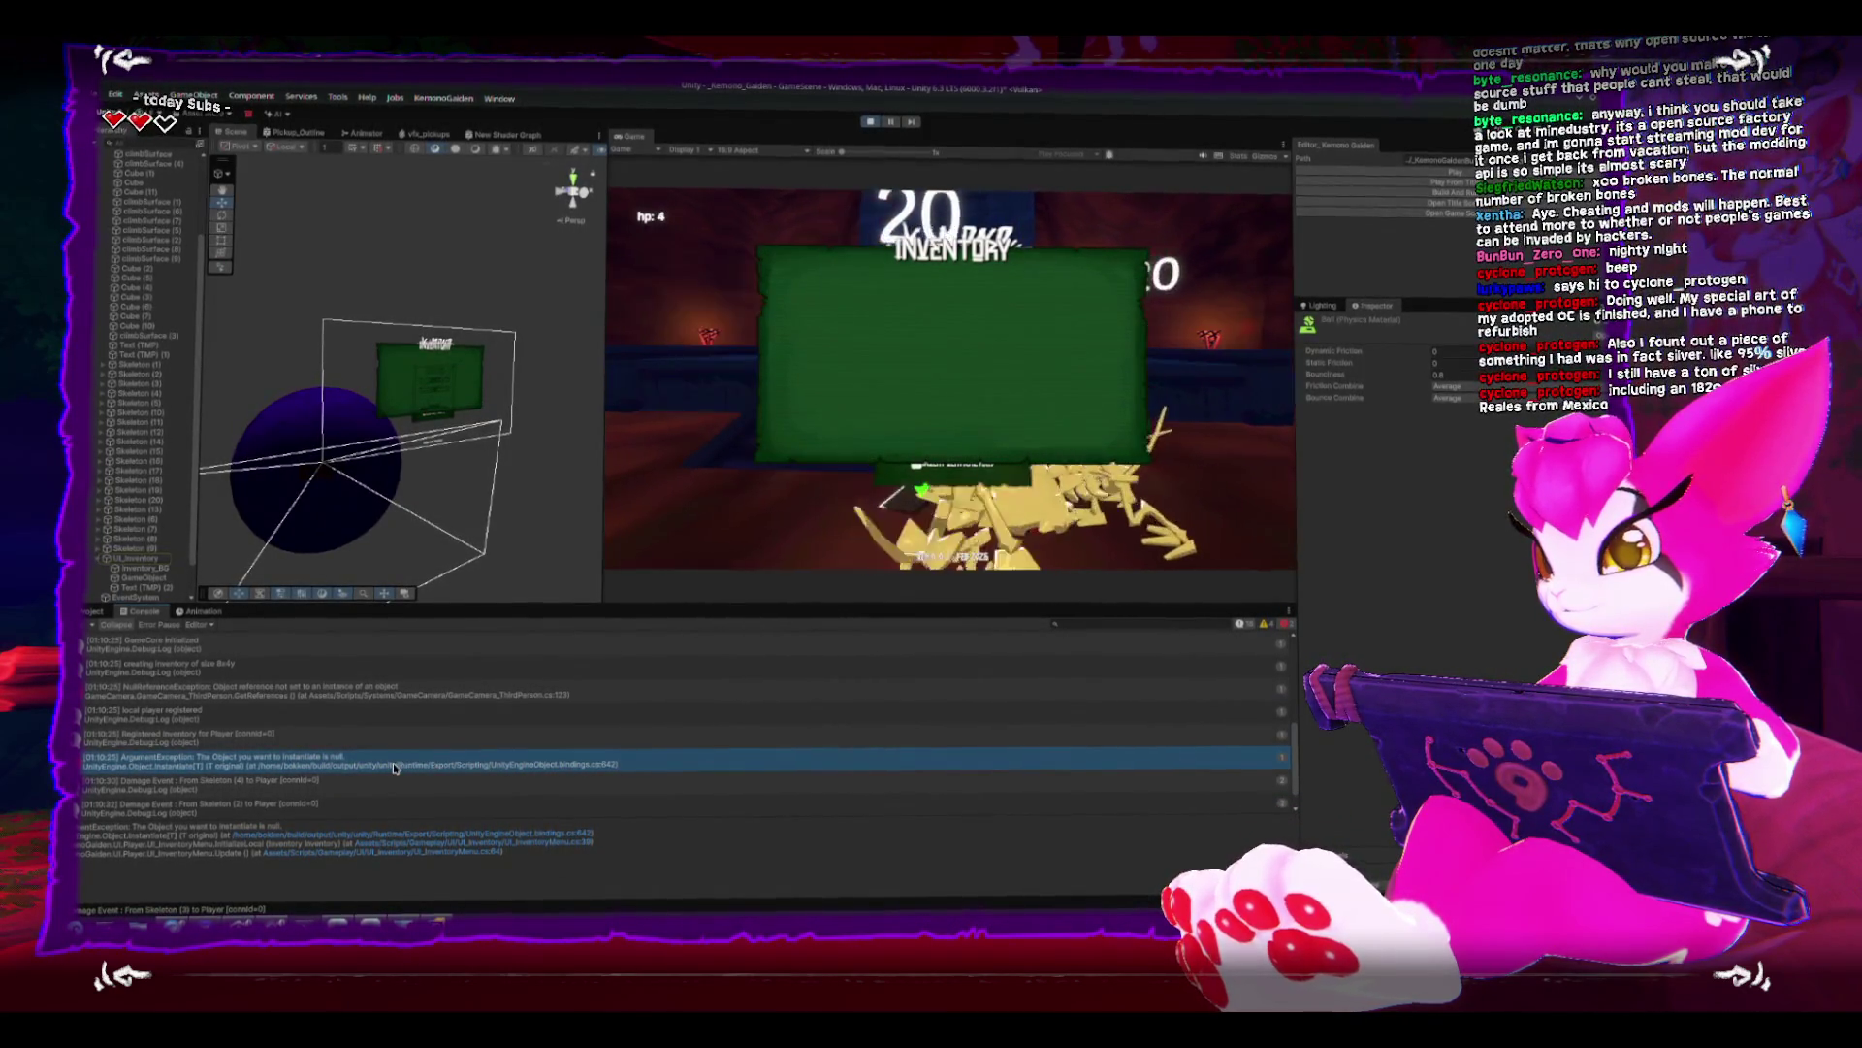
left_click(137, 562)
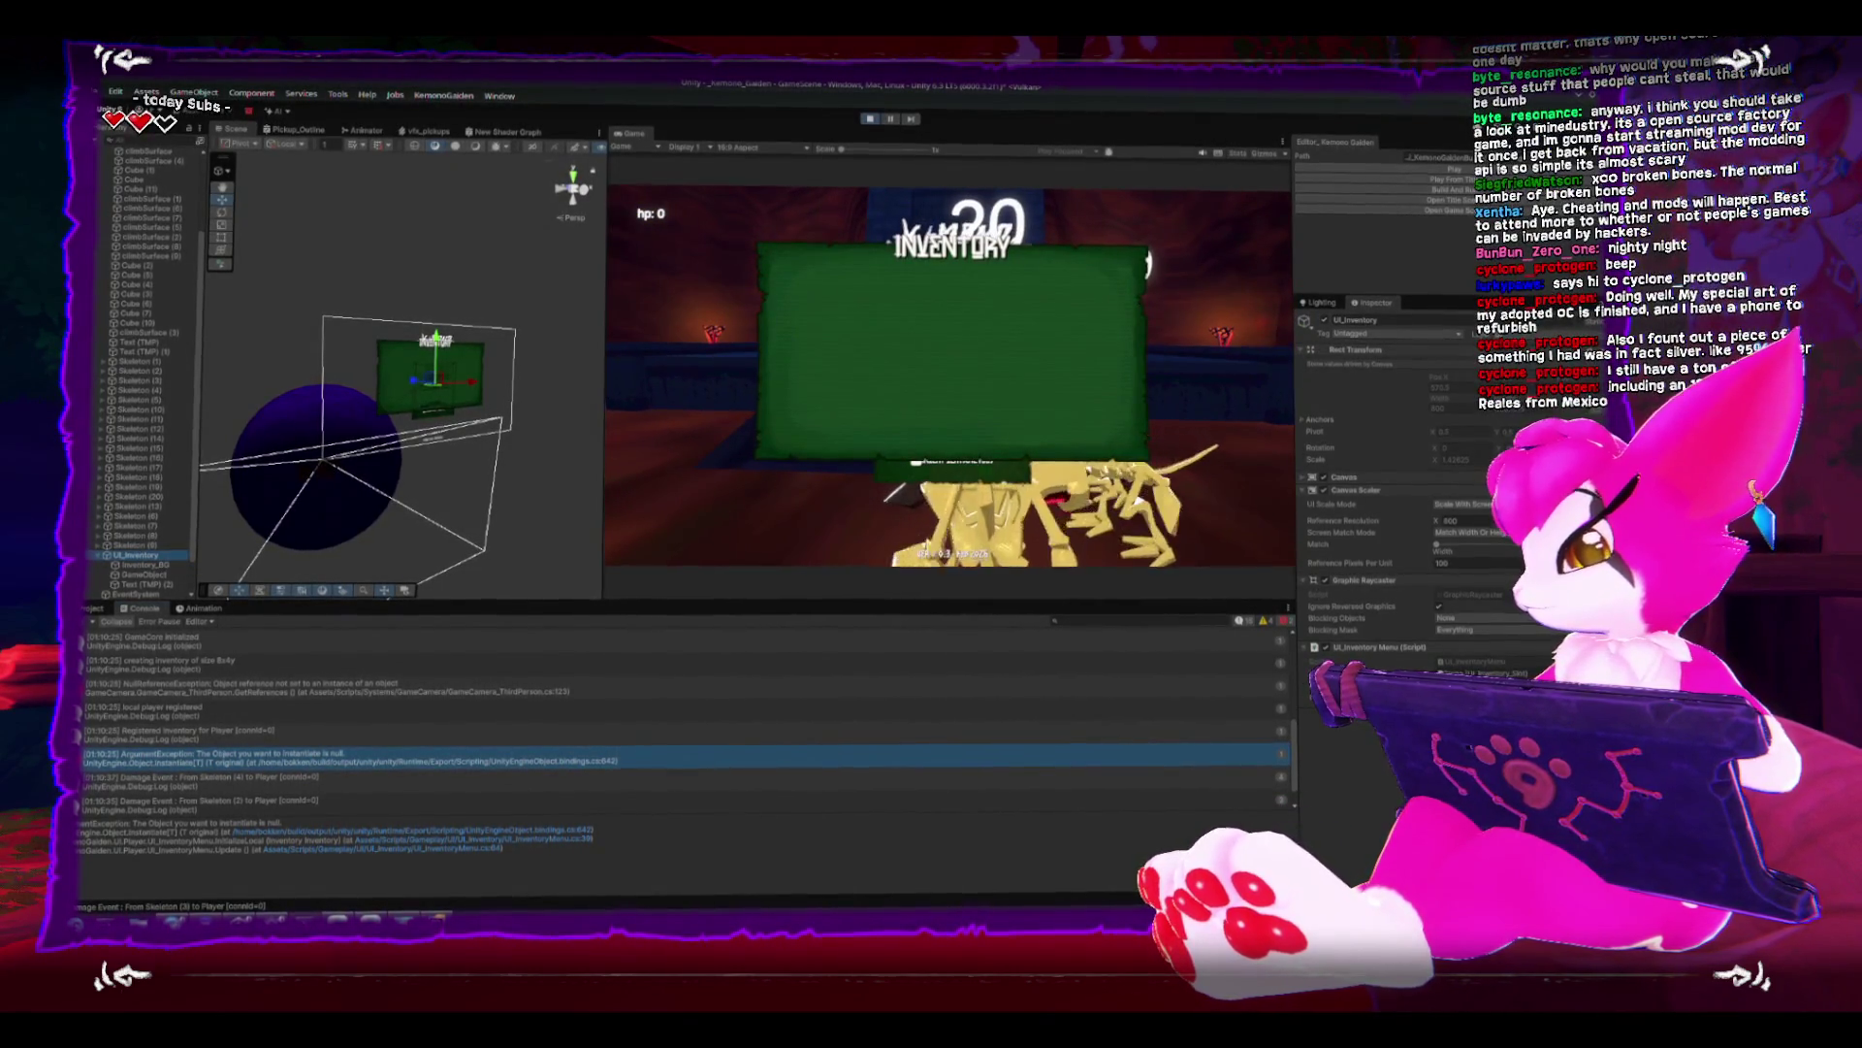
left_click(871, 123)
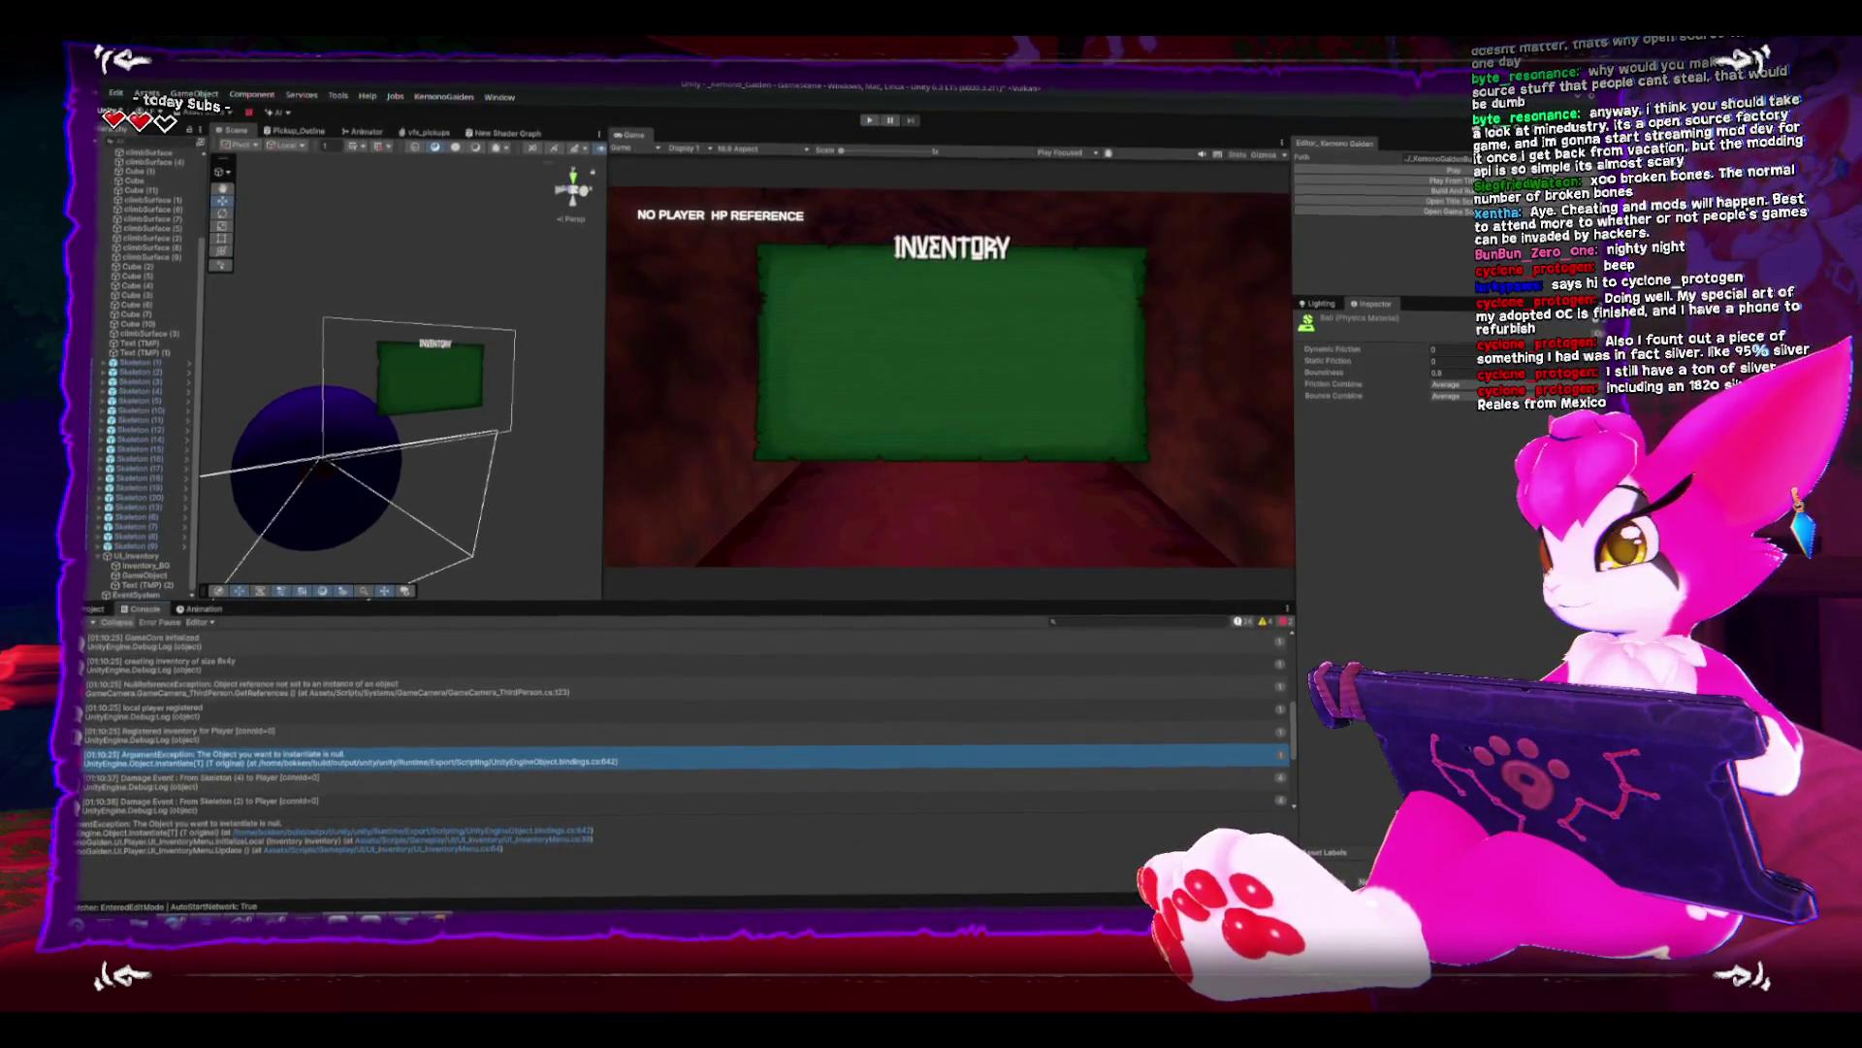
left_click(93, 608)
left_click(127, 556)
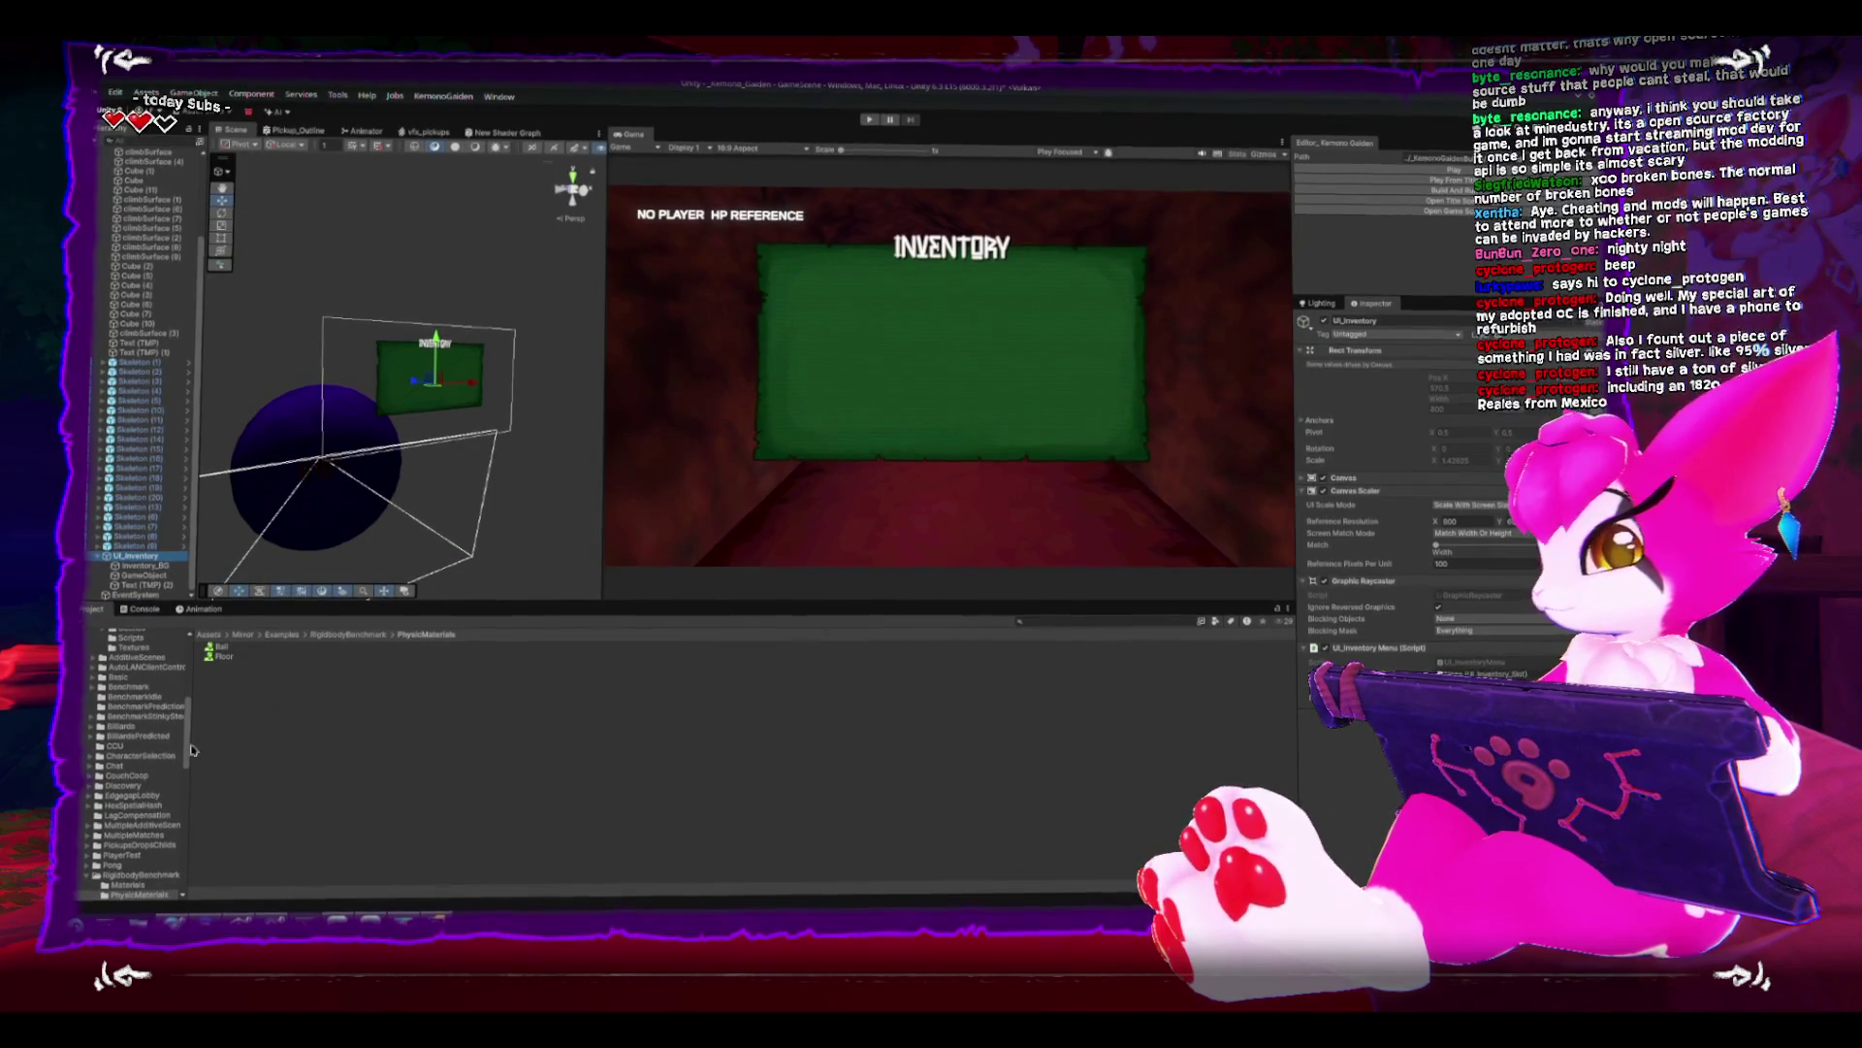
scroll(167, 720, "up", 3)
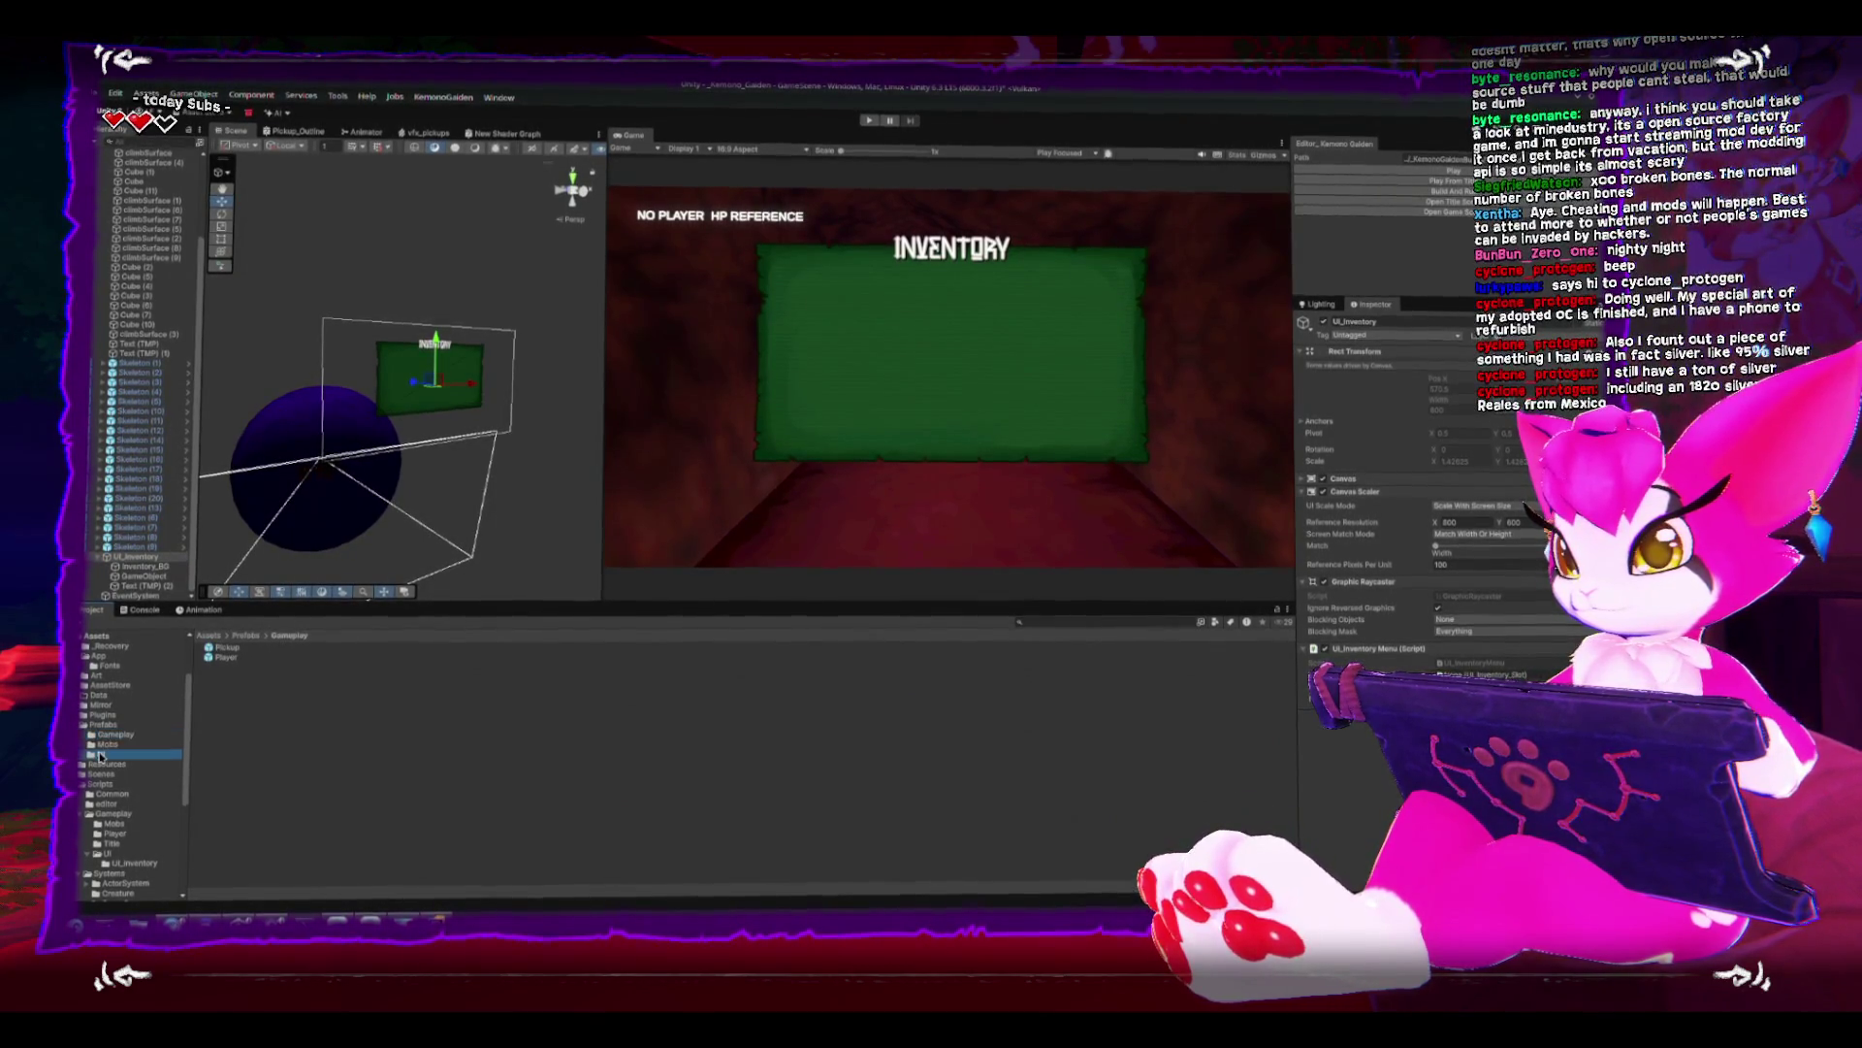
- Assign UI_ItemSlot as the inventory menu's slot prefab and play the game
left_click_drag(222, 651, 1463, 673)
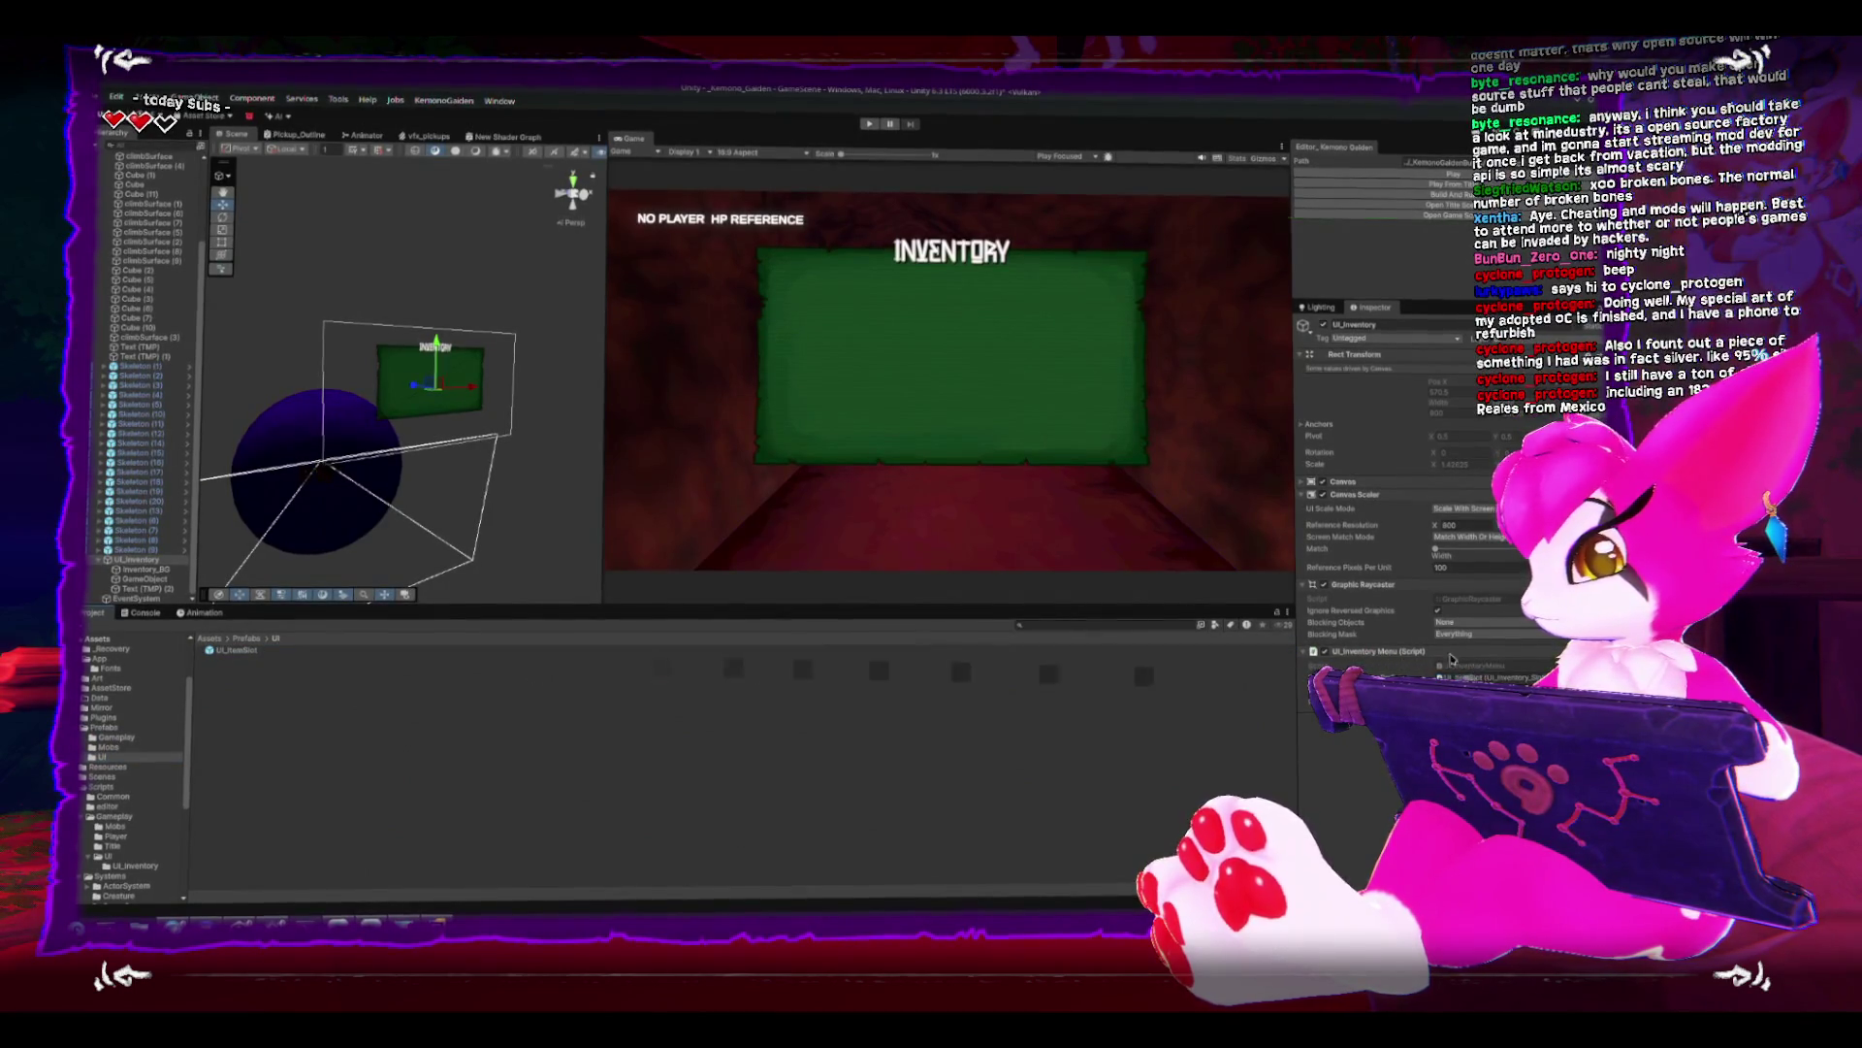
left_click(1443, 172)
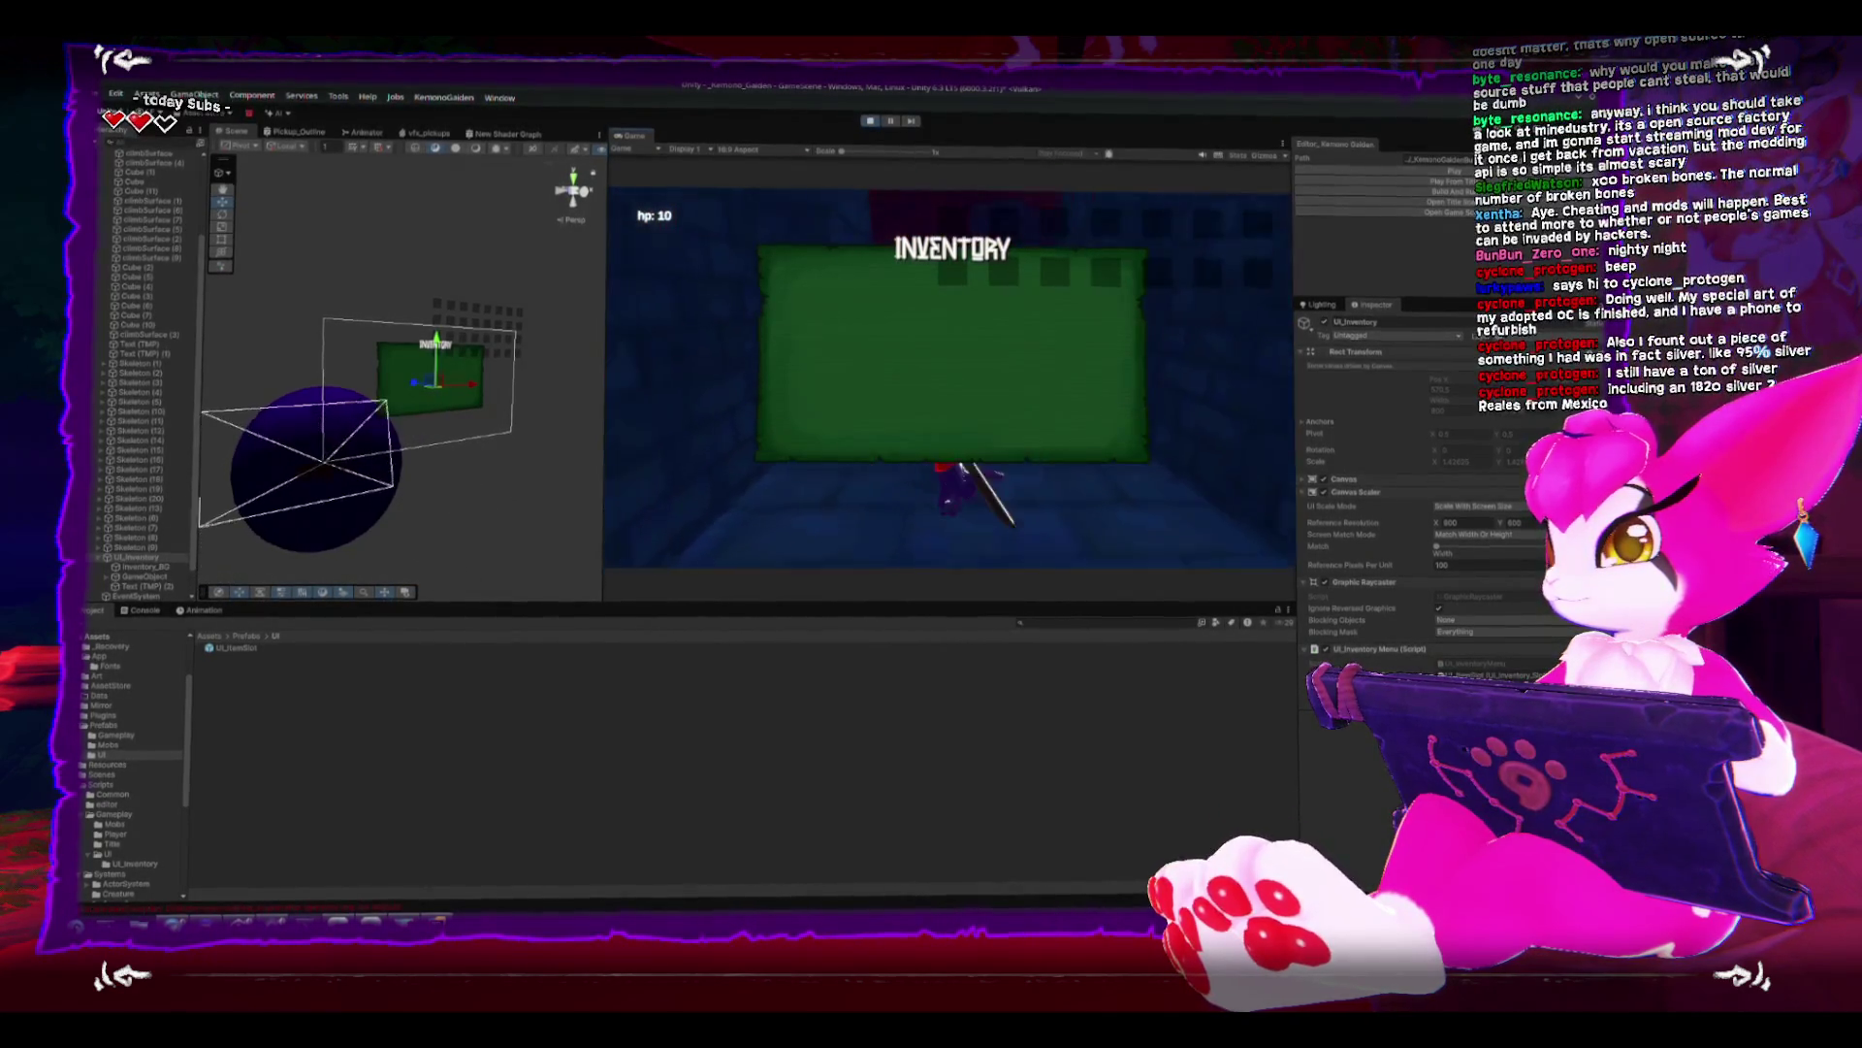
- Select the slot grid GameObject and drag it into the inventory panel
left_click(437, 311)
key("f")
scroll(439, 335, "down", 6)
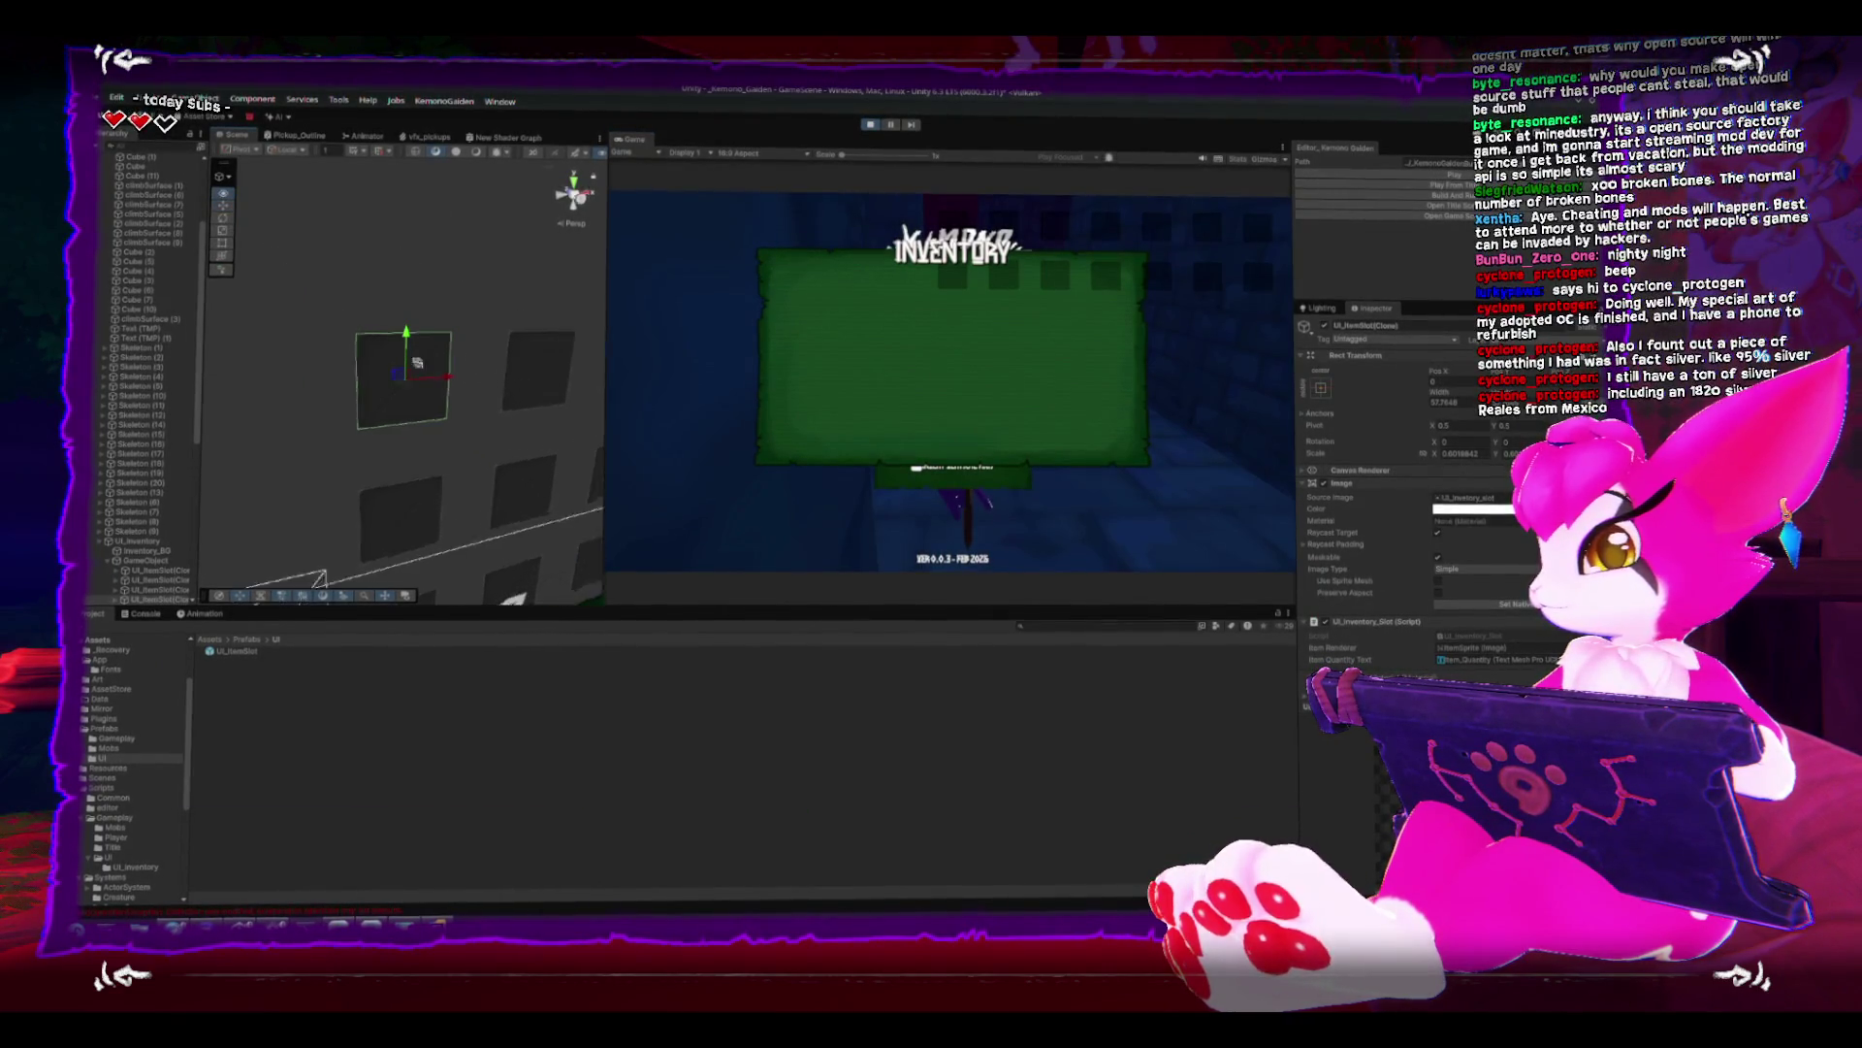
scroll(476, 330, "down", 3)
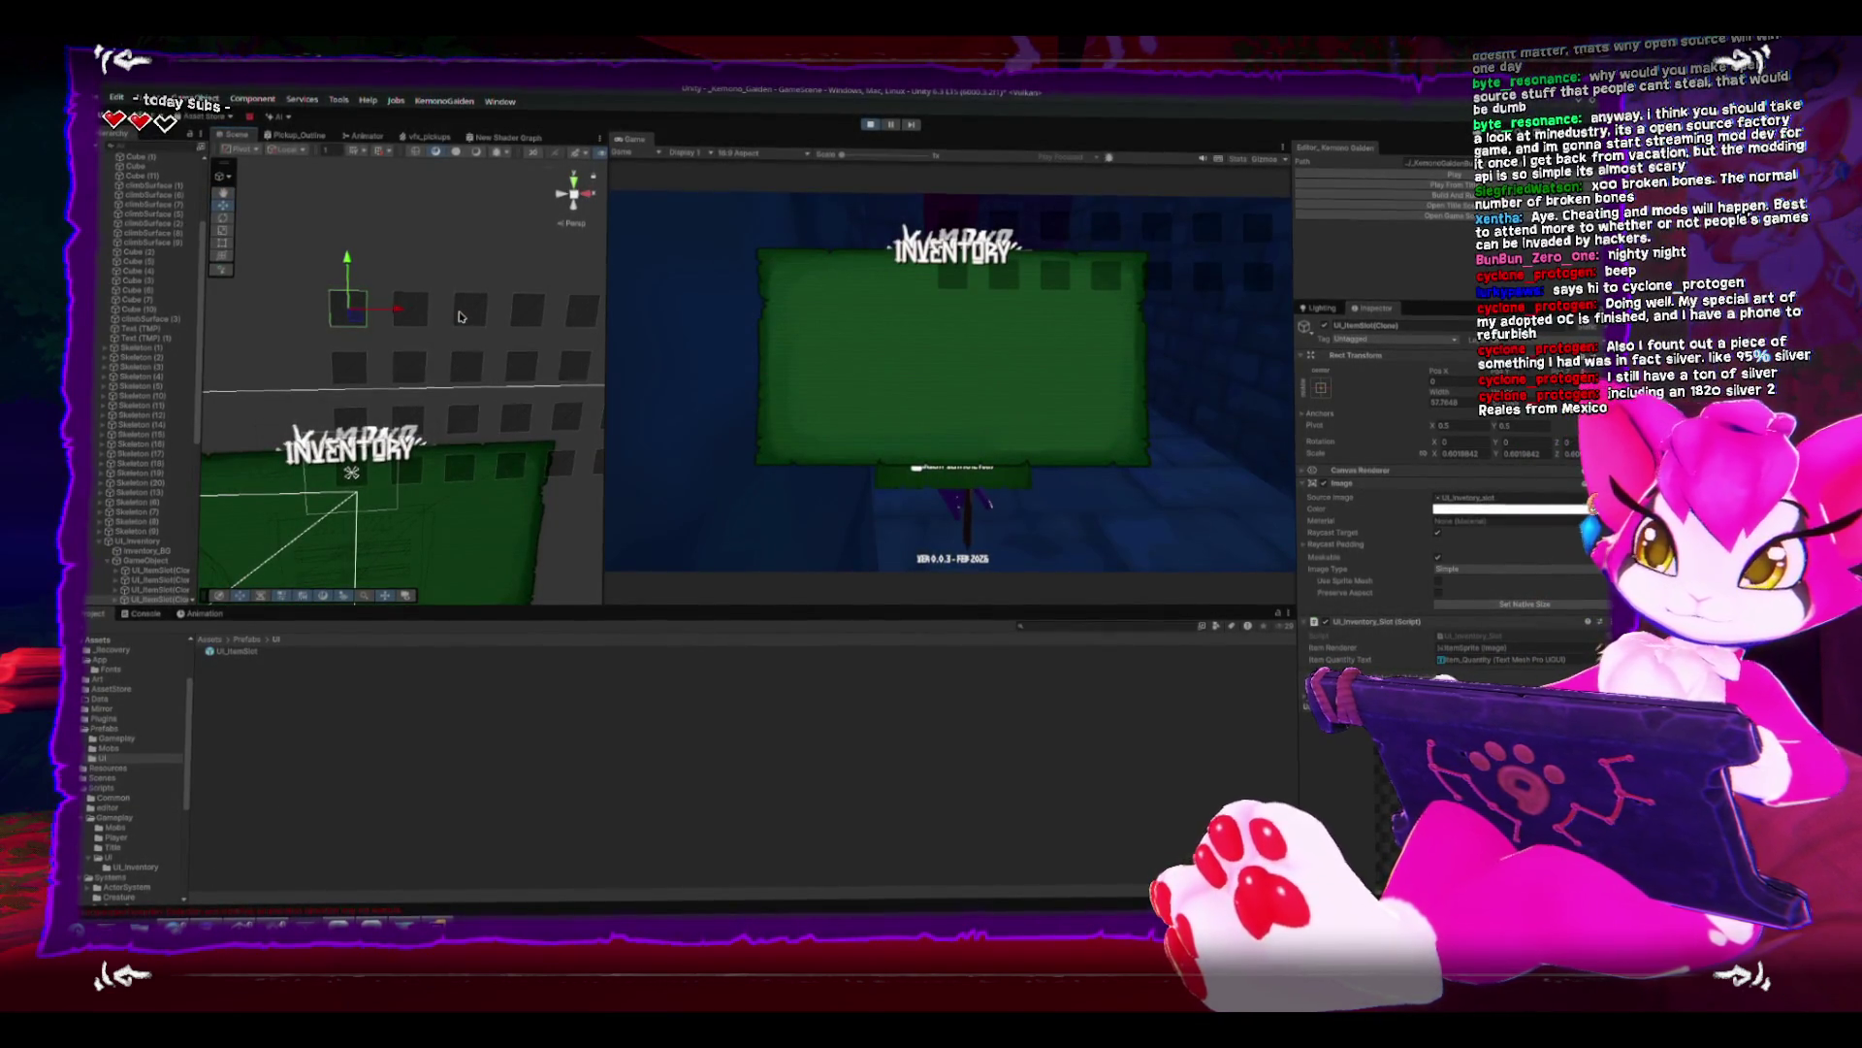
left_click(408, 350)
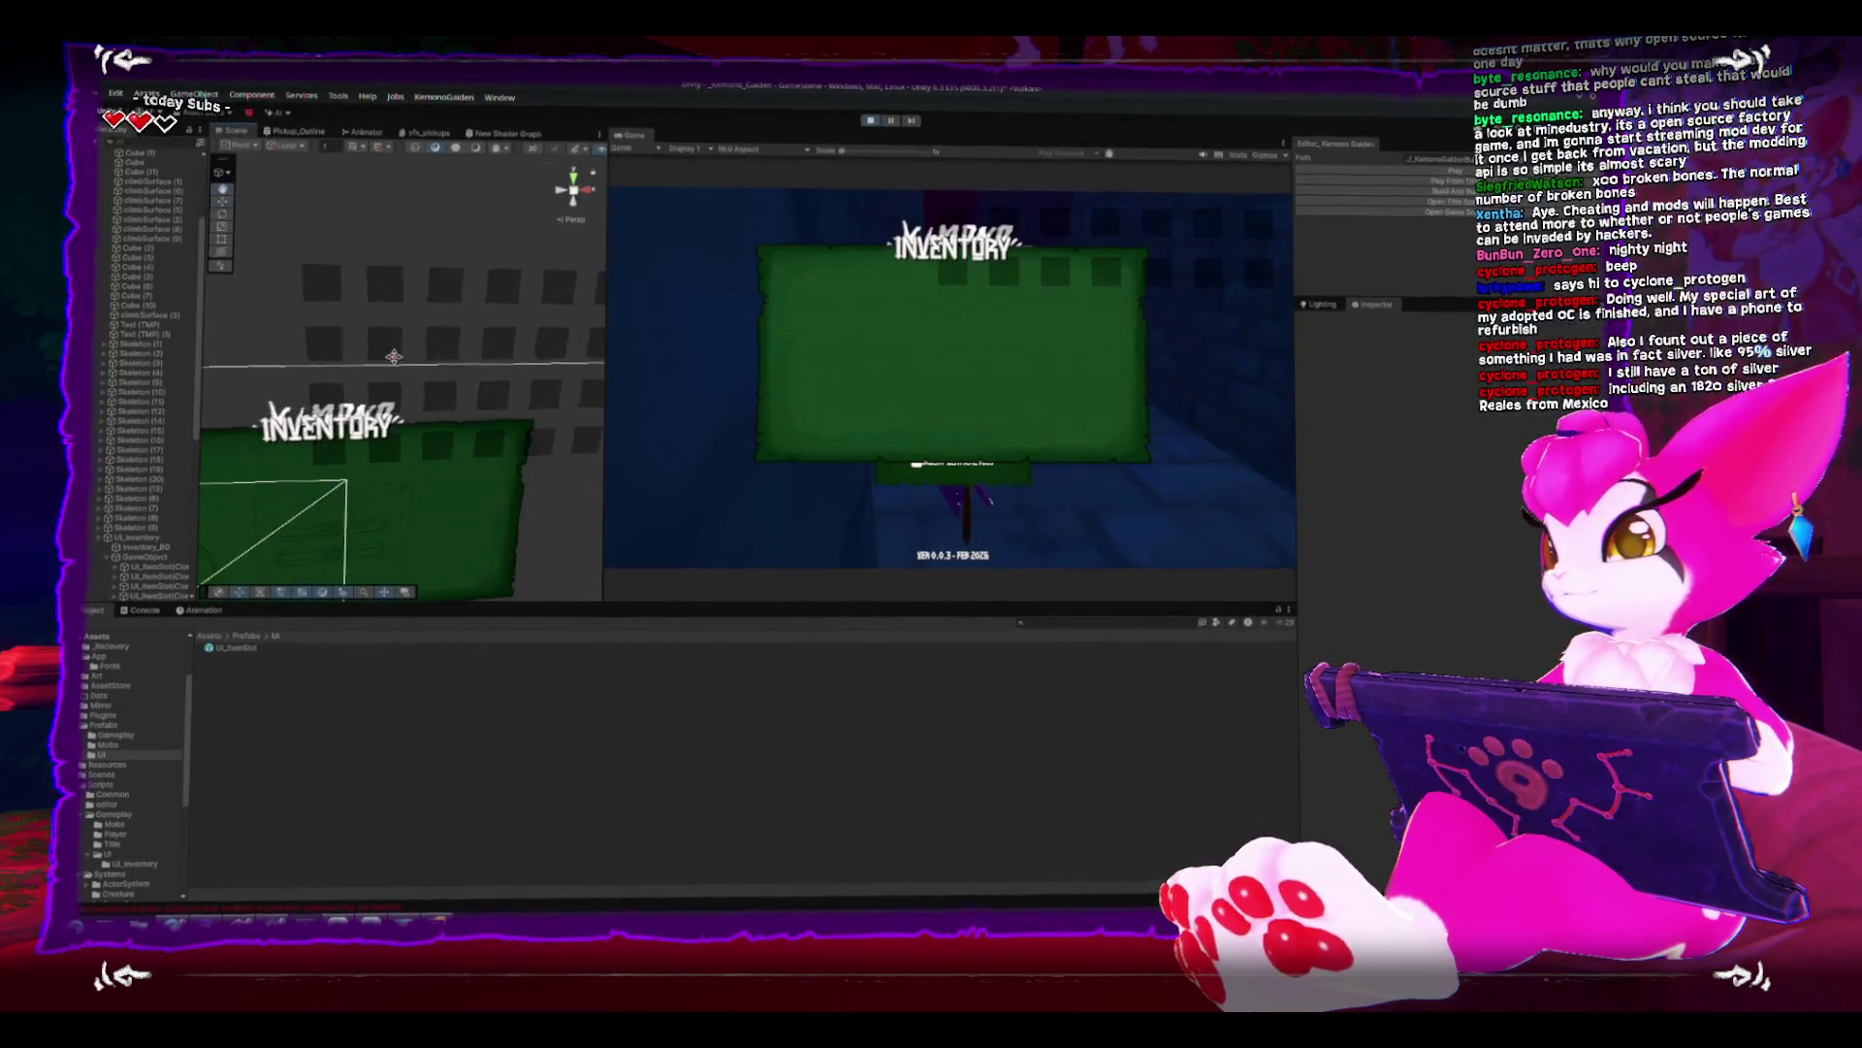
scroll(408, 350, "down", 3)
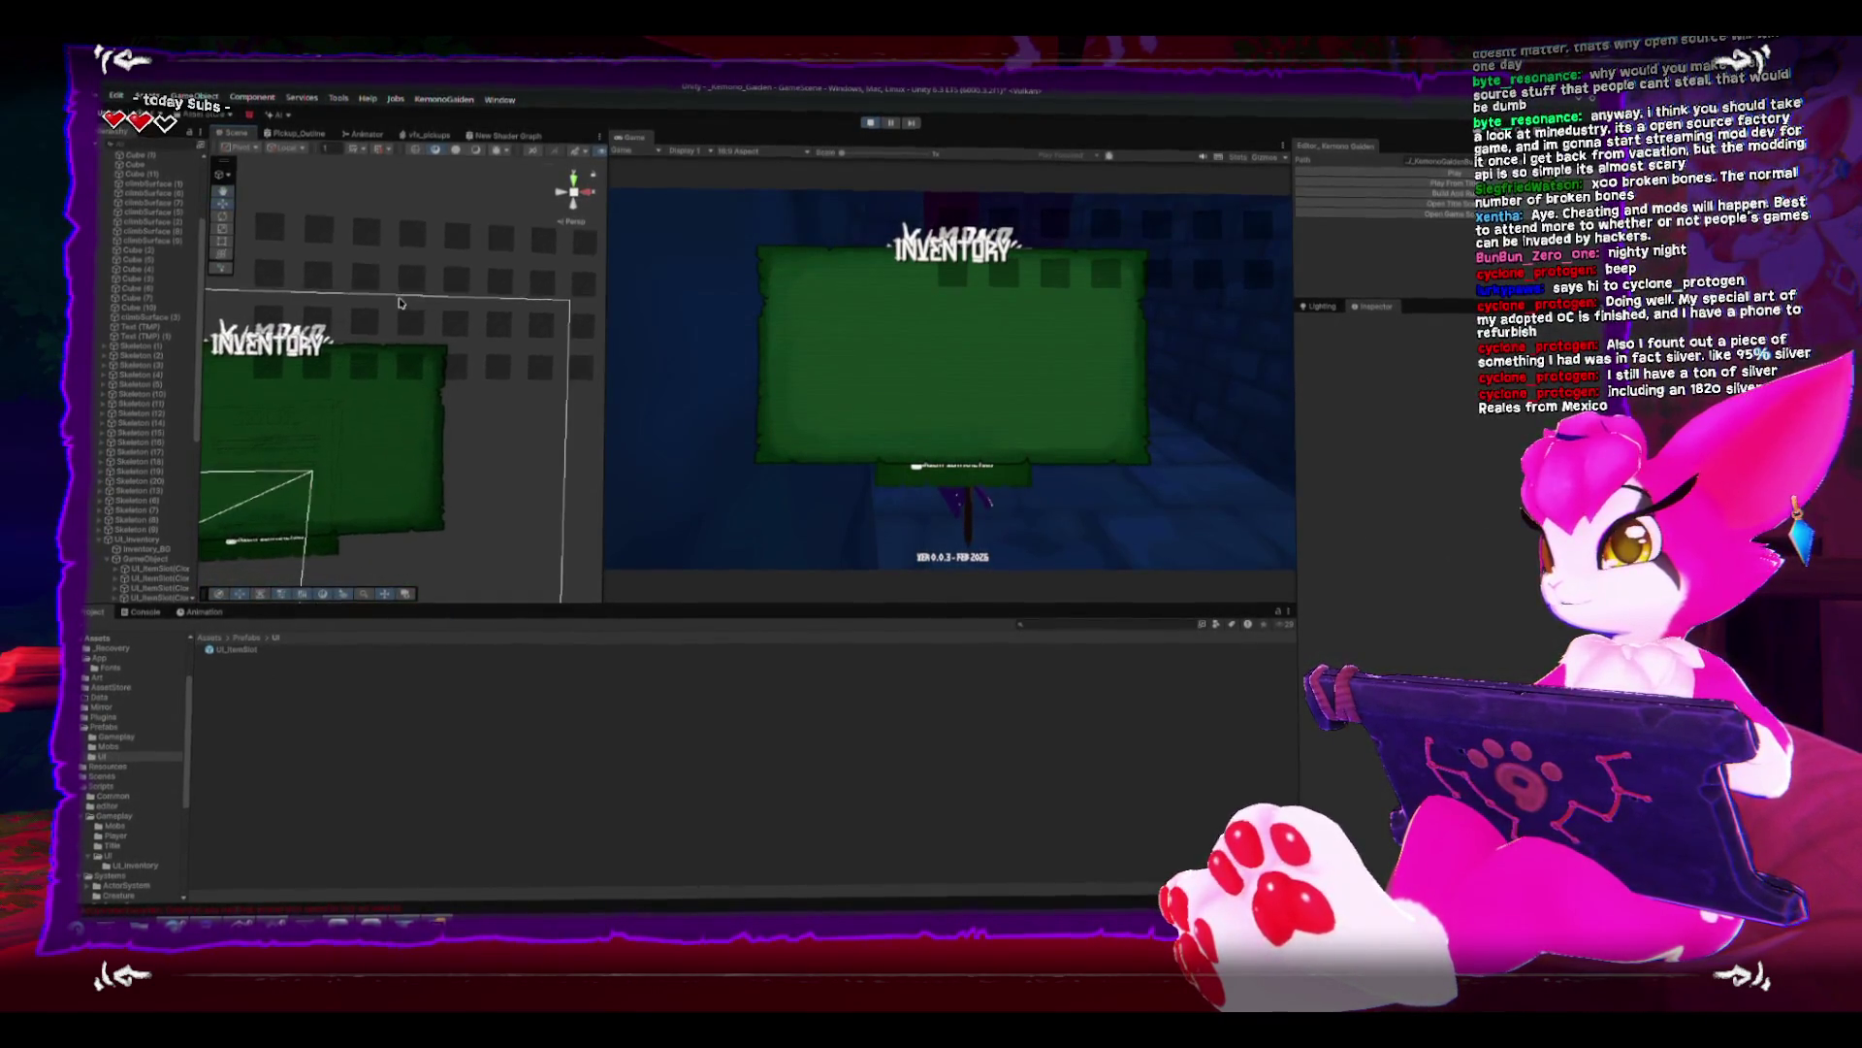
left_click(400, 380)
key("f")
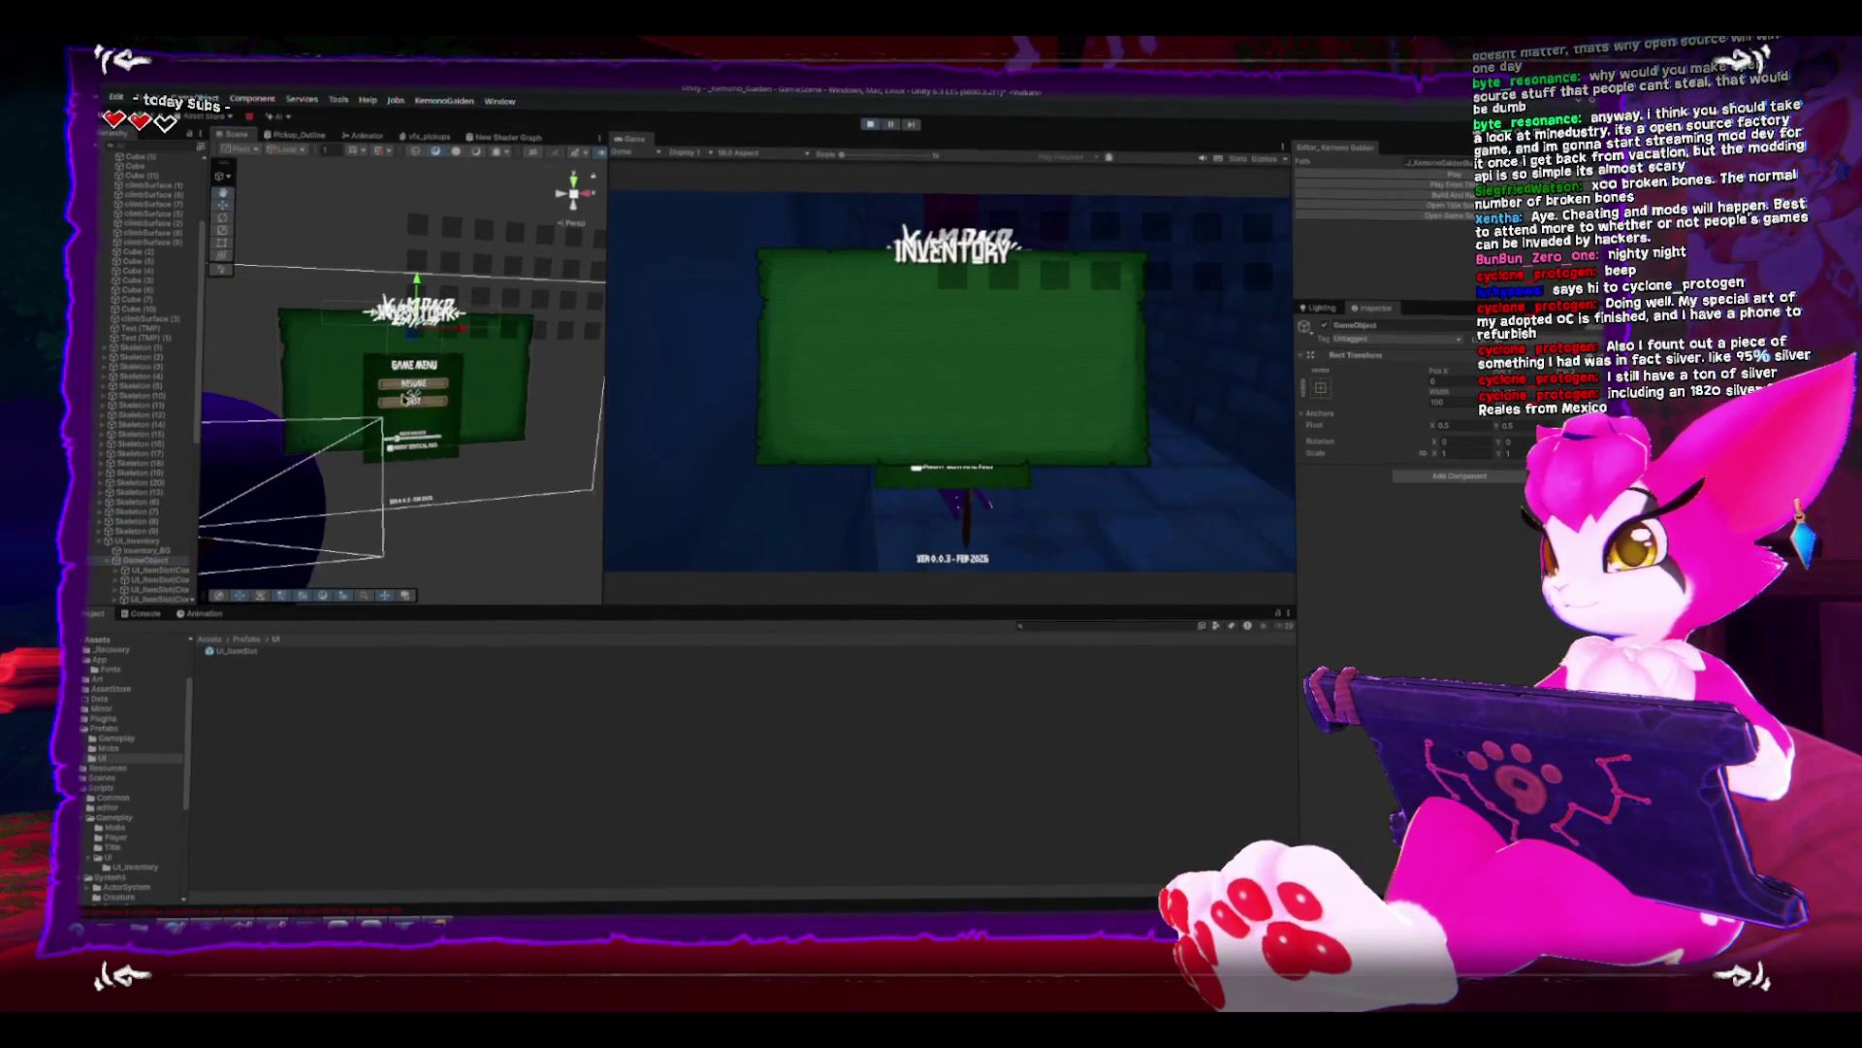
left_click_drag(401, 380, 300, 441)
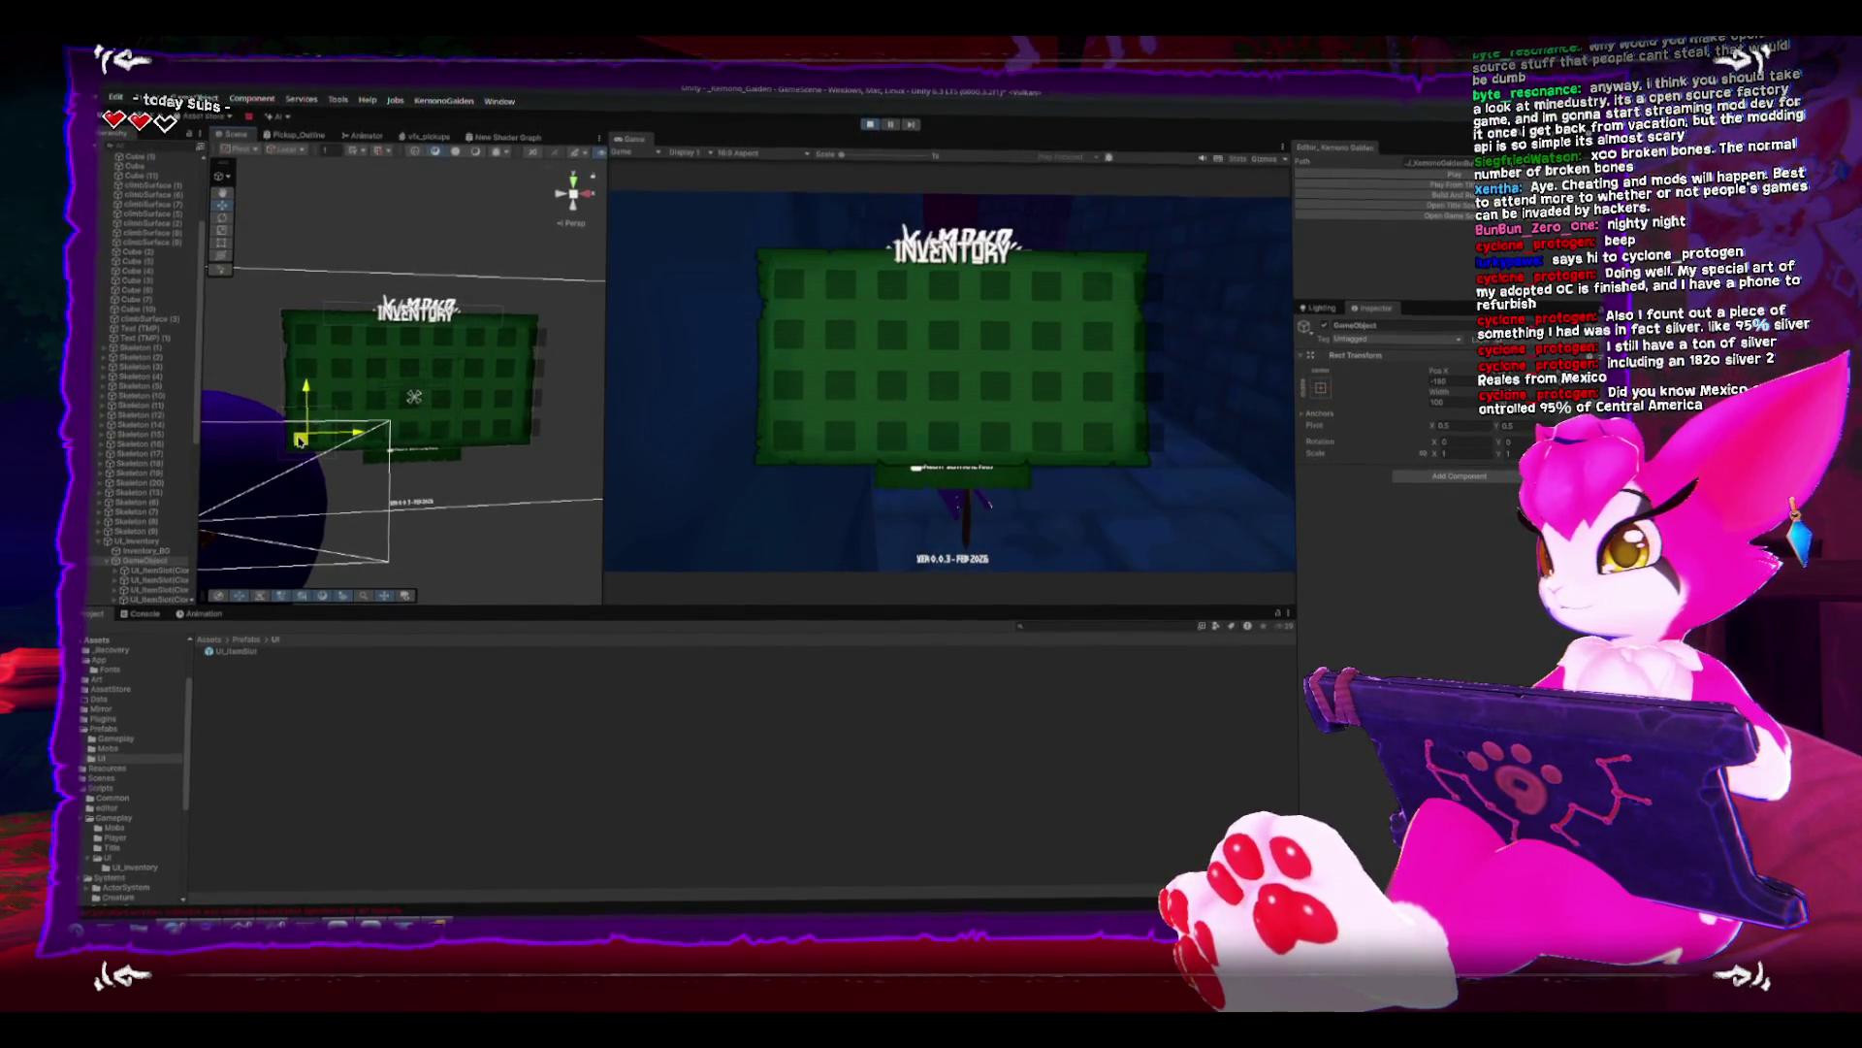
- Scale all UI_ItemSlot clones up from 0.60 to 0.75, then stop play mode
left_click(155, 572)
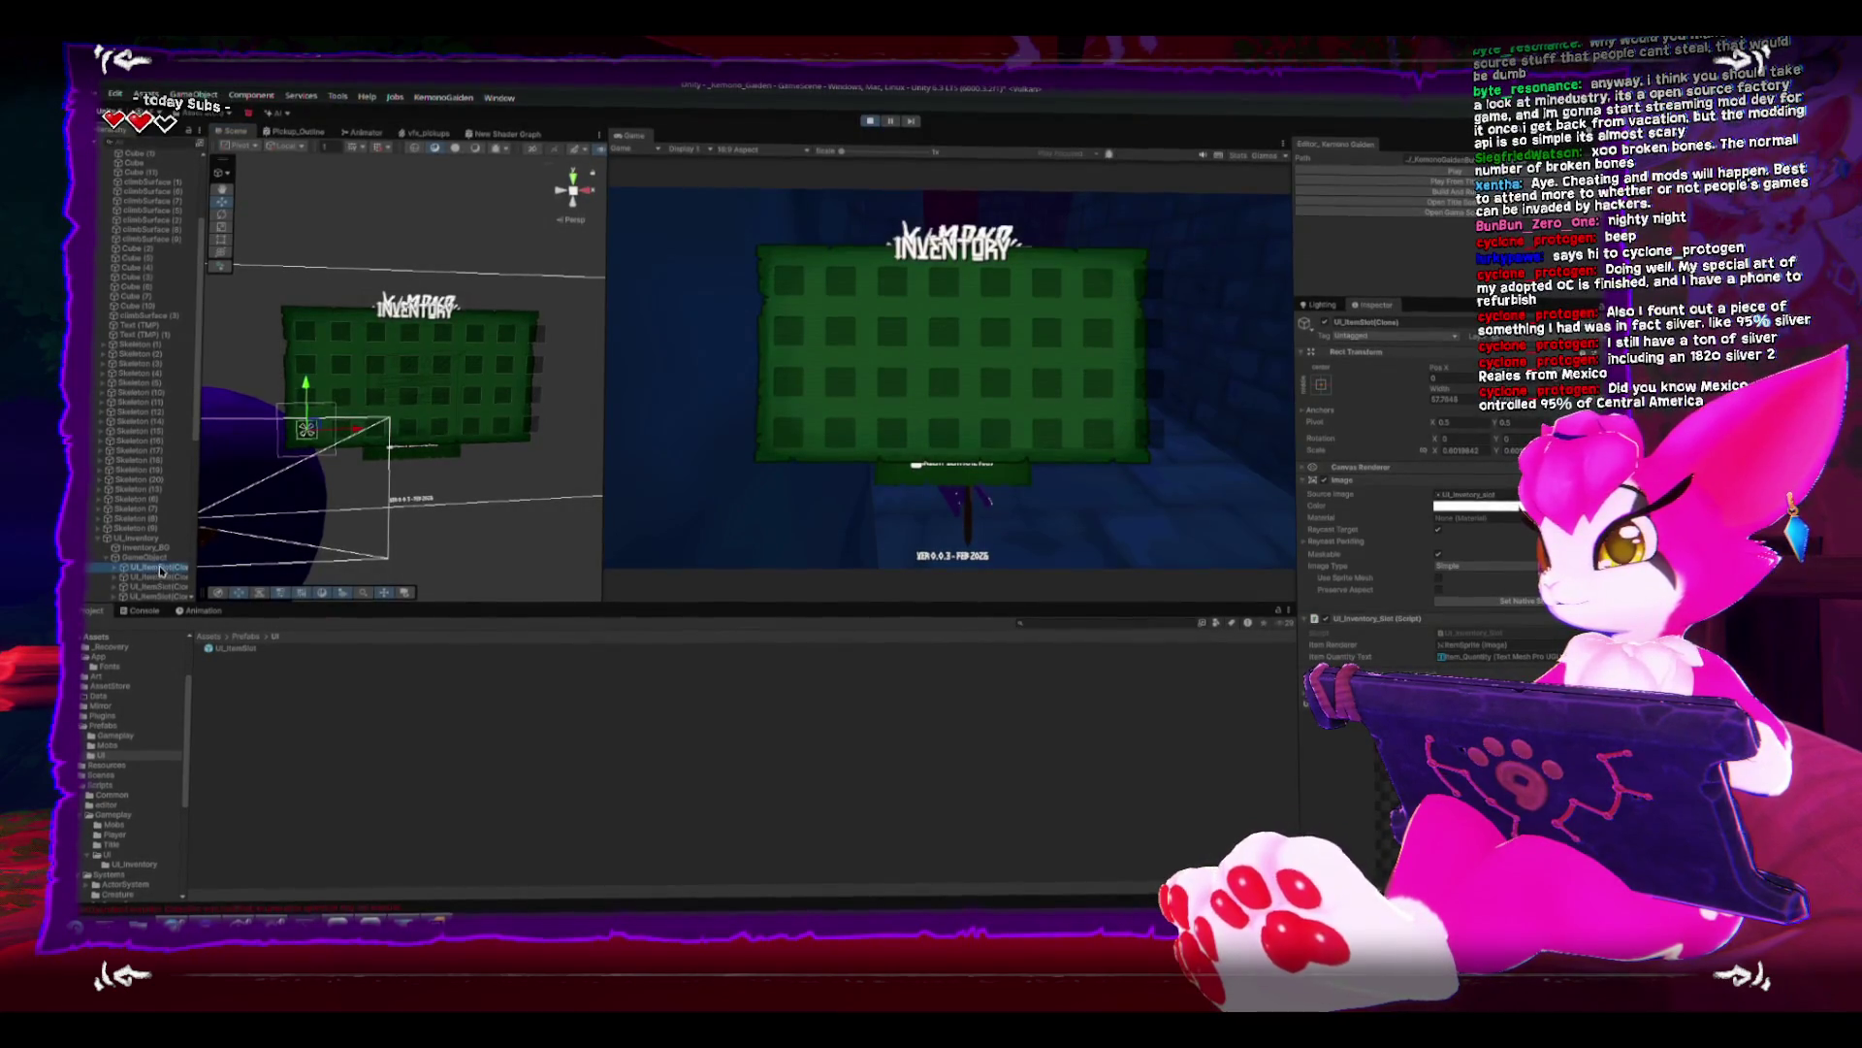
scroll(160, 571, "down", 10)
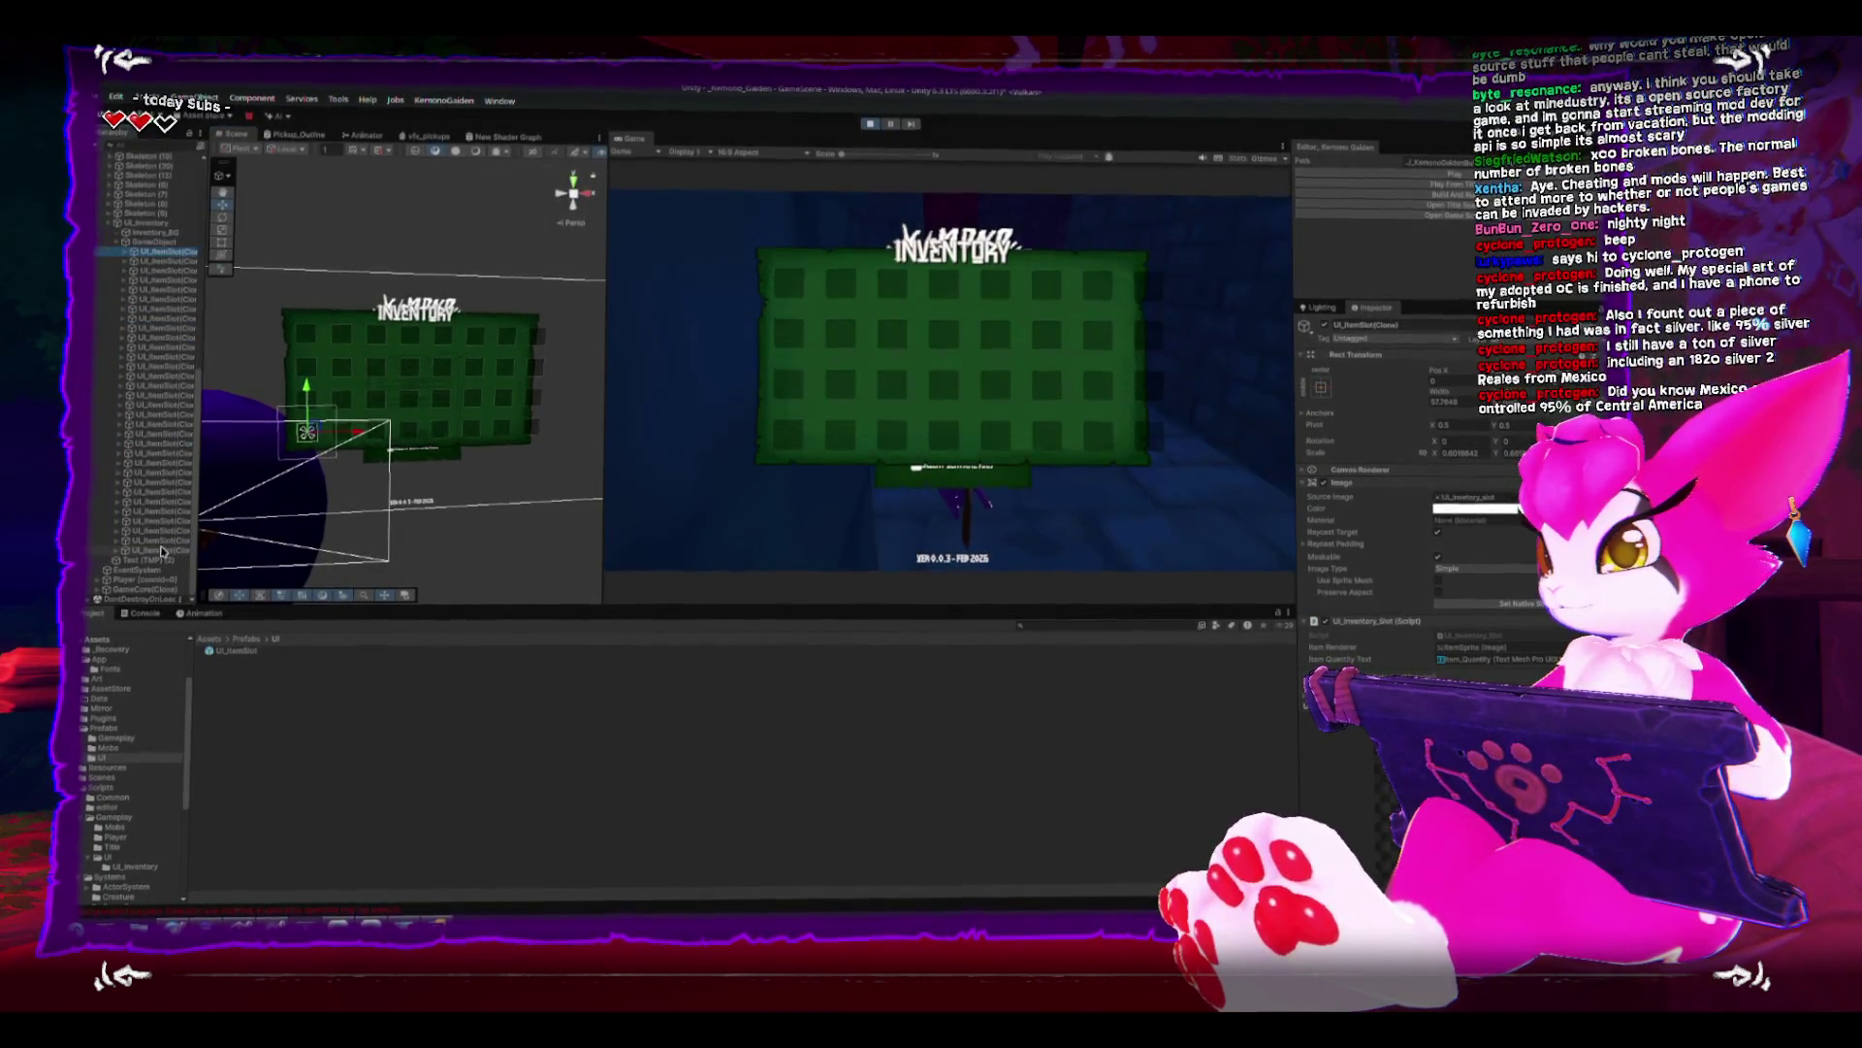
left_click(162, 551, "shift")
key("r")
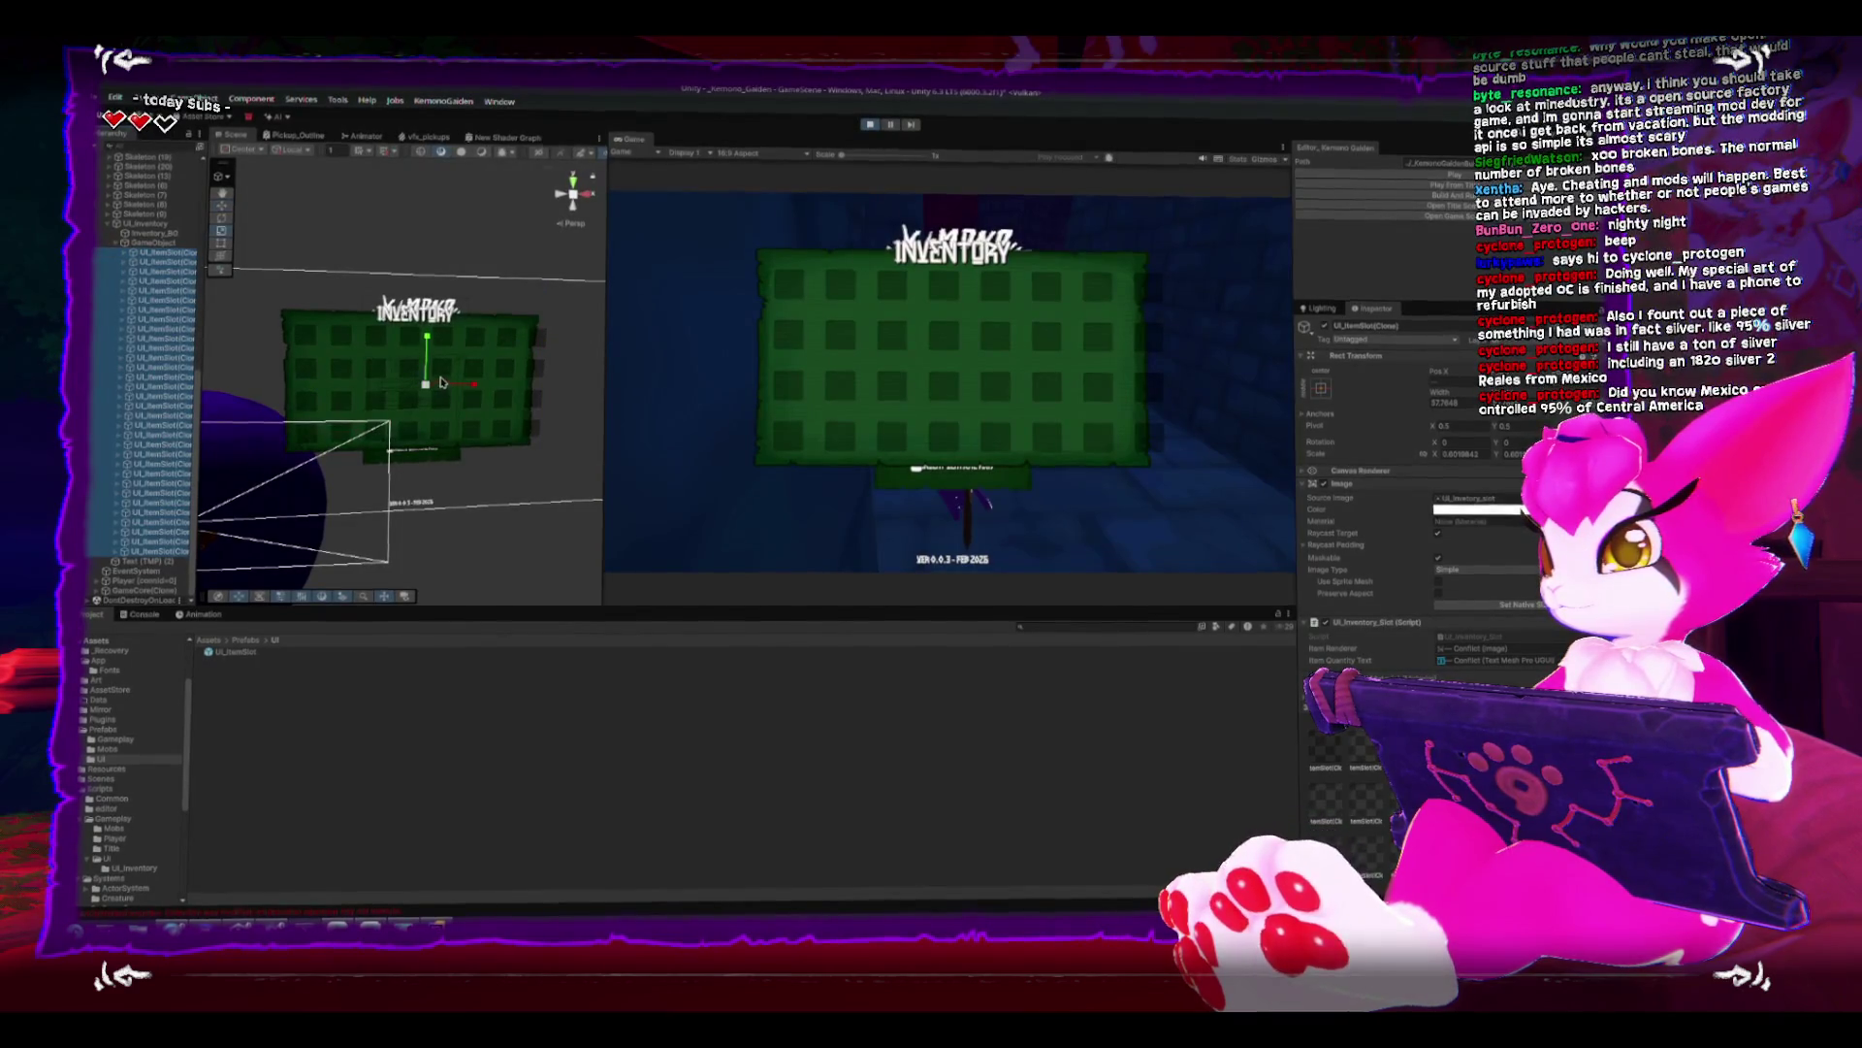
left_click_drag(539, 341, 552, 335)
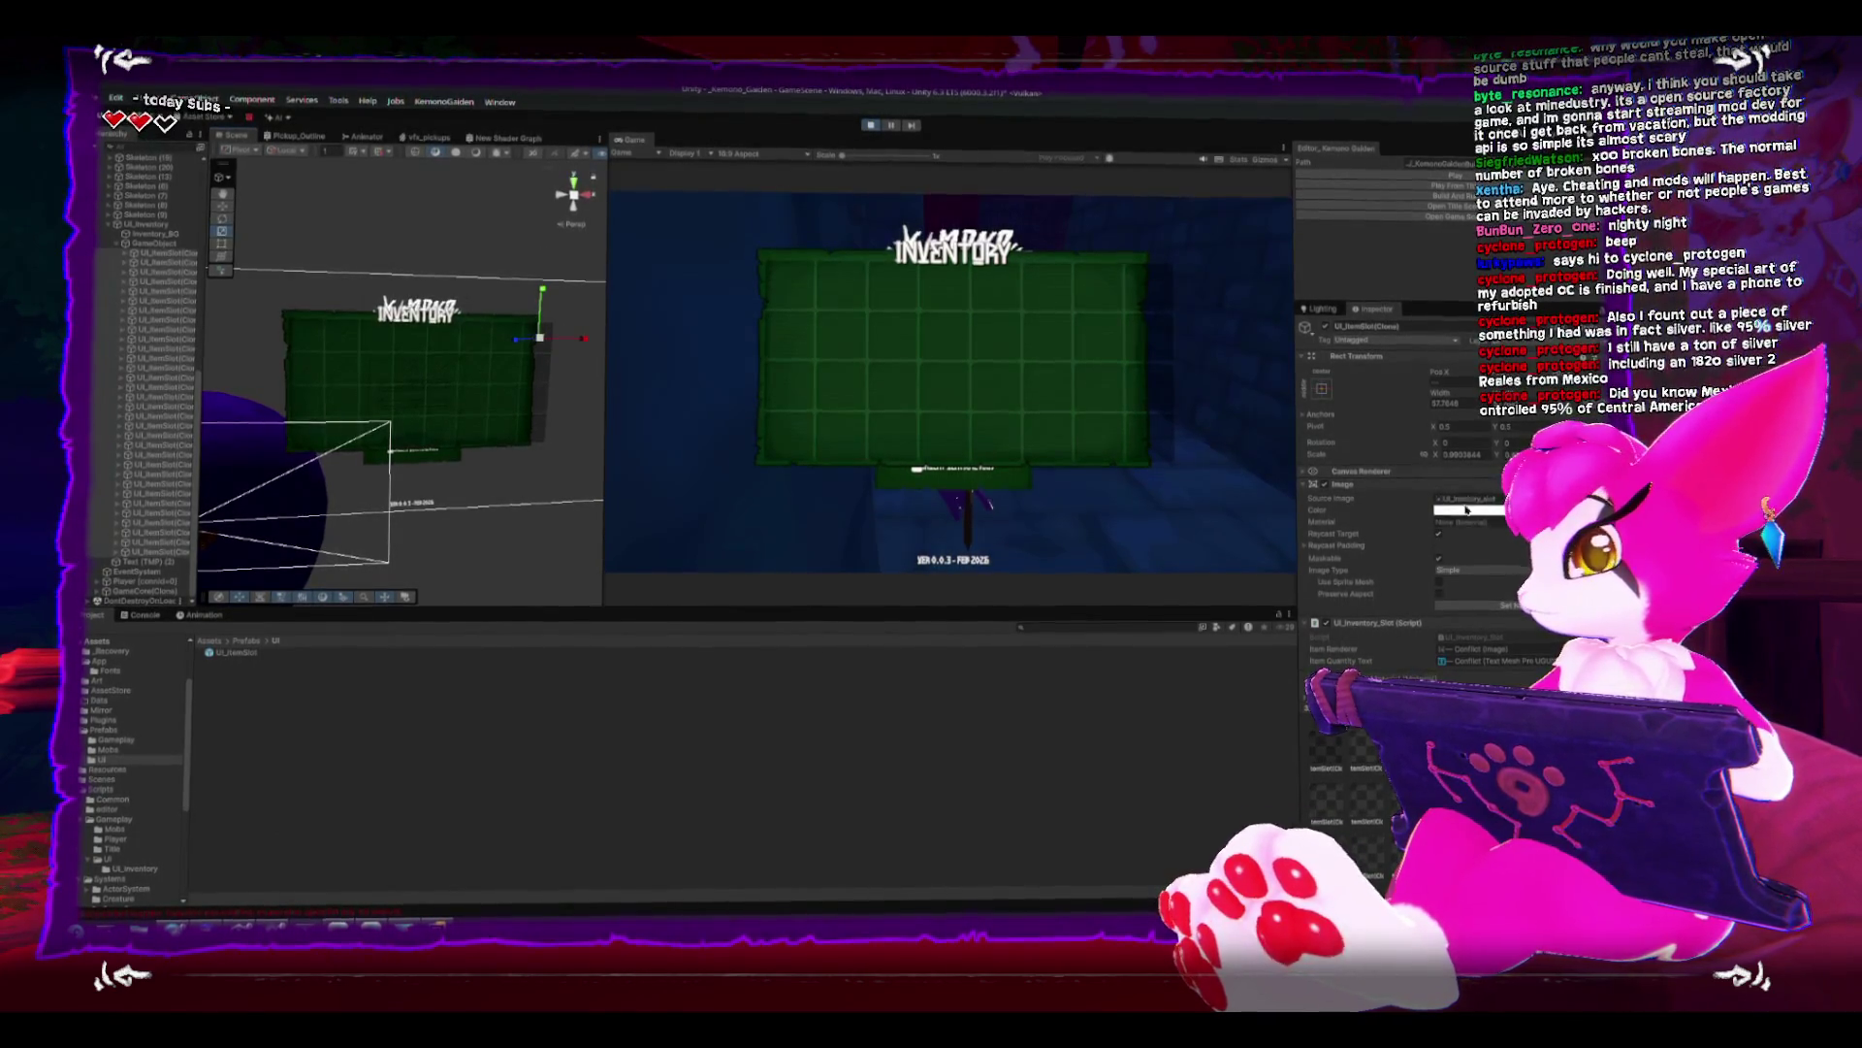
left_click(871, 124)
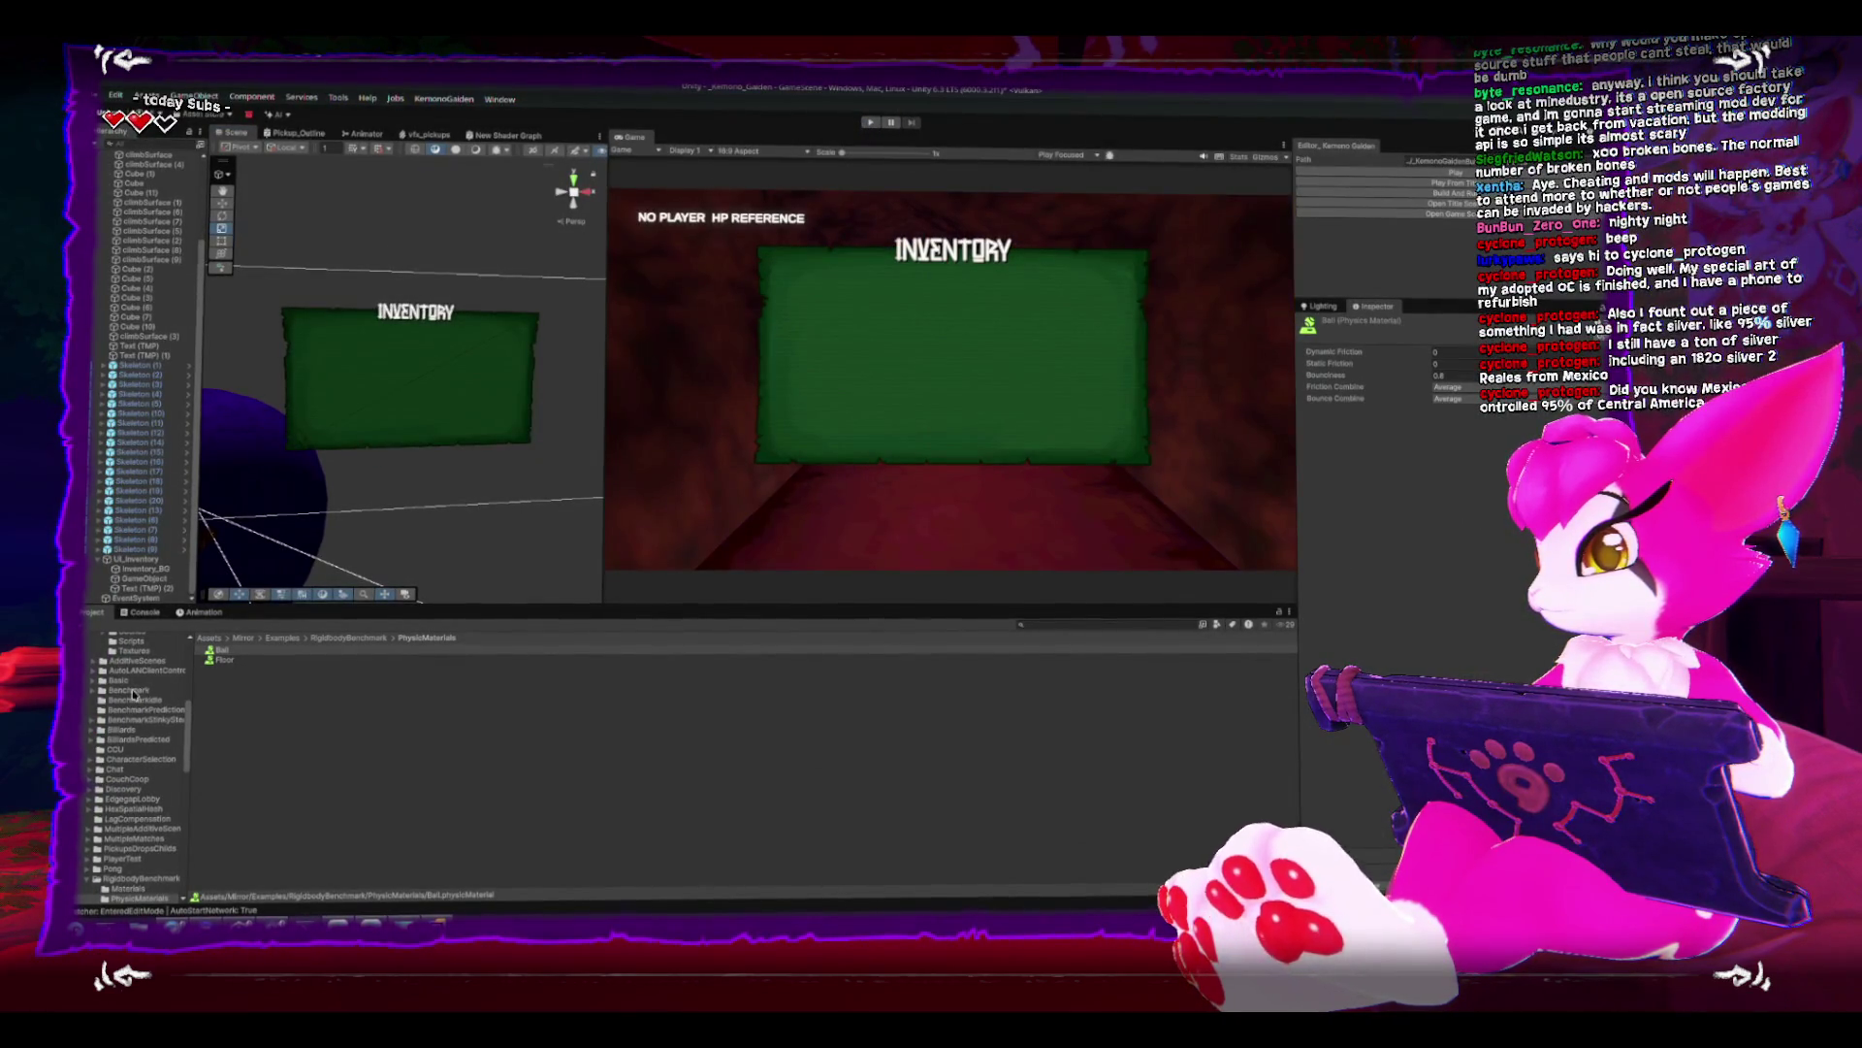
- Open the UI_ItemSlot prefab from Prefabs/UI, set Scale X to 1, and exit prefab mode
left_click(89, 694)
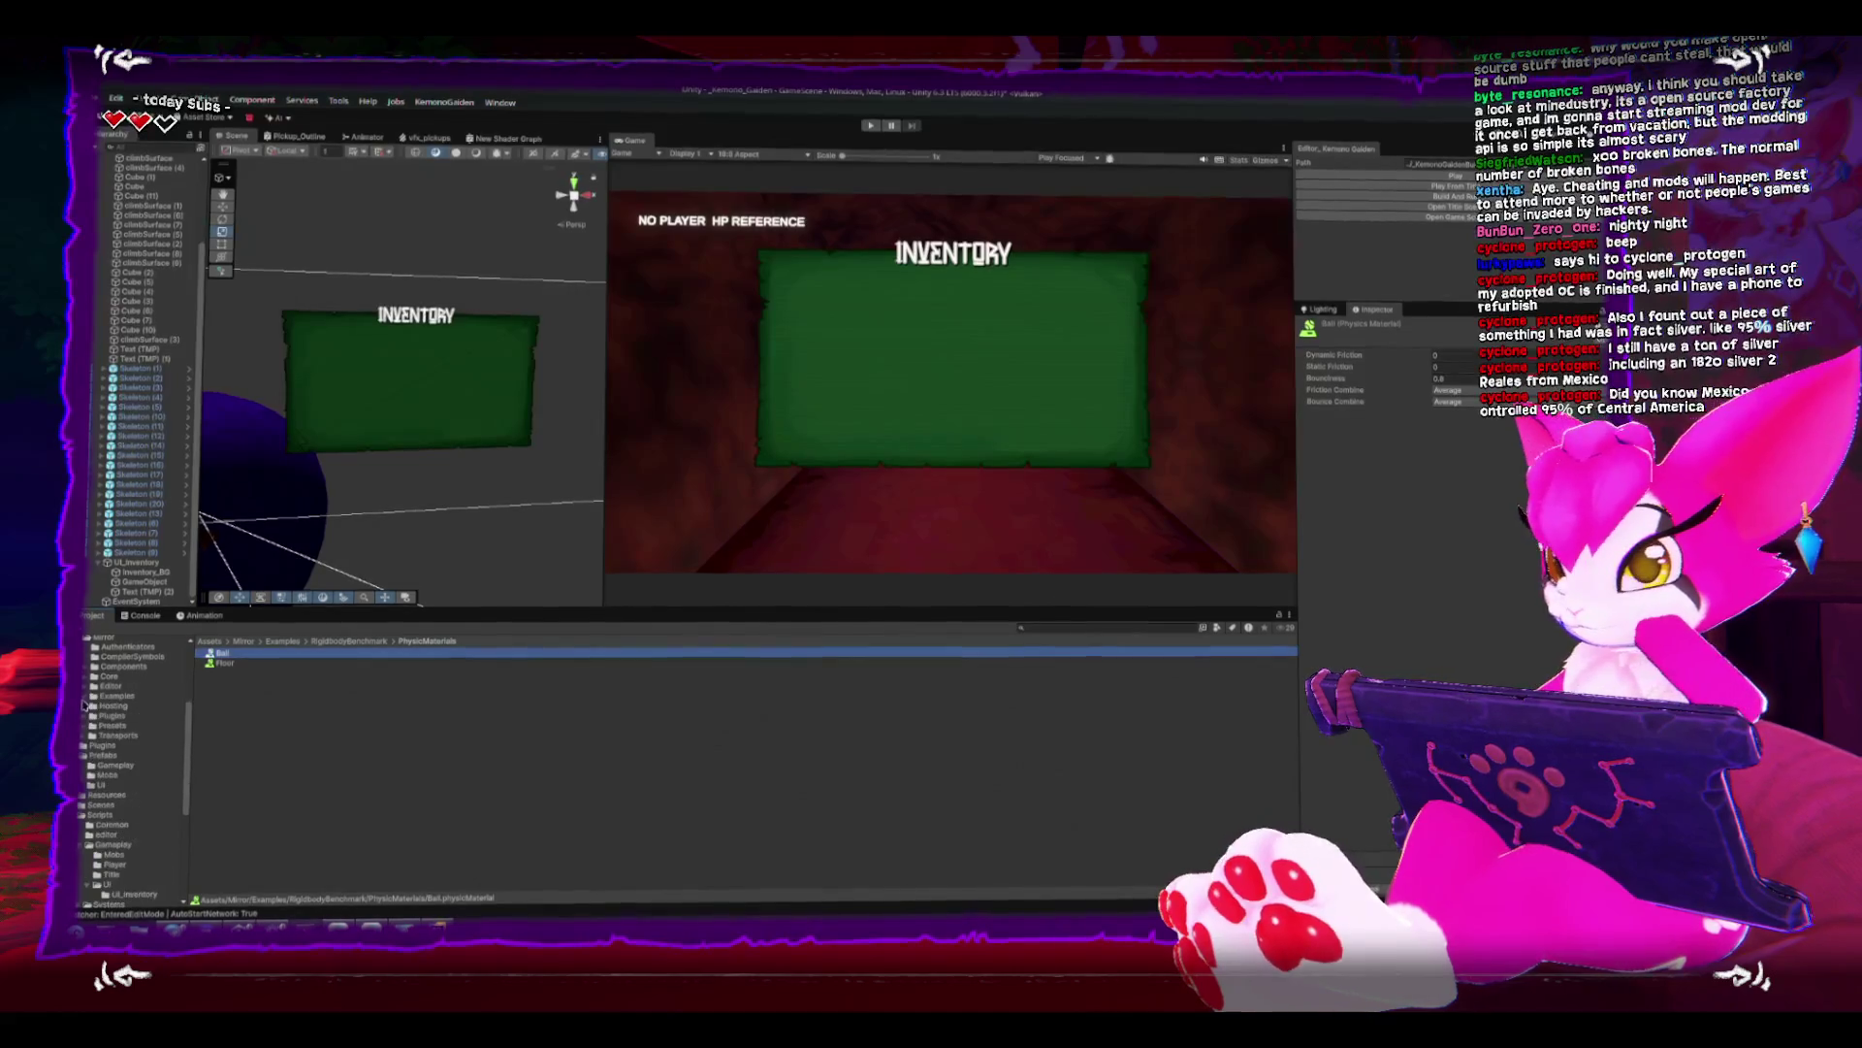
left_click(98, 755)
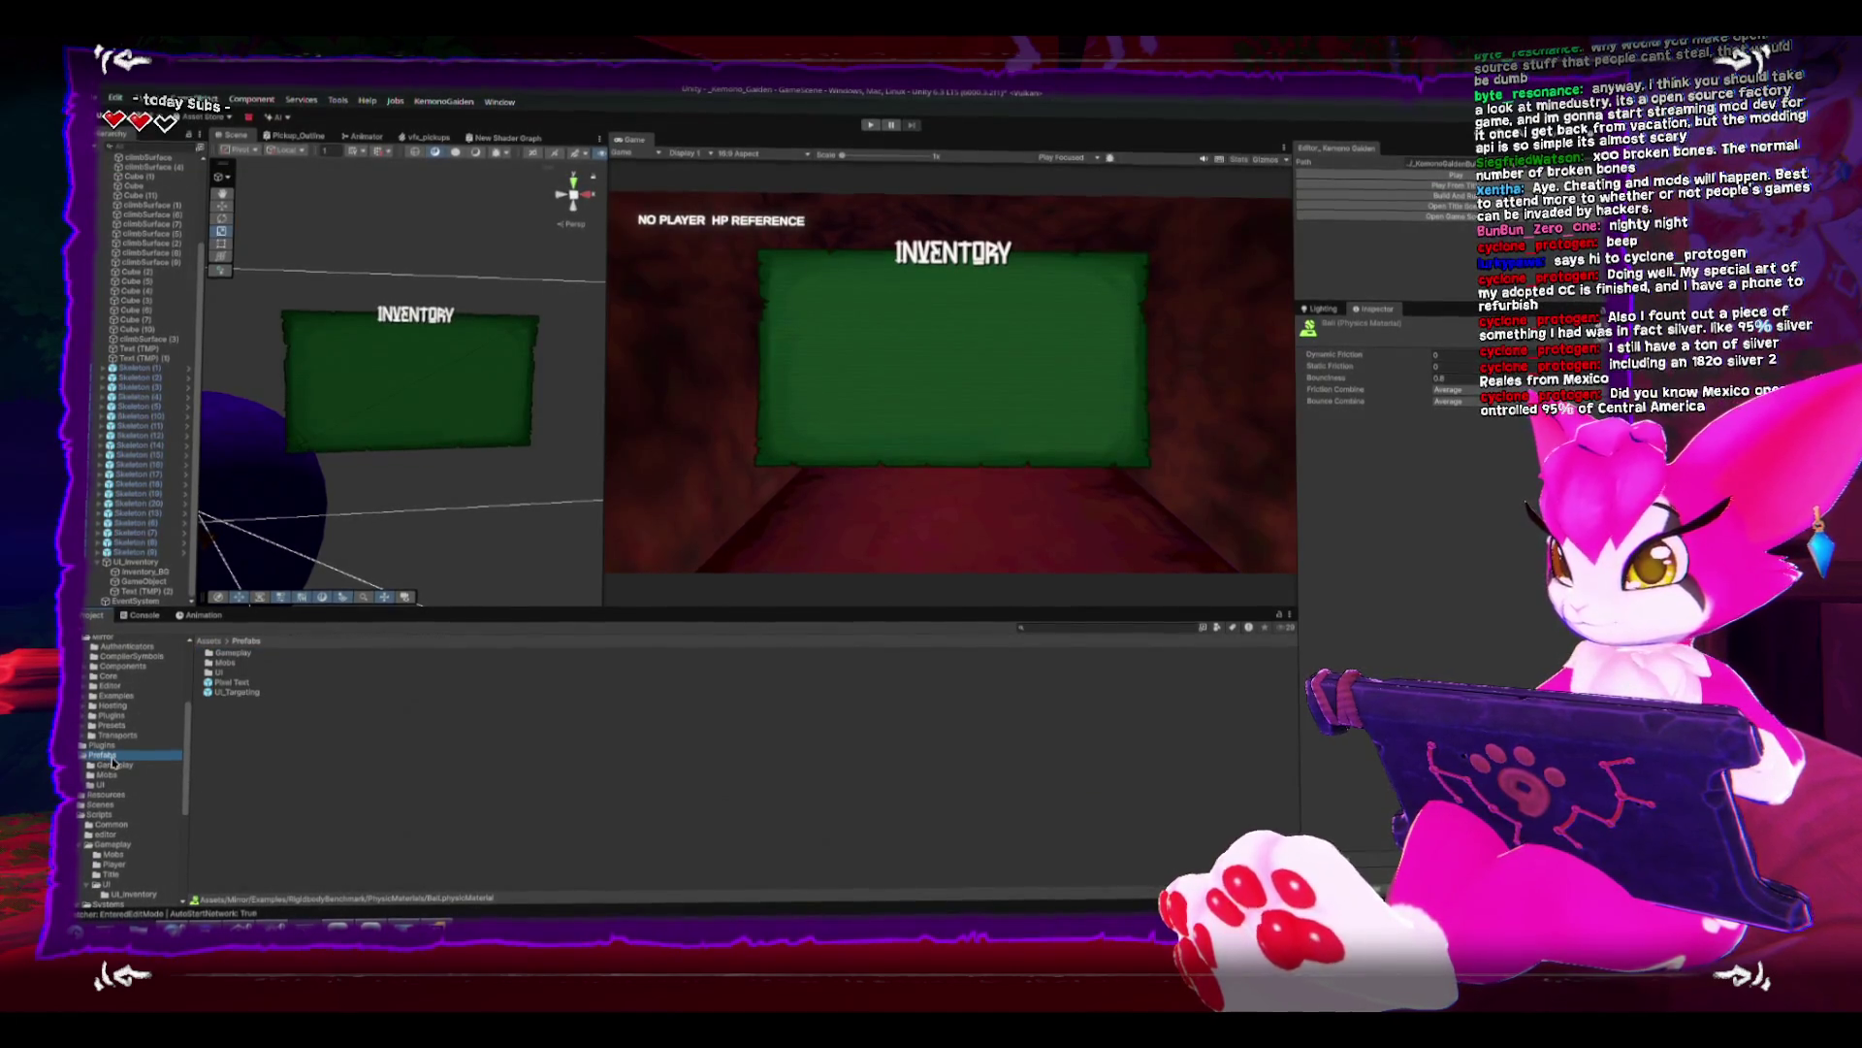
left_click(113, 764)
left_click(228, 648)
left_click(107, 782)
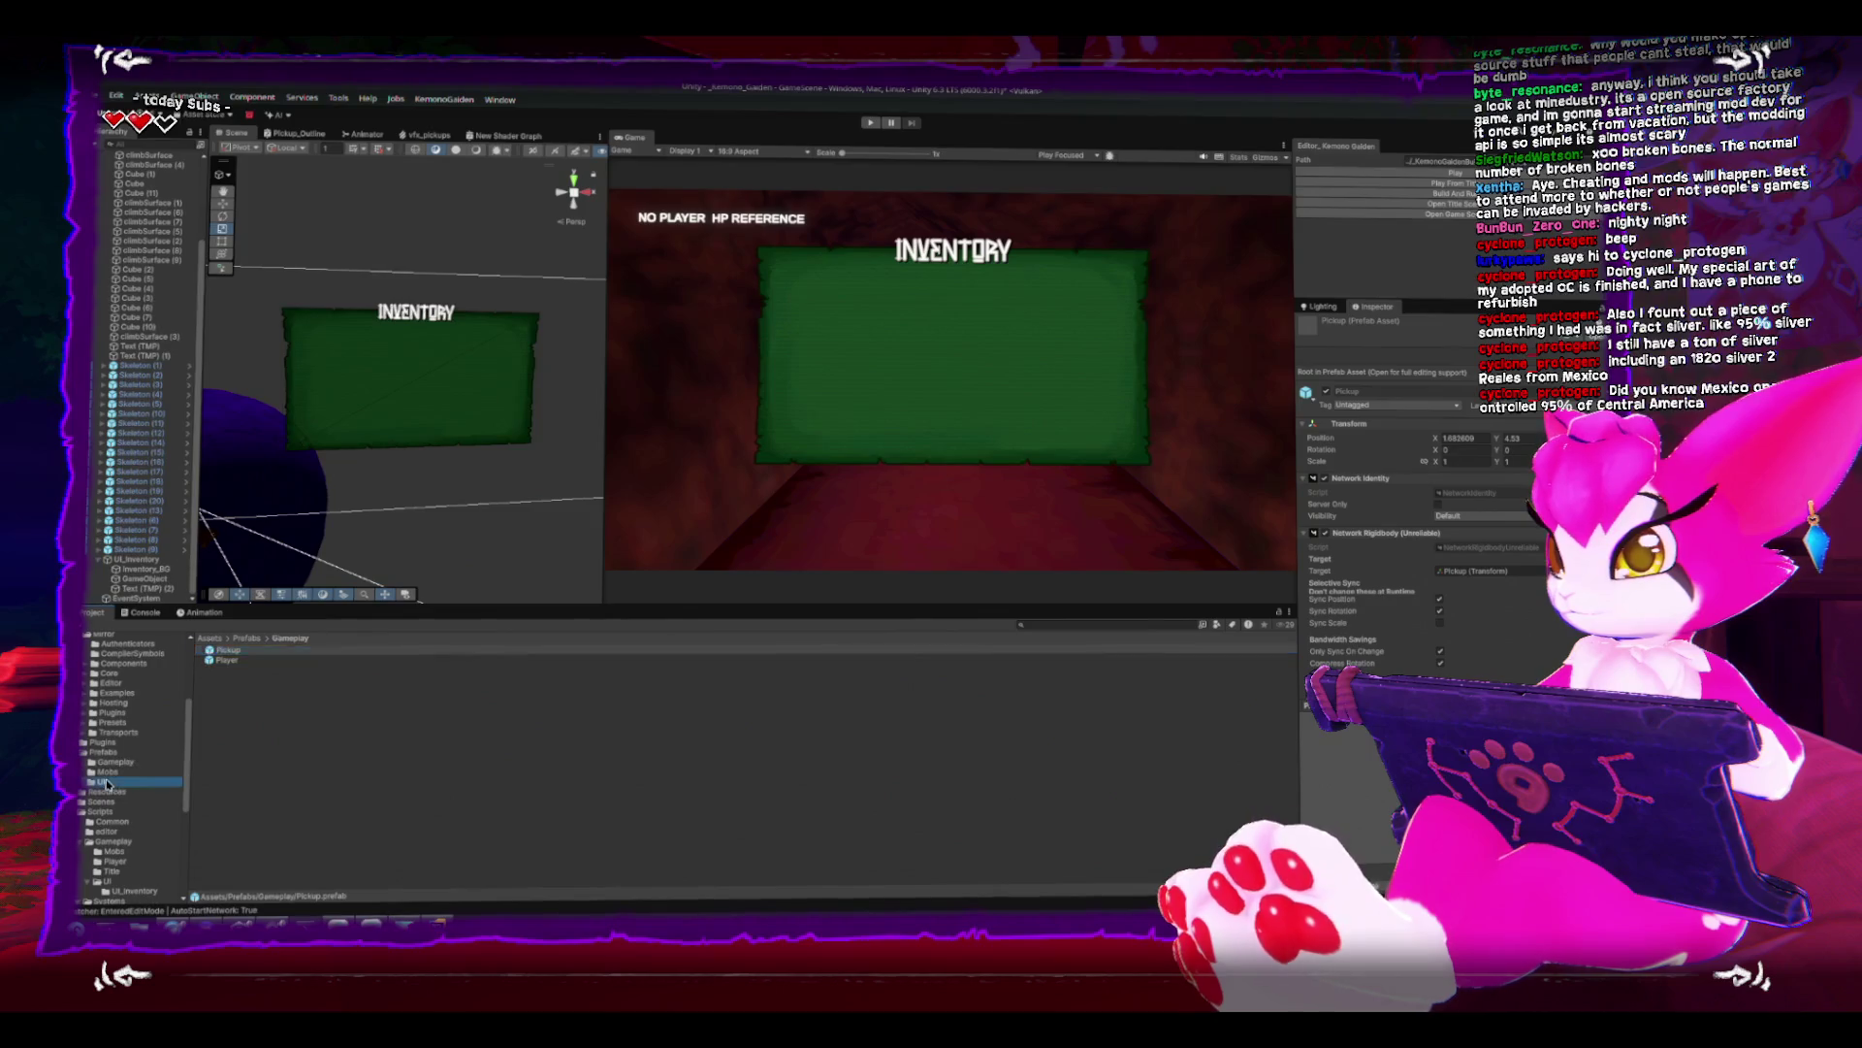
double_click(216, 657)
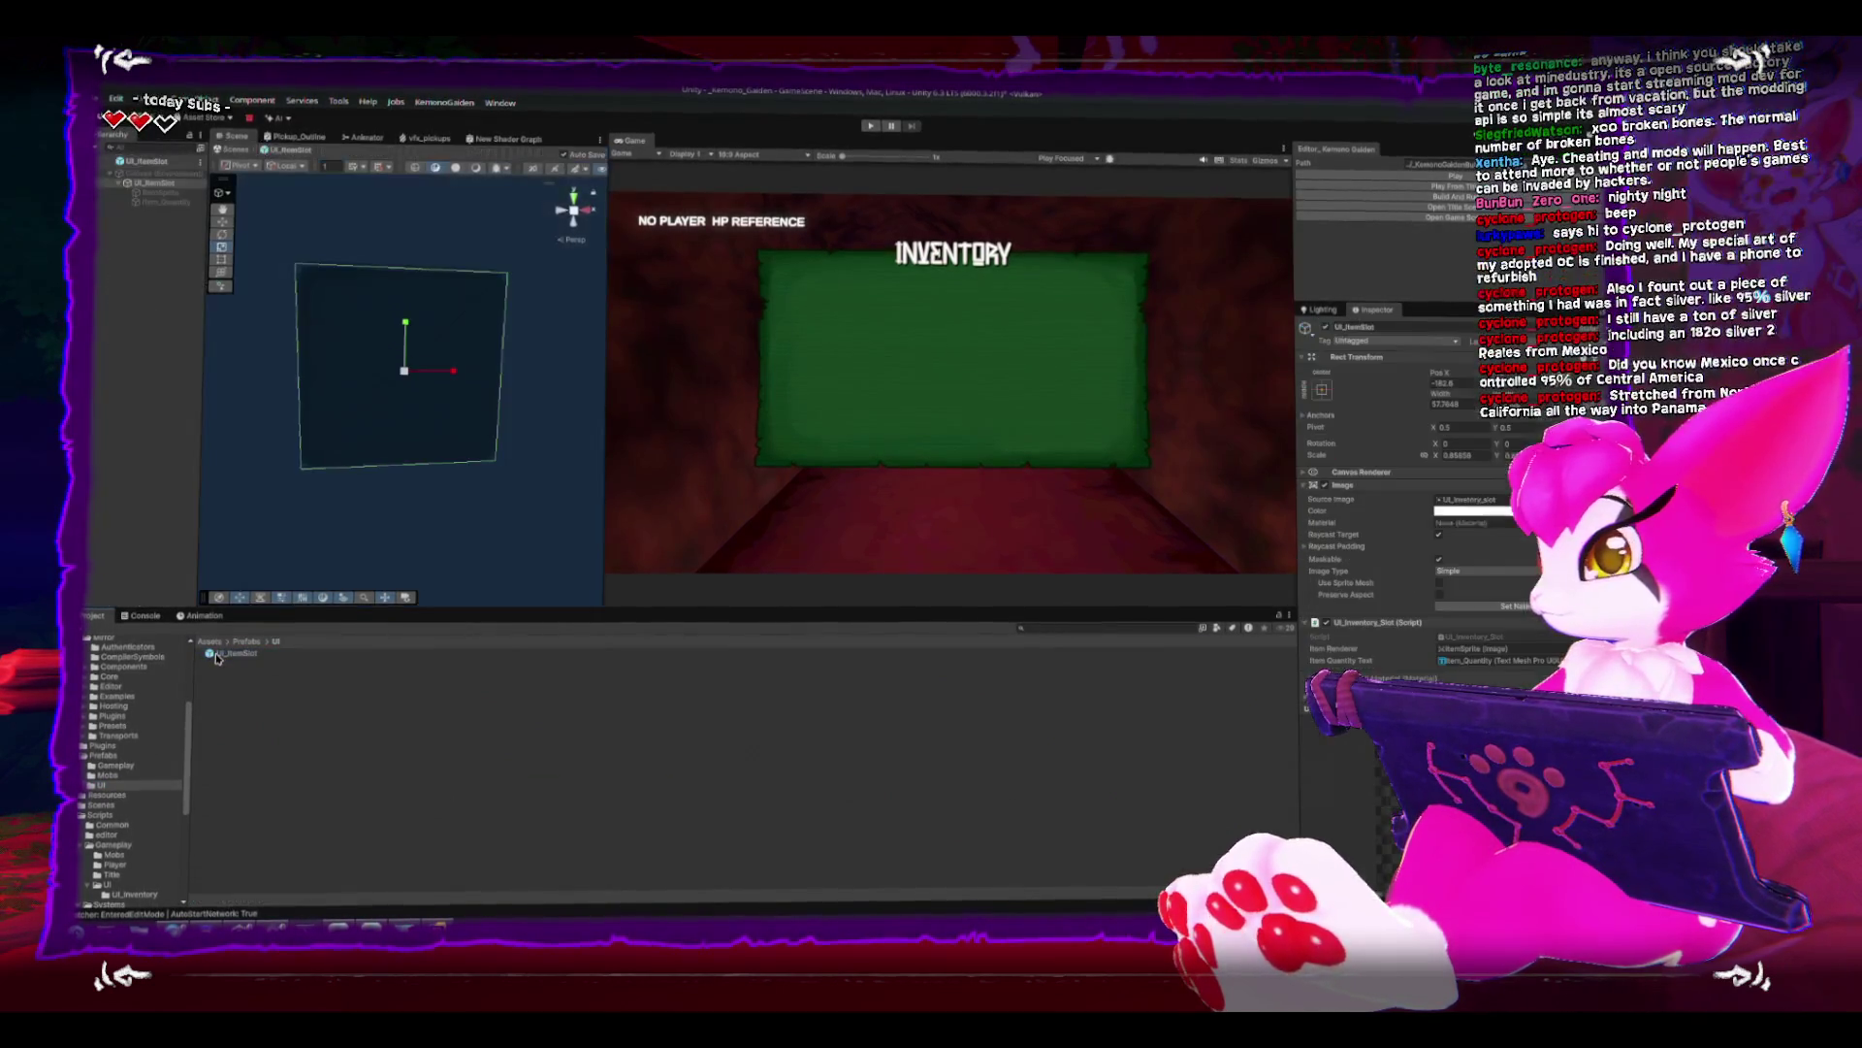
double_click(1450, 455)
type("1")
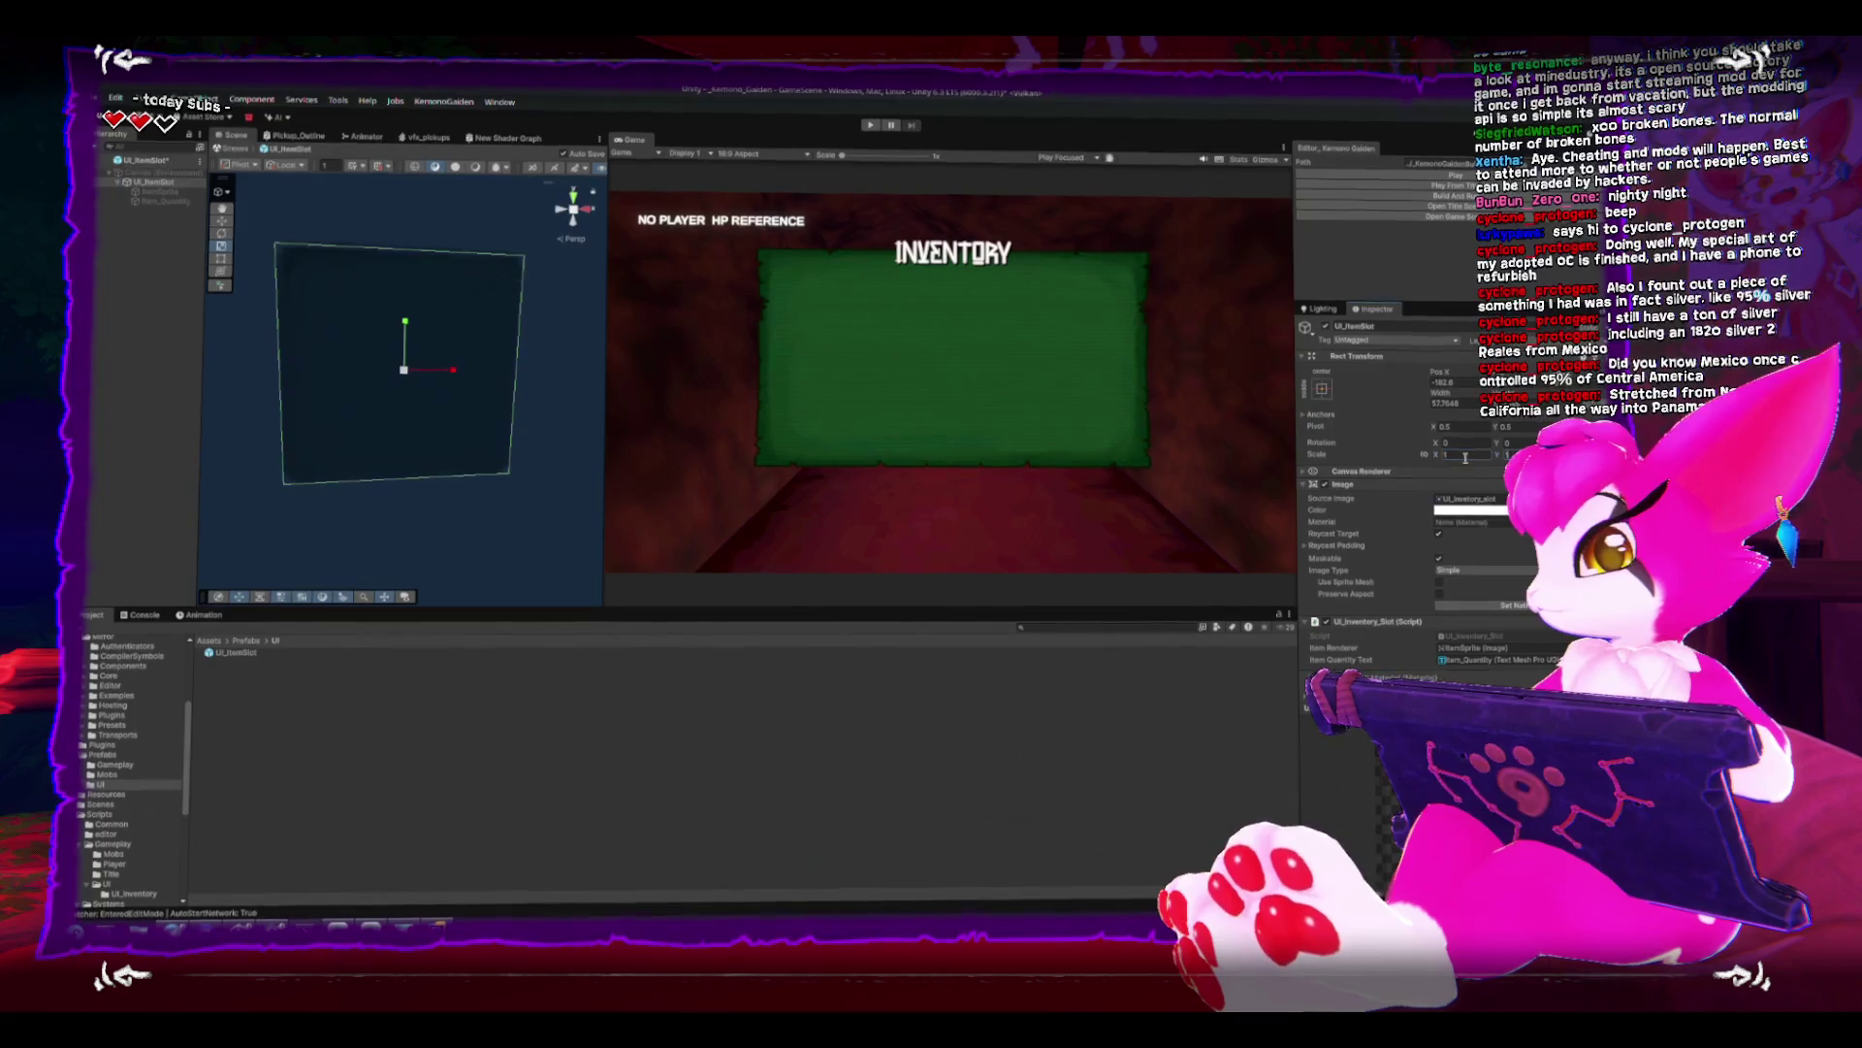
key("Return")
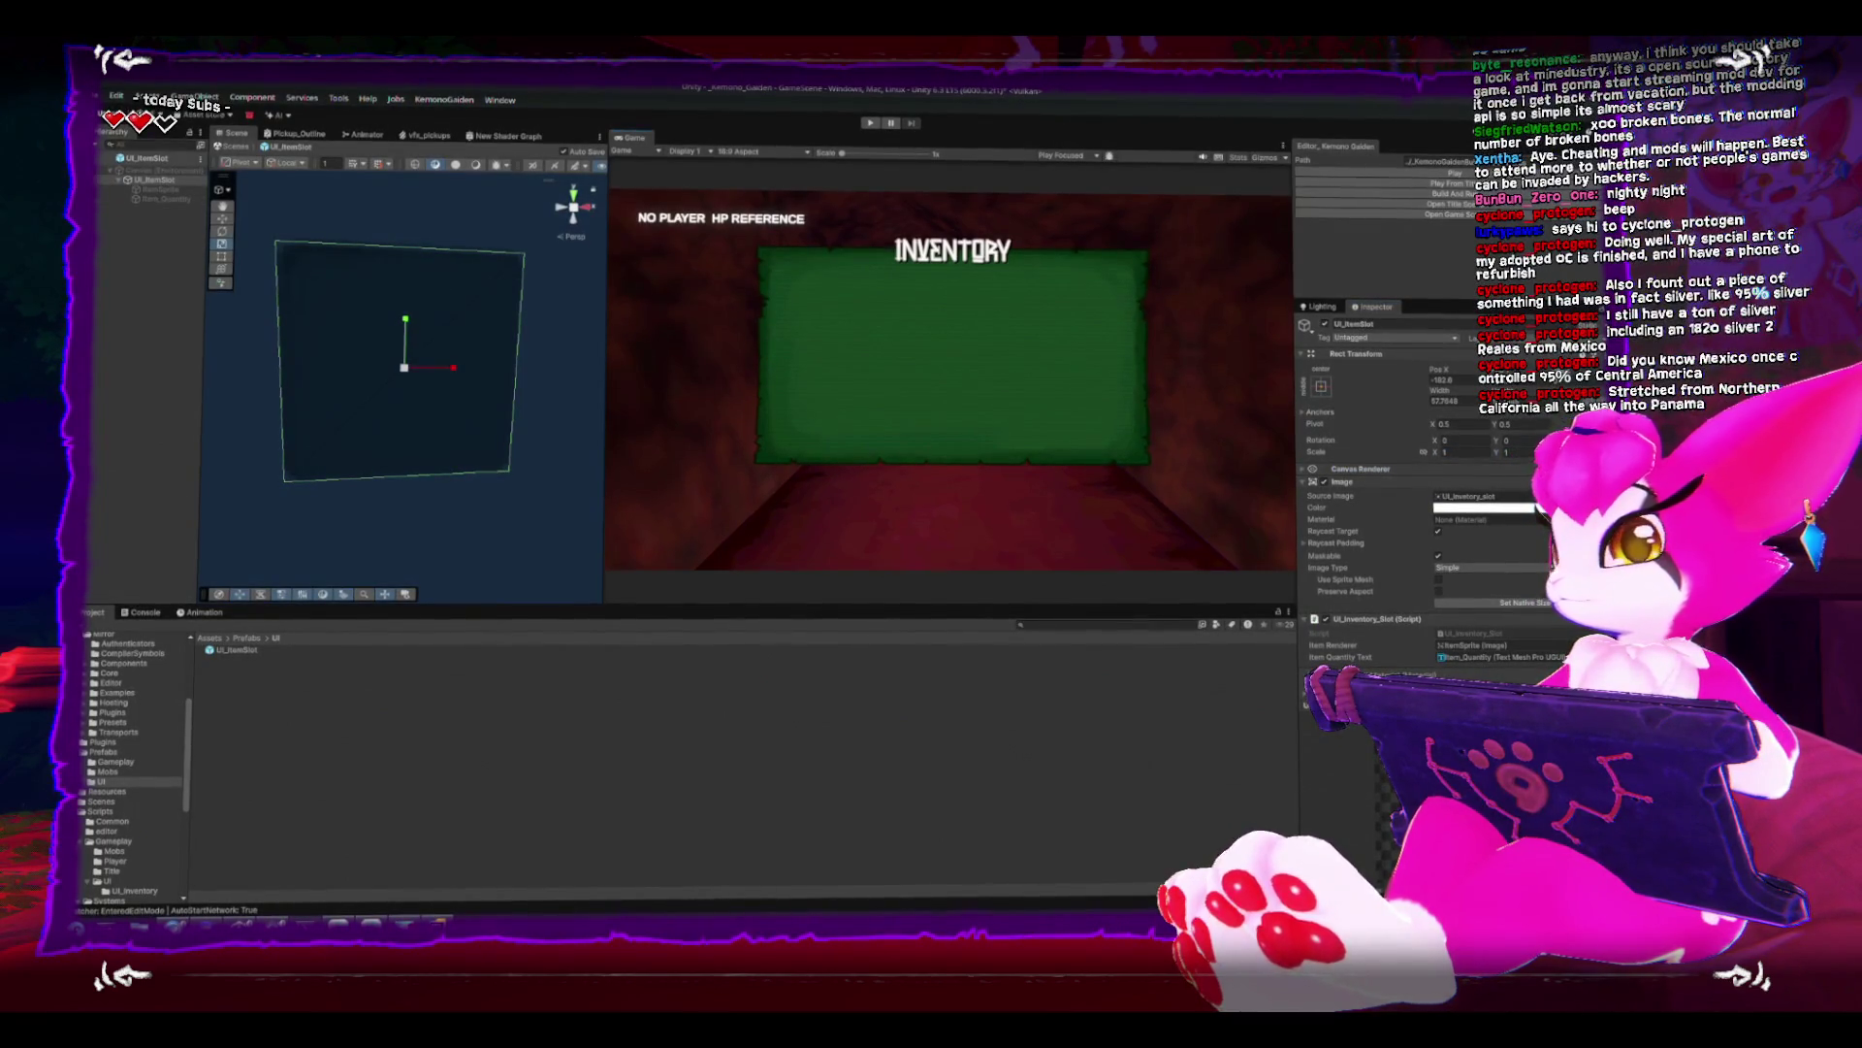
left_click(236, 147)
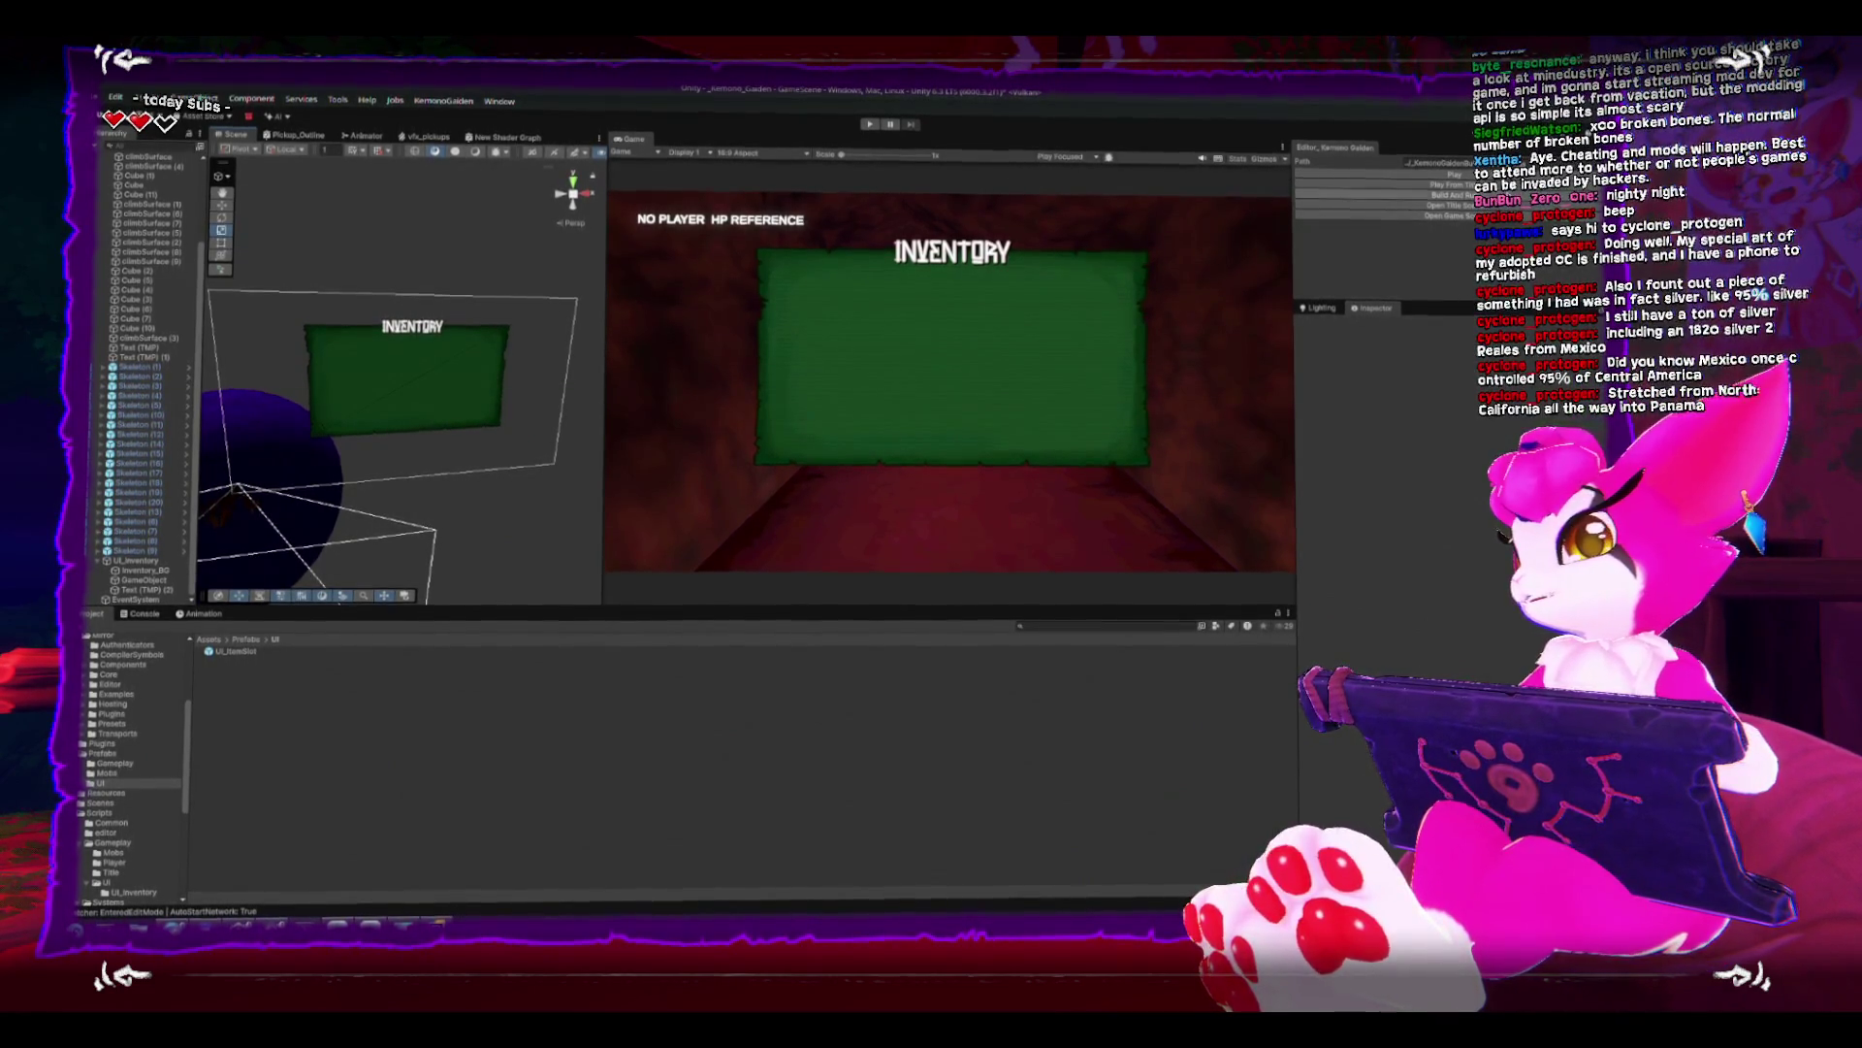
- Press Play in the custom editor panel and wait for the domain reload
left_click(1452, 185)
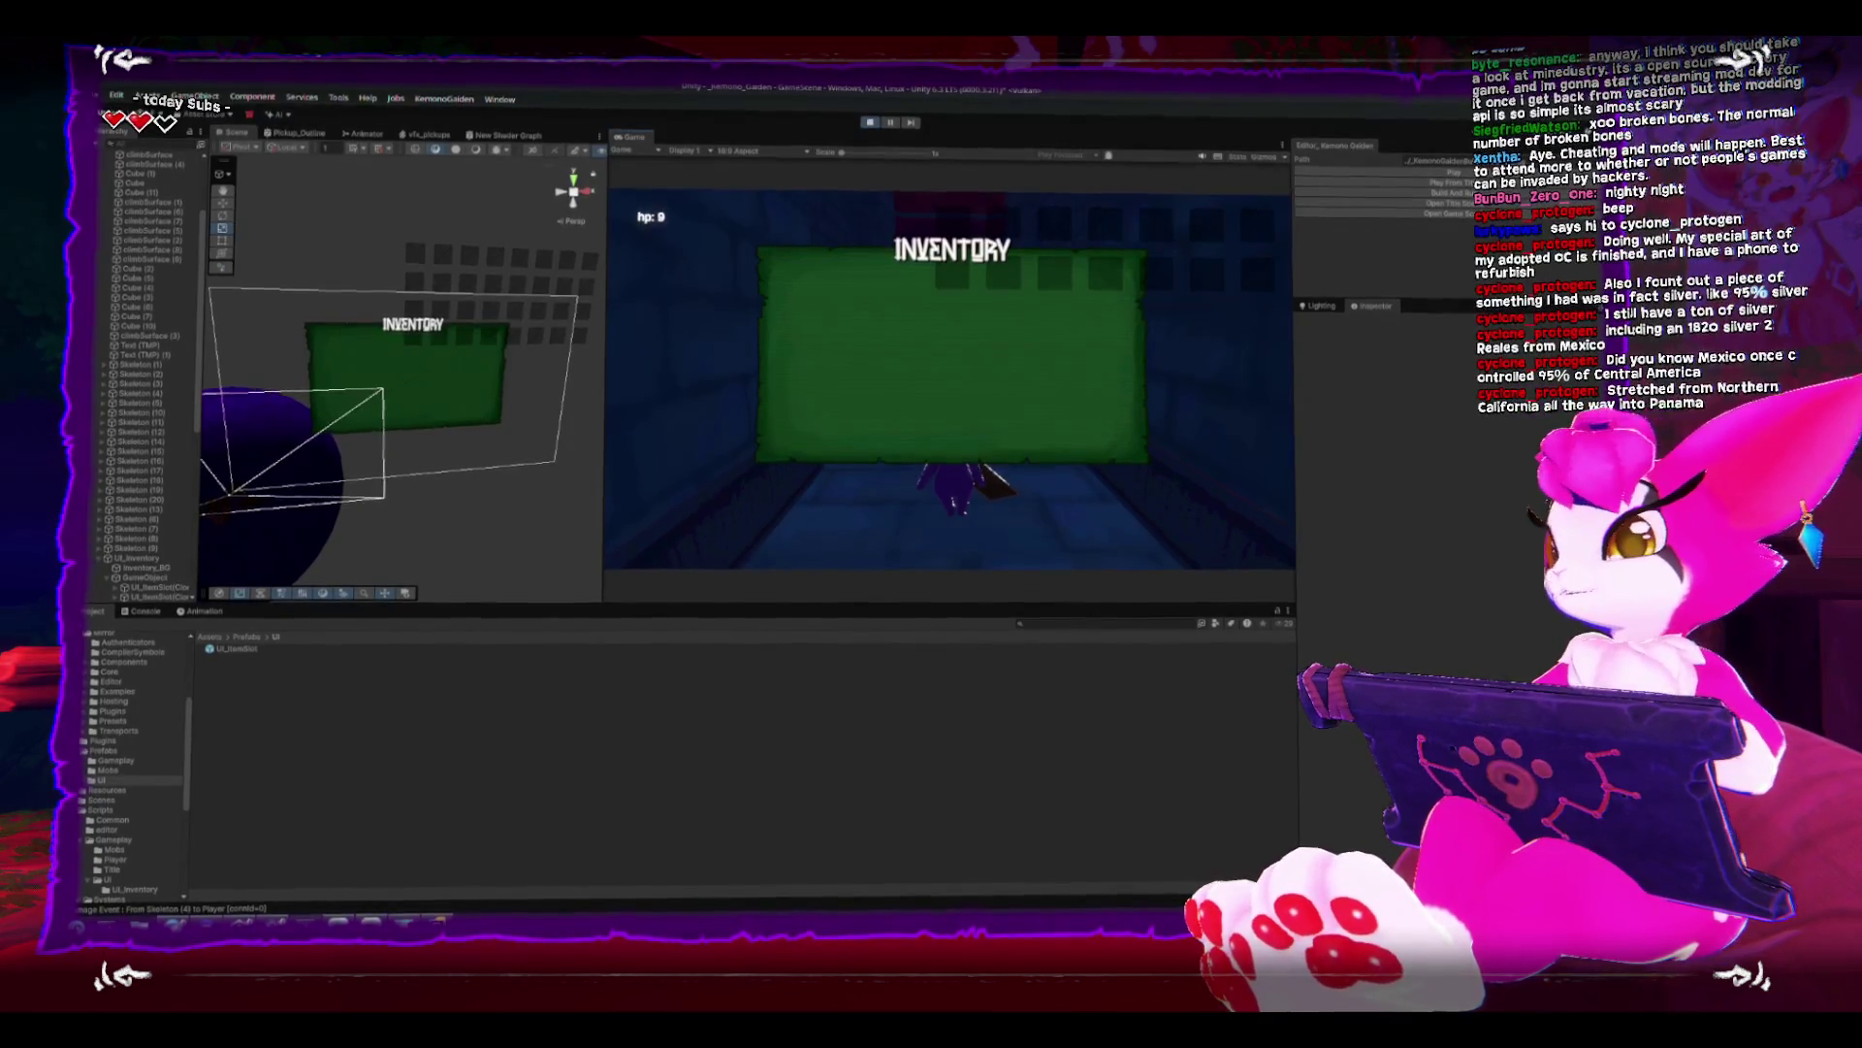
- Press Escape for the game menu and inspect several UI_ItemSlot clones in the Scene view
key("Escape")
left_click(419, 260)
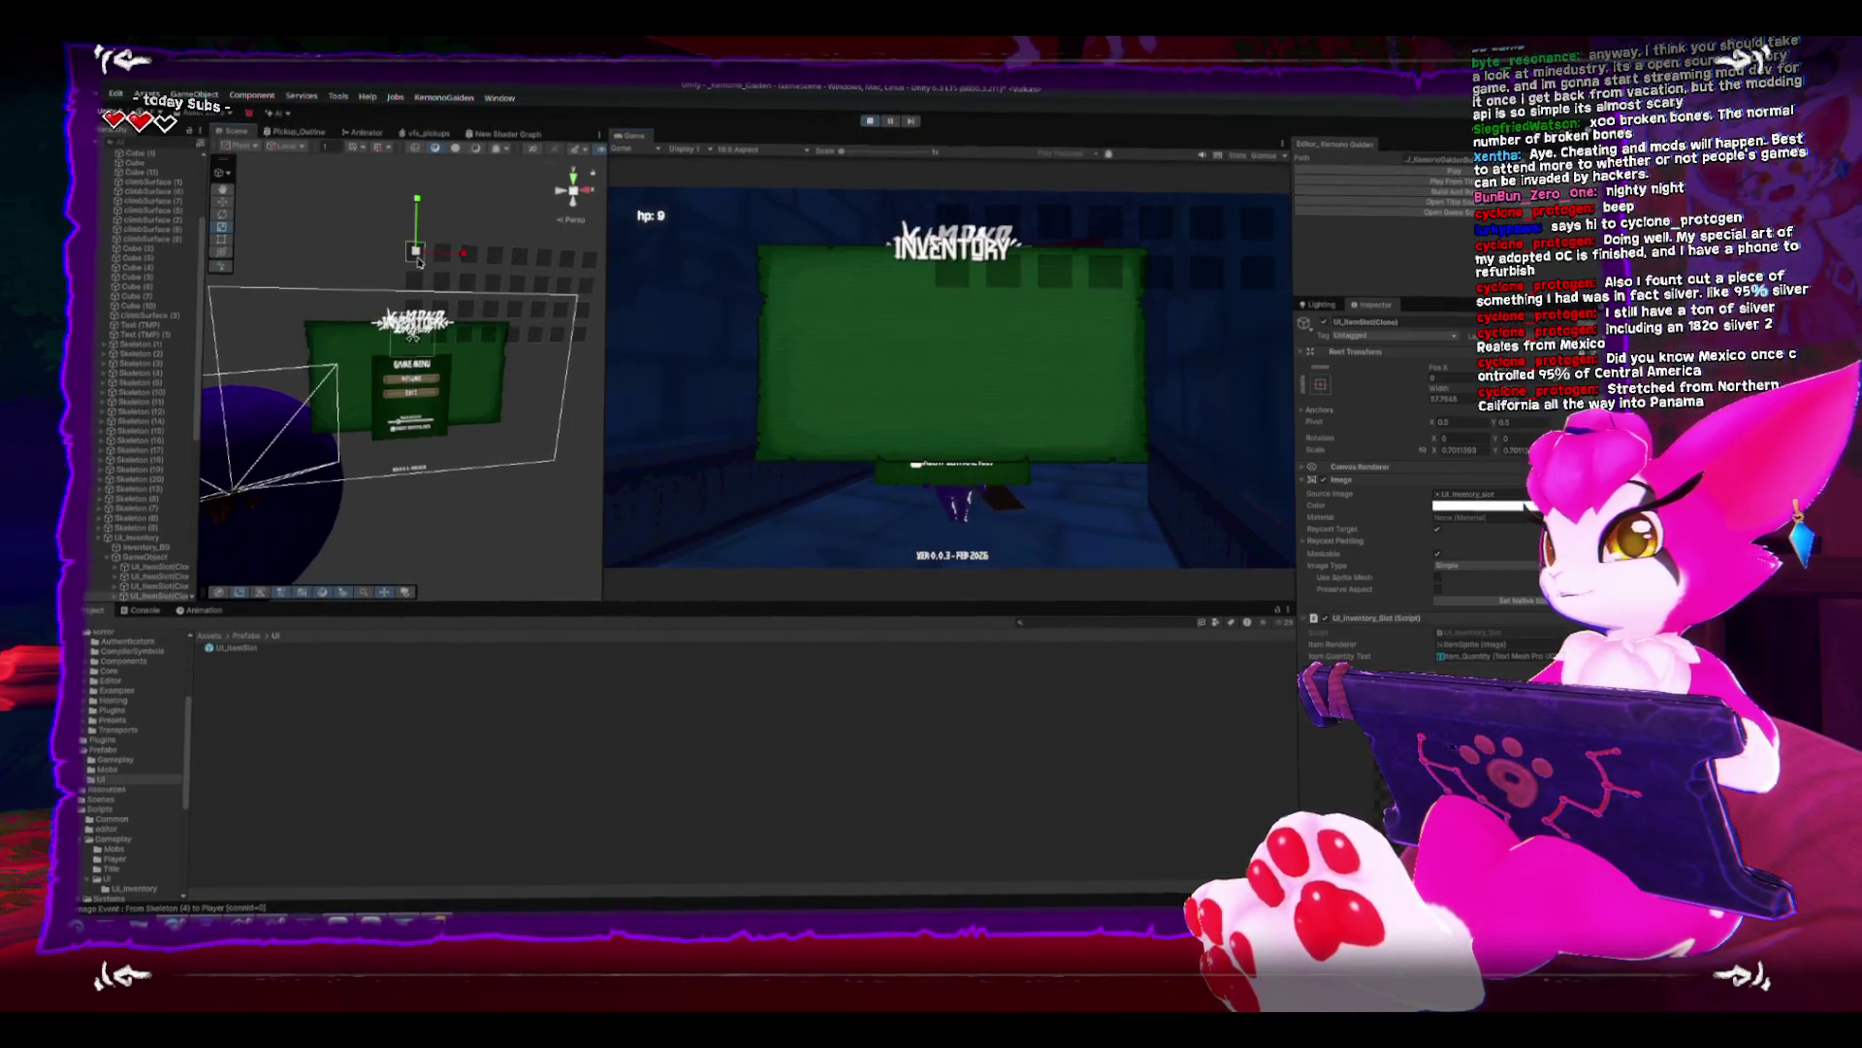
left_click(495, 262)
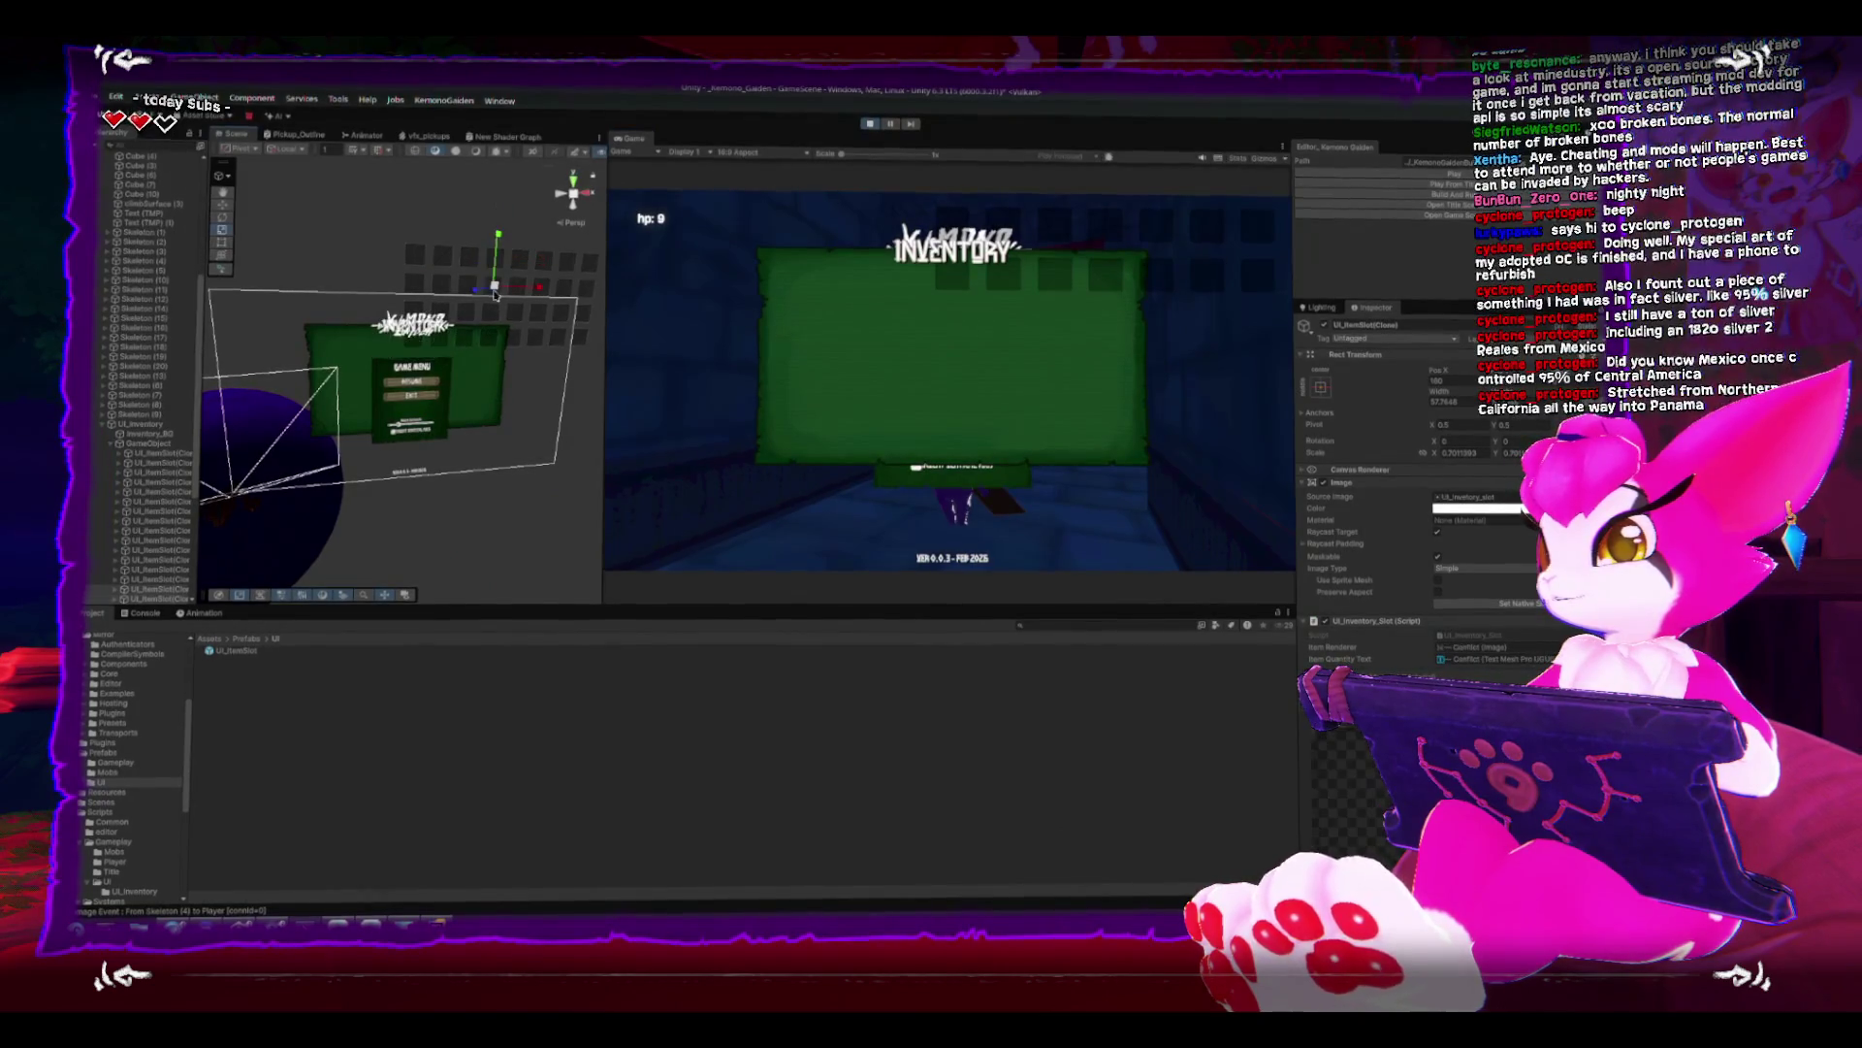
scroll(494, 320, "up", 5)
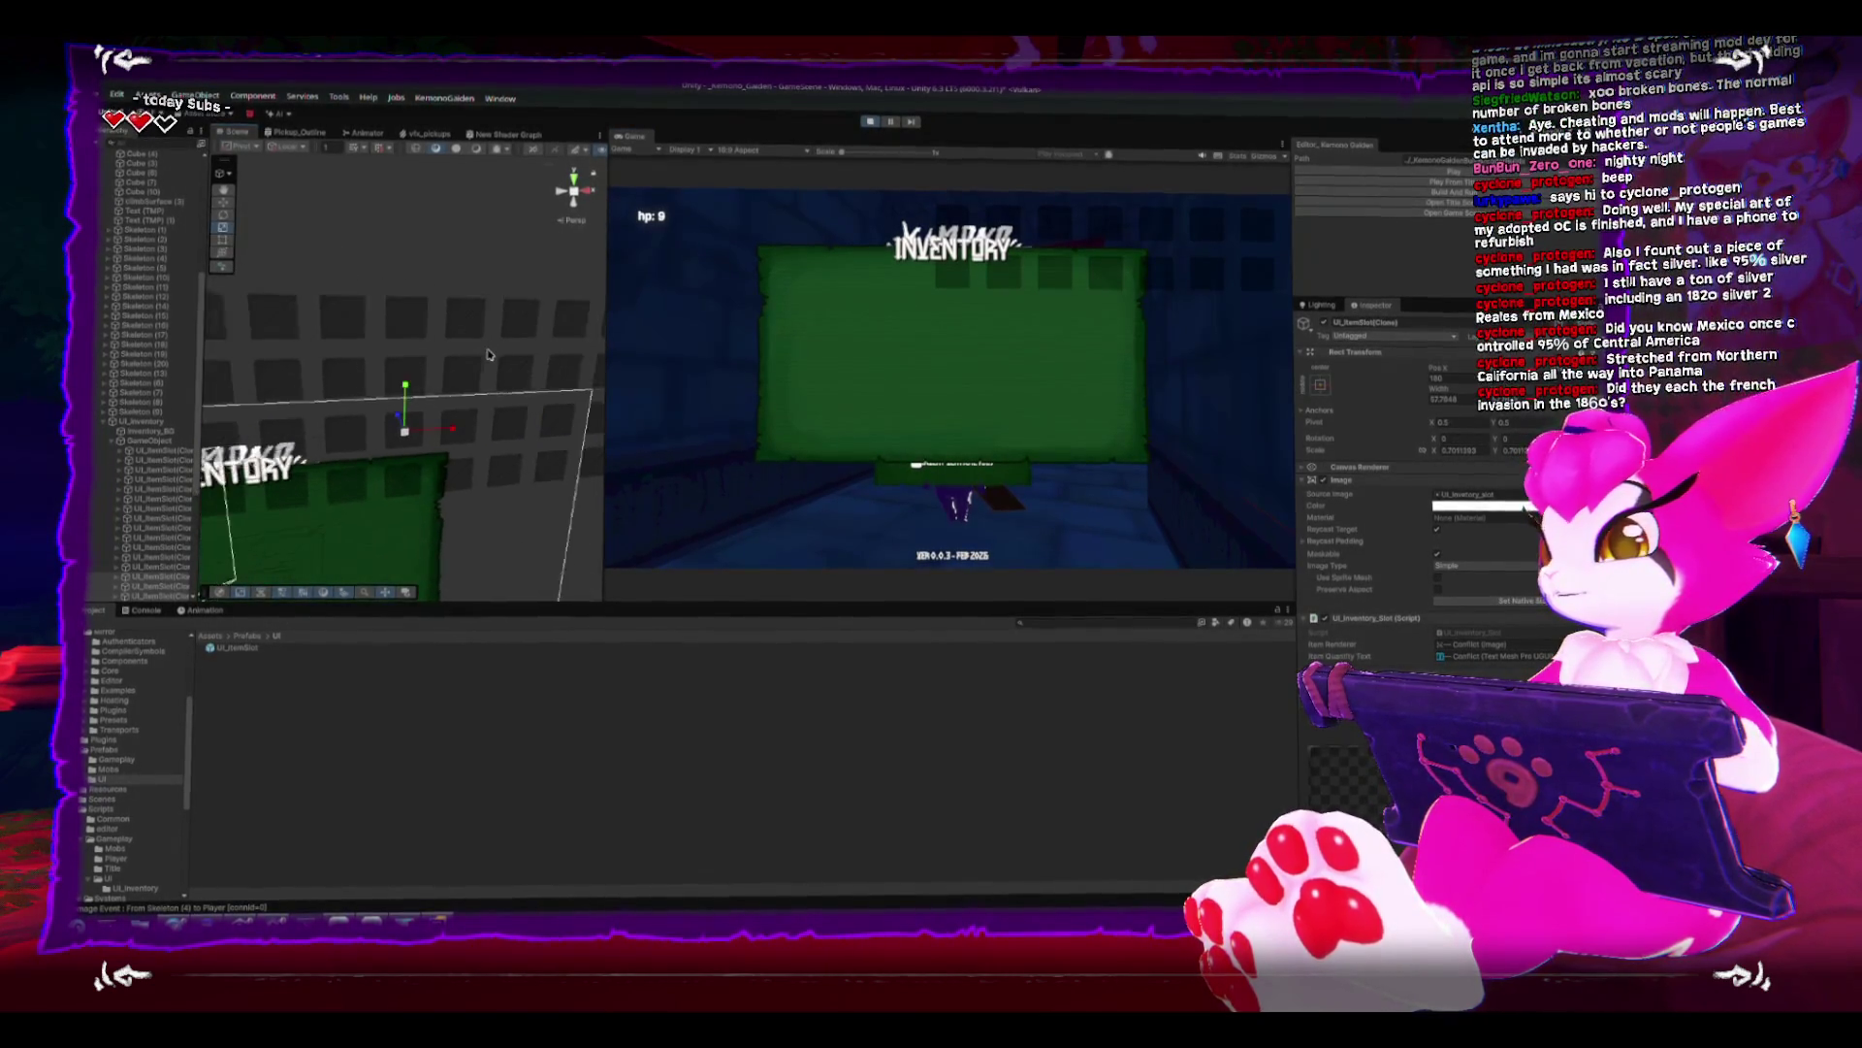
left_click(524, 347)
left_click(524, 392)
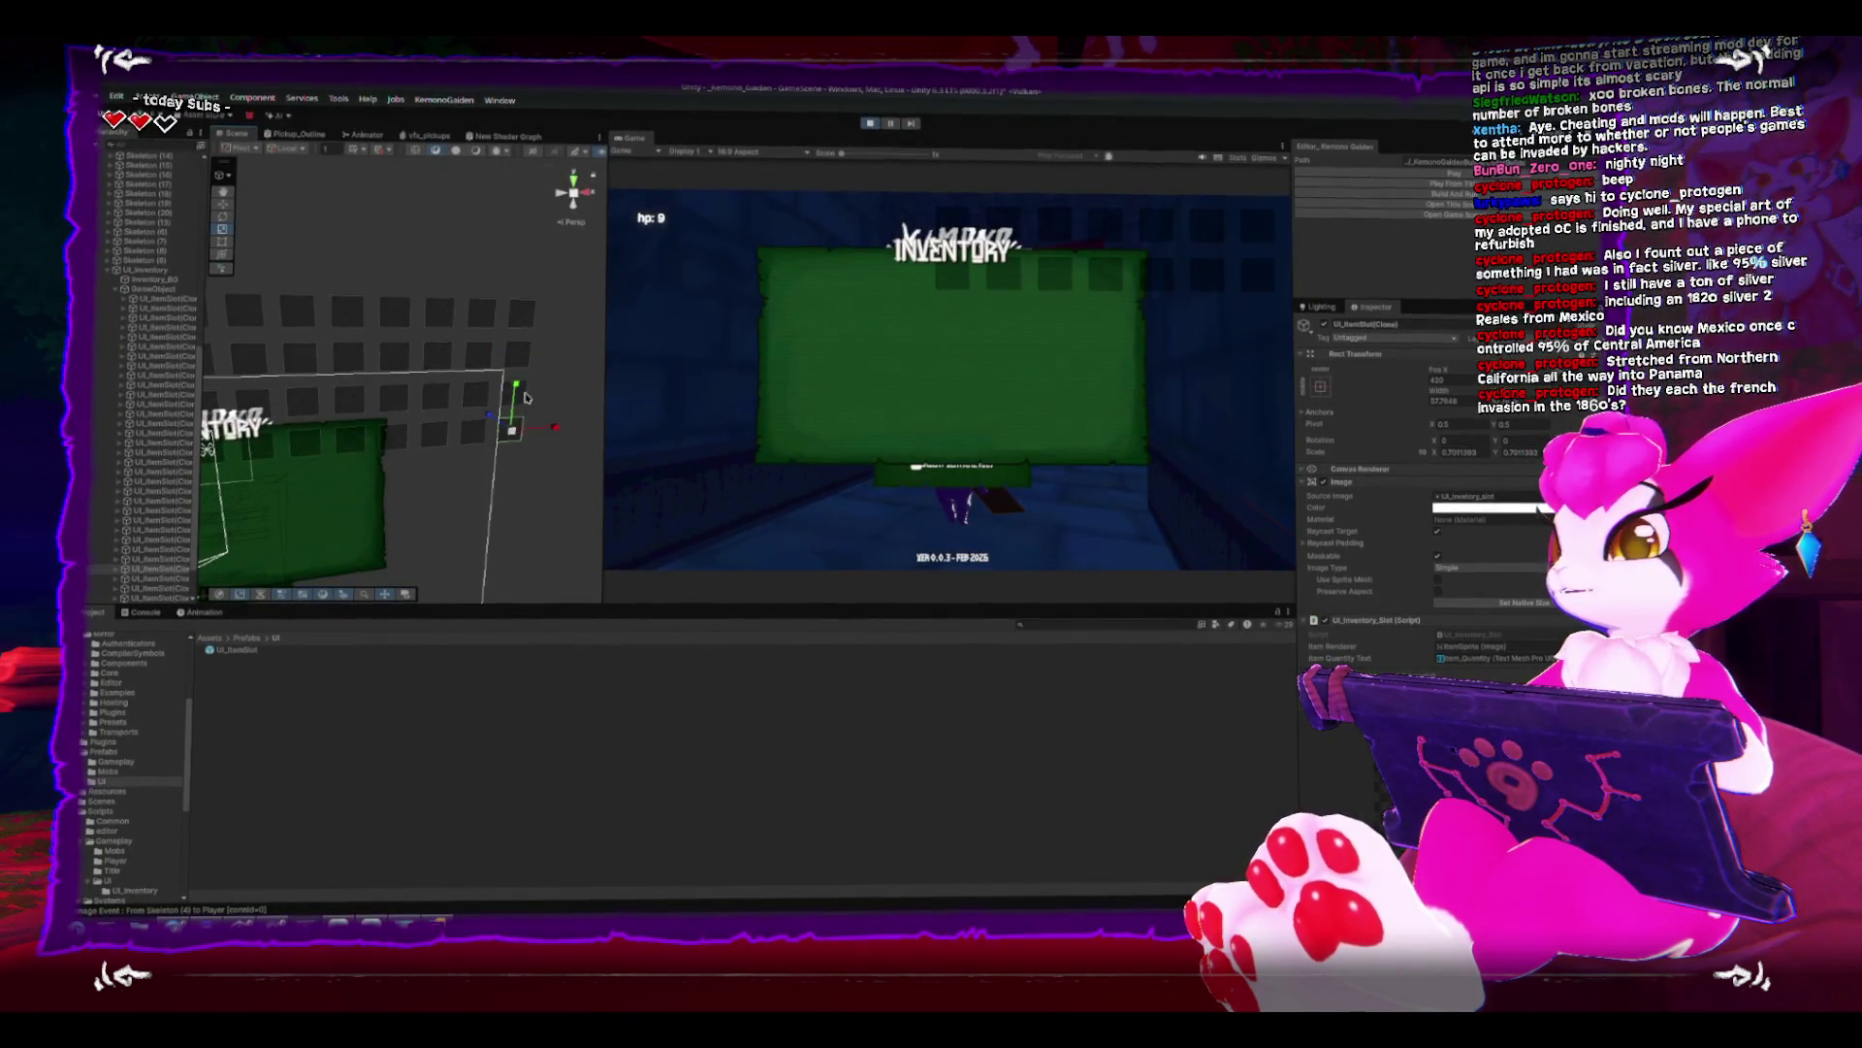
left_click(530, 349)
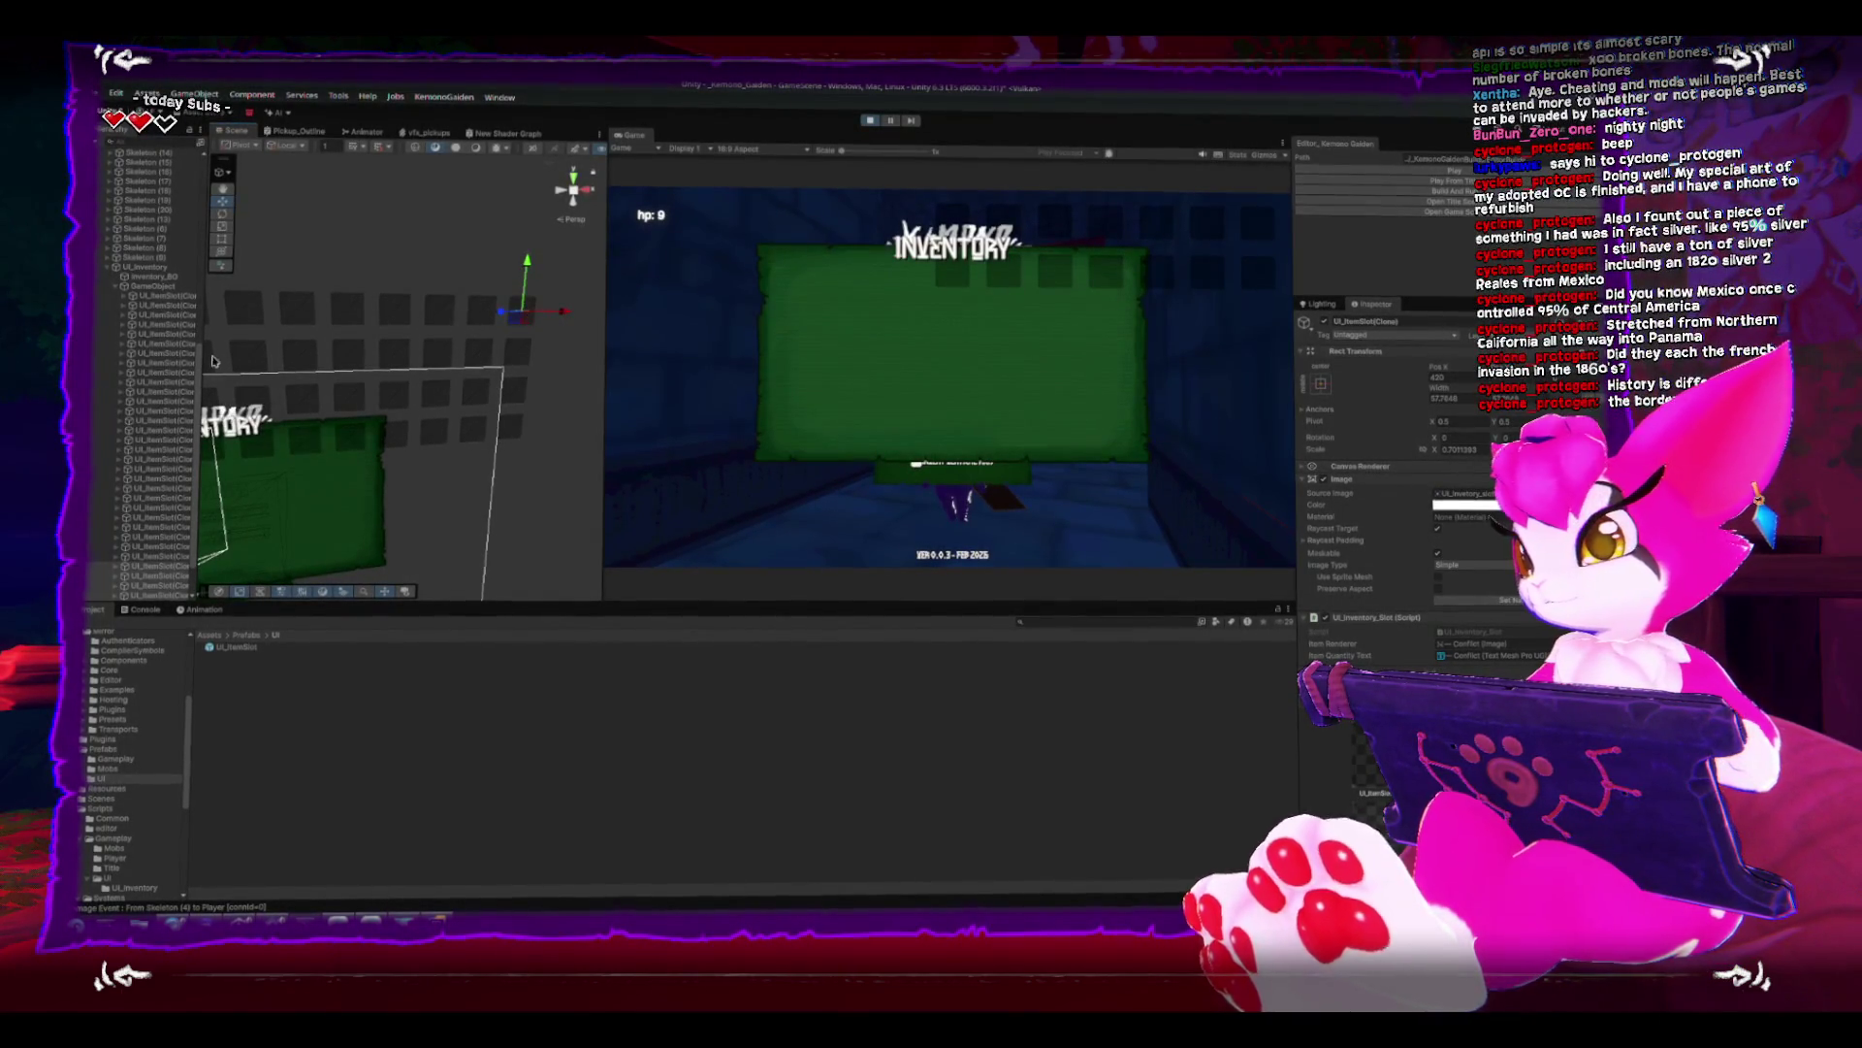
left_click(160, 298)
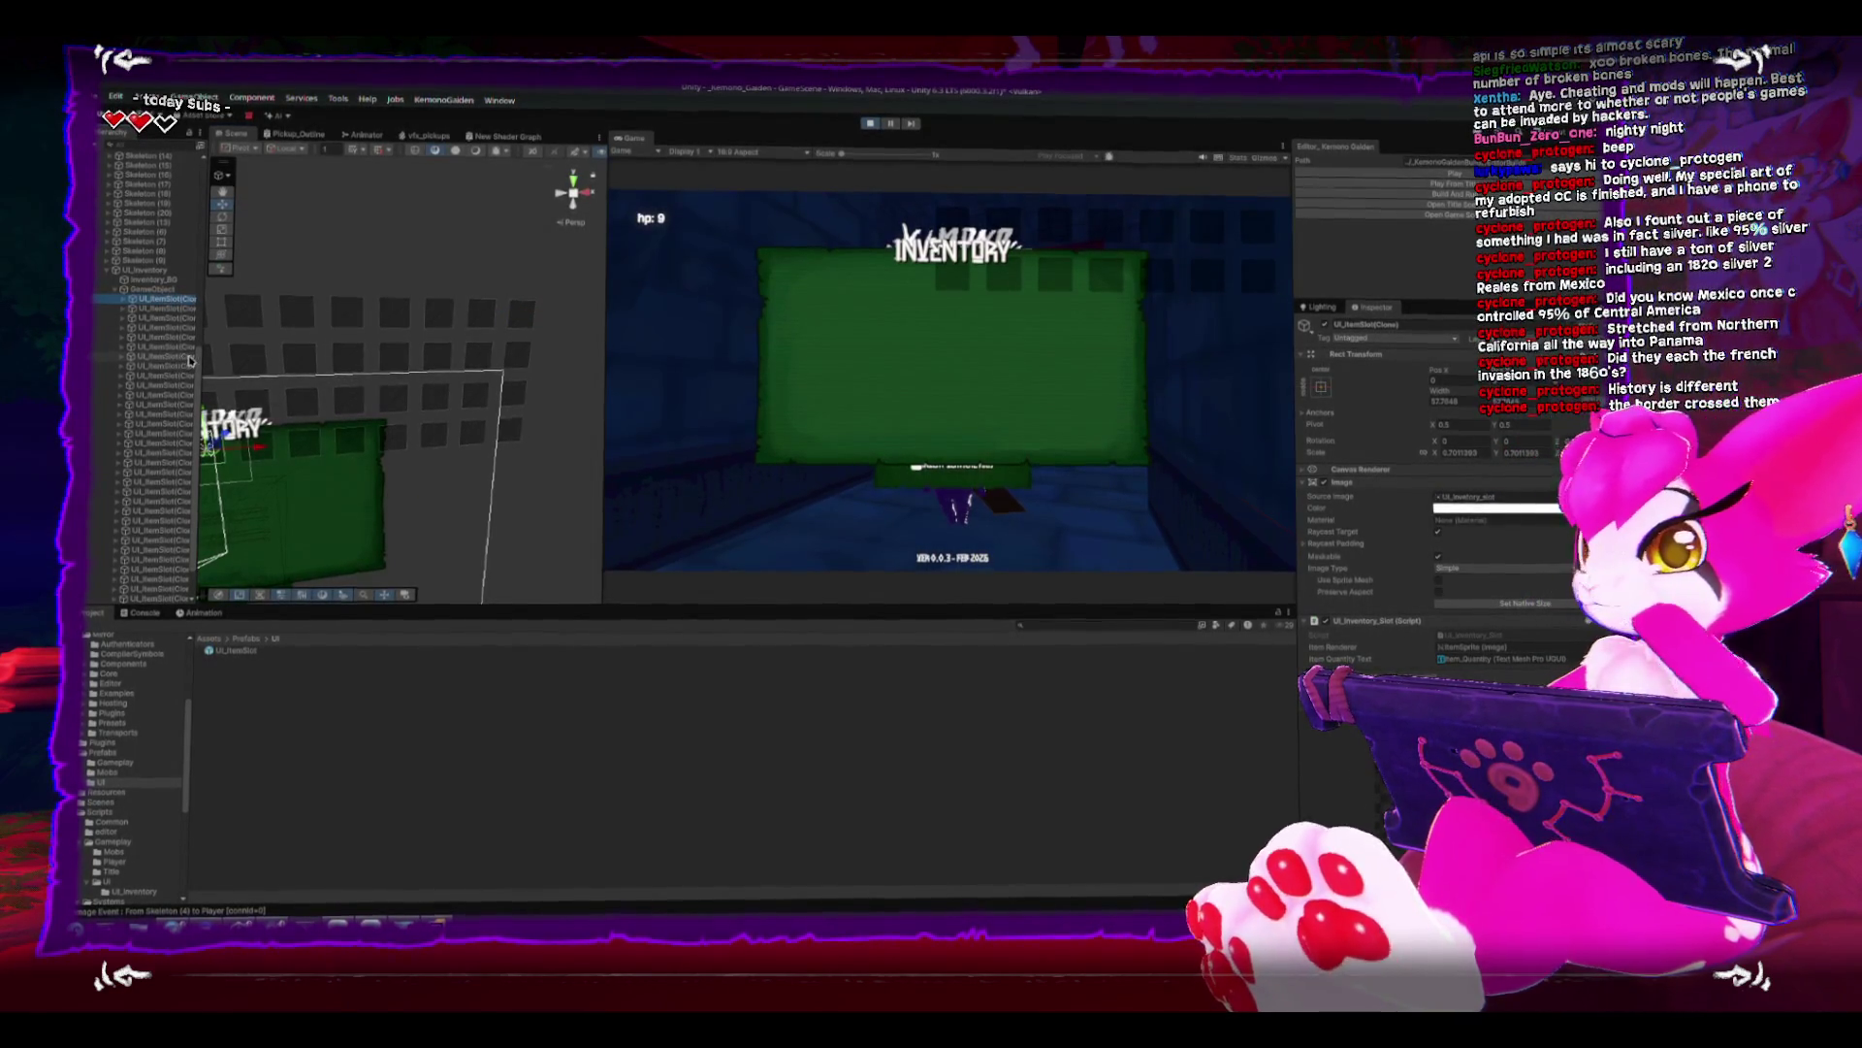
- Rescale the selected slot clones and move the slot grid container onto the inventory panel
scroll(160, 500, "down", 1)
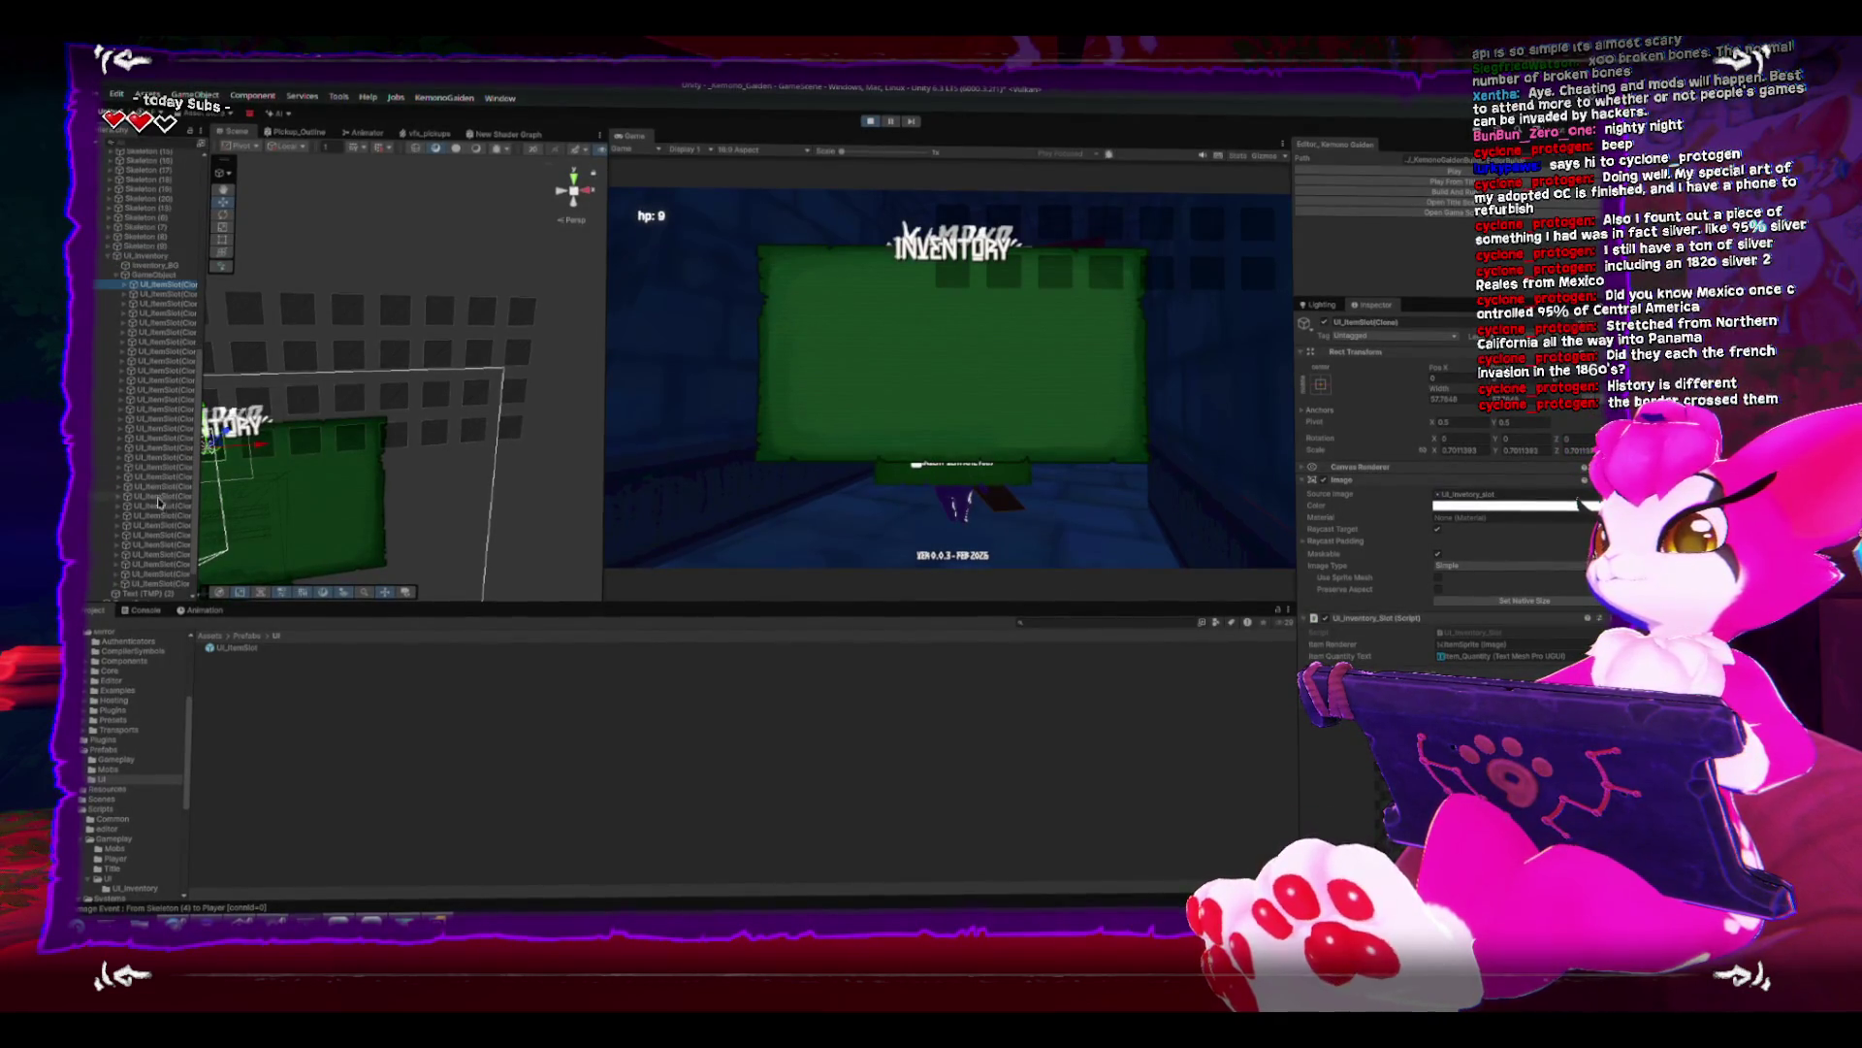
left_click(165, 586, "shift")
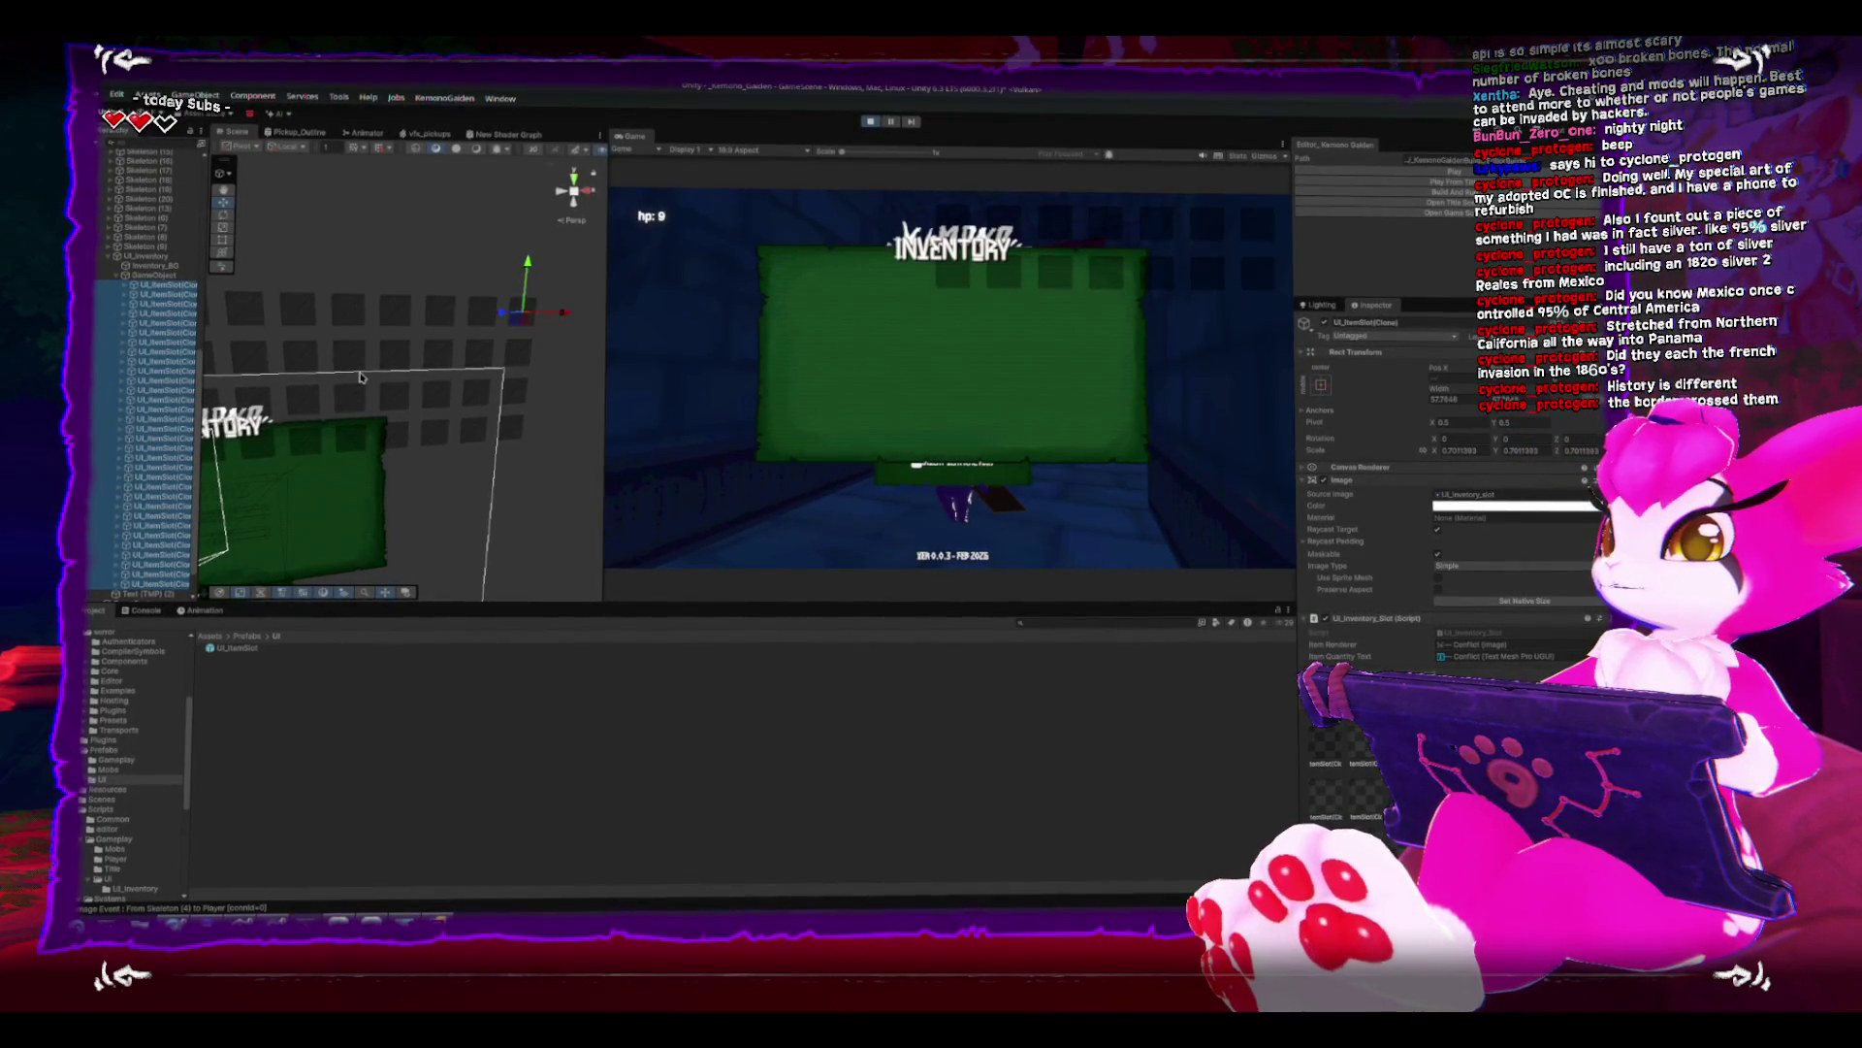
left_click_drag(385, 351, 484, 342)
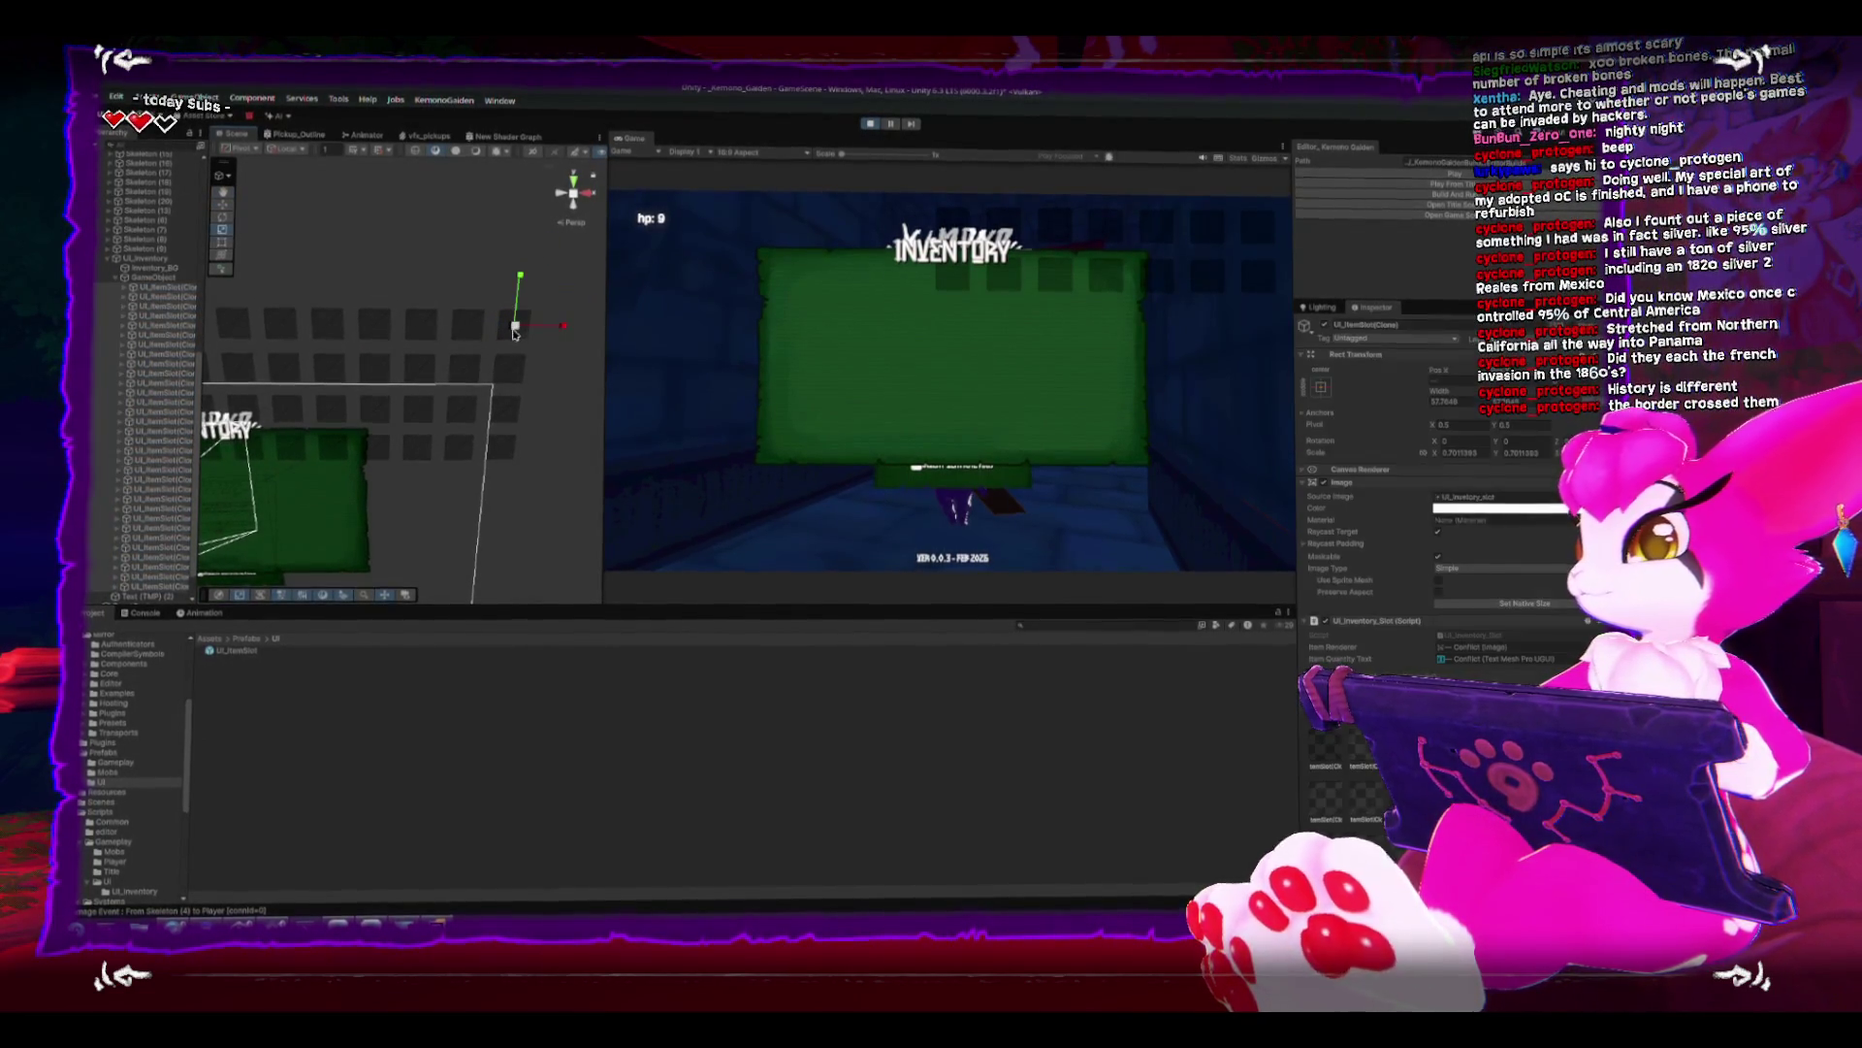
left_click_drag(514, 330, 536, 326)
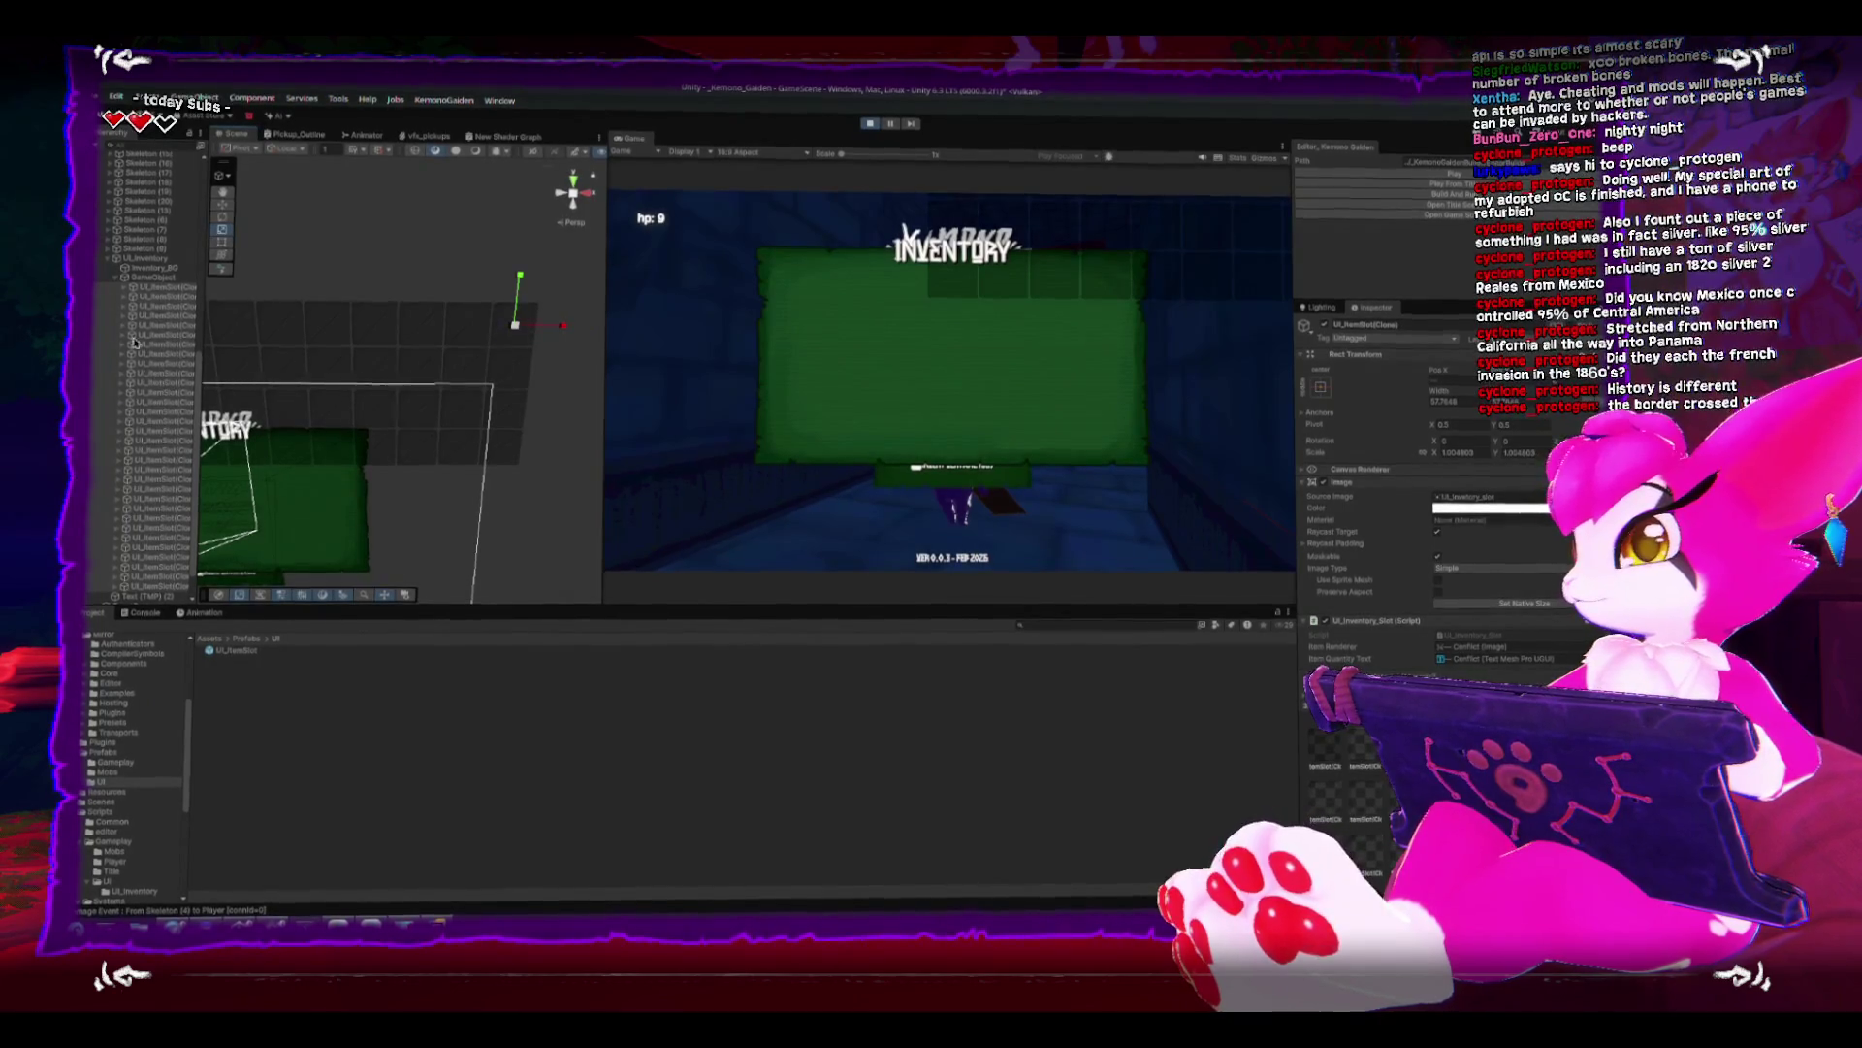
double_click(153, 277)
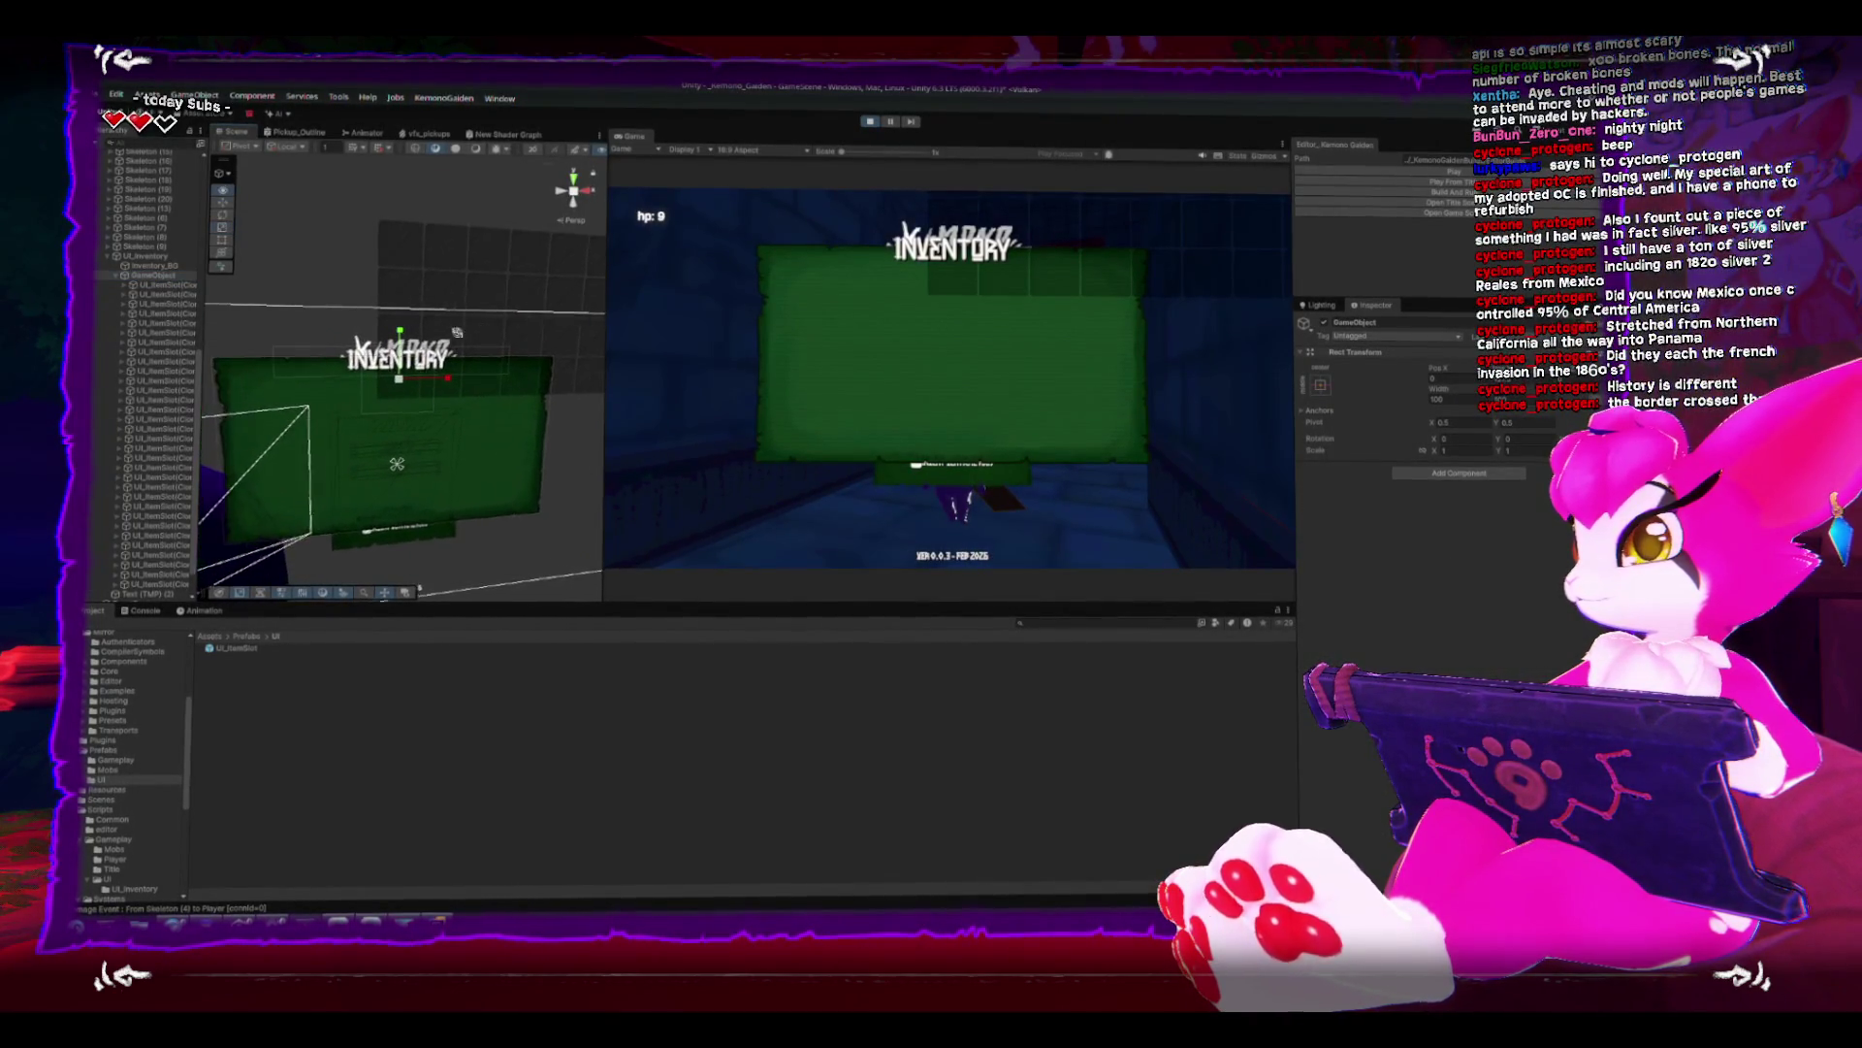
left_click_drag(293, 463, 283, 490)
- Set all UI_ItemSlot clones to scale 1 and nudge the slot grid GameObject slightly left
left_click(281, 488)
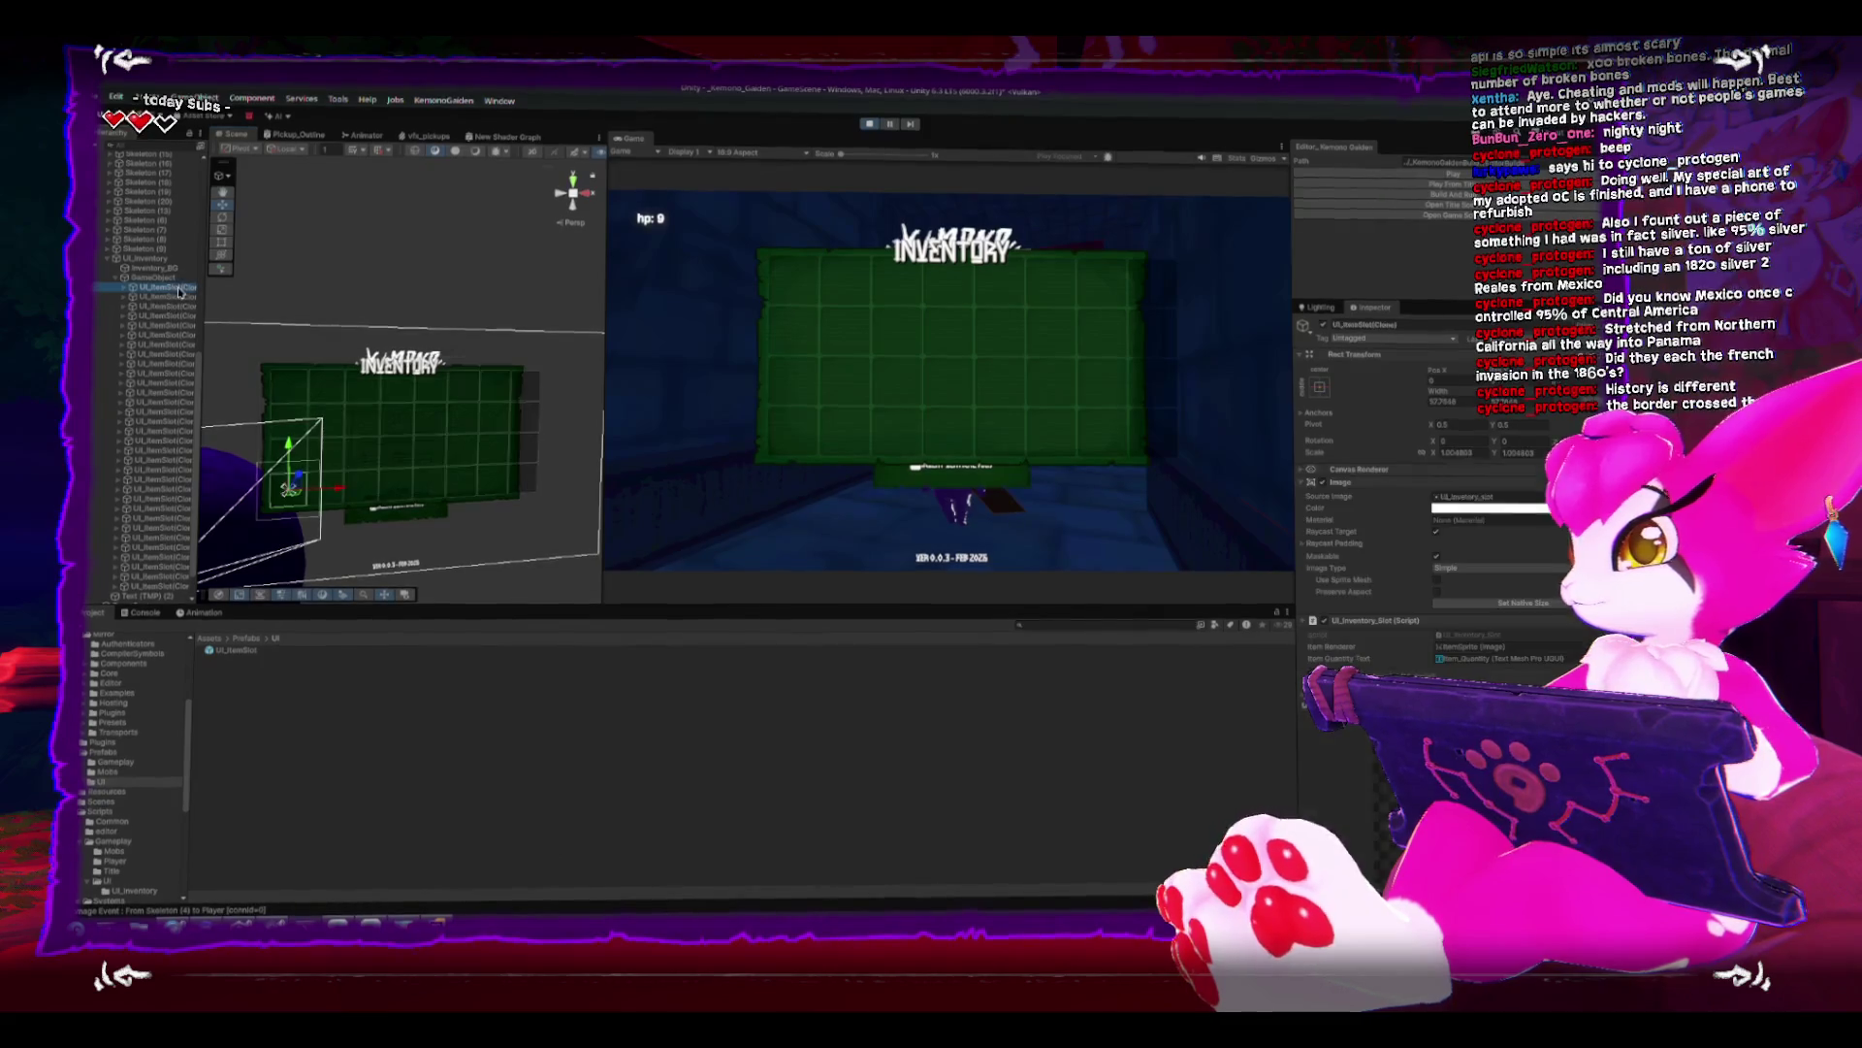
scroll(156, 436, "down", 1)
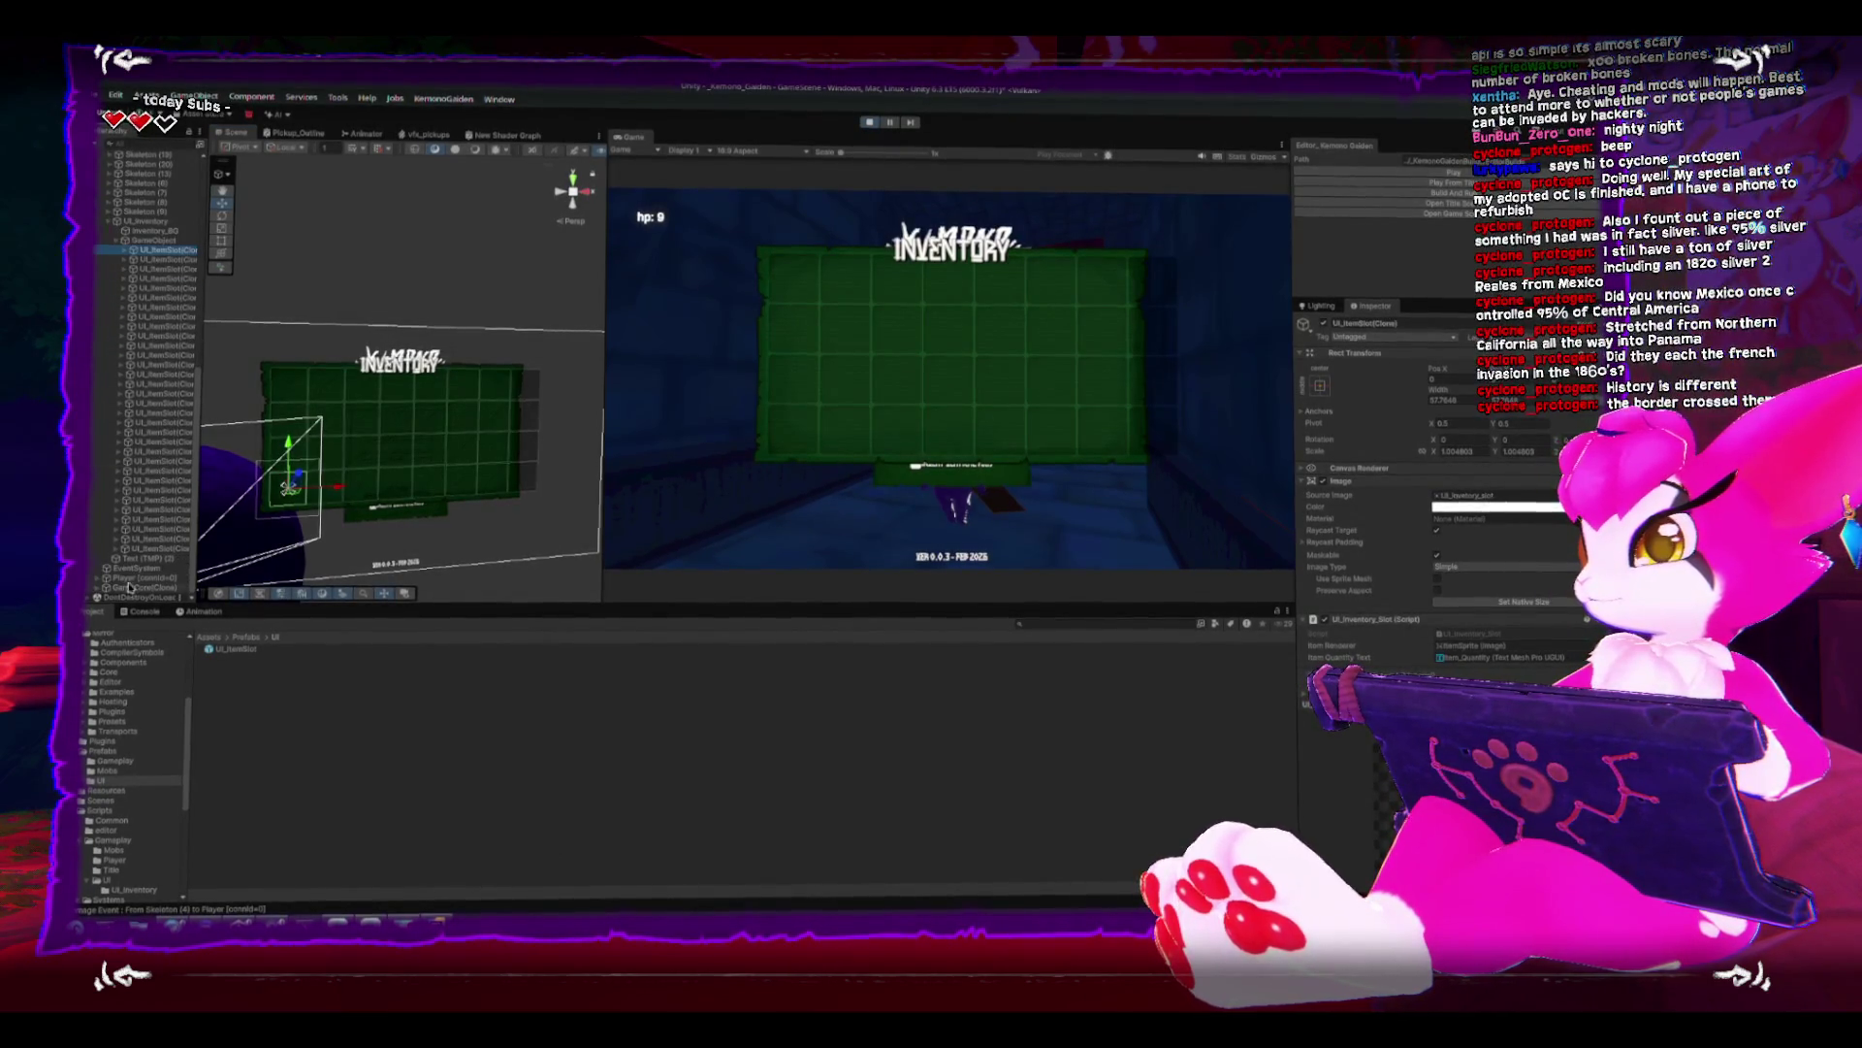
left_click(160, 550, "shift")
left_click(1470, 454)
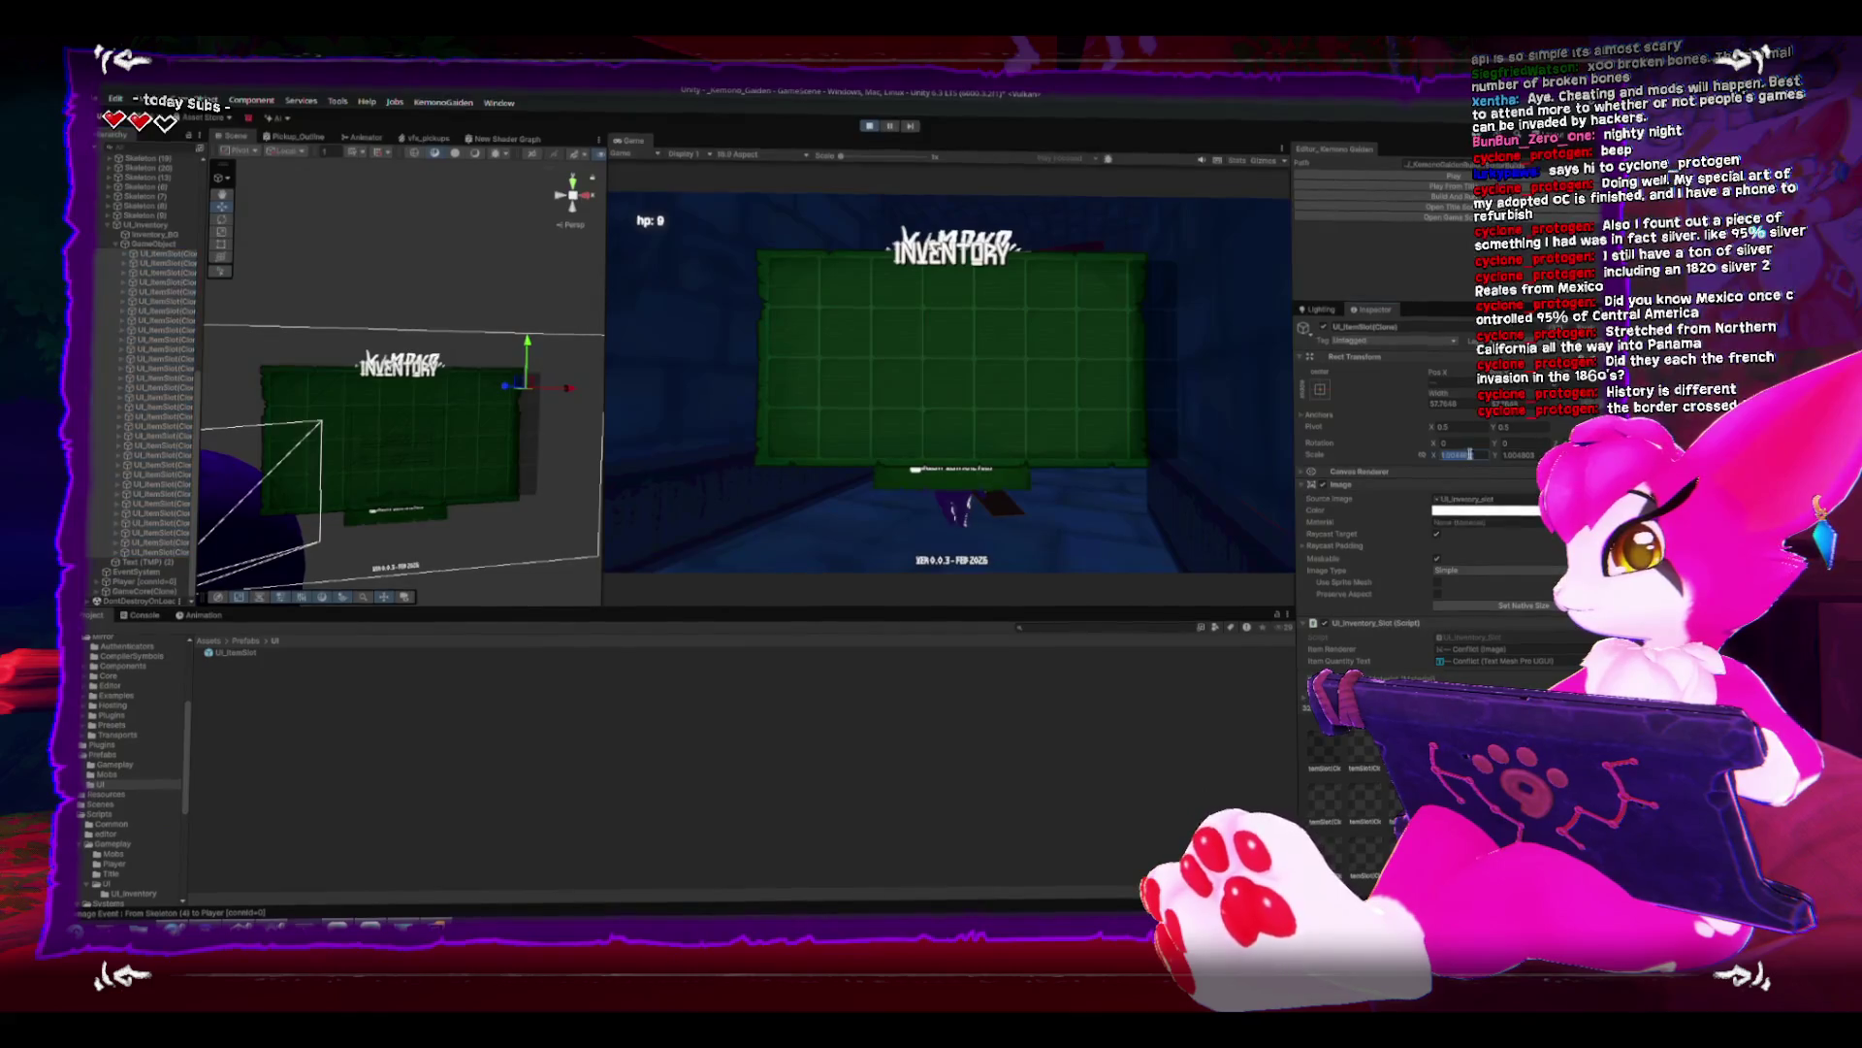
type("1")
key("Return")
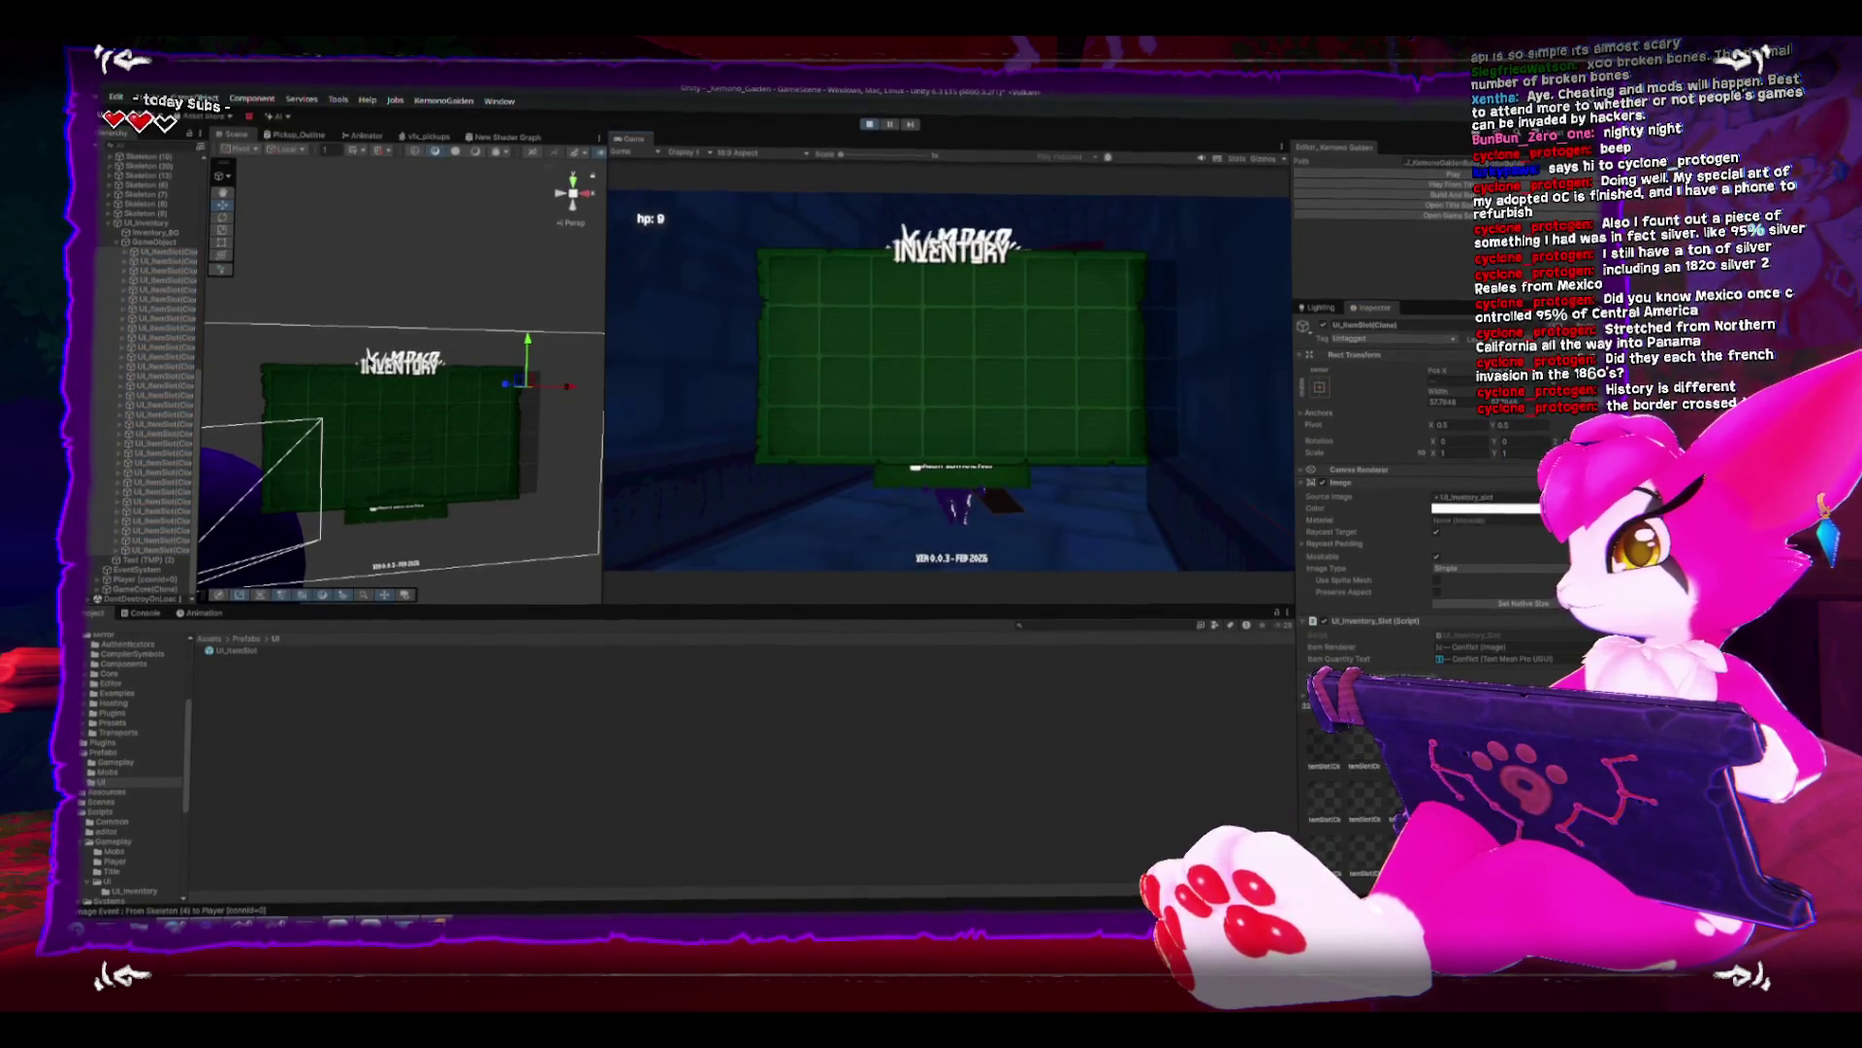
left_click(156, 241)
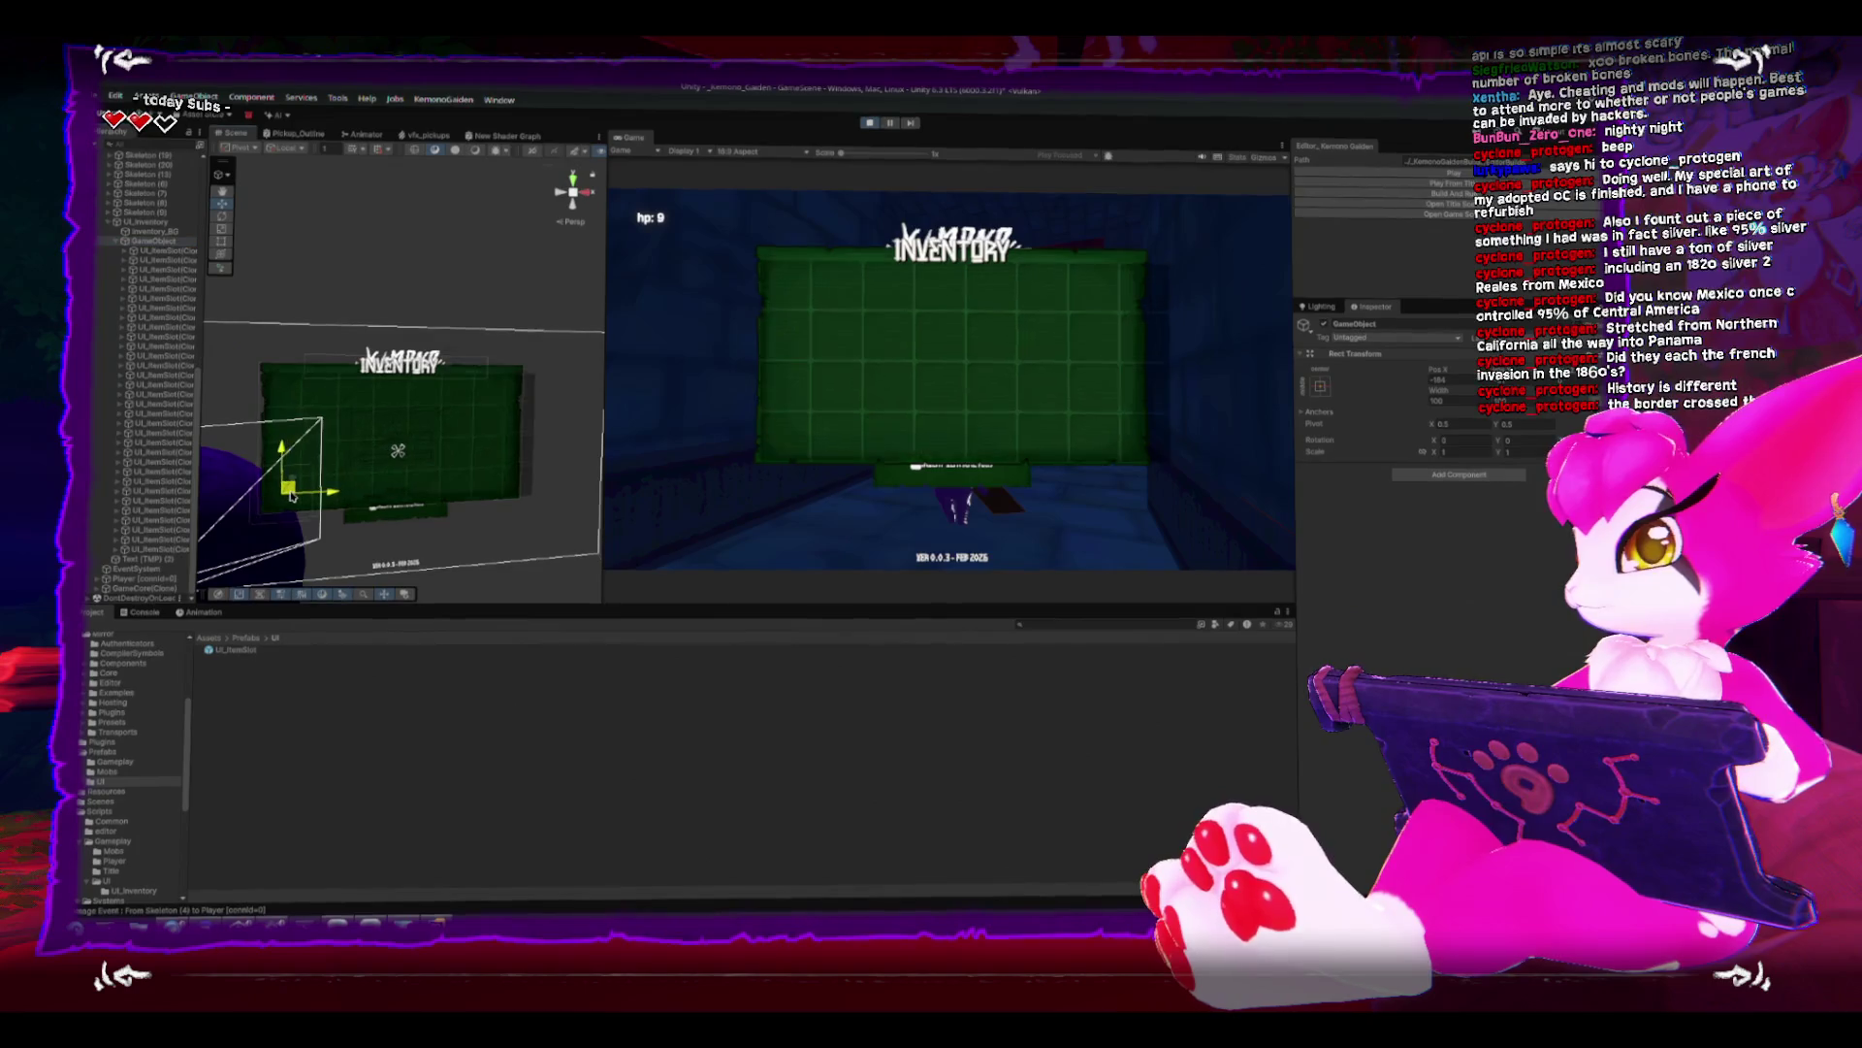
left_click_drag(296, 496, 289, 496)
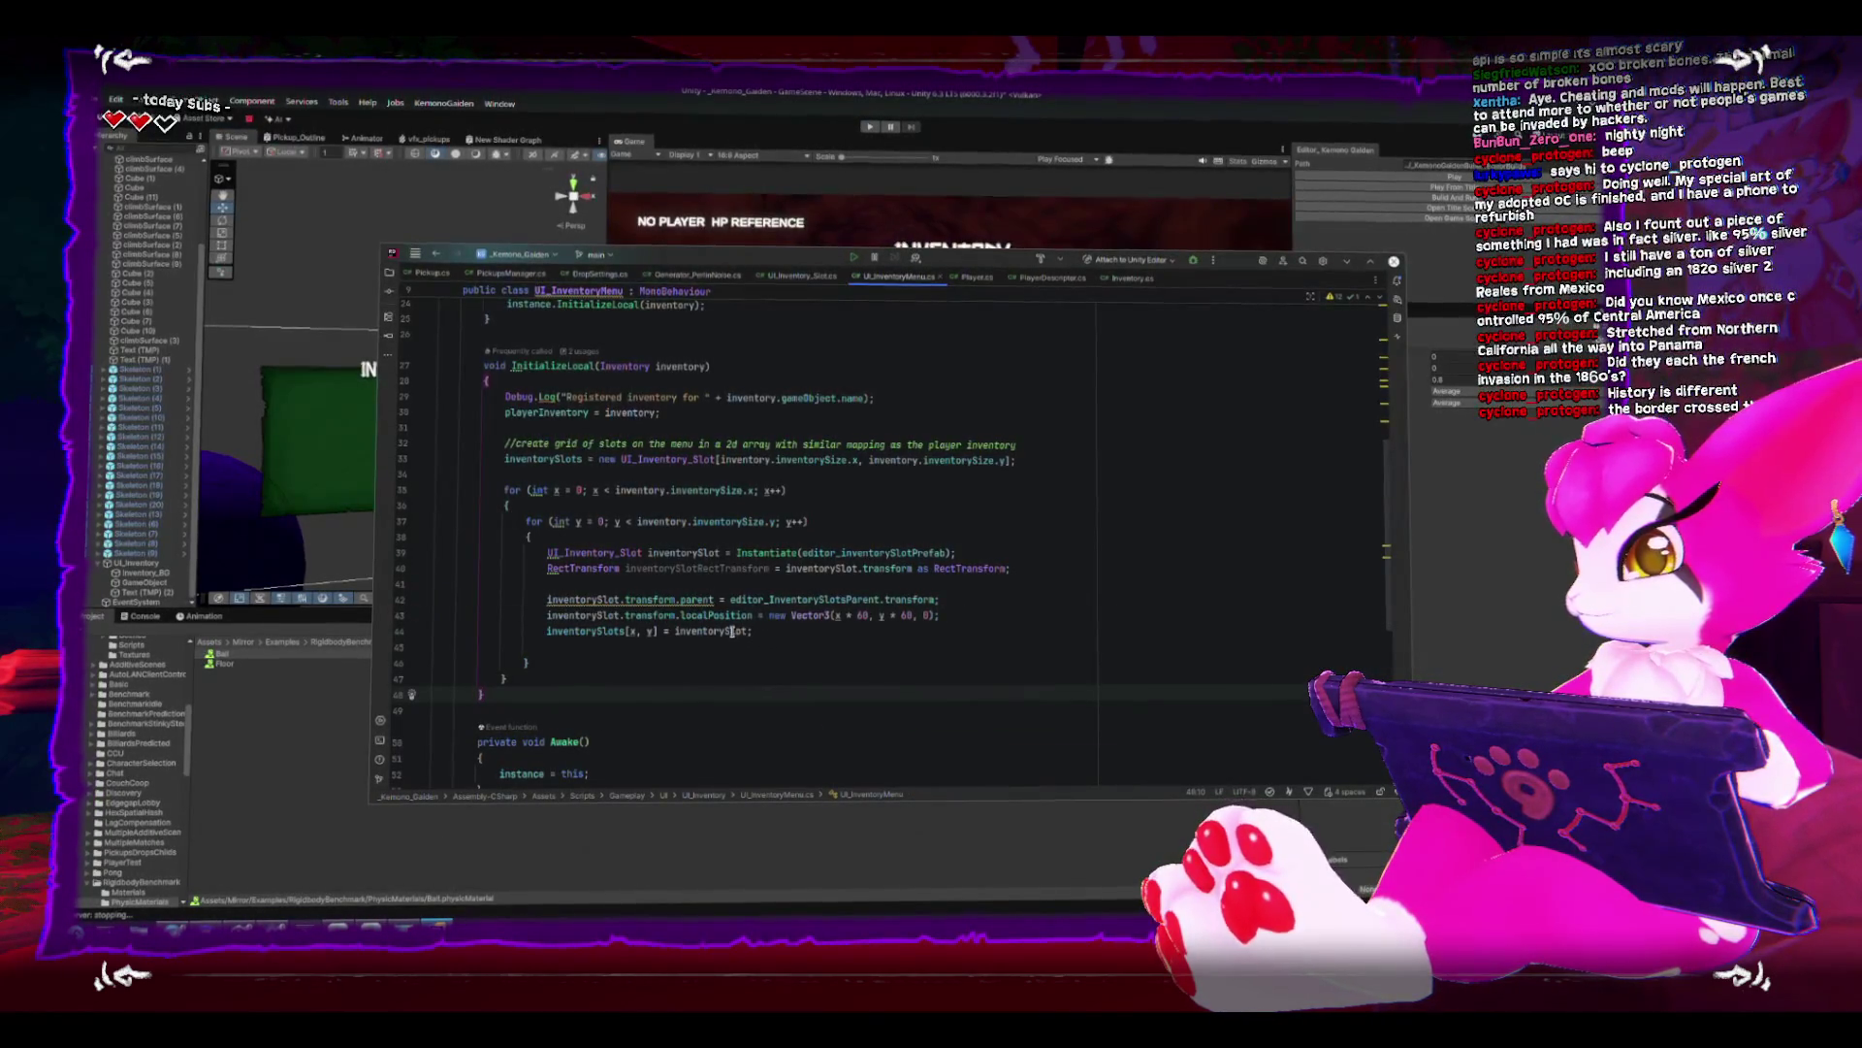
- Add inventorySlot.transform.localScale = Vector3.one; below the slot's parenting line
left_click(996, 609)
key("Return")
type("inventor")
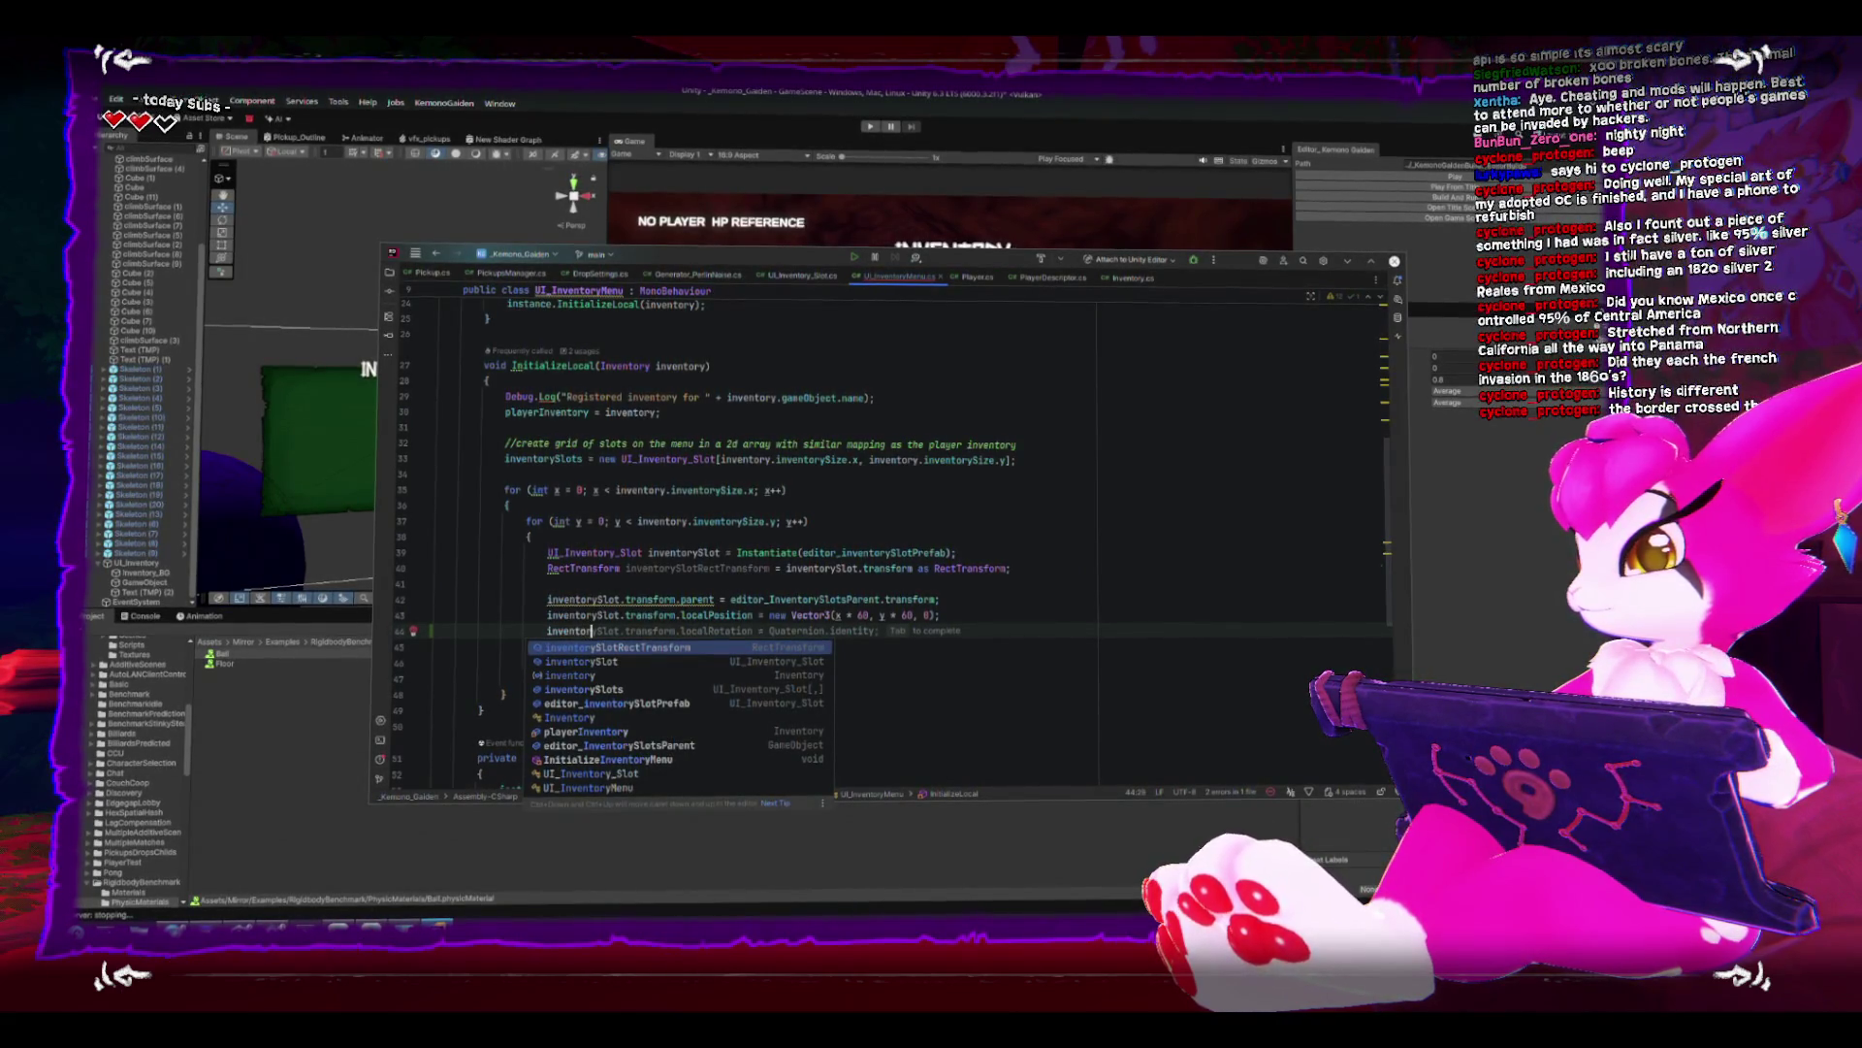
type("yslo")
key("Down")
key("Return")
type(".transform.l")
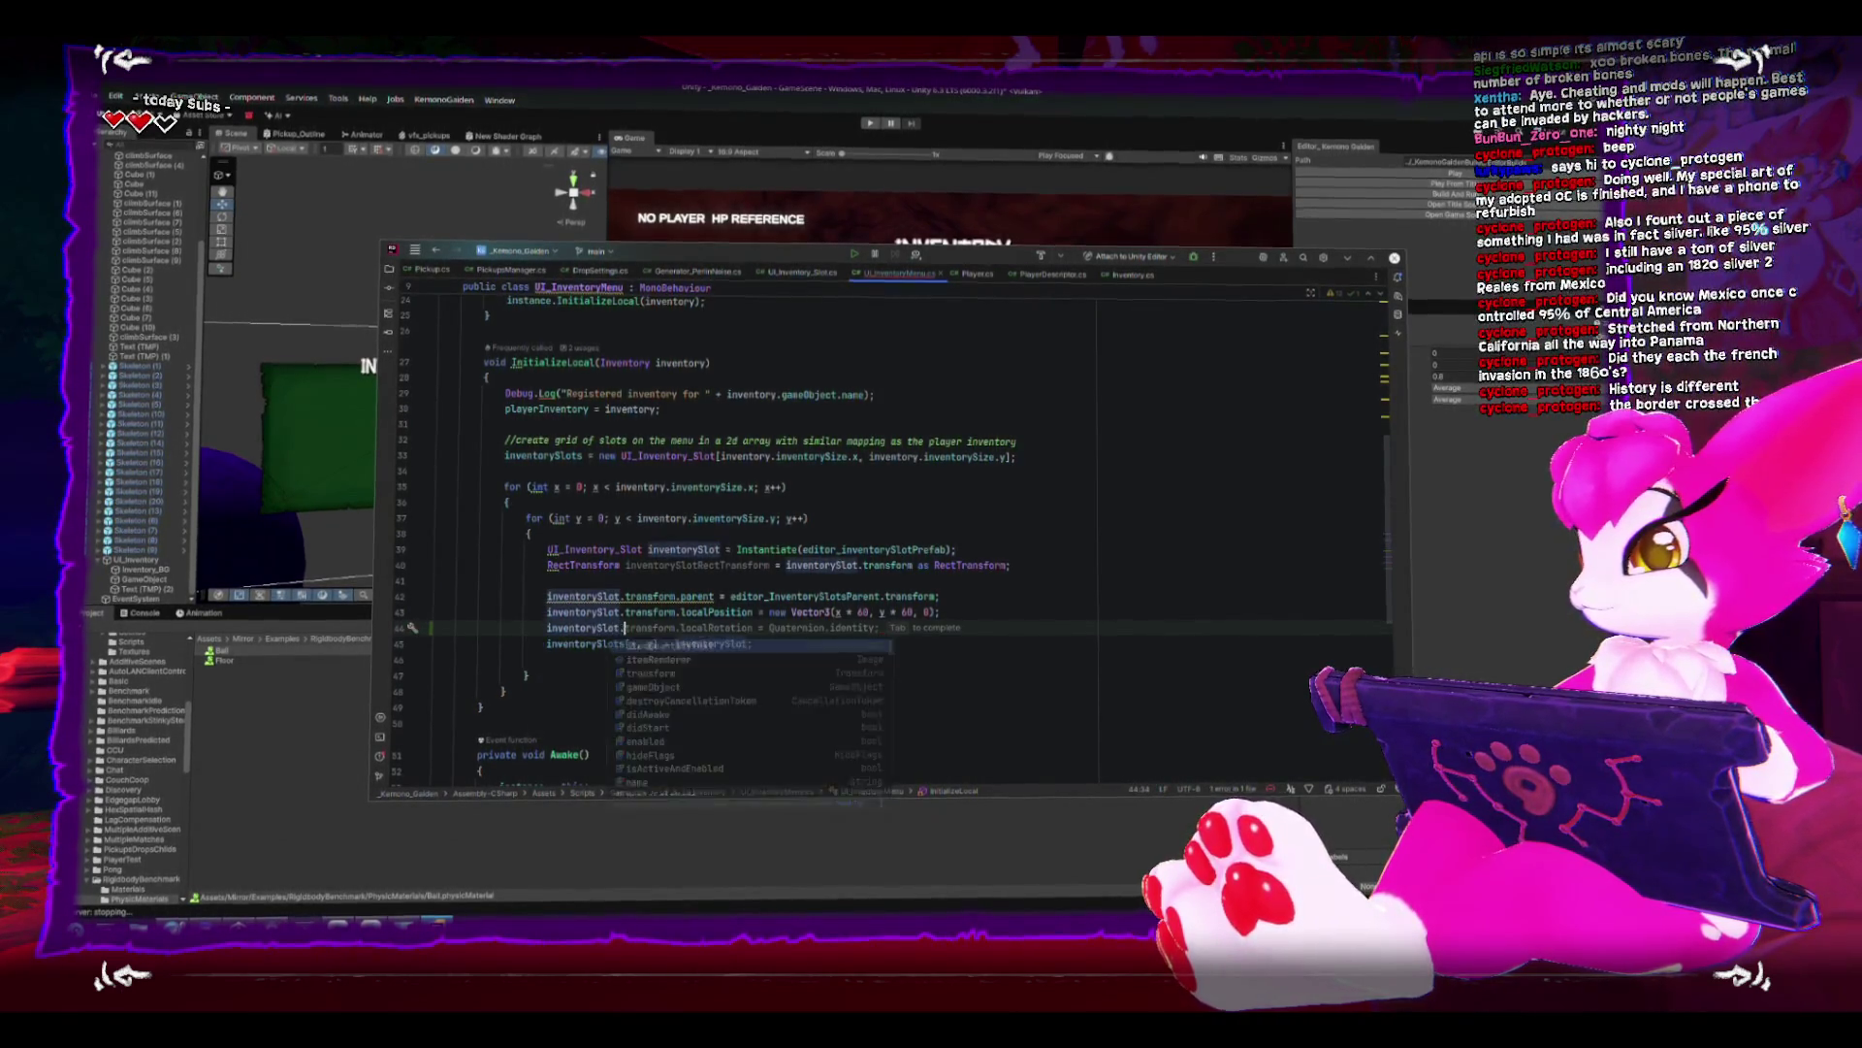
key("BackSpace")
type("s")
key("BackSpace")
type("lo")
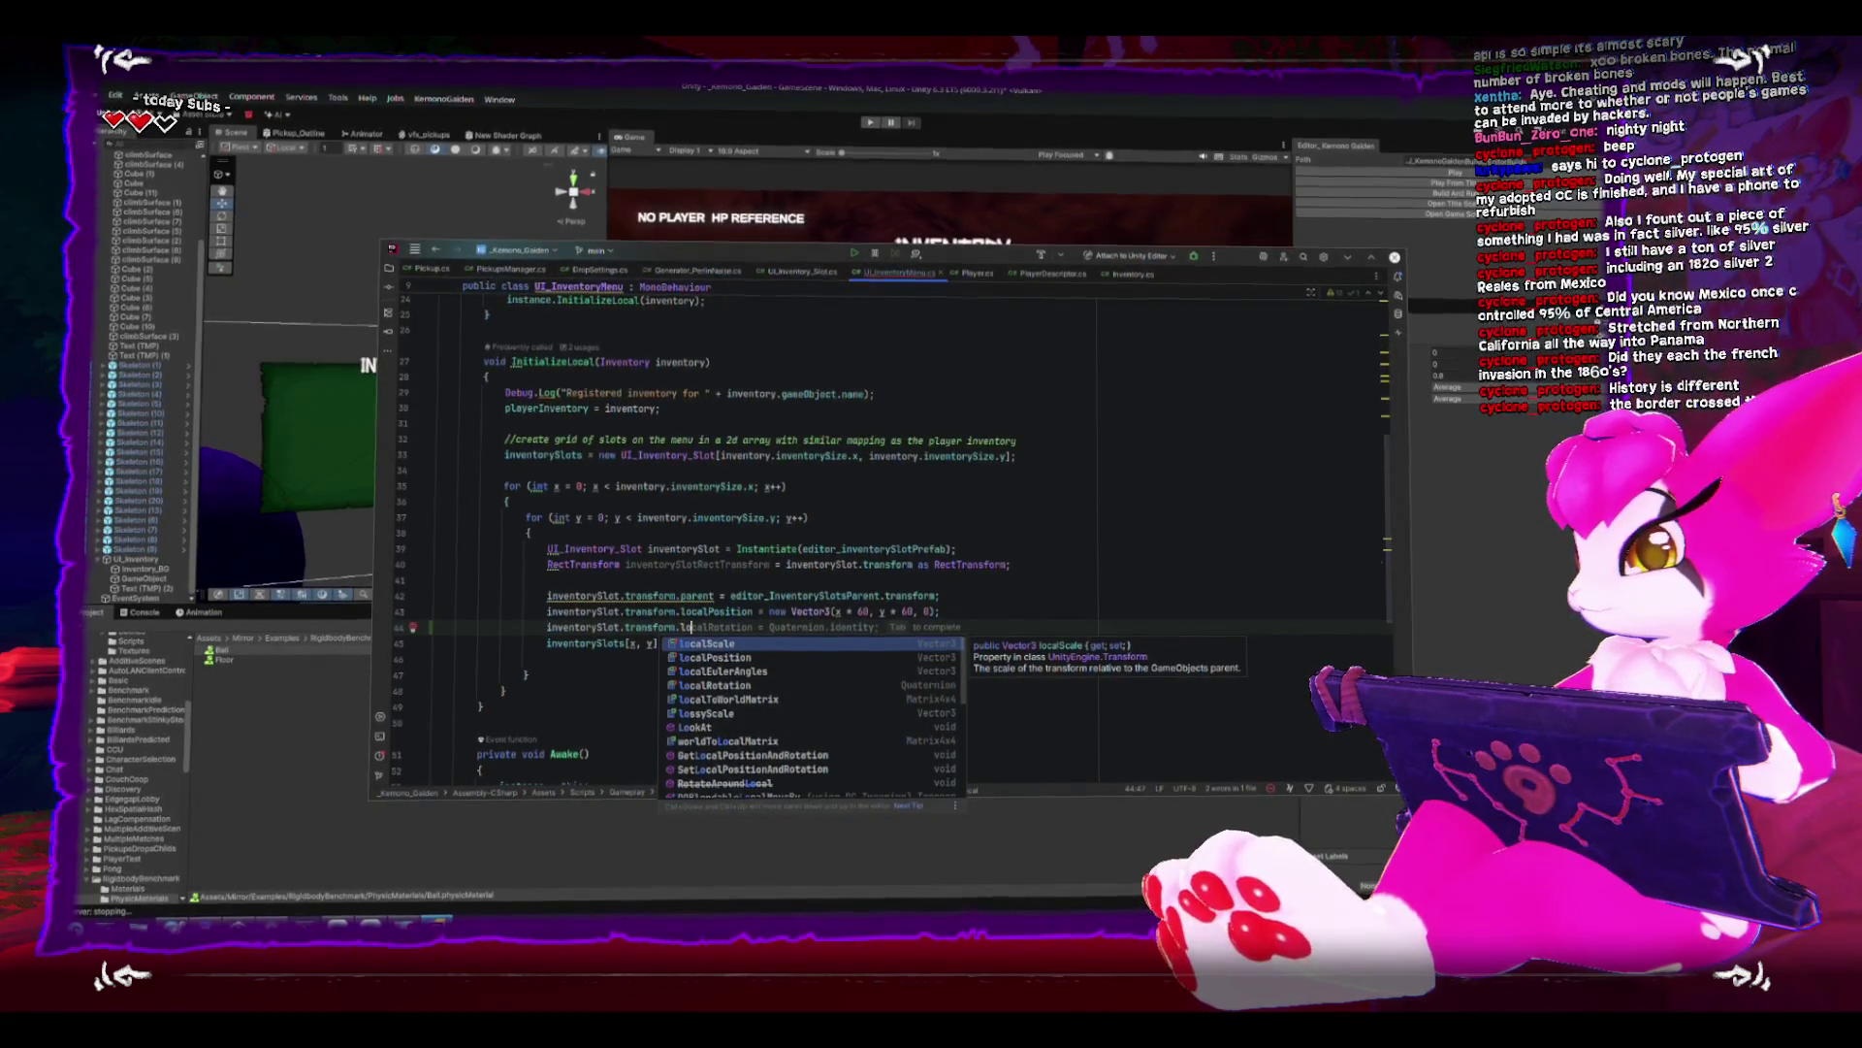
key("Return")
type("= Vector3.one;")
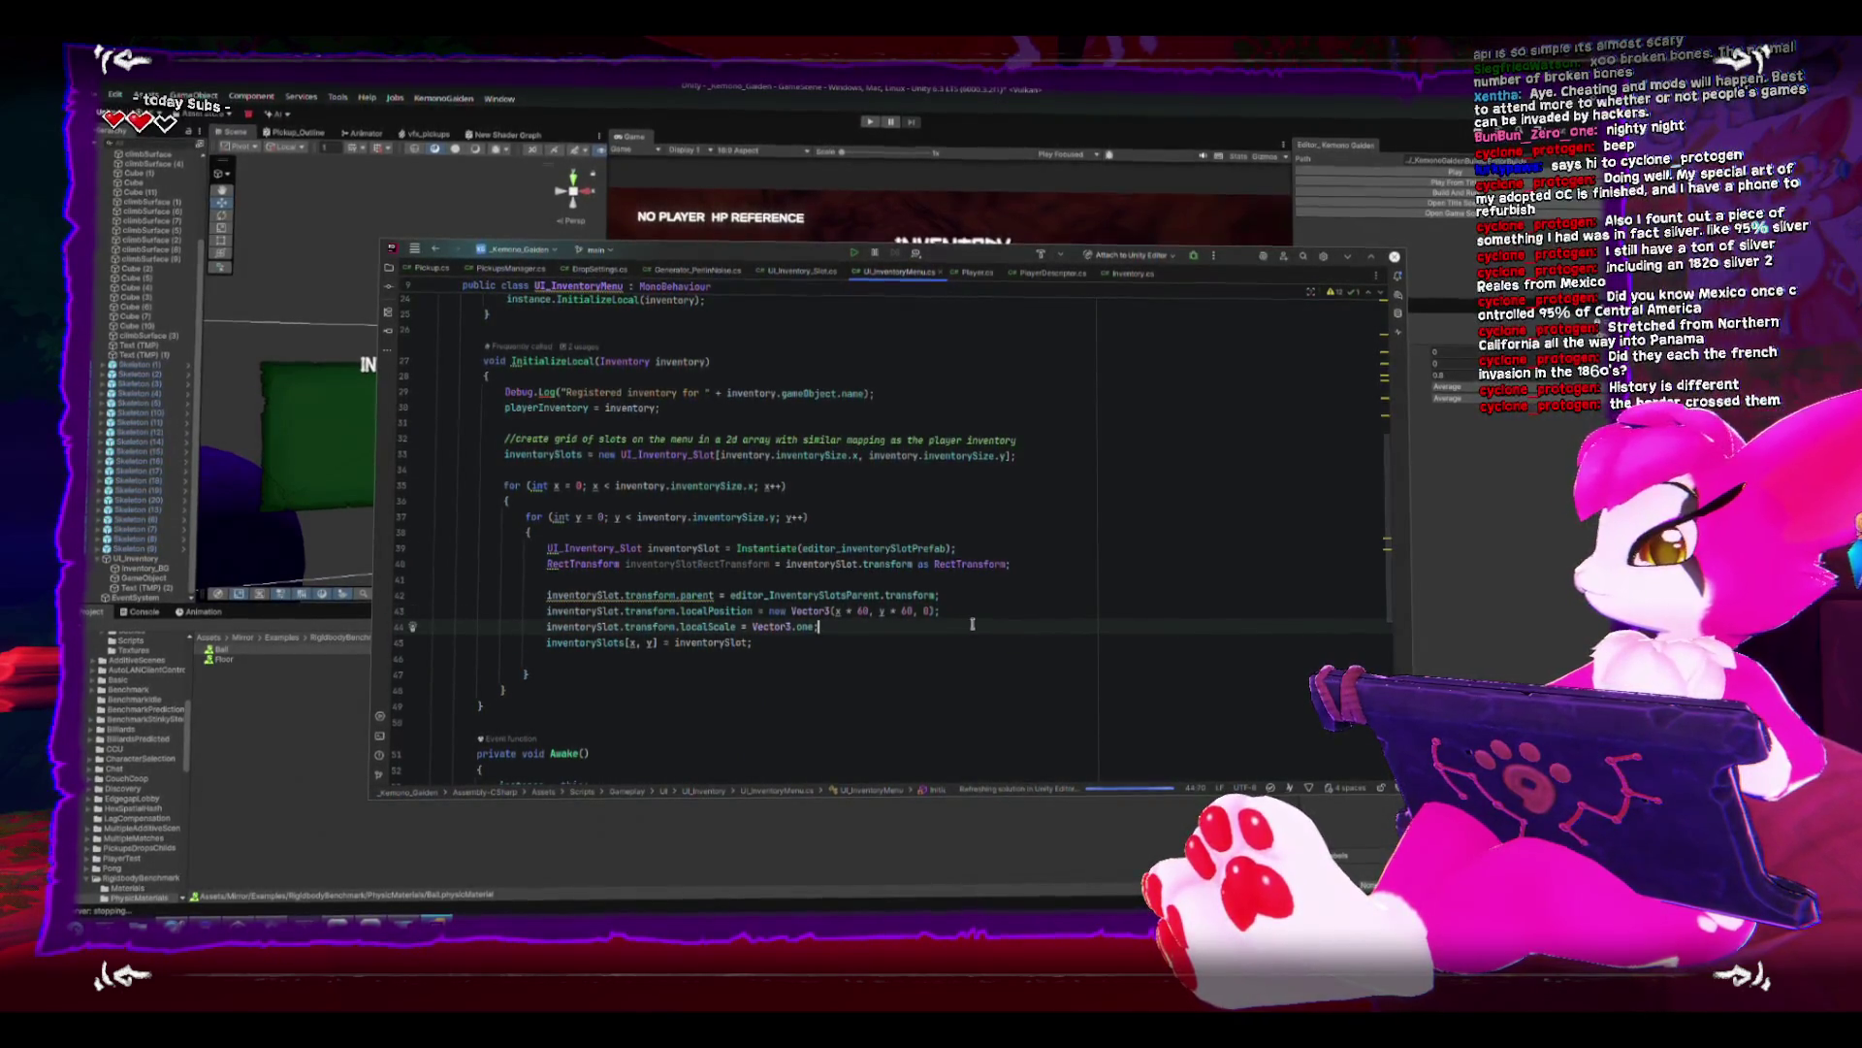
key("alt+shift+Up")
key("alt+shift+Up")
key("alt+shift+Up")
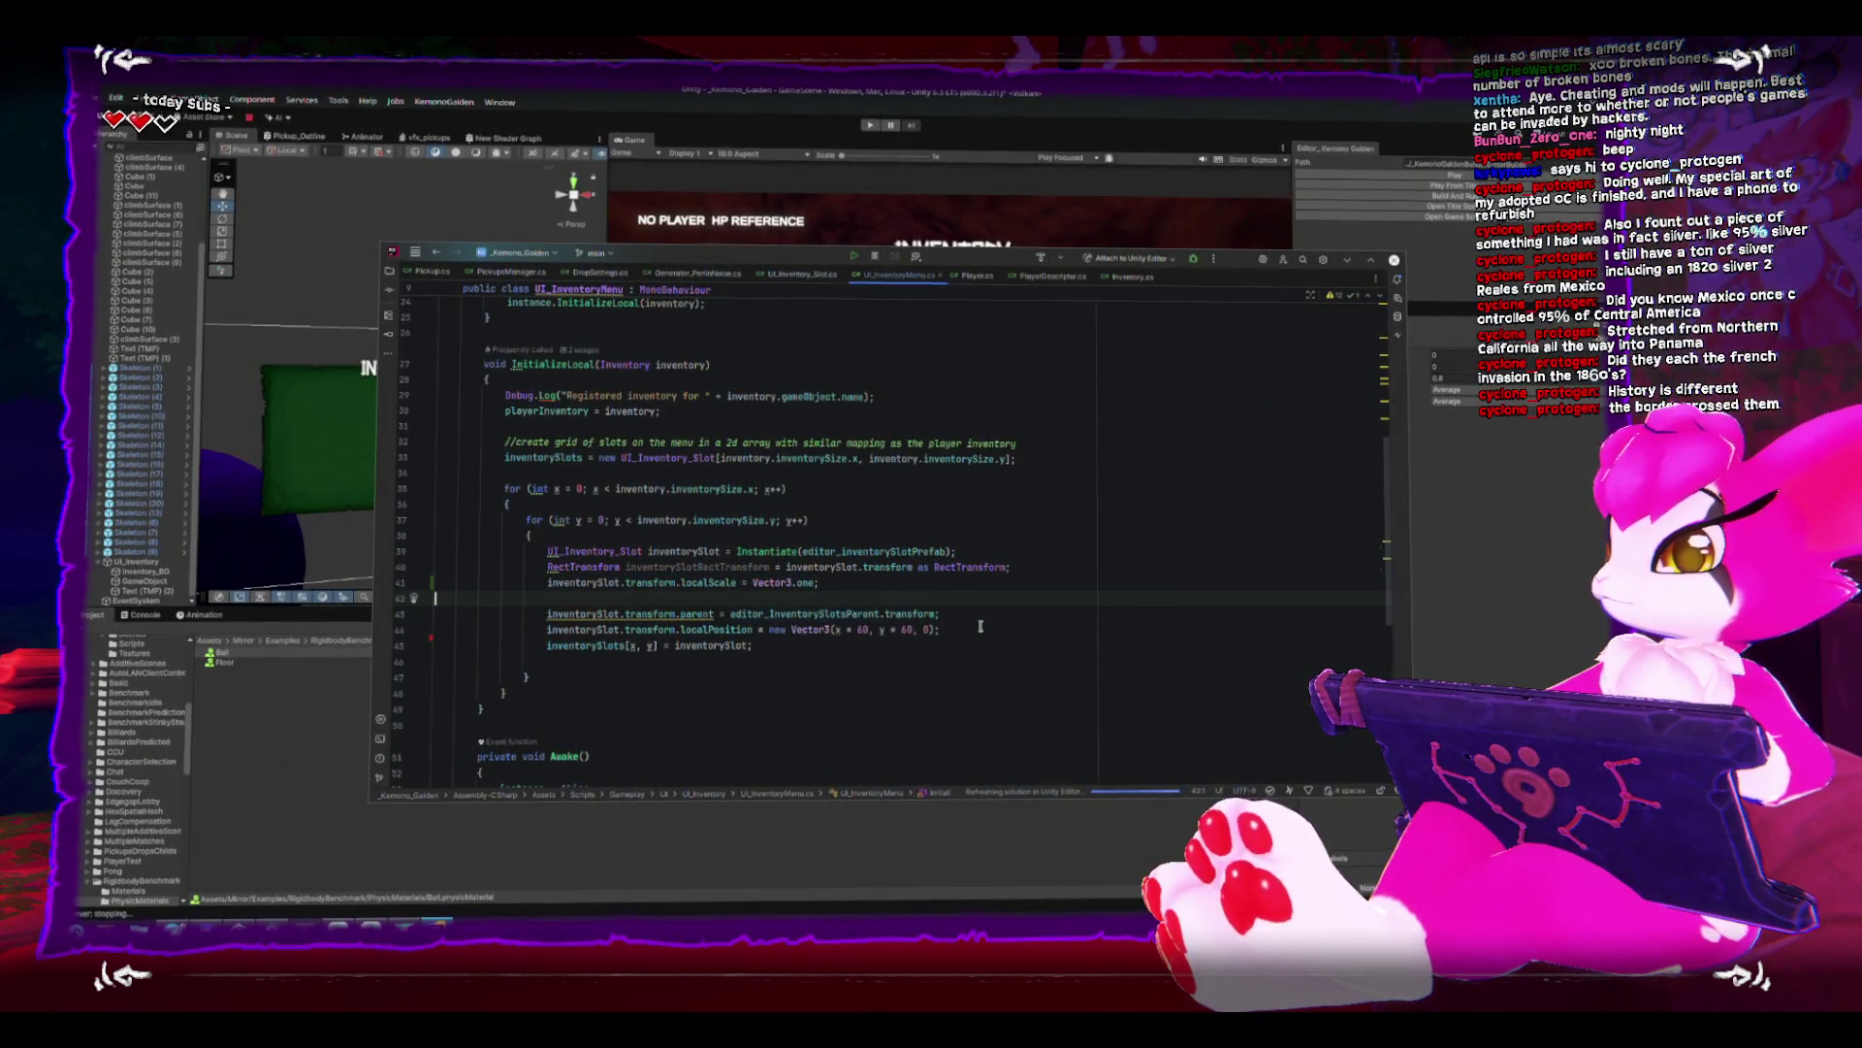
key("alt+shift+Down")
key("alt+shift+Down")
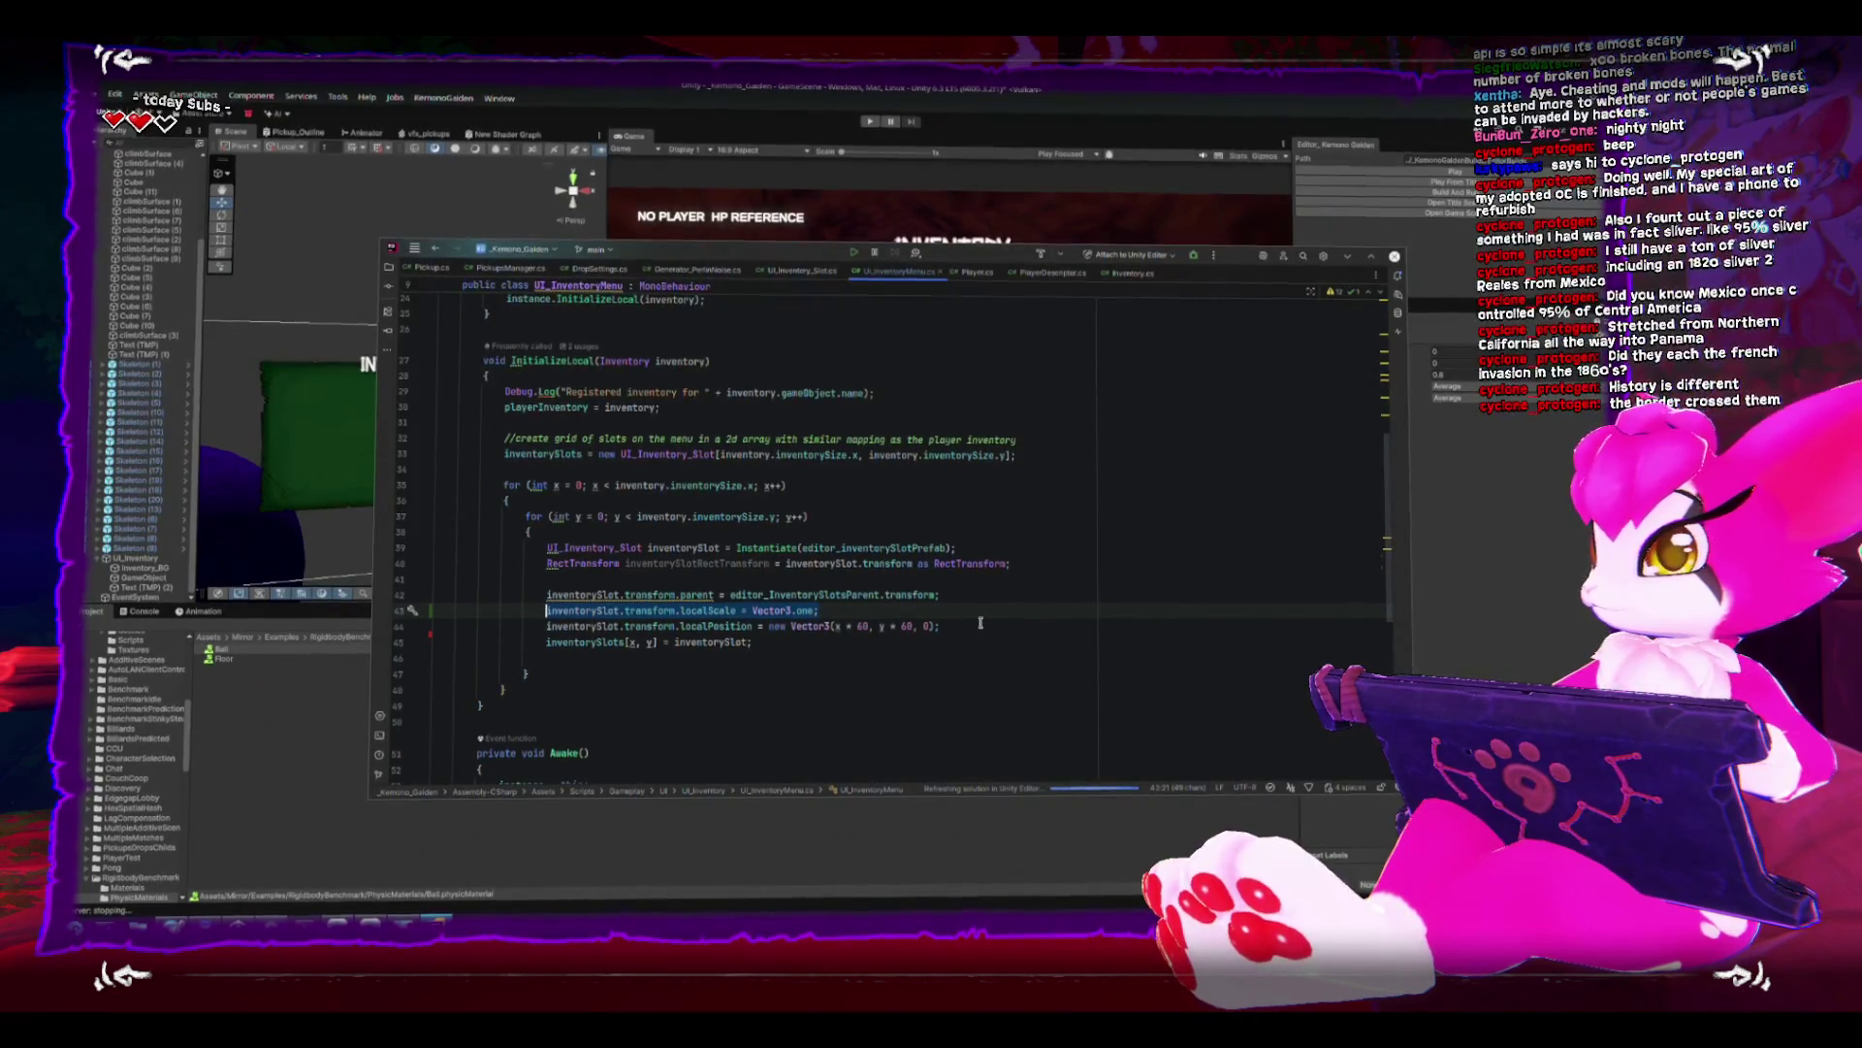
- Delete the unused RectTransform declaration line and return to Unity
key("Up")
key("Up")
key("Up")
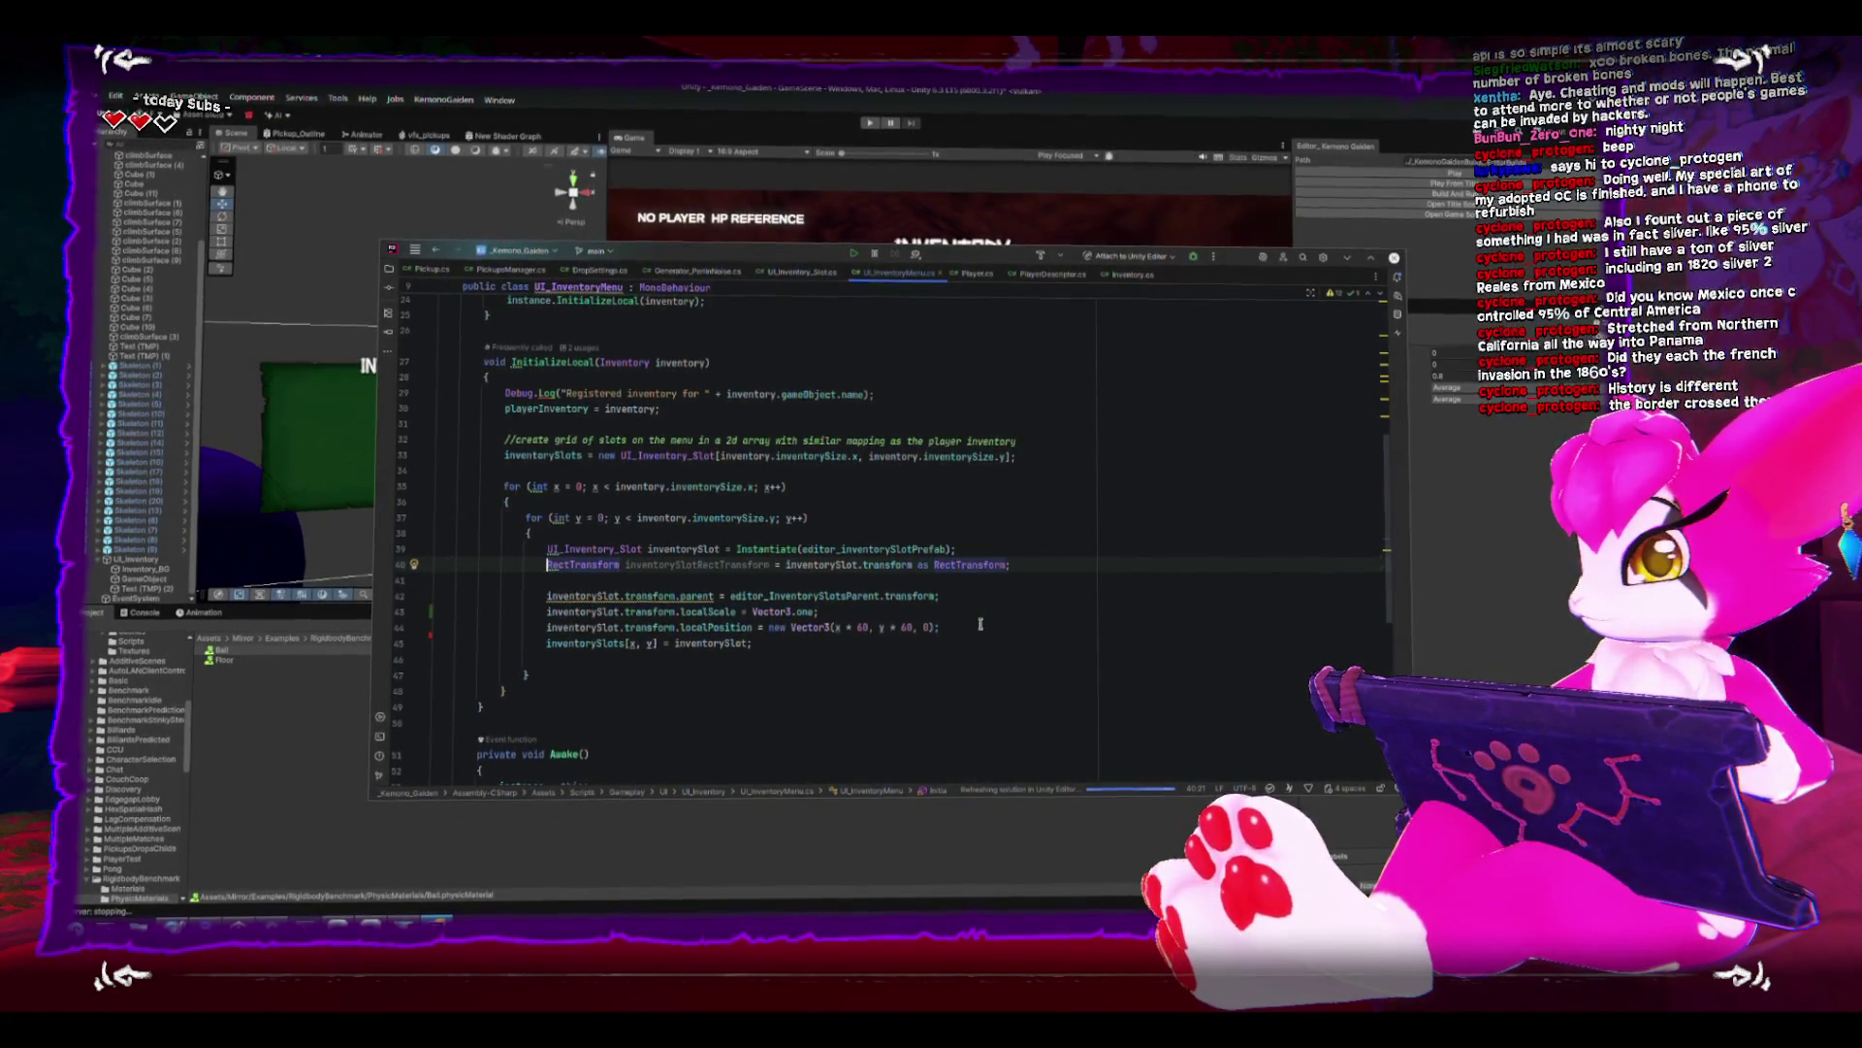
key("ctrl+y")
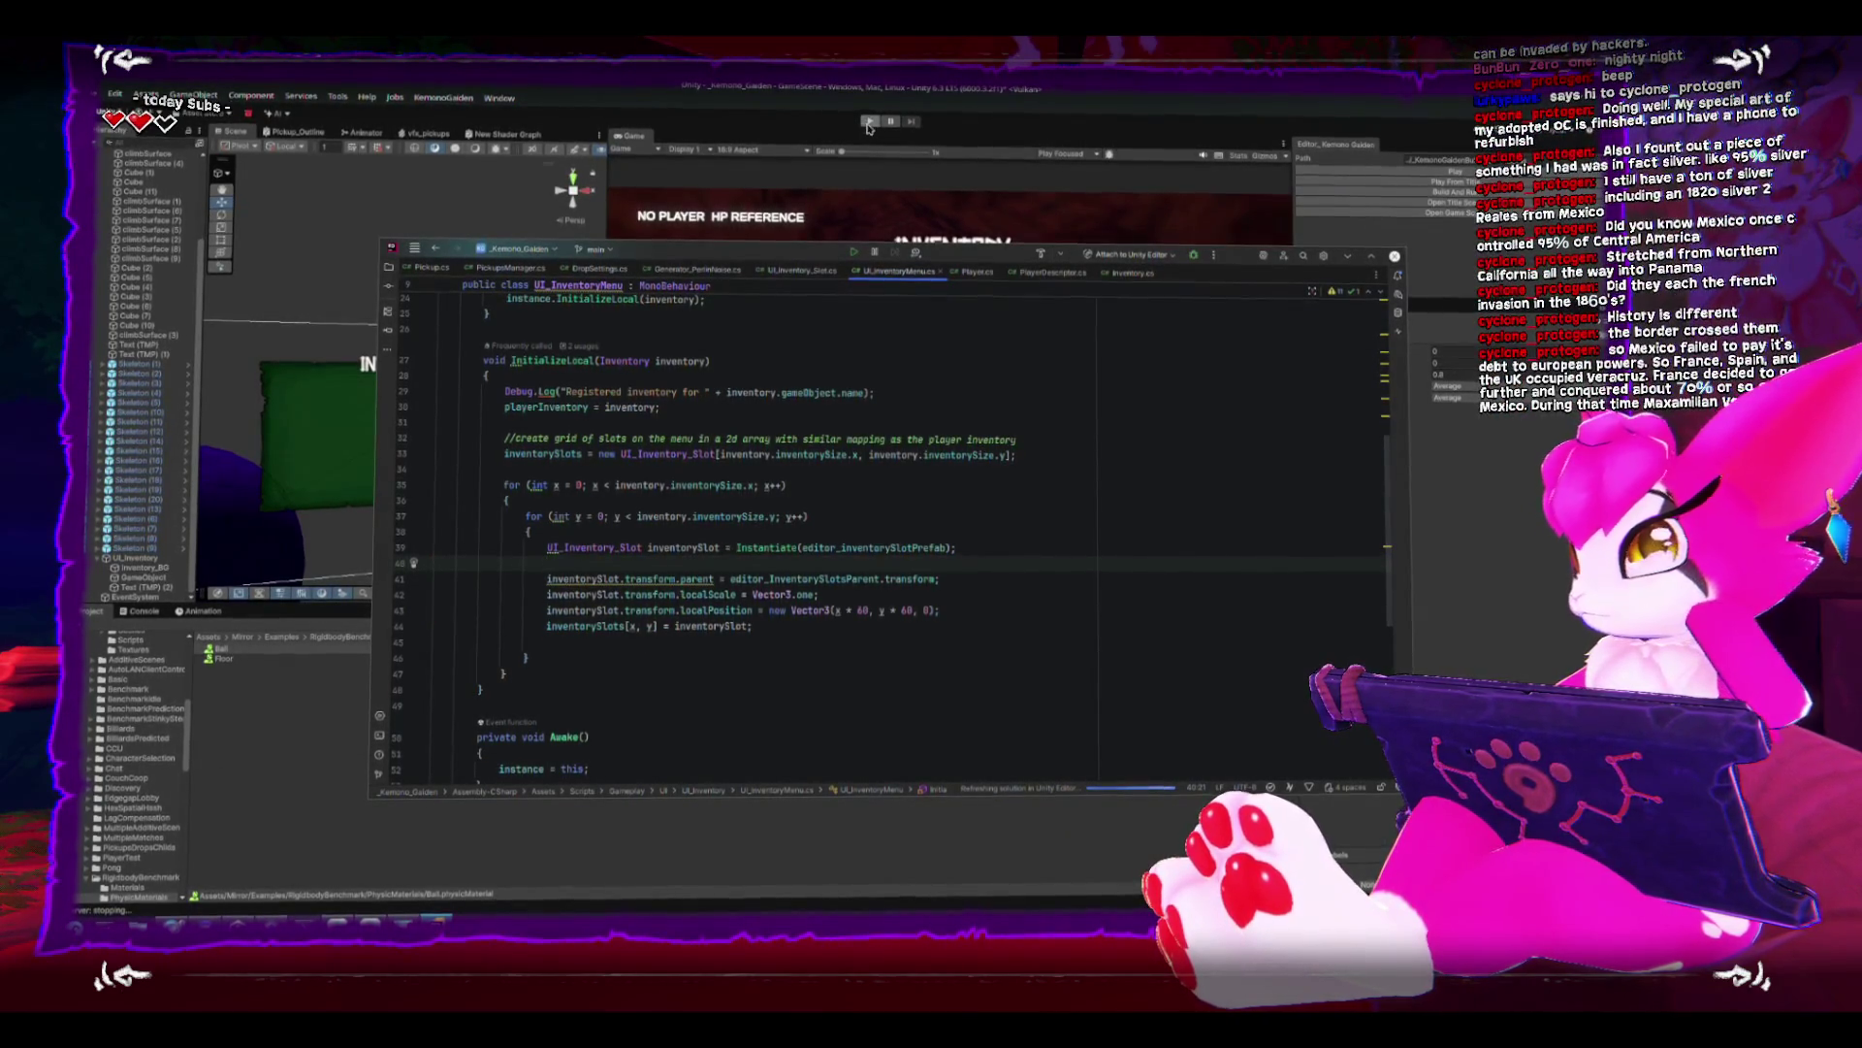
left_click(1371, 173)
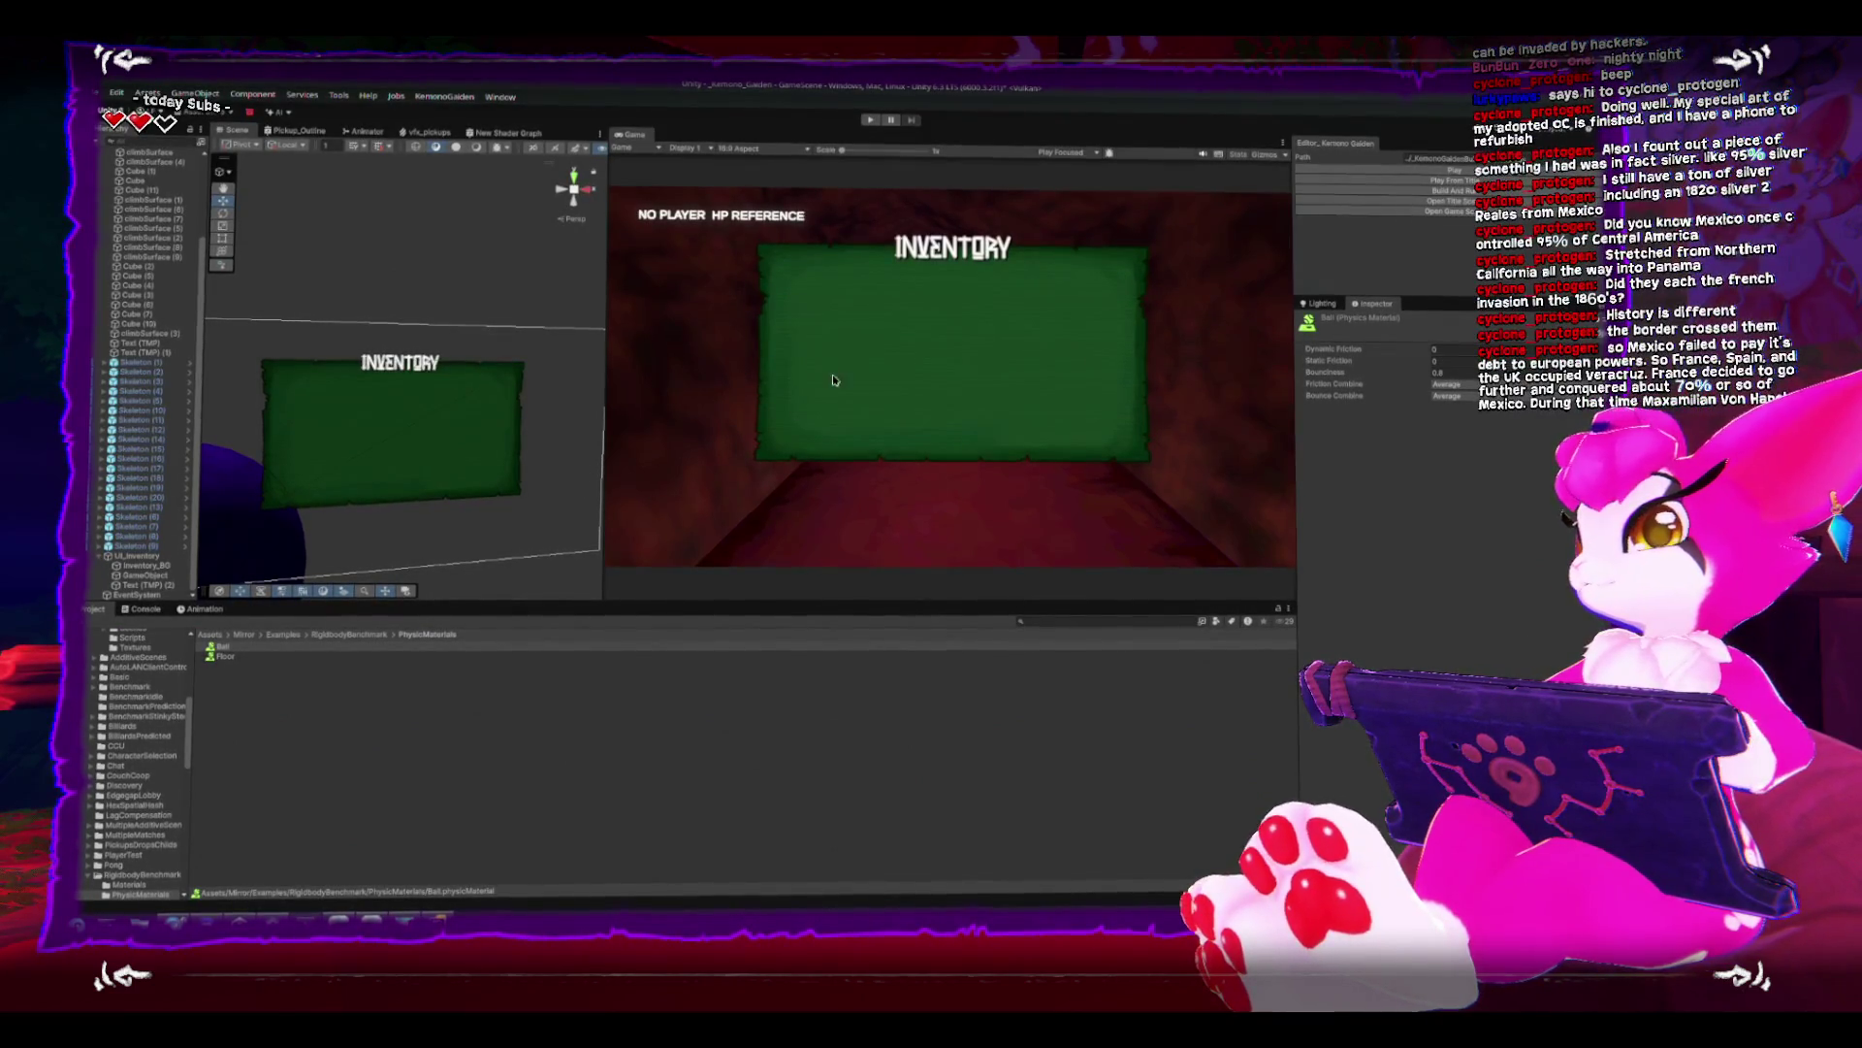
key("ctrl+p")
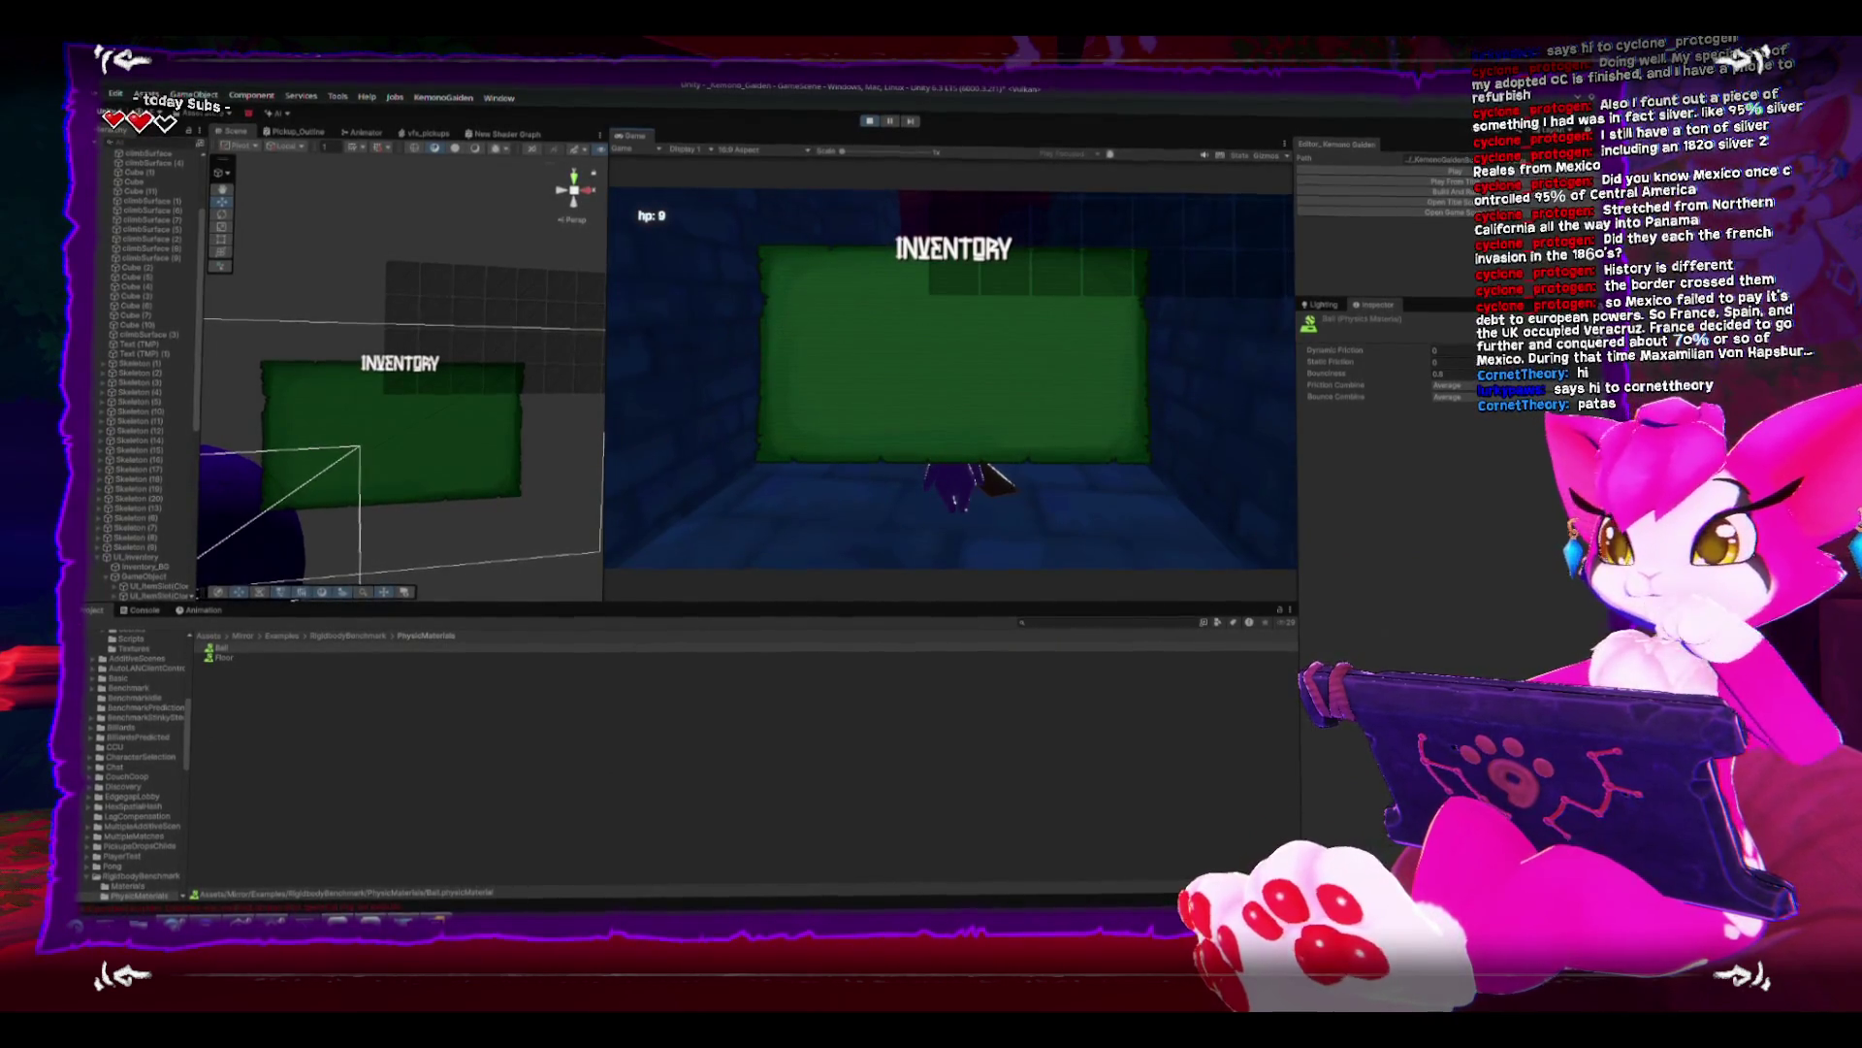
- Open the pause menu, then move the slot grid GameObject down-left and shrink its scale
key("Escape")
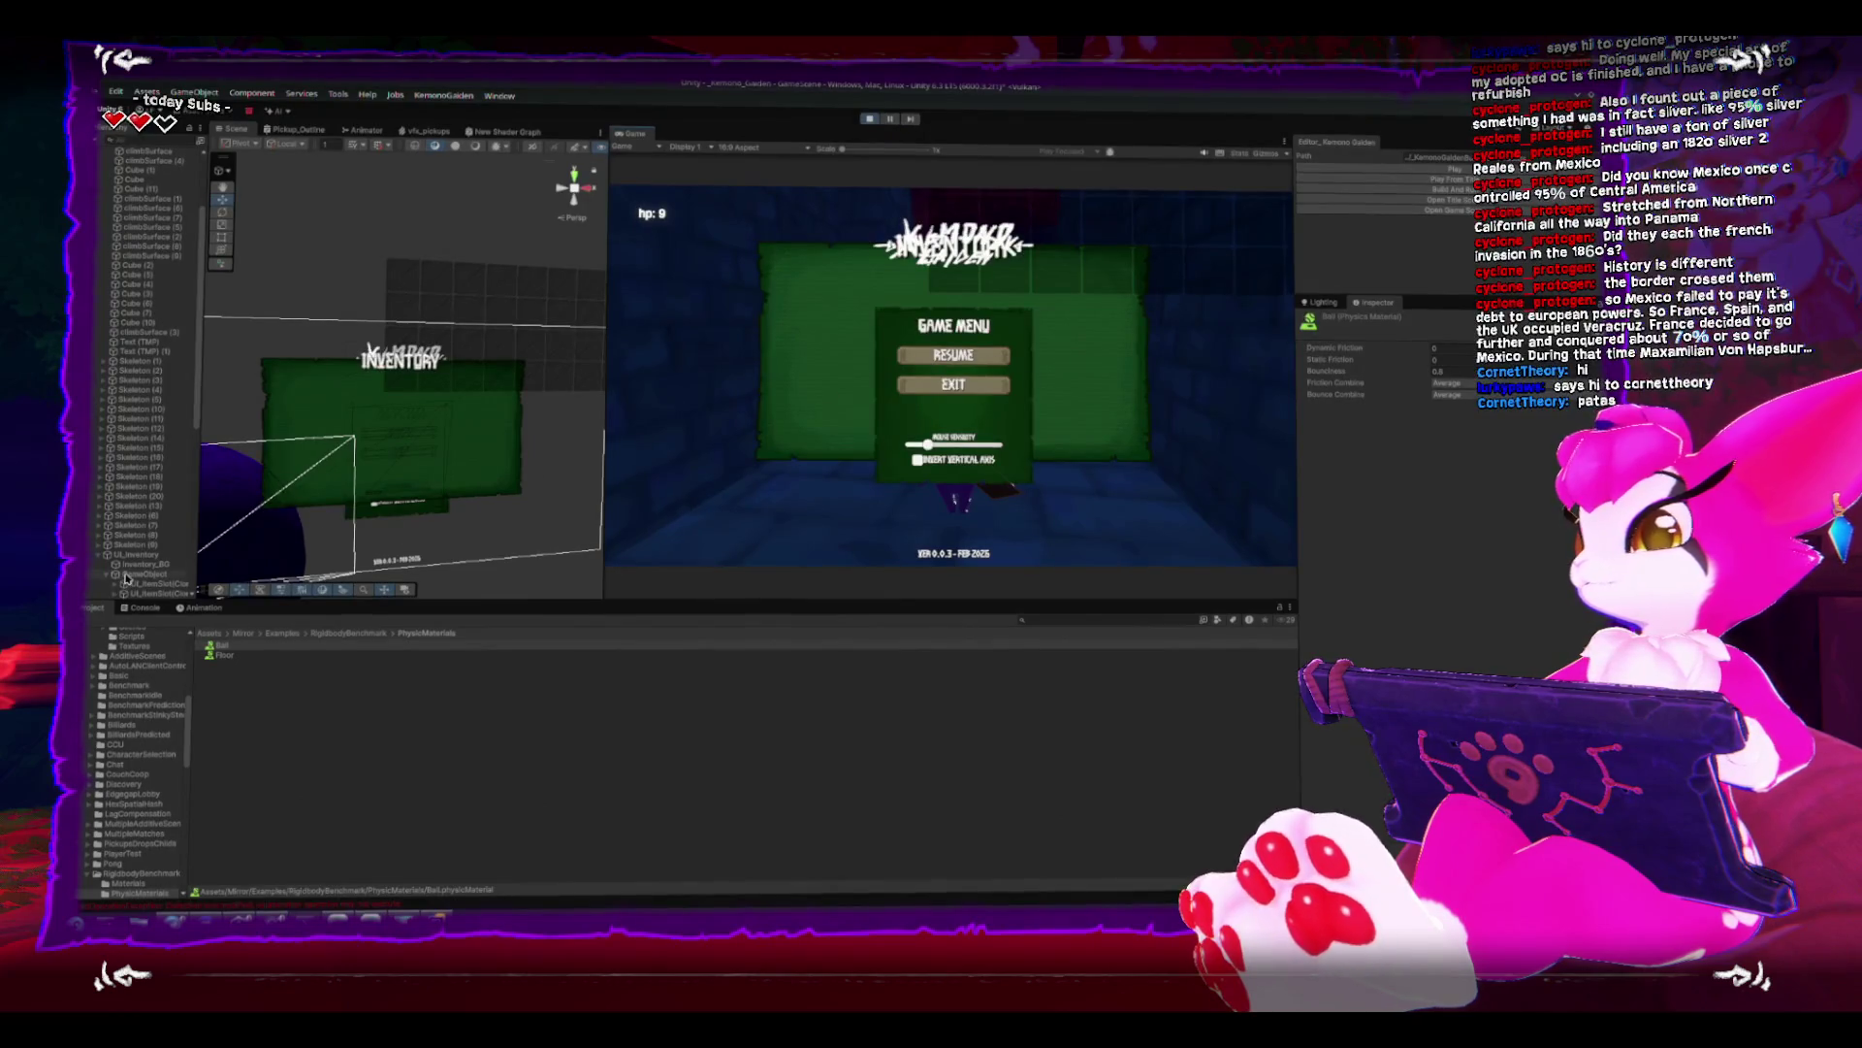
left_click(125, 576)
left_click_drag(393, 359, 288, 461)
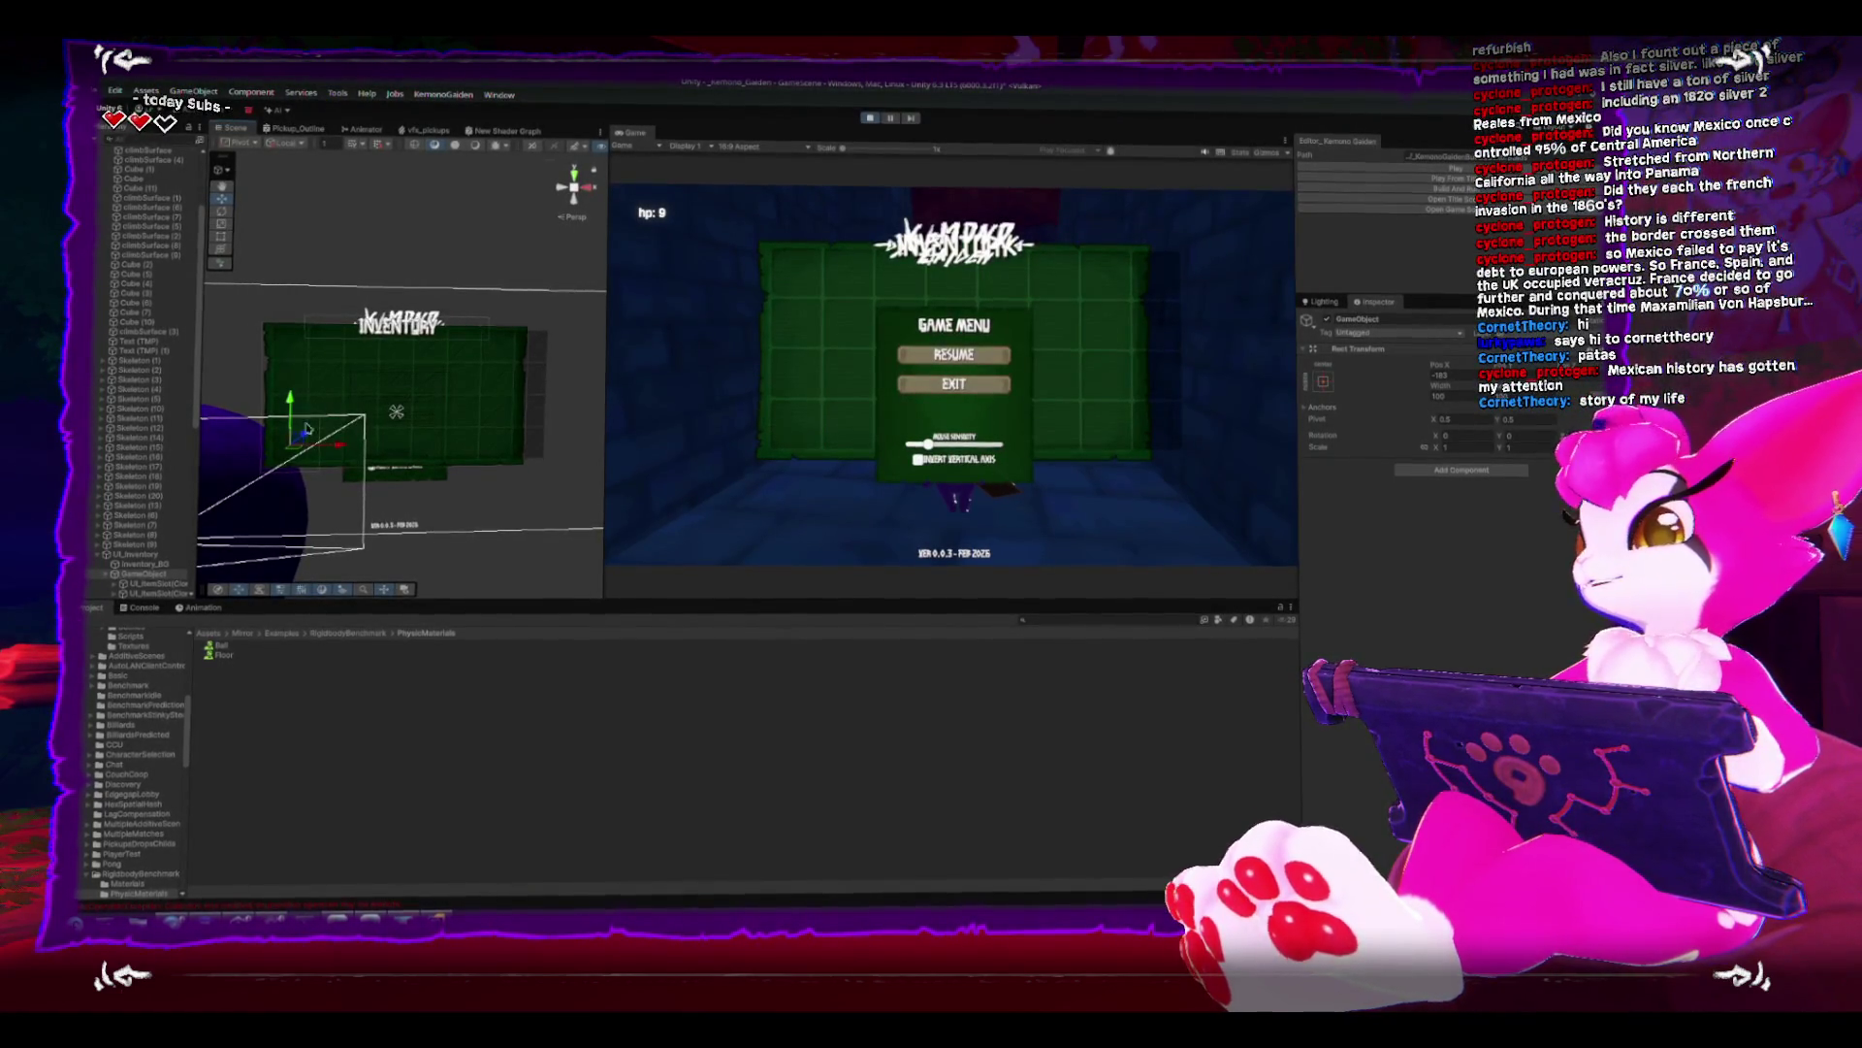
left_click_drag(287, 454, 288, 459)
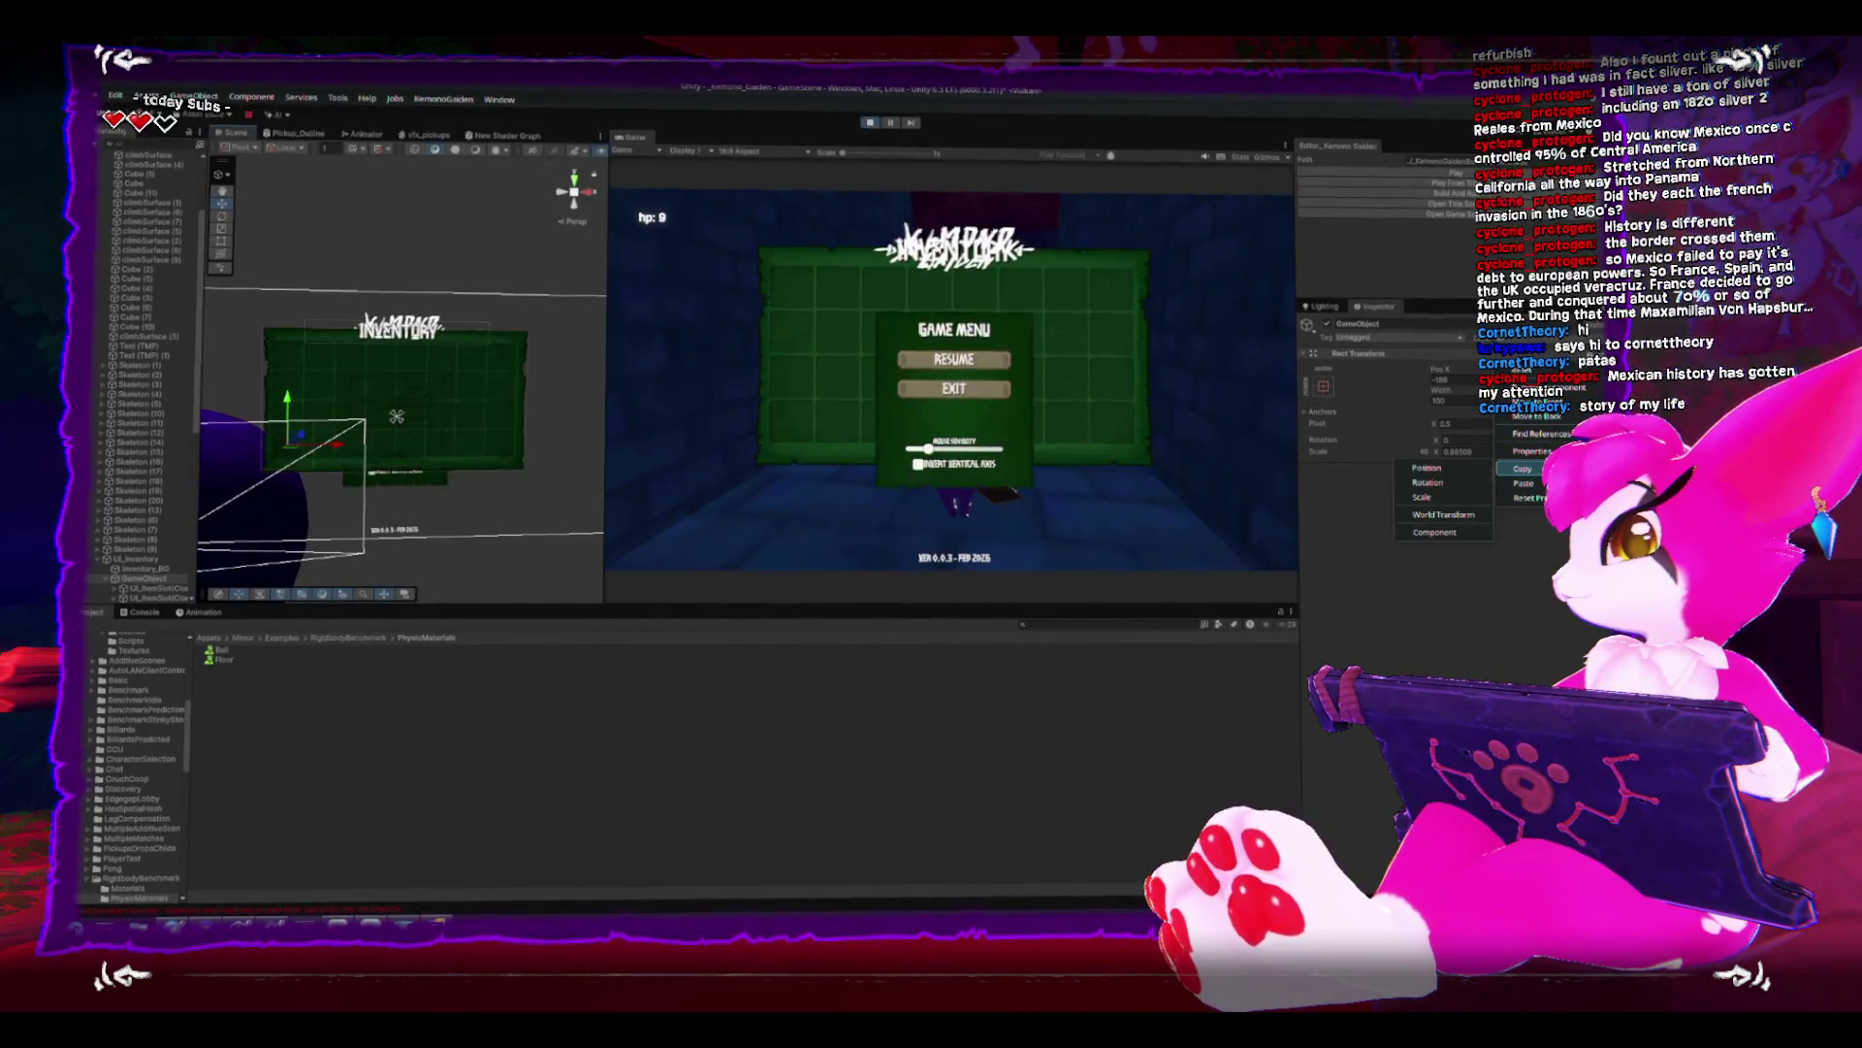
- Copy the slot grid's play-mode Rect Transform, stop the game, and paste those values onto the grid object
left_click(1462, 536)
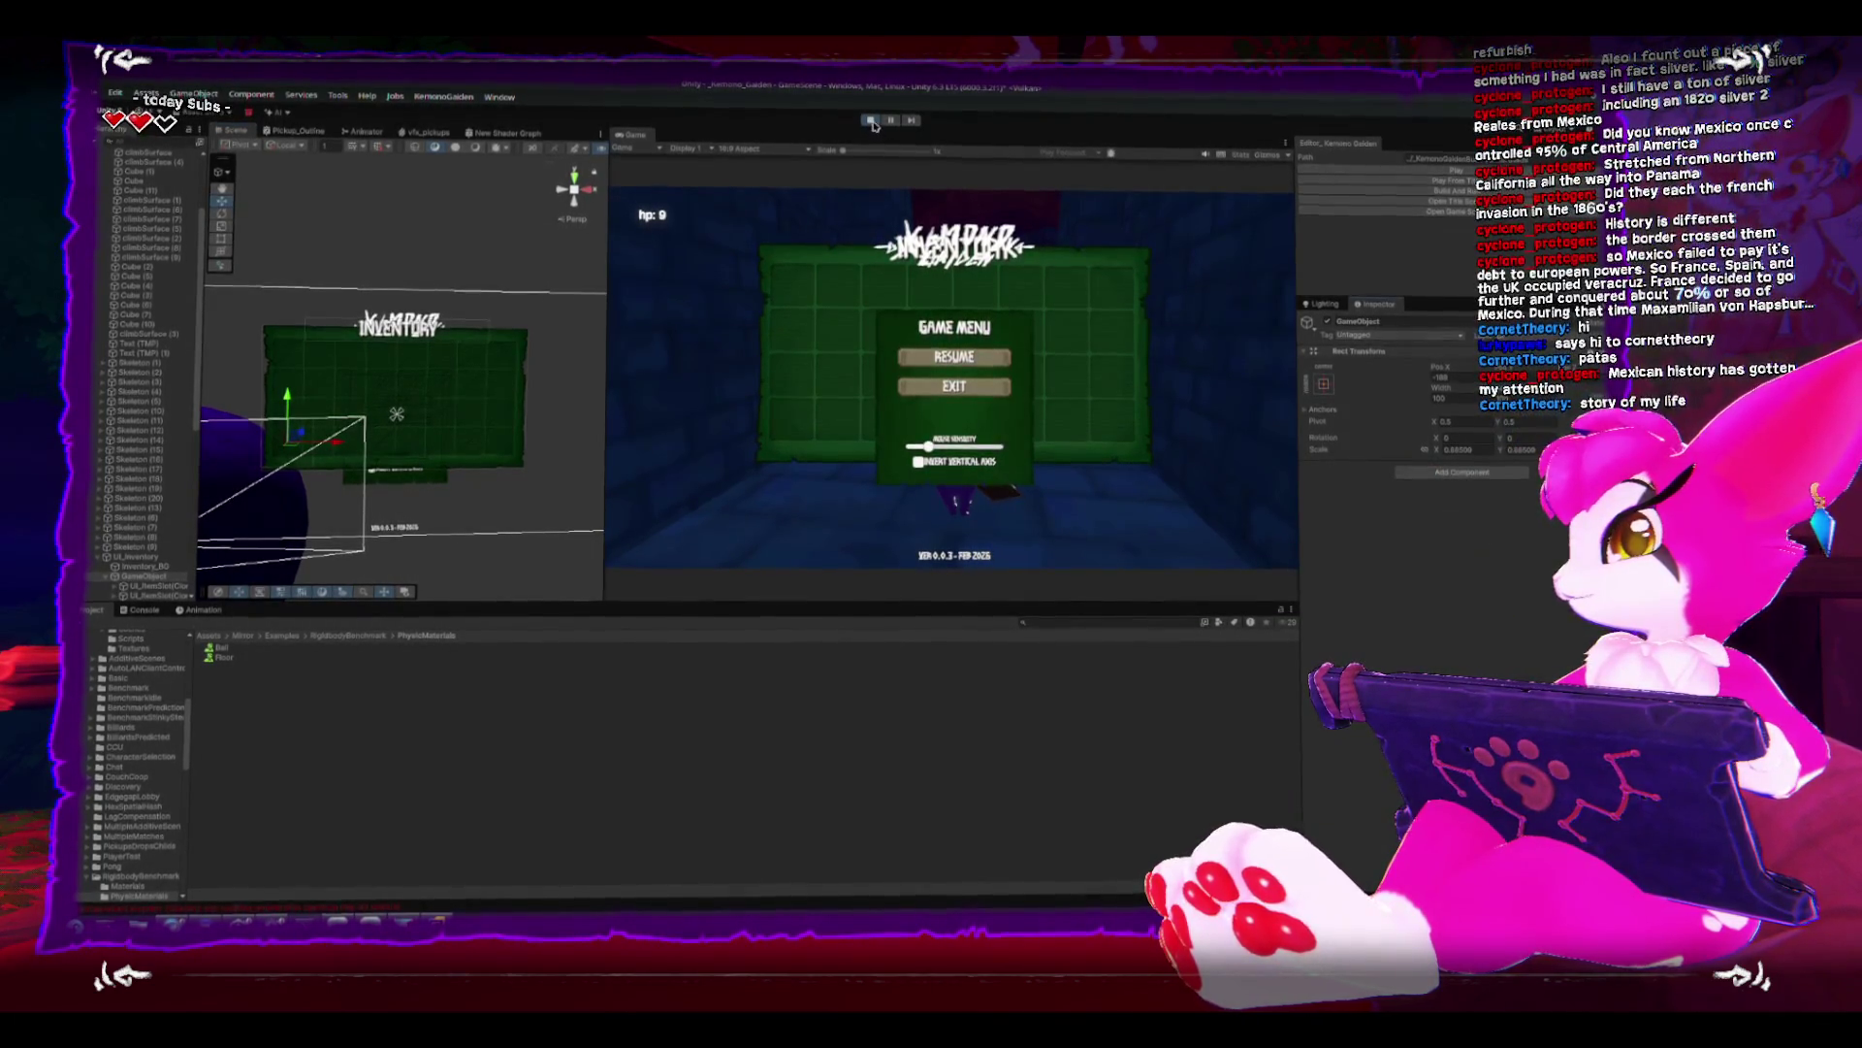
left_click(870, 121)
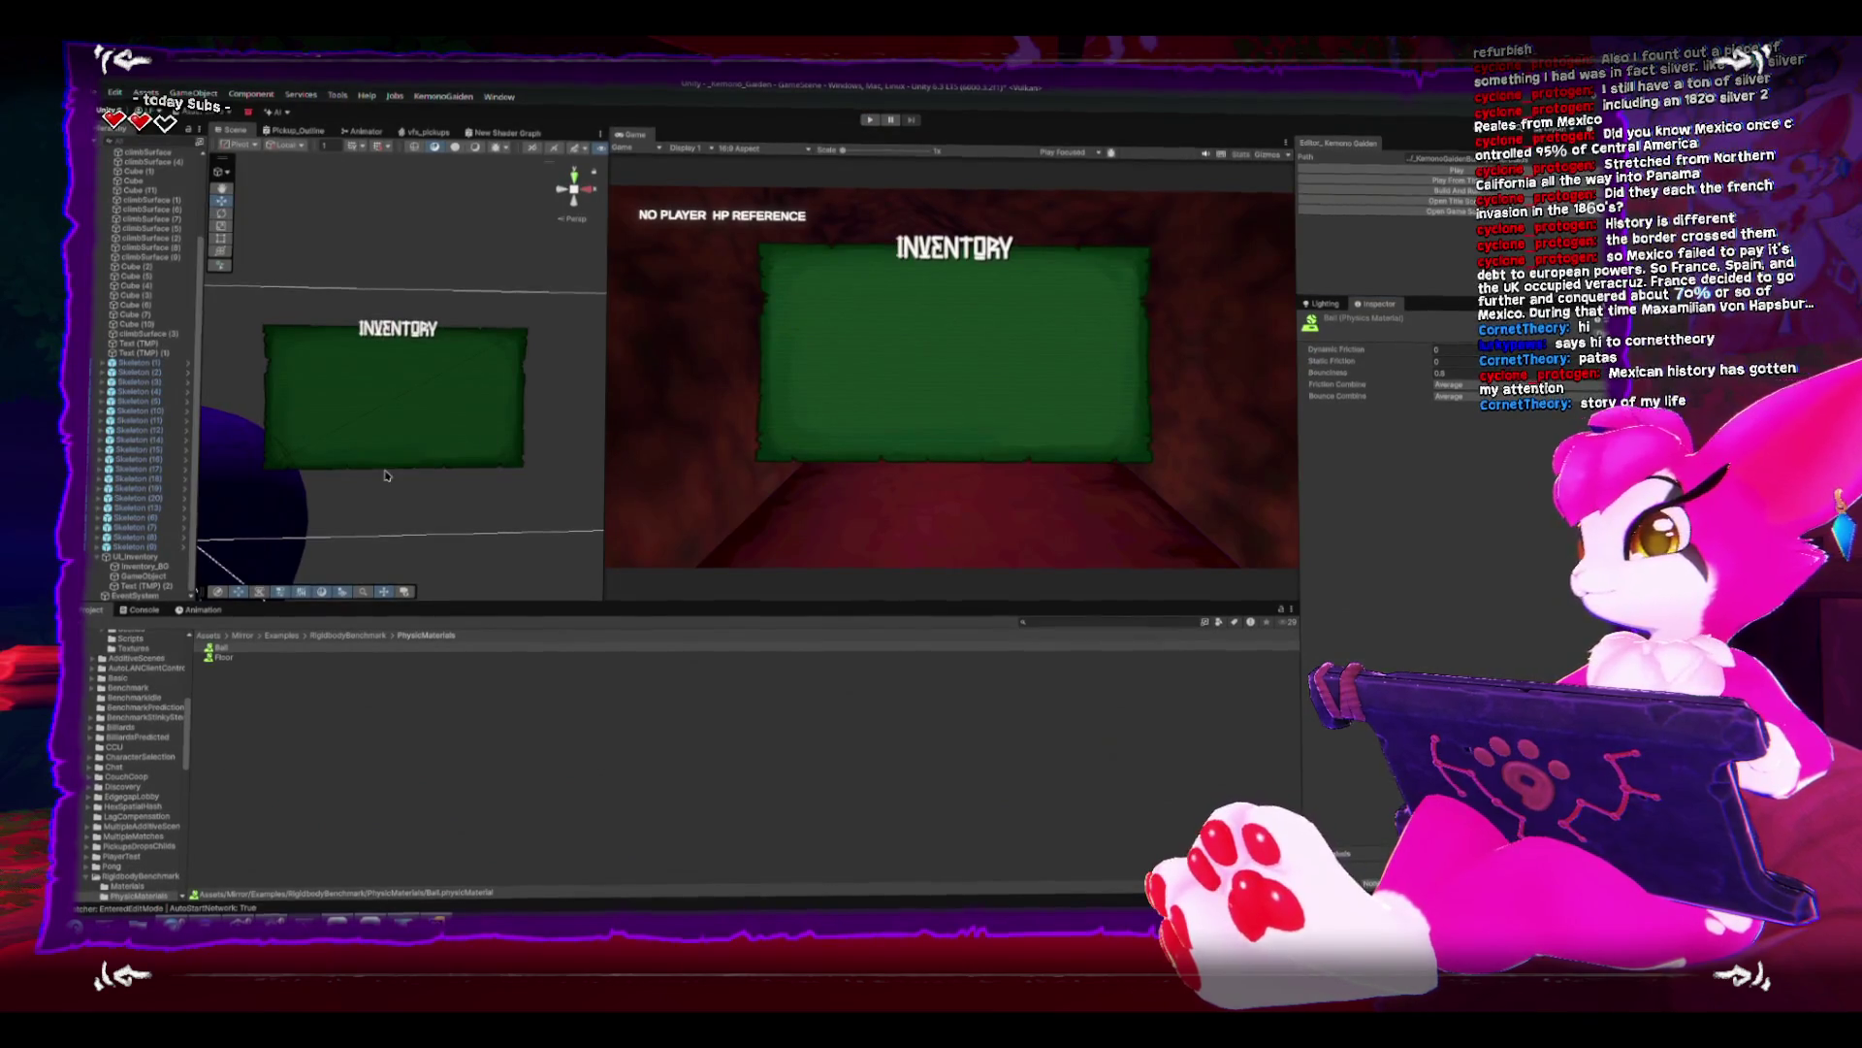
left_click(155, 569)
left_click(146, 579)
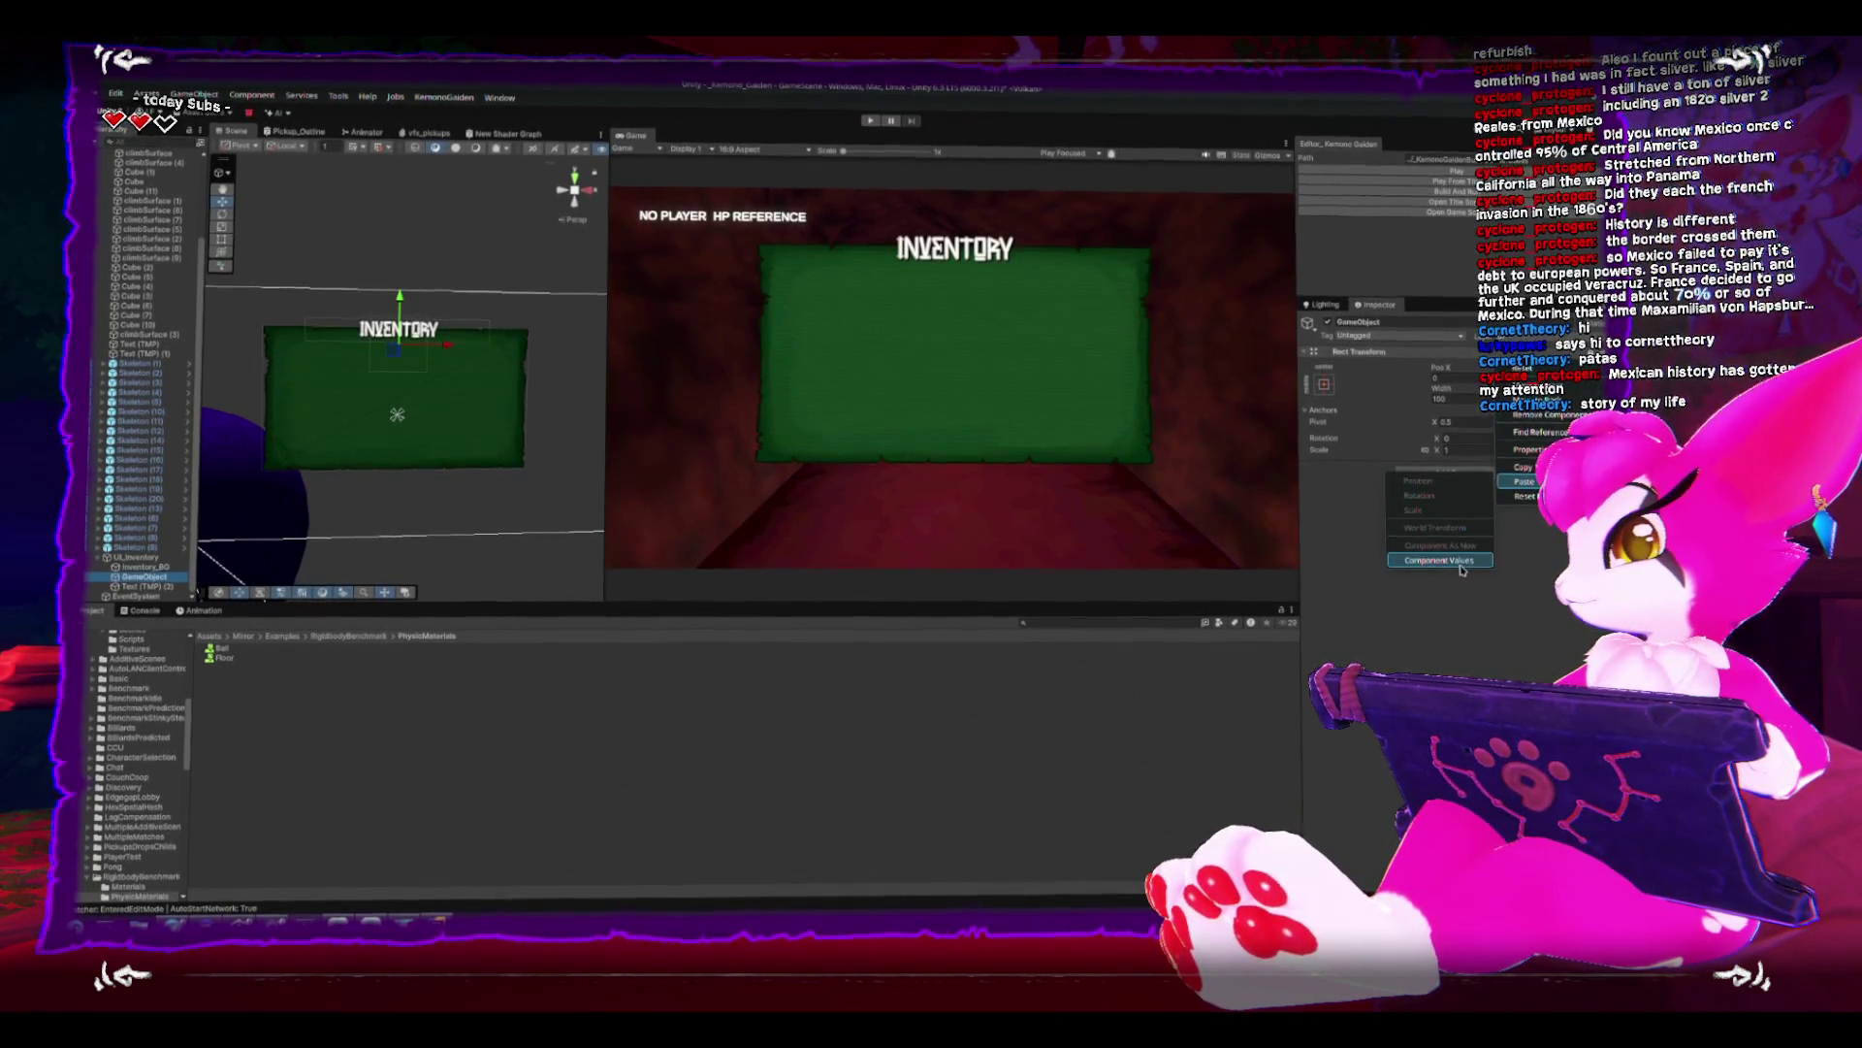
left_click(1439, 560)
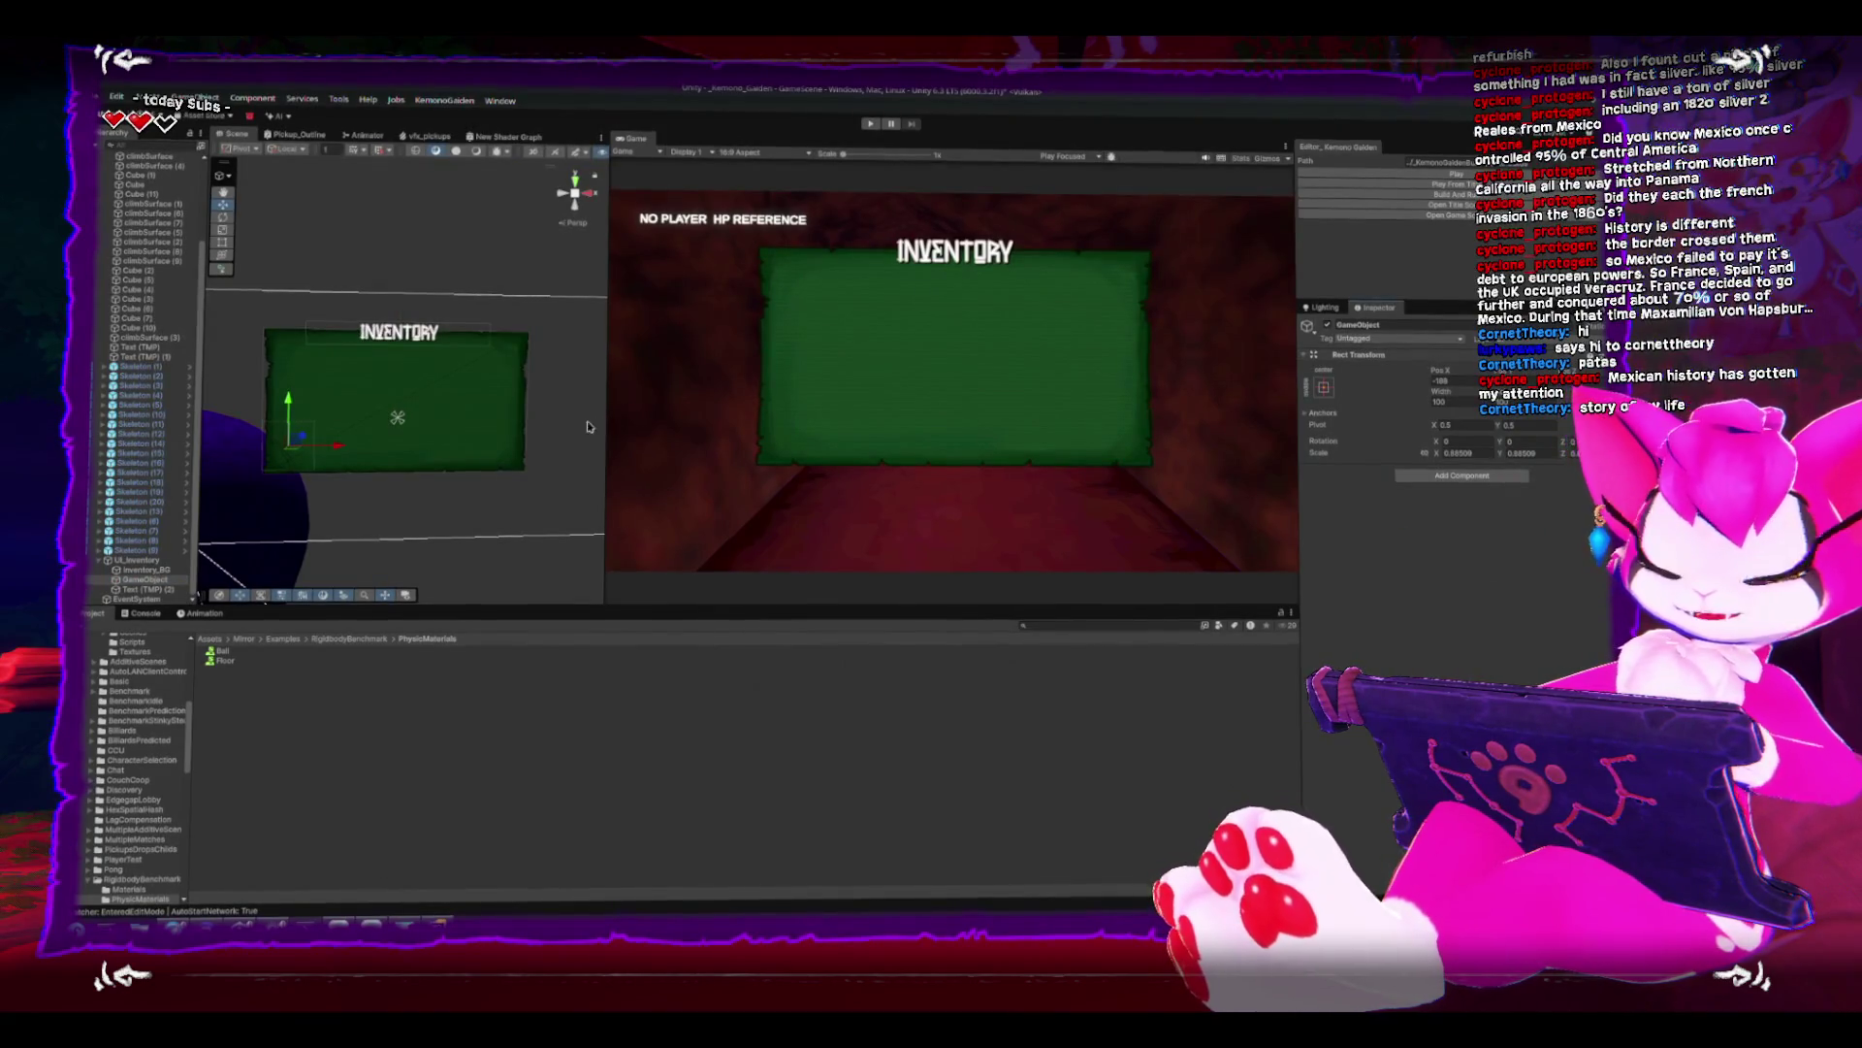
- Open the Kahlra scene from the Project's Scenes folder and start it in play mode
left_click_drag(449, 404, 428, 415)
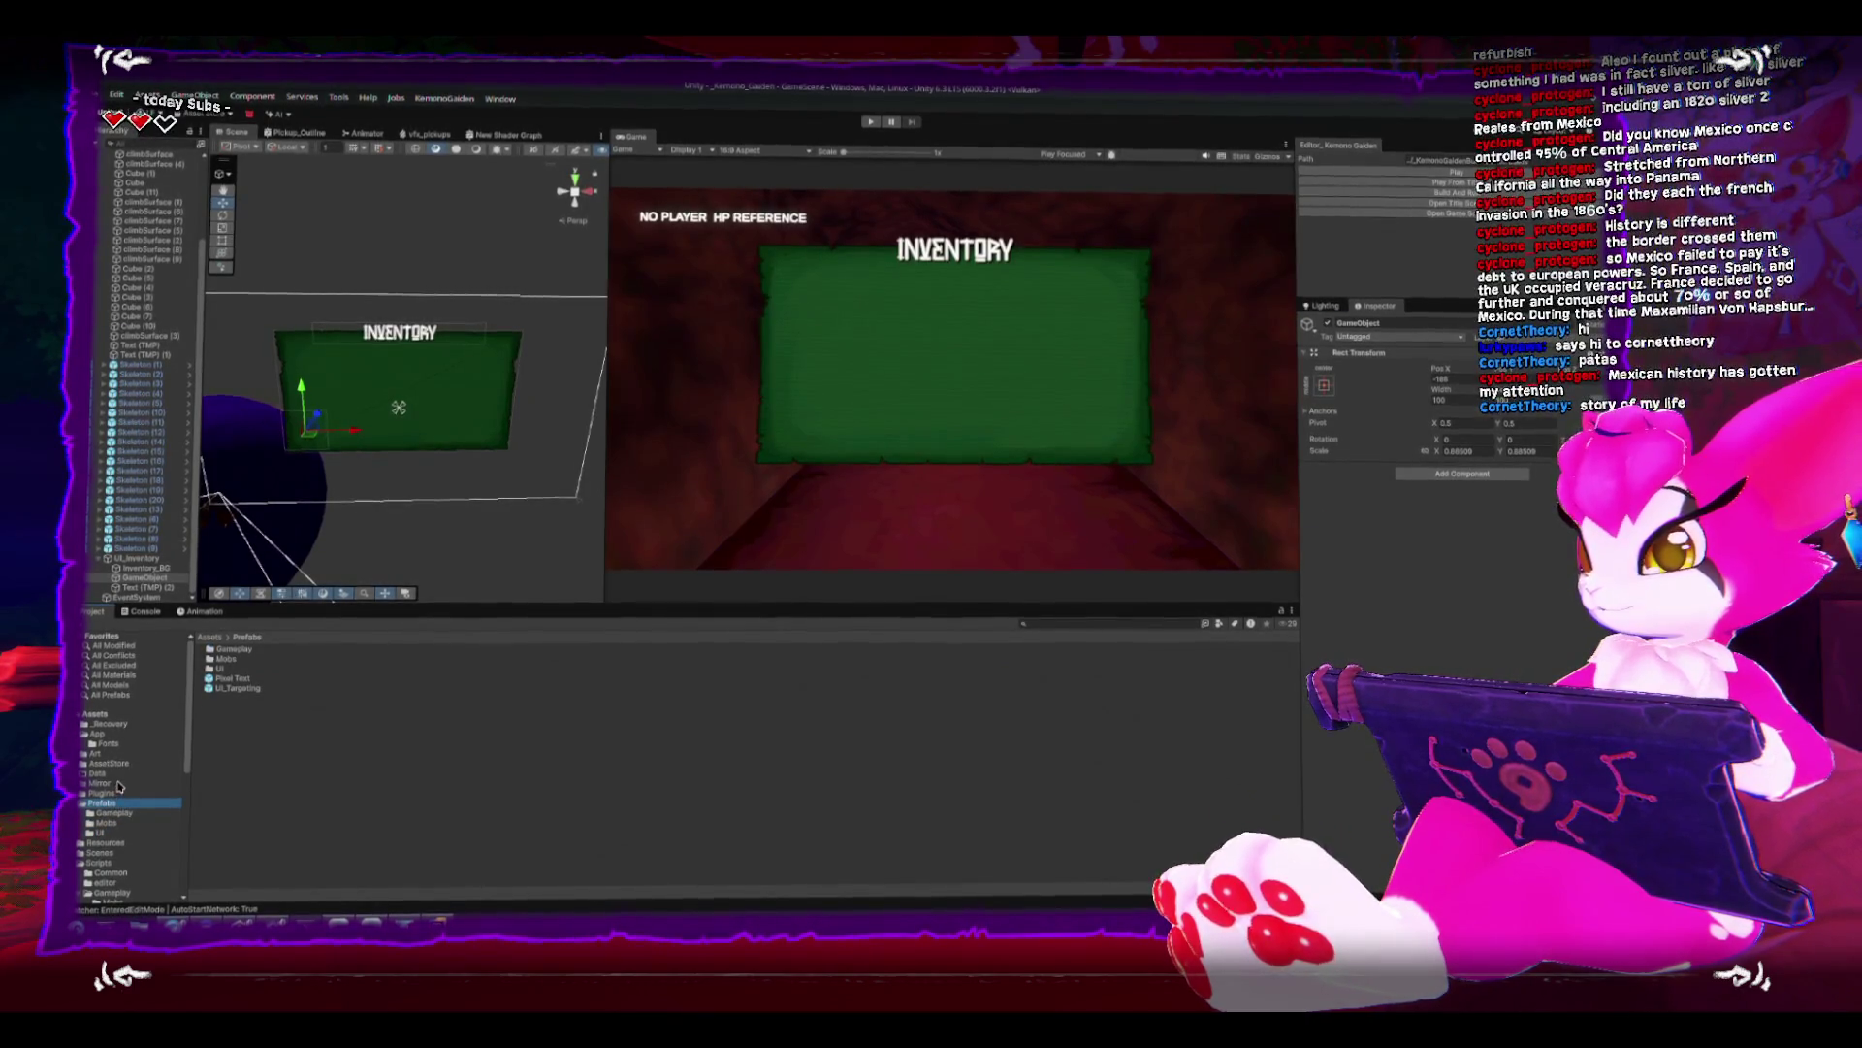
left_click(207, 699)
double_click(208, 699)
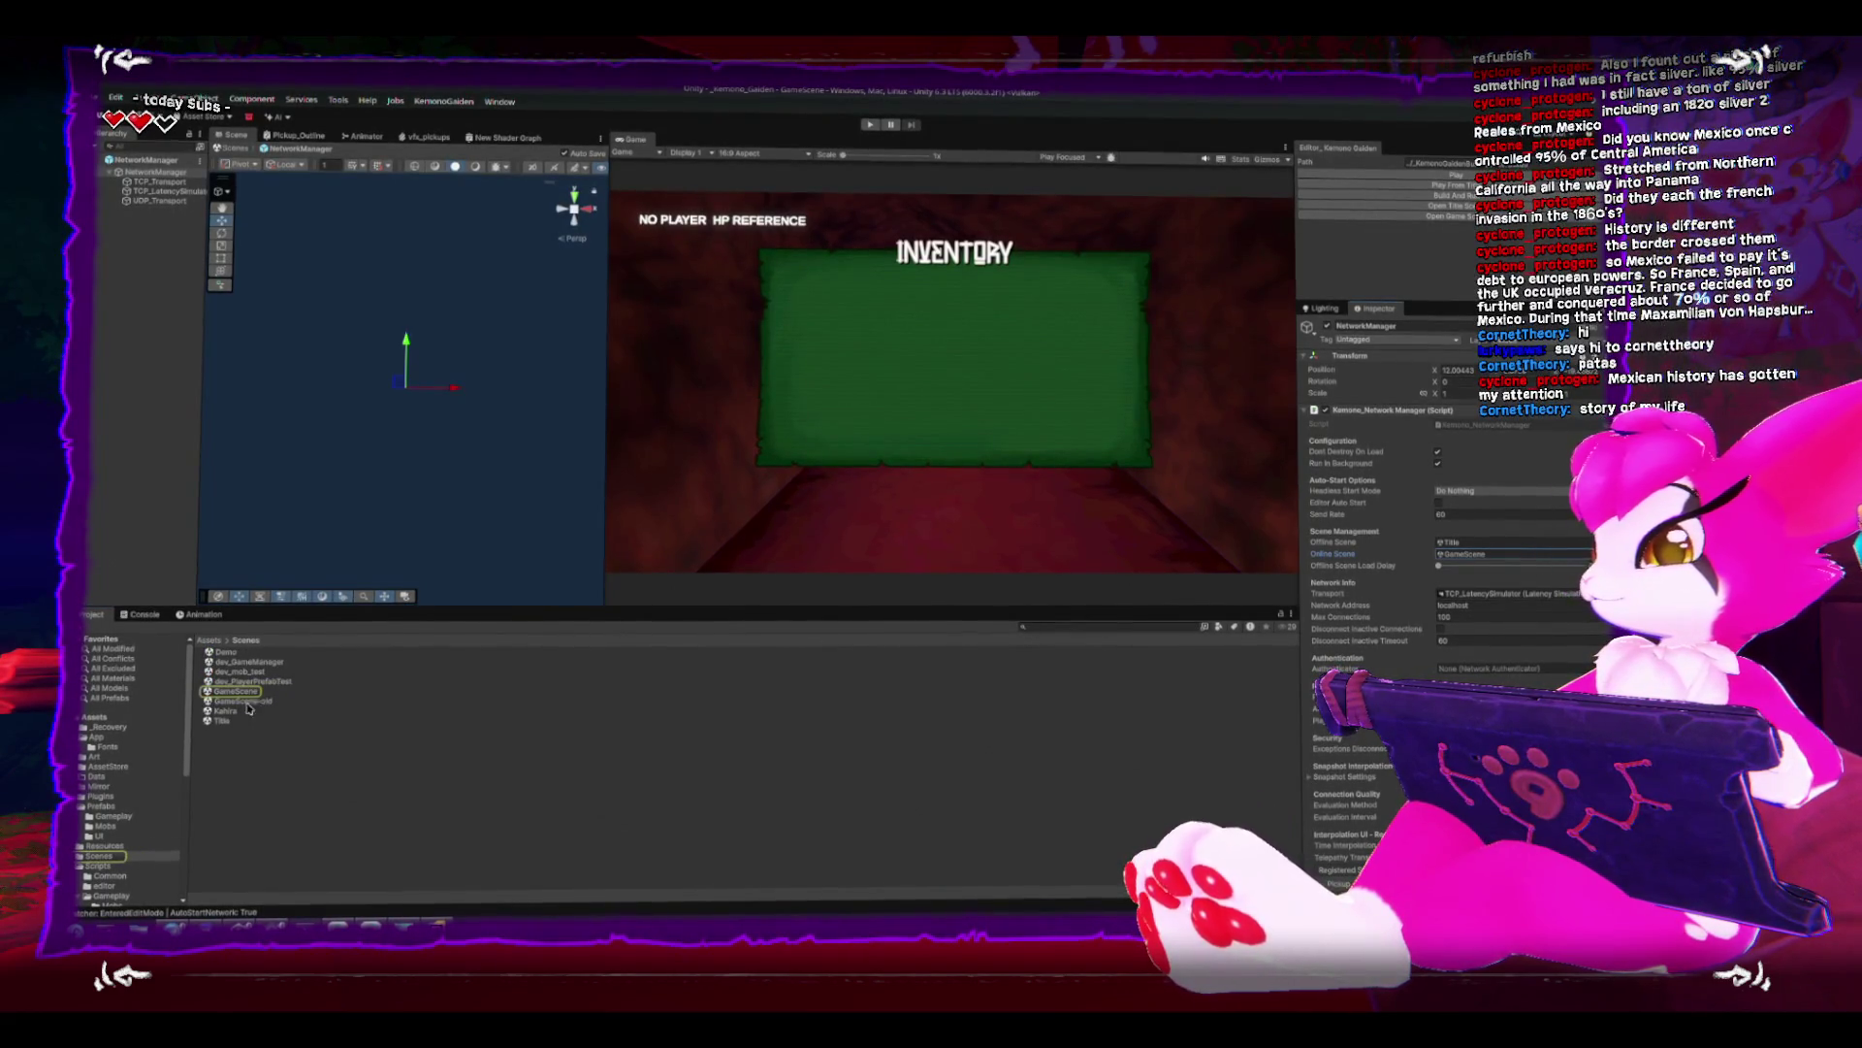
left_click_drag(222, 715, 1532, 551)
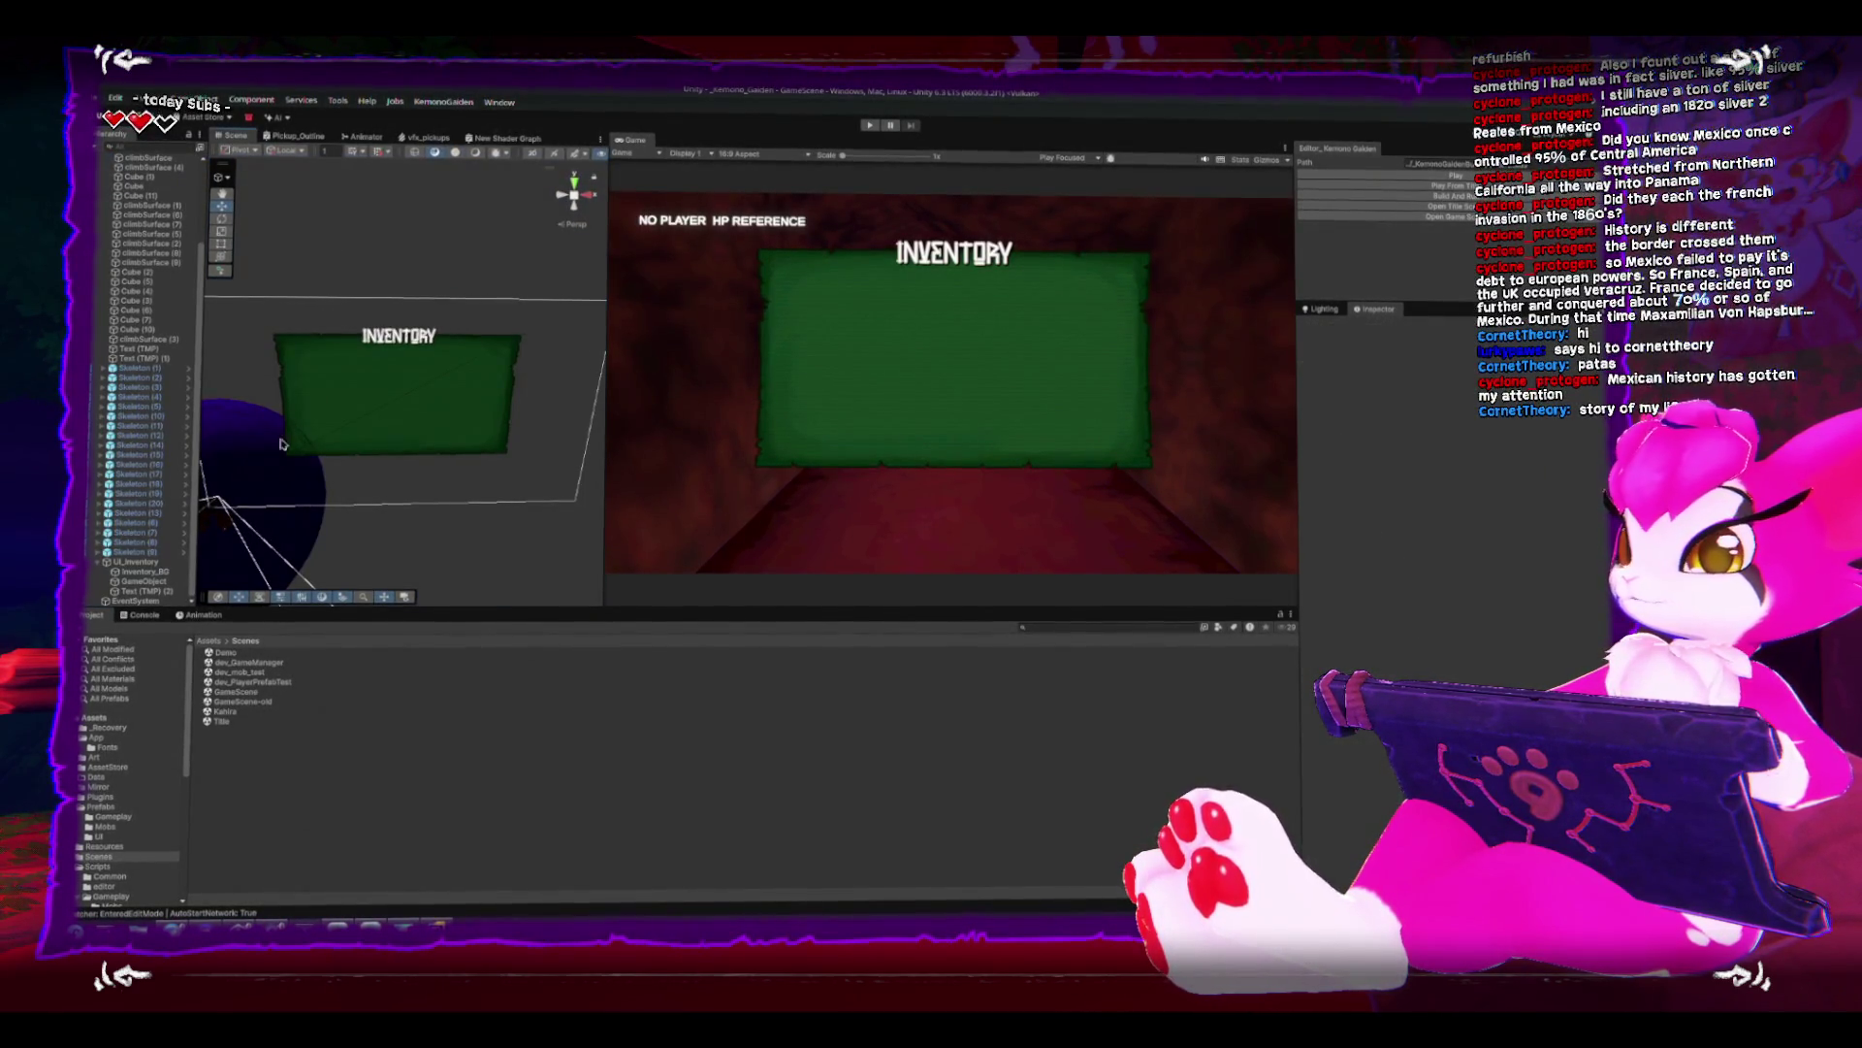
scroll(460, 514, "up", 3)
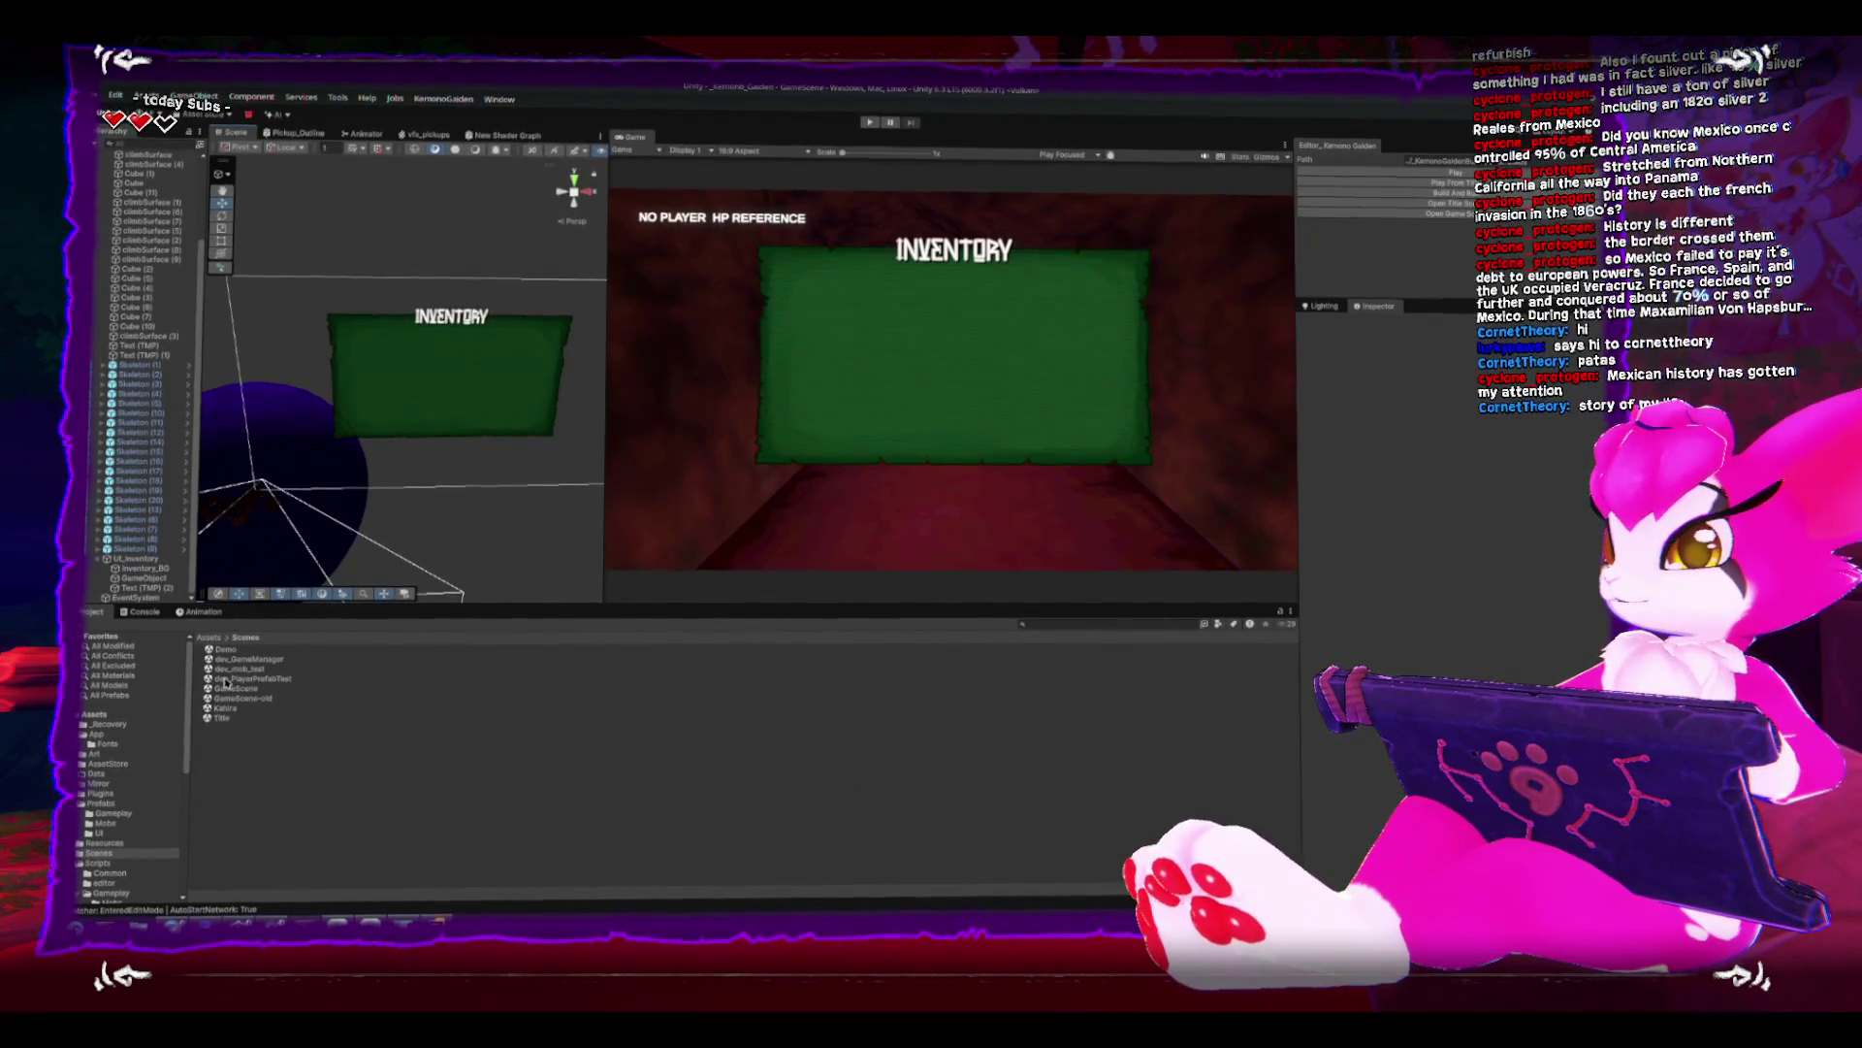
left_click(218, 709)
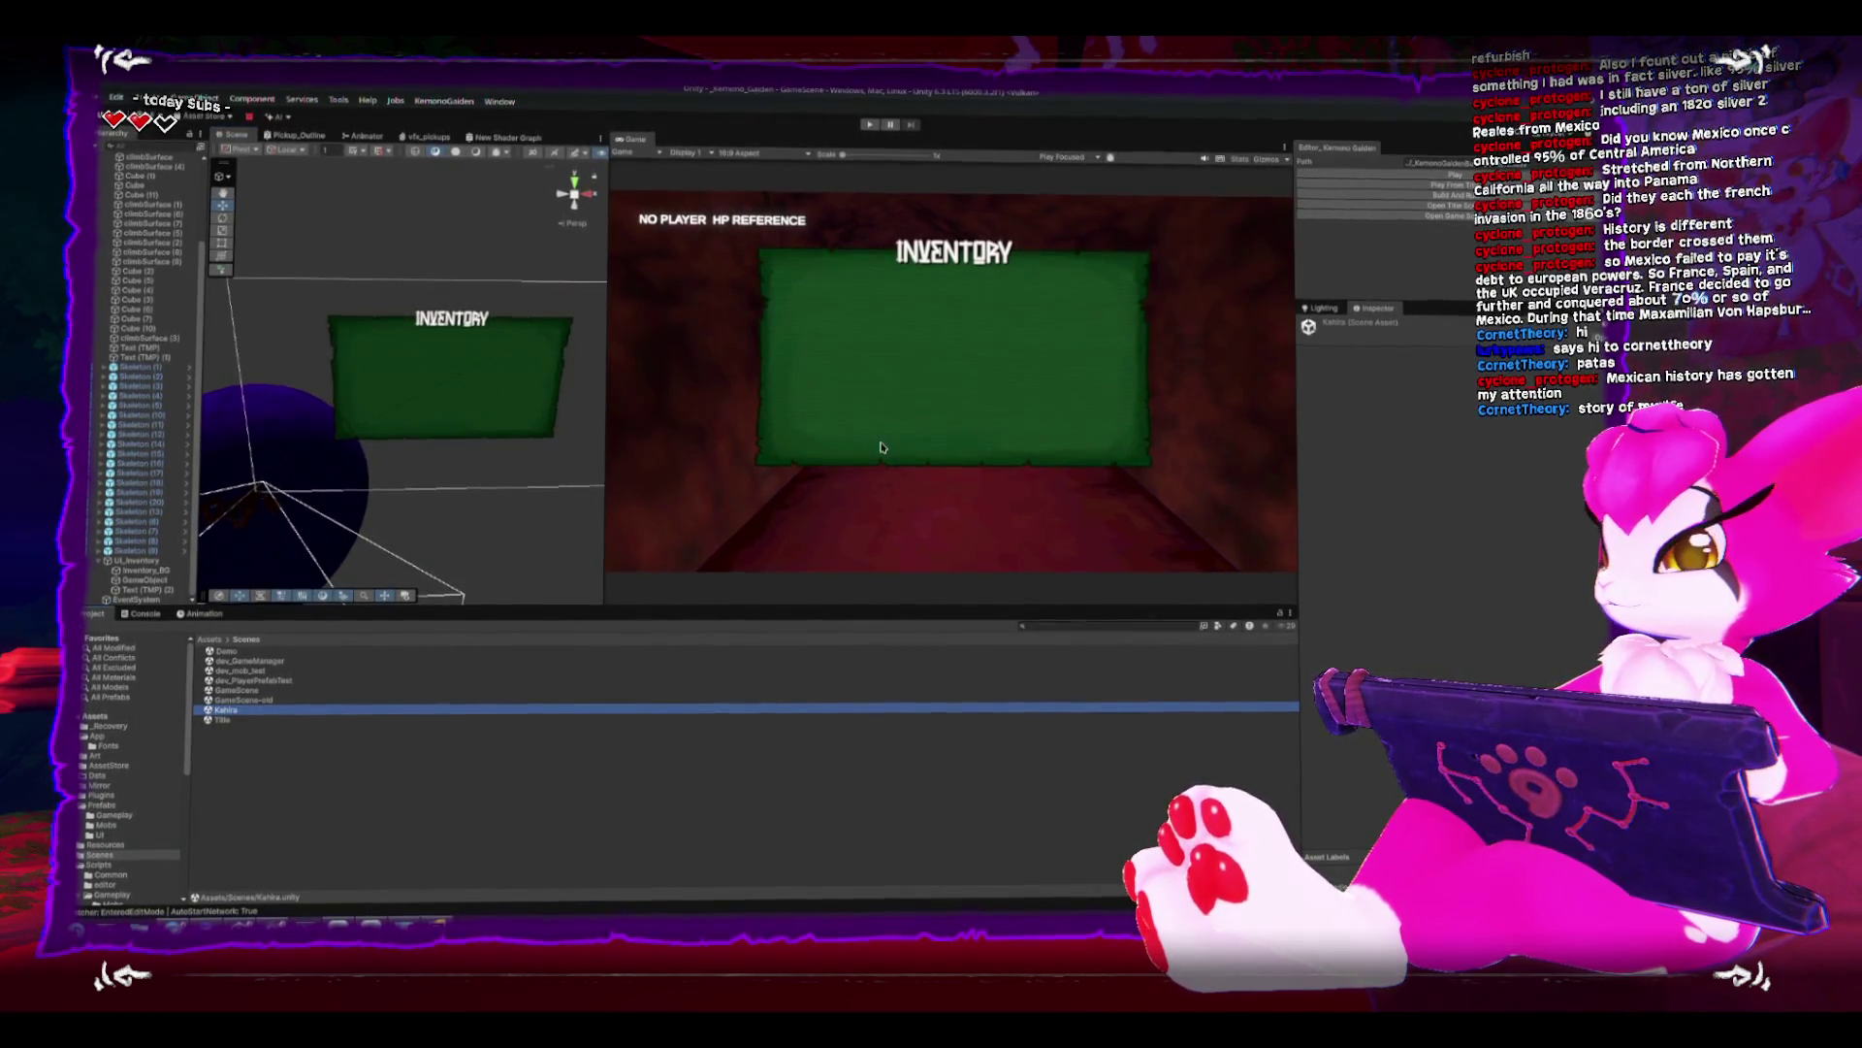
left_click(1449, 174)
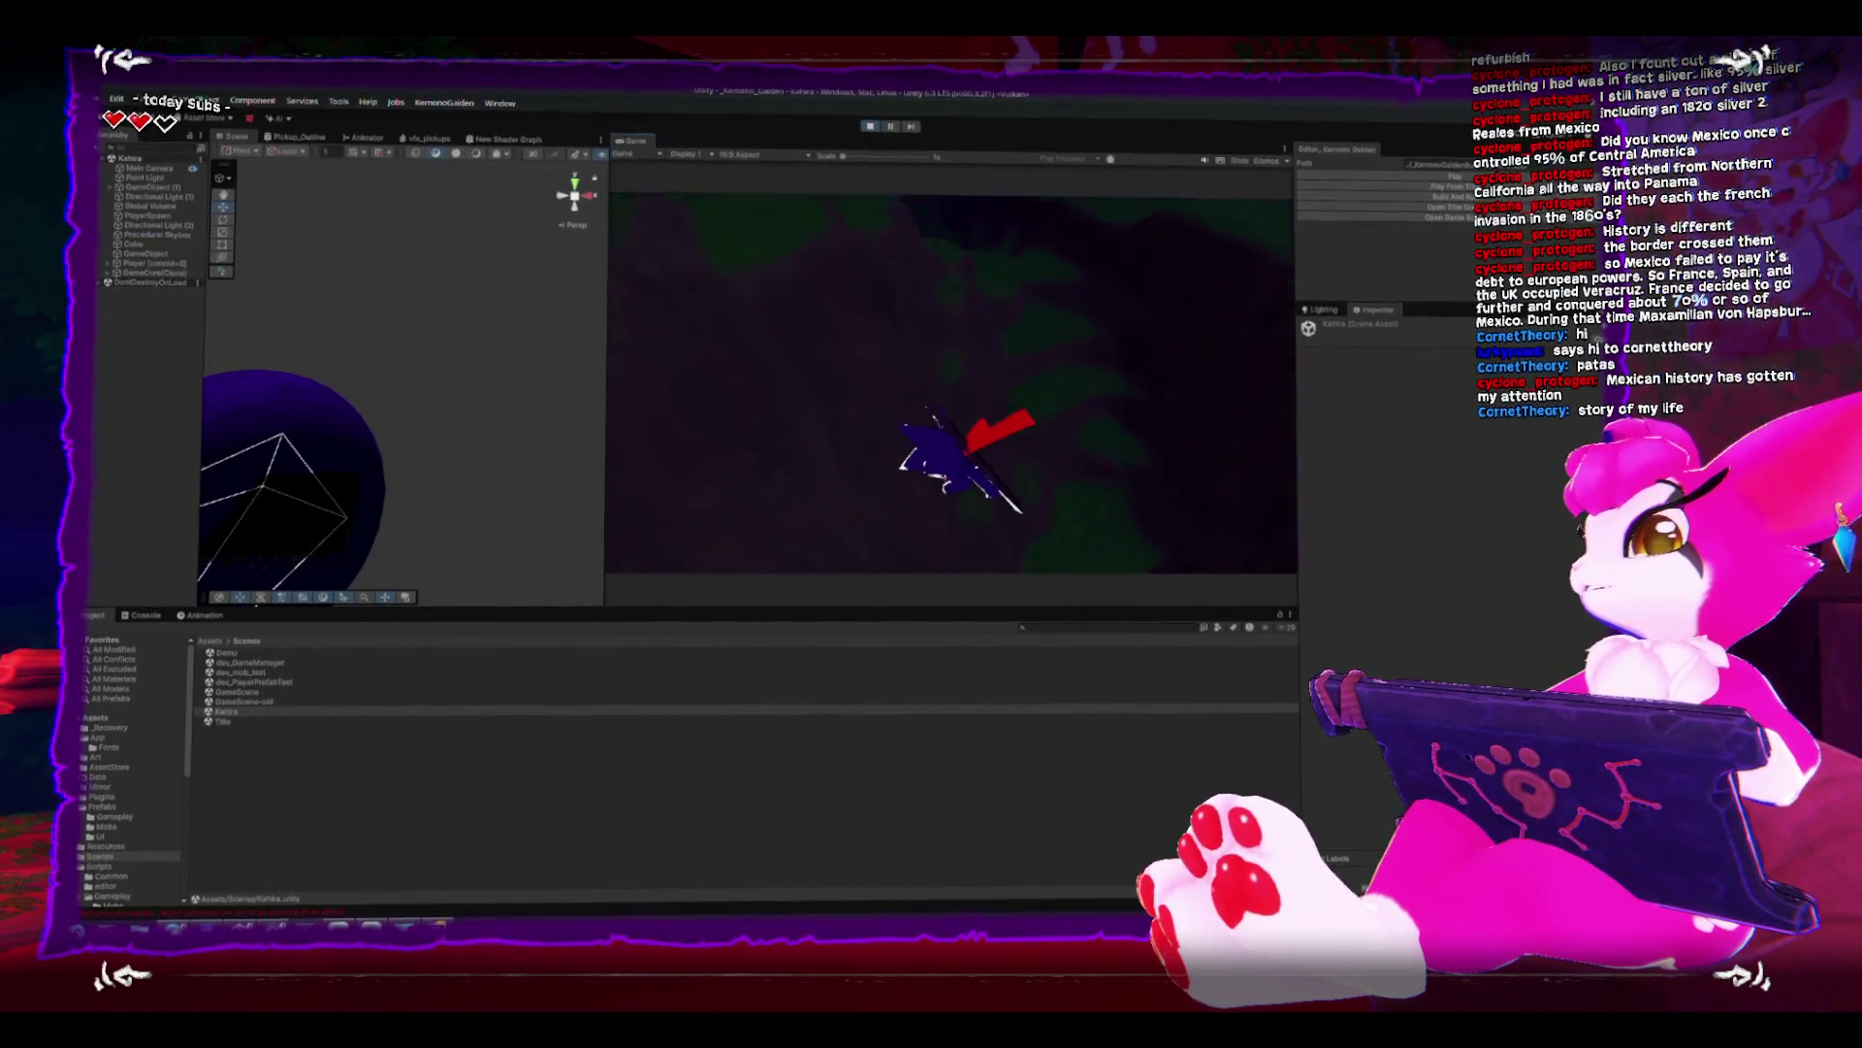
- Pause the Kahlra playtest, maximize the Game view with Shift+Space, and resume playing
key("Escape")
key("shift+space")
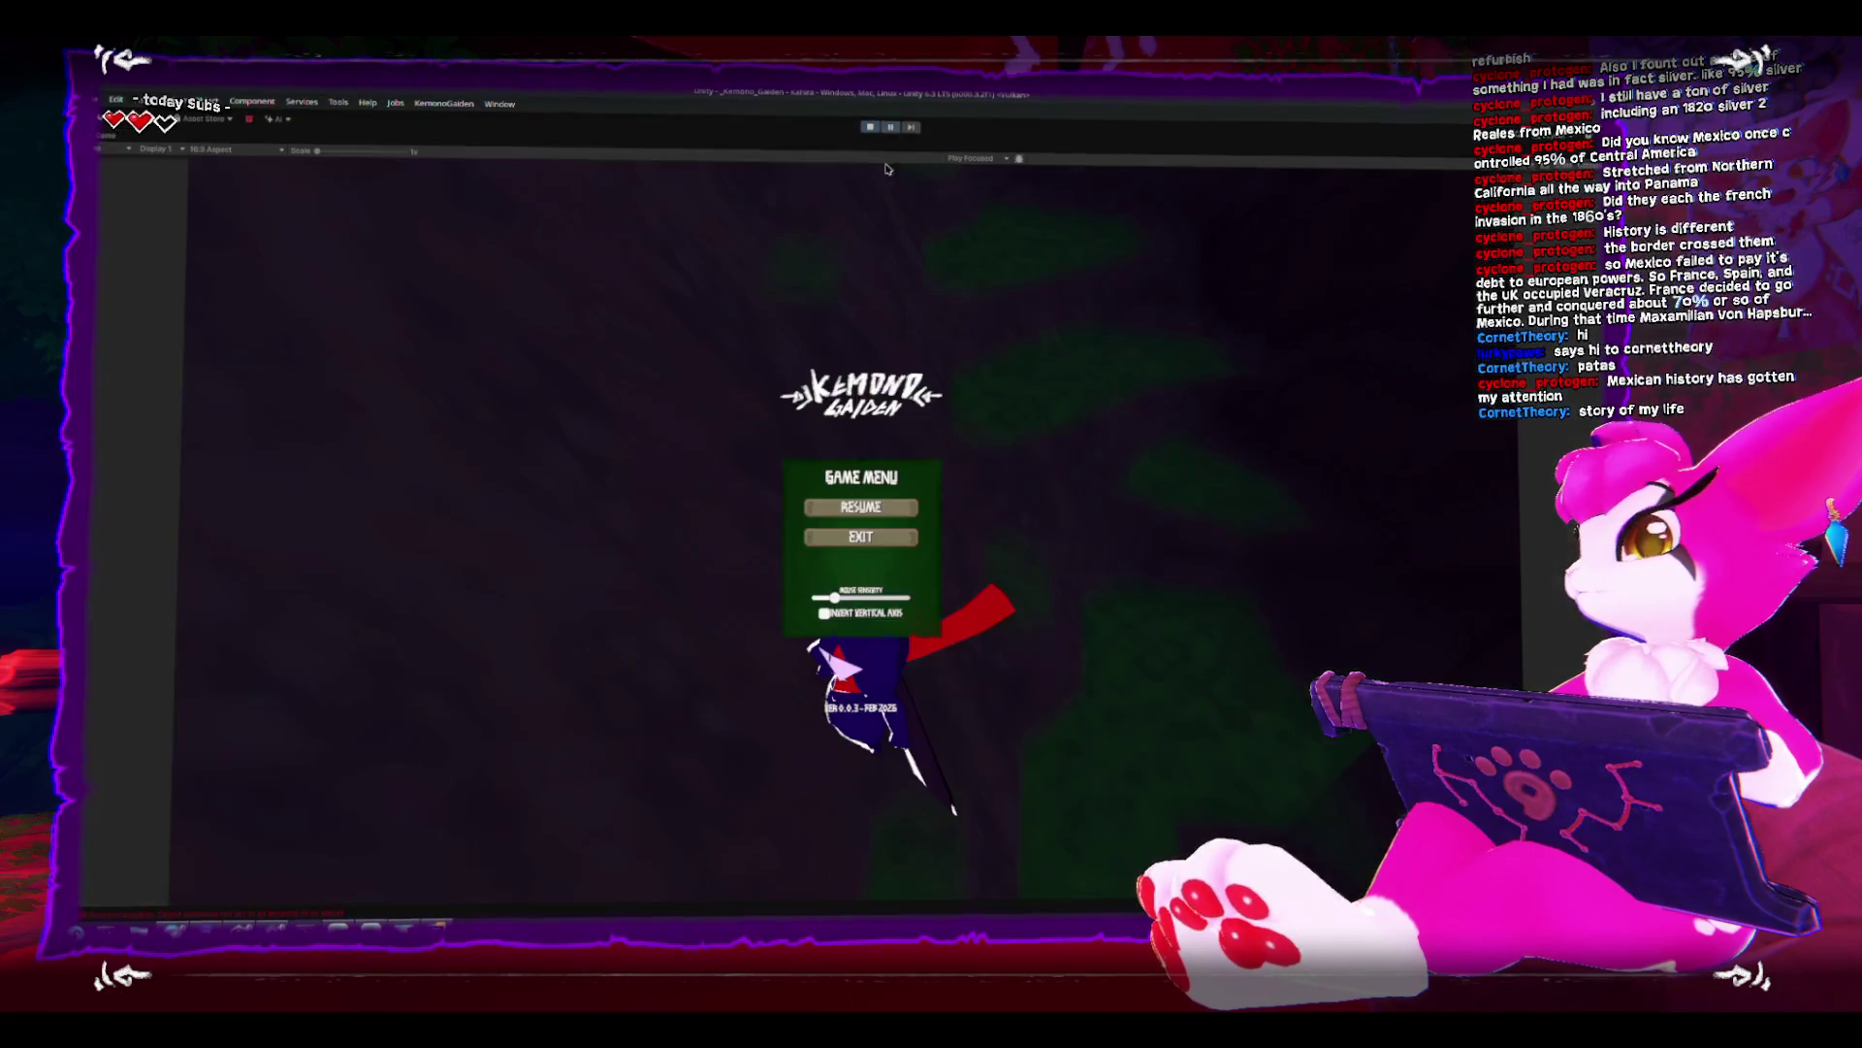
key("Escape")
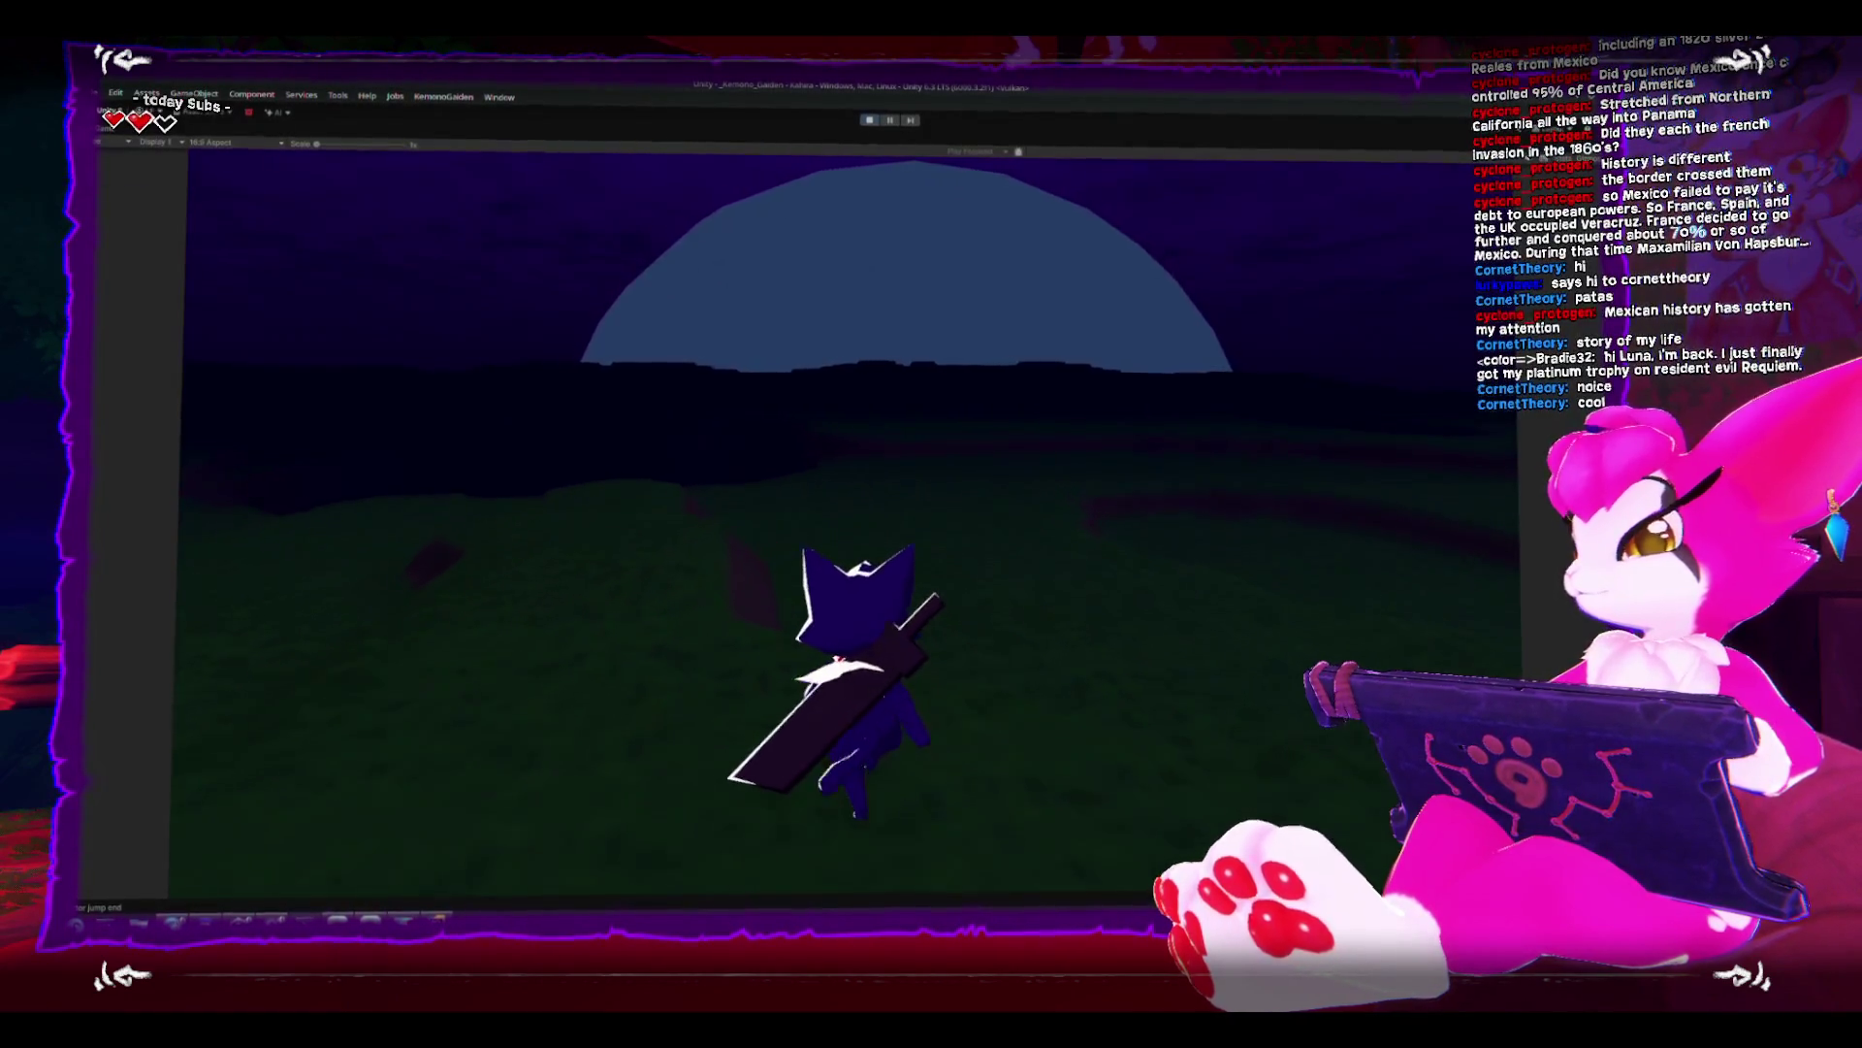
- Run the character over the hill crest toward the dark pit, swing the sword, then pause
key("w")
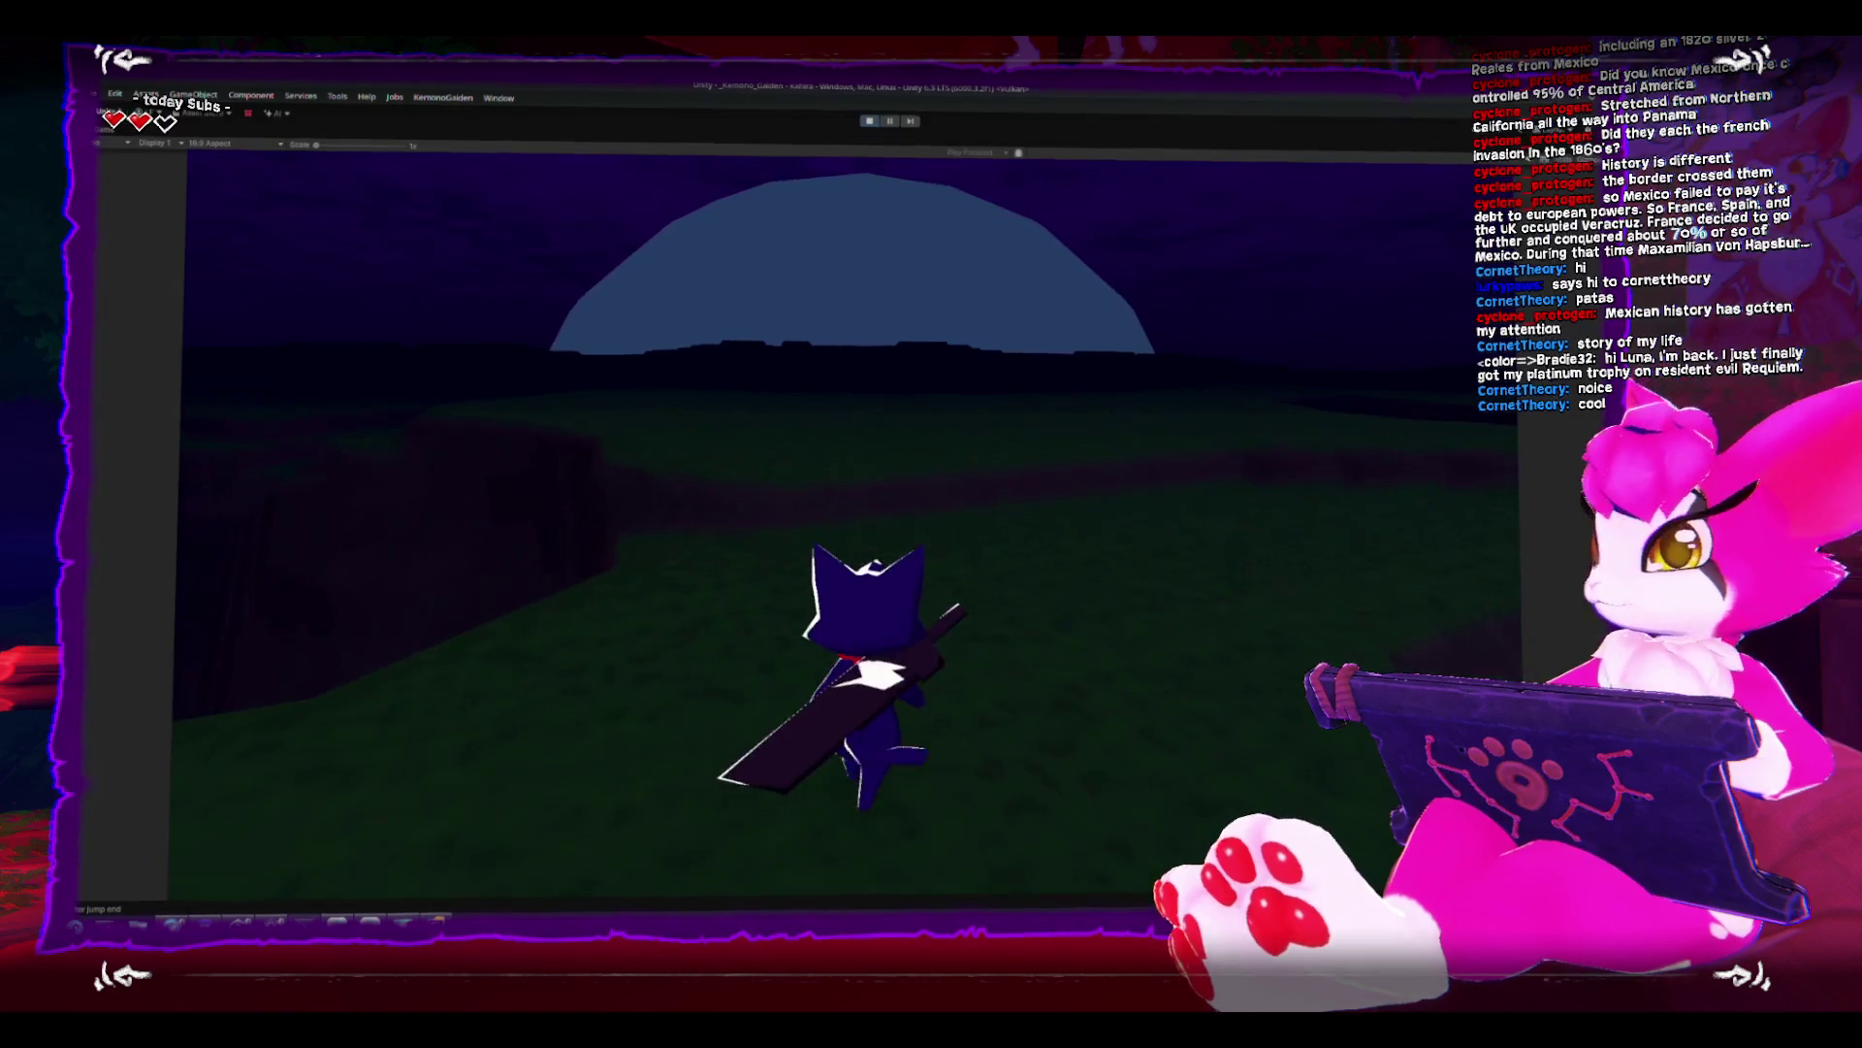
key("w")
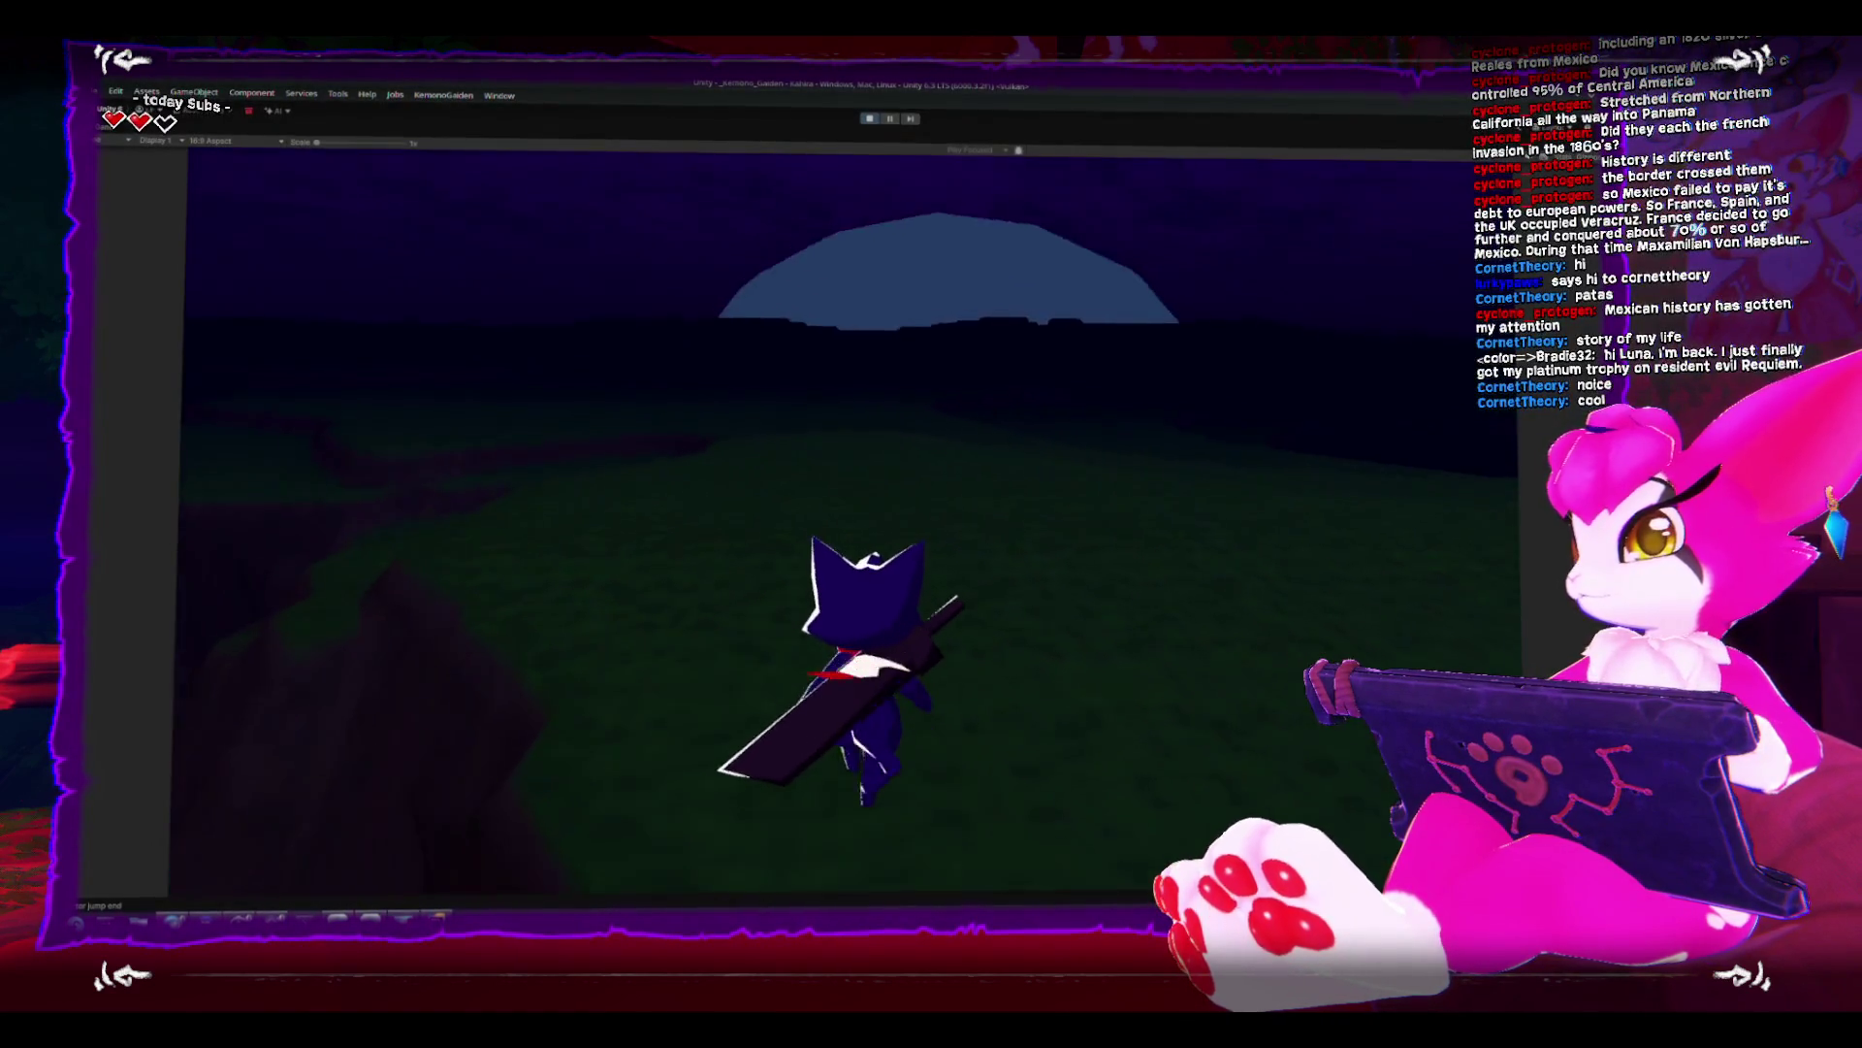
key("w")
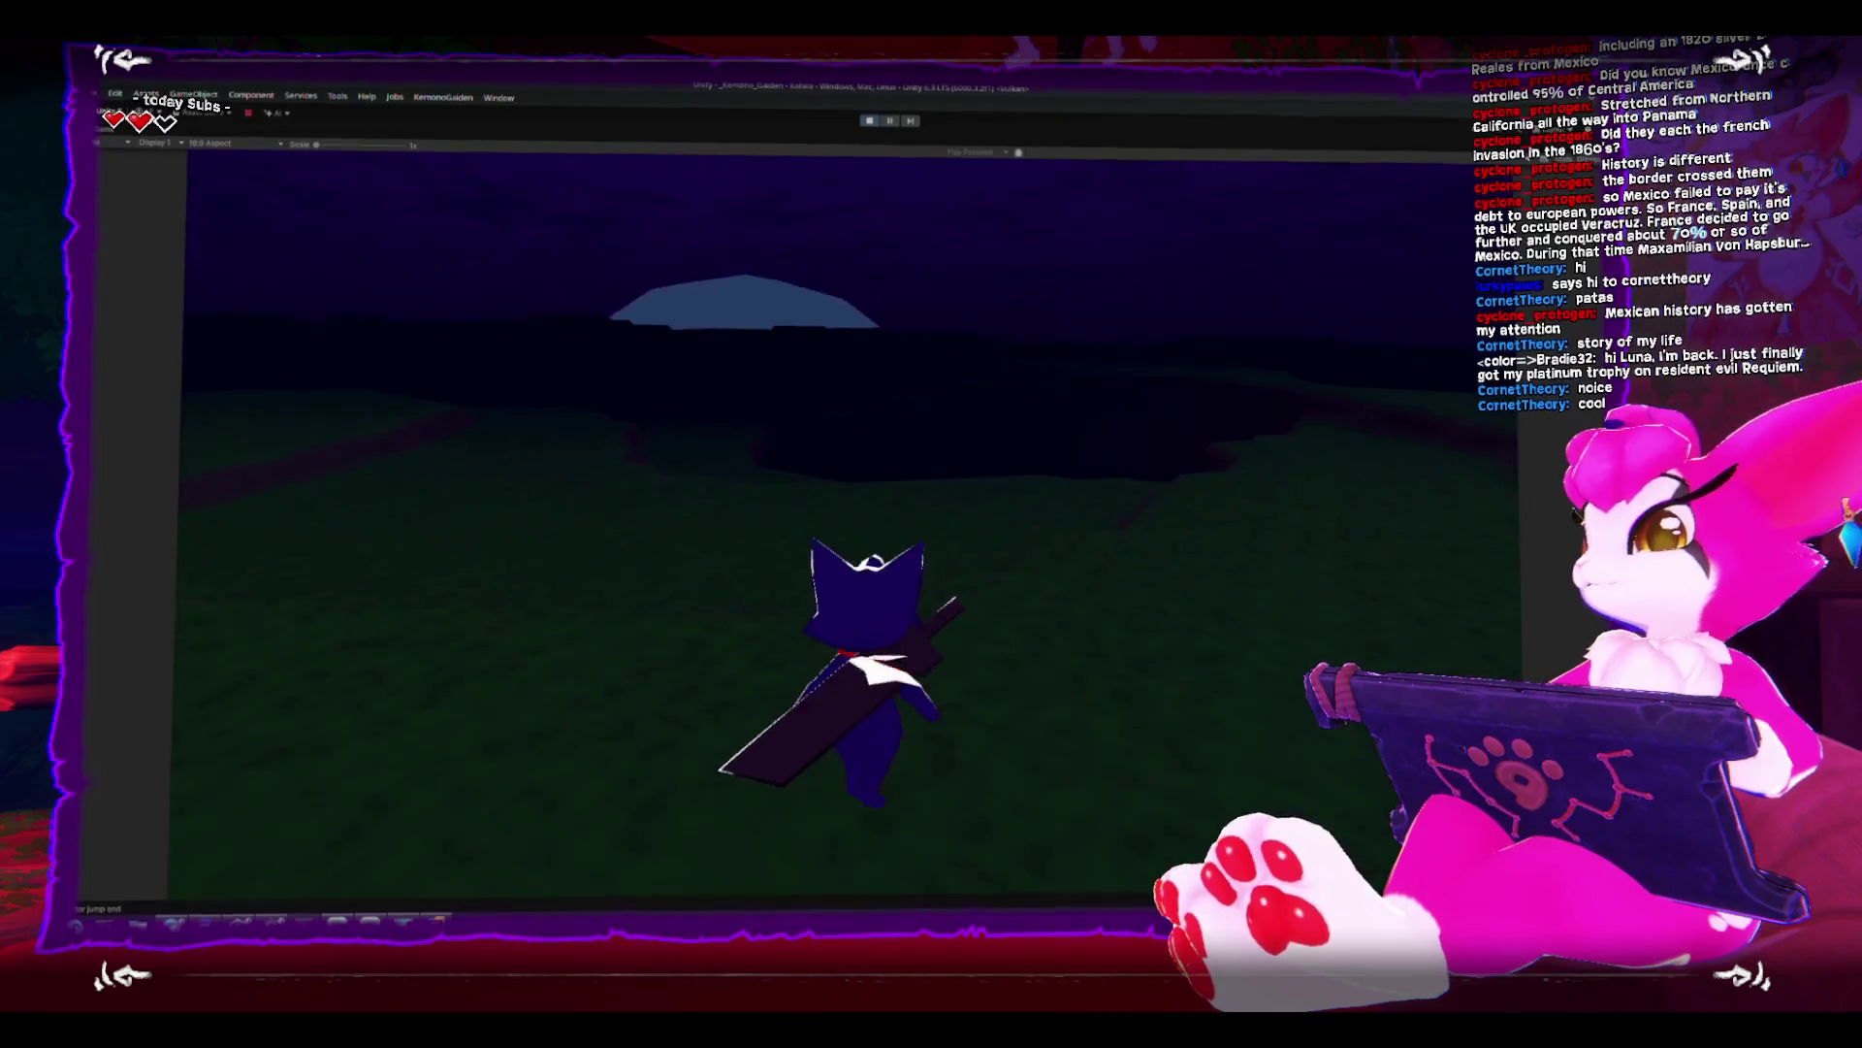
key("a")
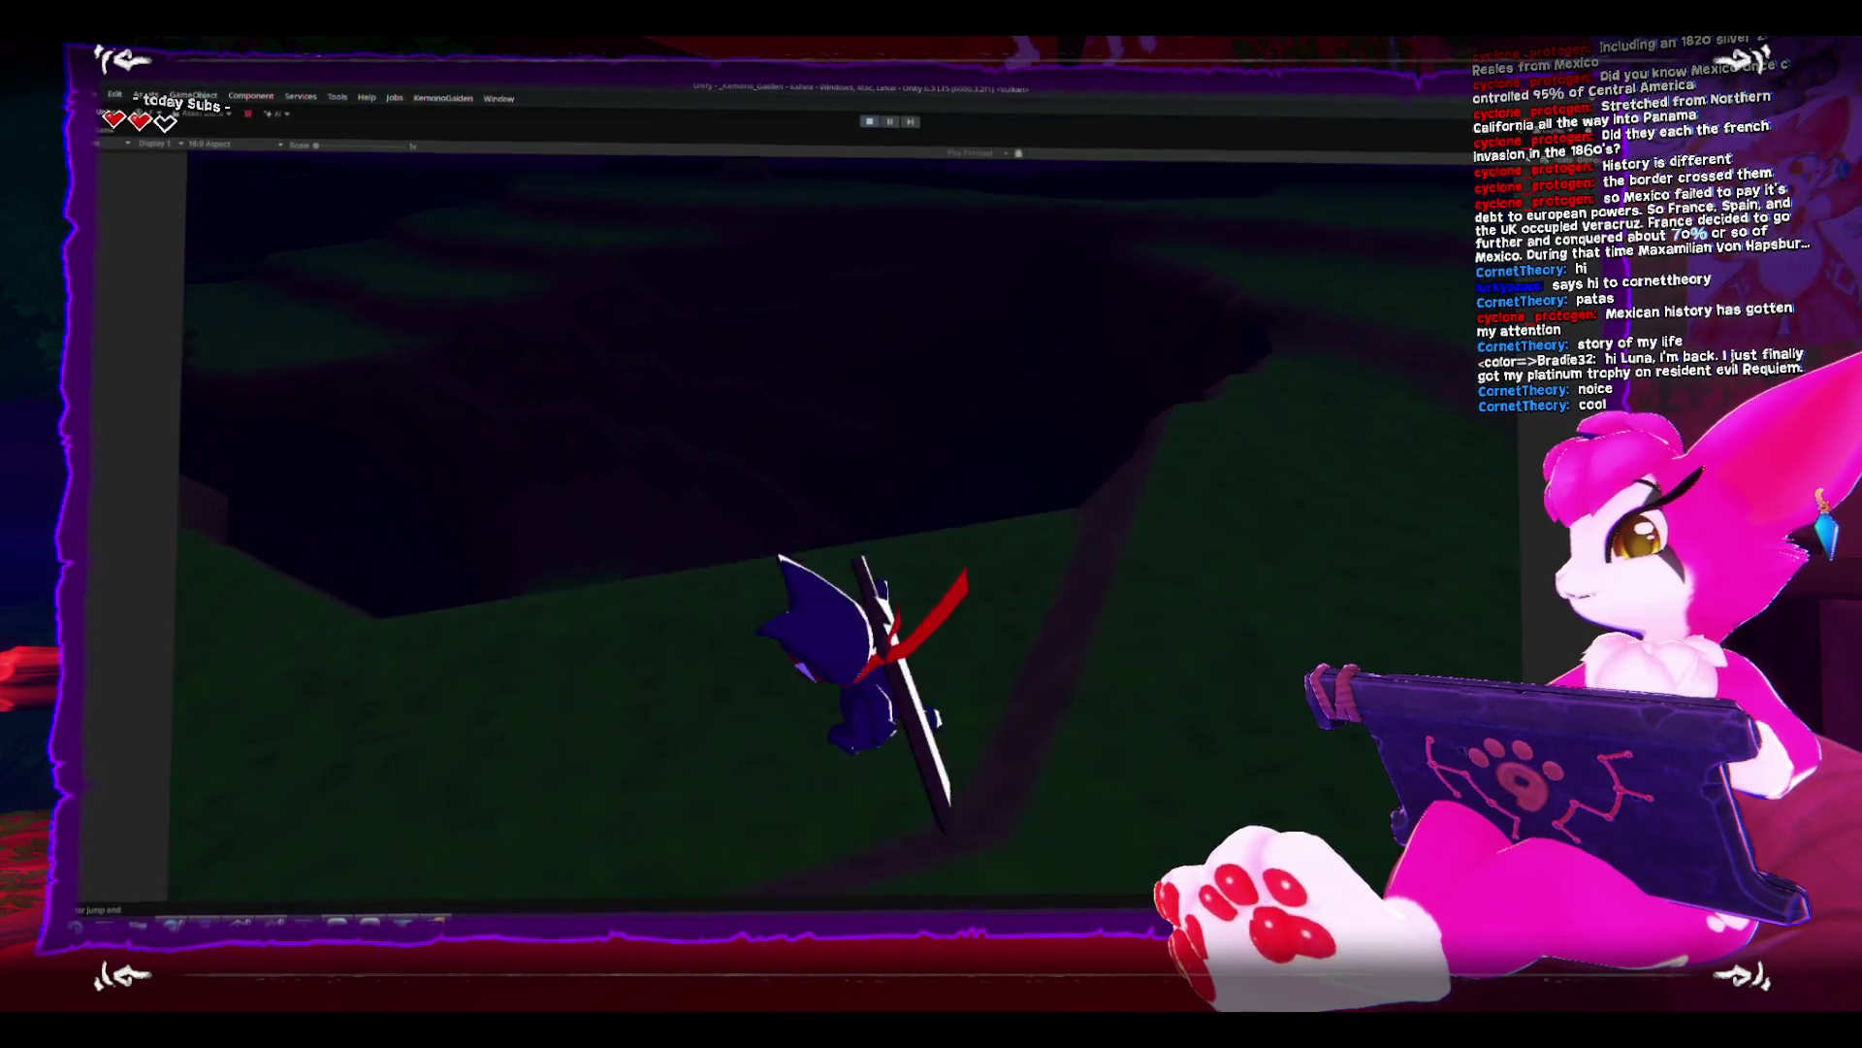
key("w")
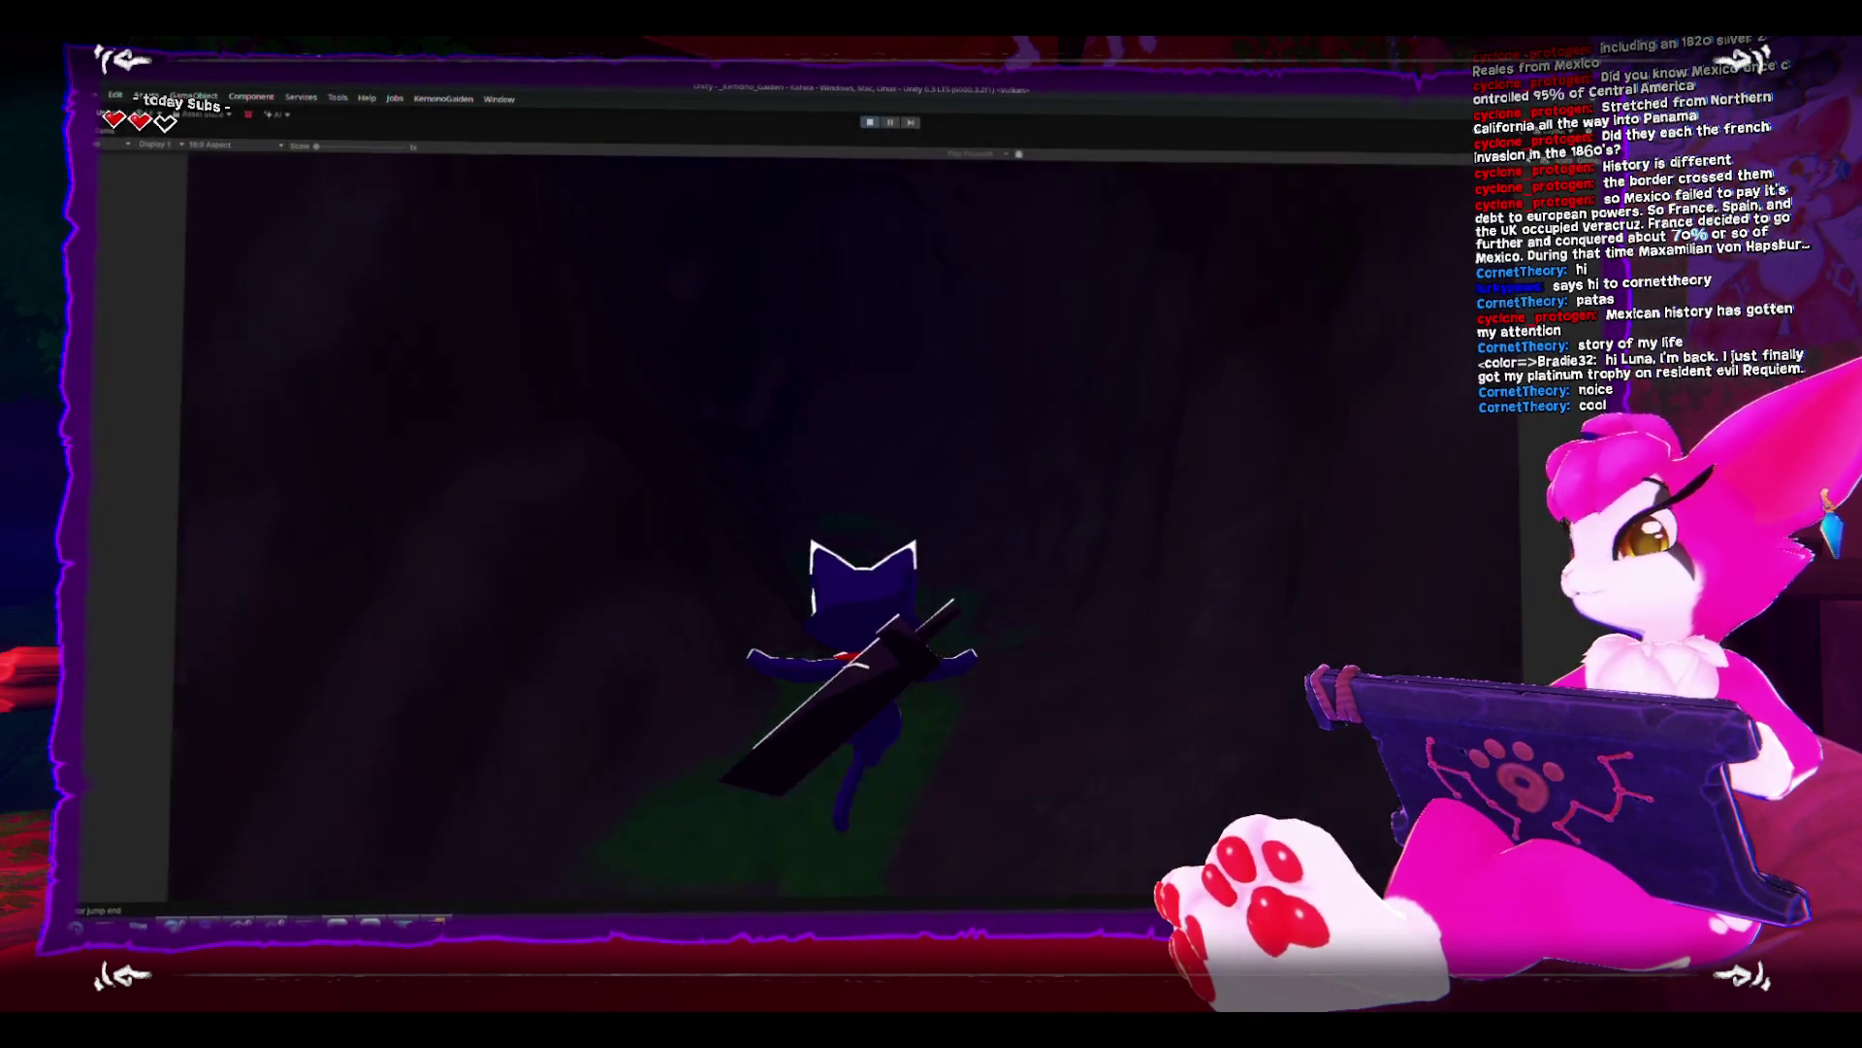
key("space")
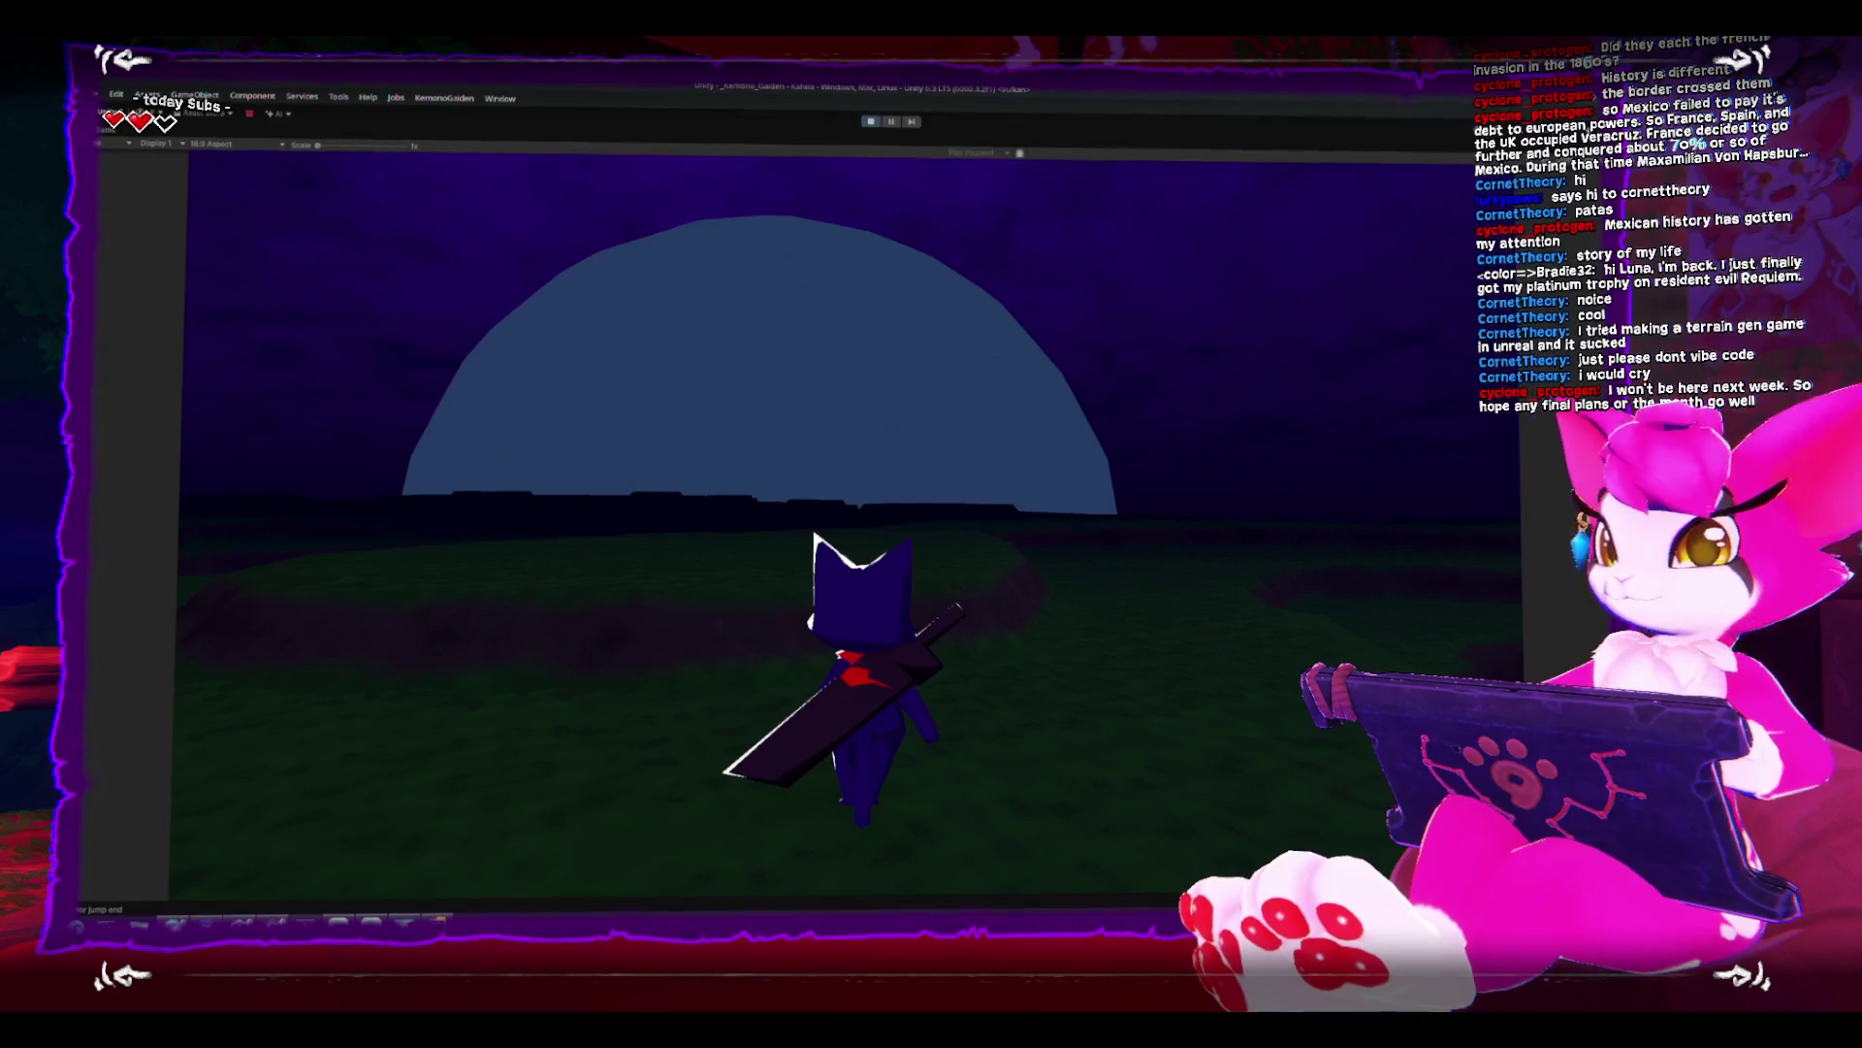
key("Escape")
- Stop play mode, frame a generated terrain Chunk Instance, and orbit to a near top-down terrain view
left_click(871, 121)
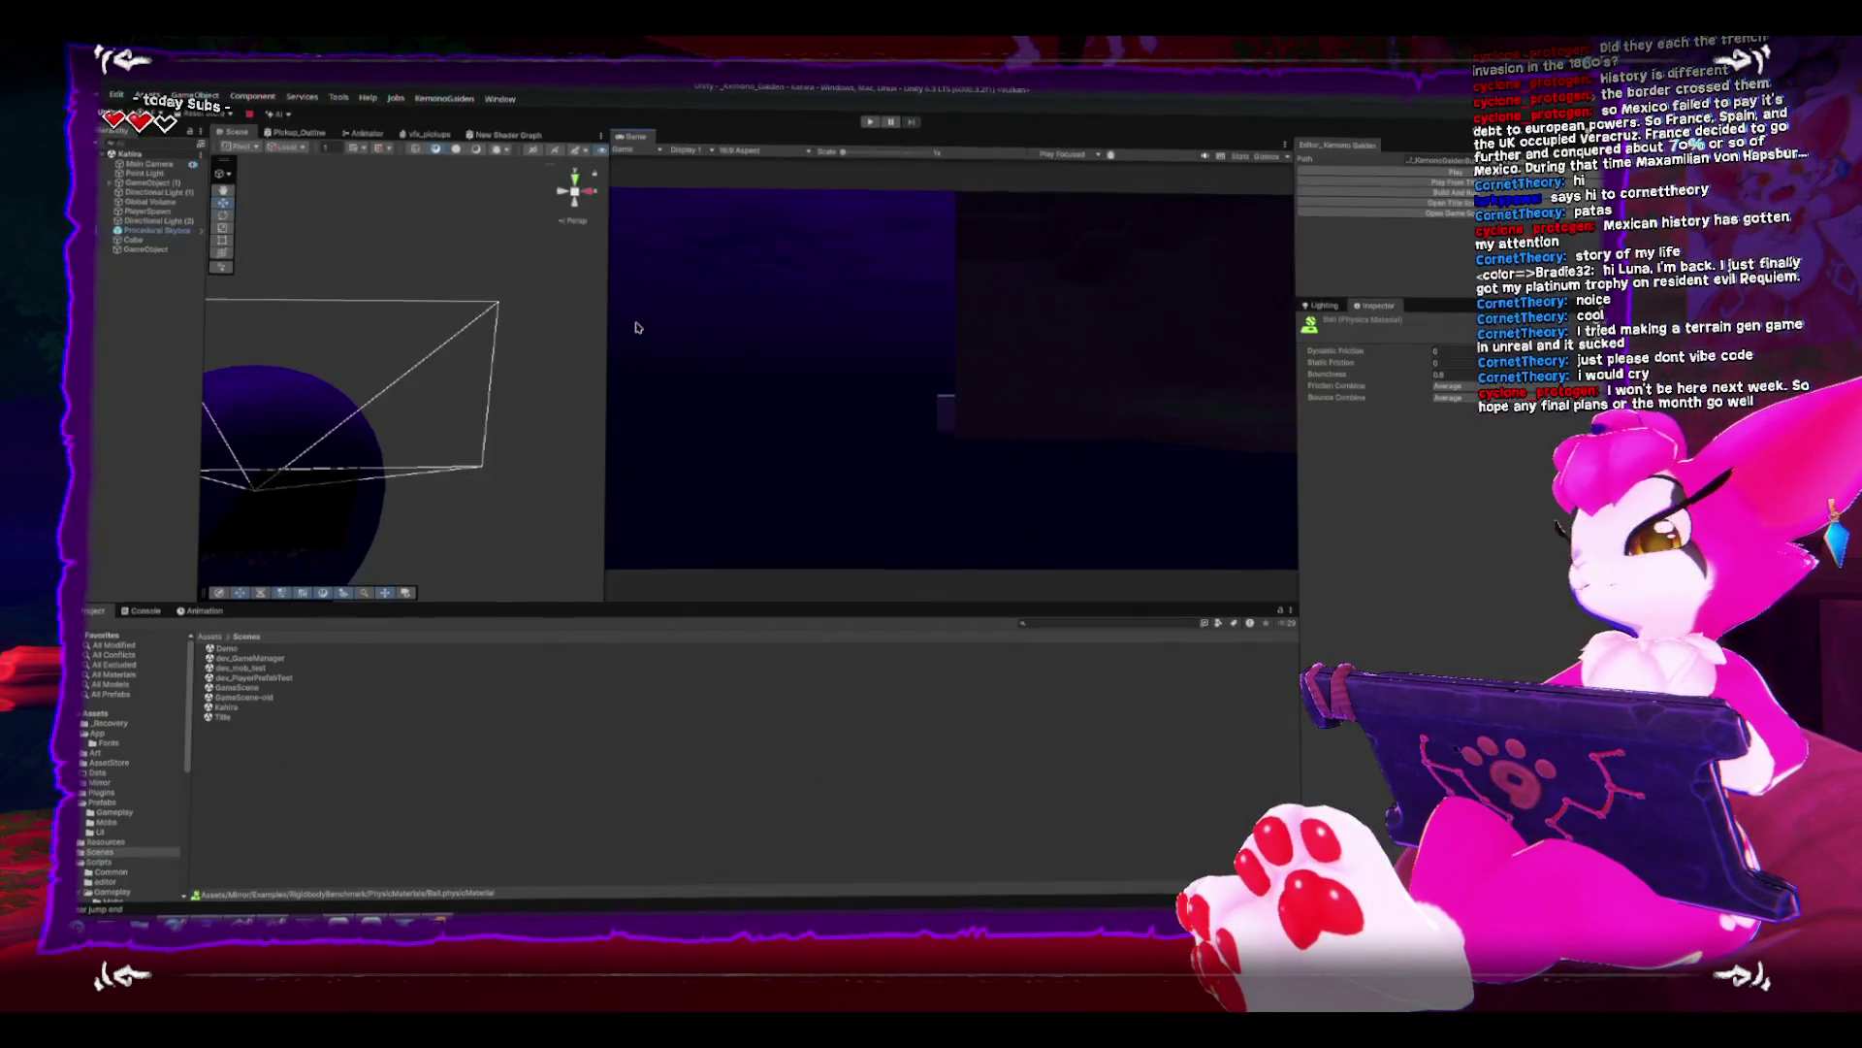
scroll(388, 415, "up", 2)
left_click(385, 530)
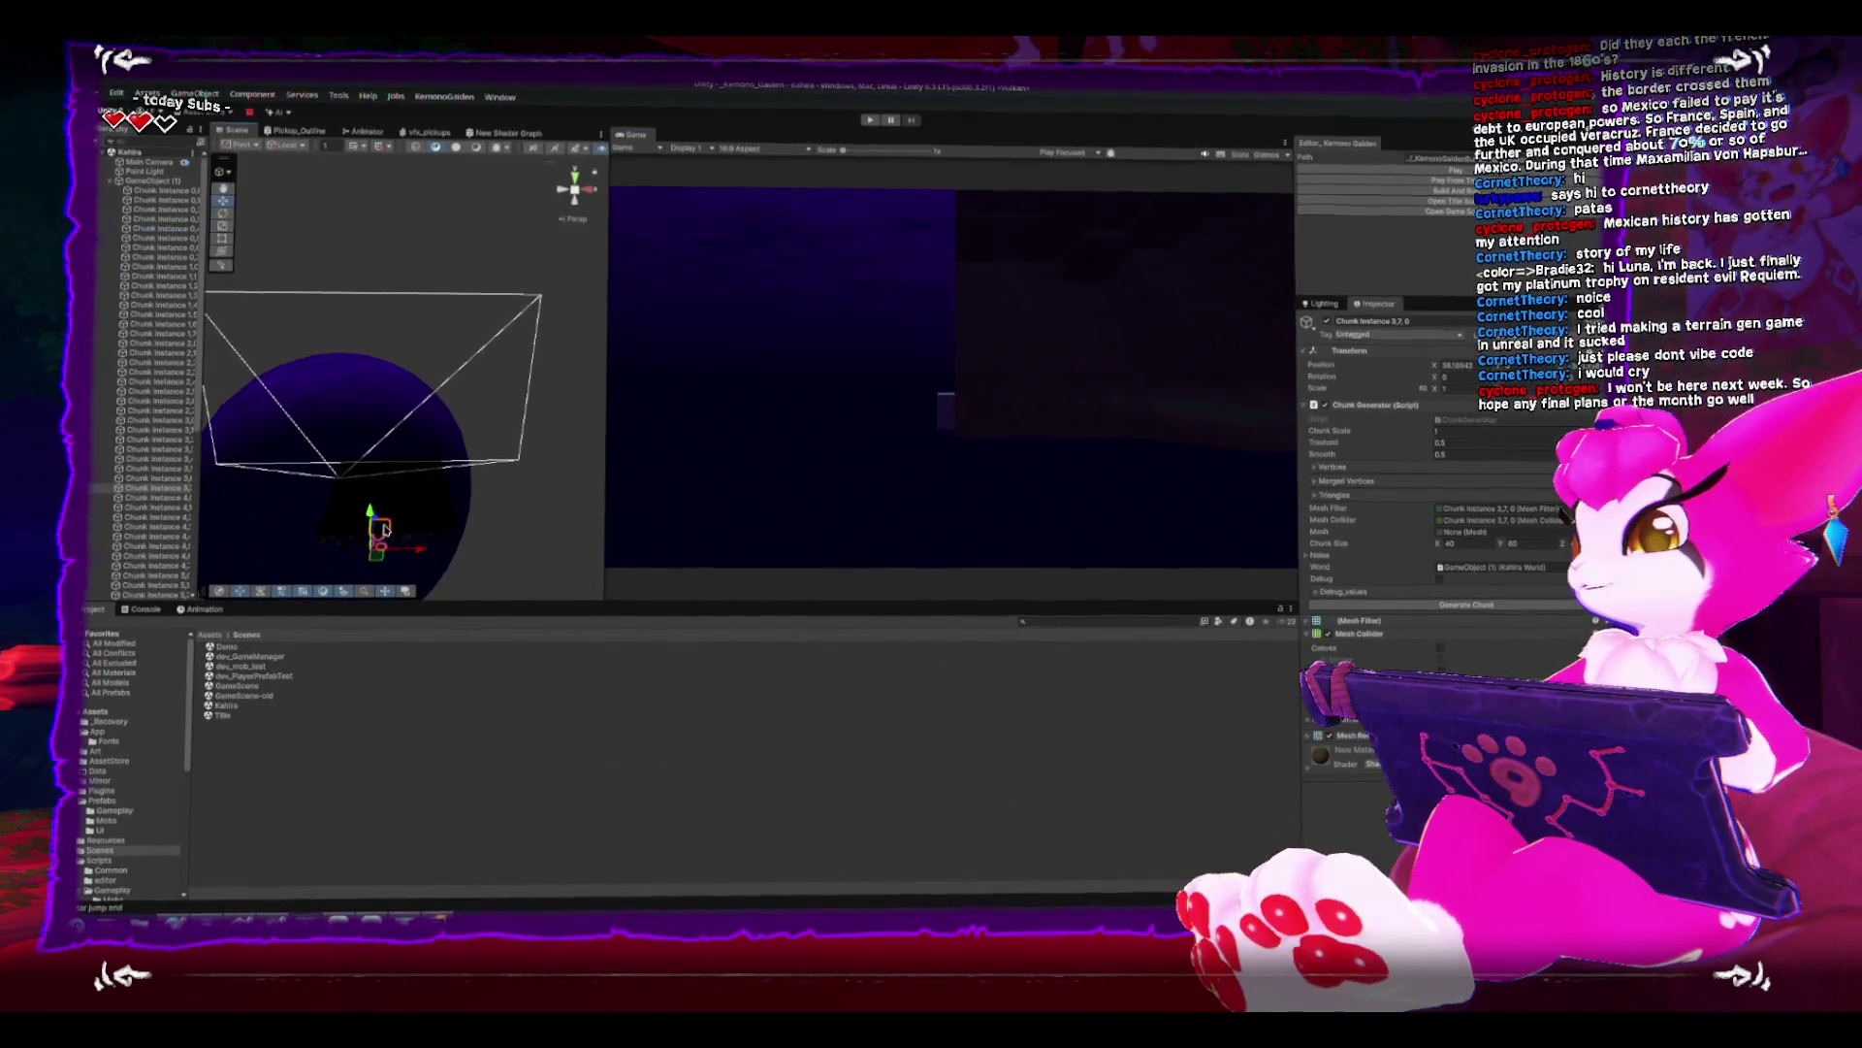
key("f")
scroll(484, 353, "down", 3)
mouse_move(484, 353)
left_mouse_down()
mouse_move(524, 449)
mouse_move(378, 328)
mouse_move(349, 398)
mouse_move(406, 389)
mouse_move(387, 391)
mouse_move(369, 332)
mouse_move(407, 388)
mouse_move(355, 418)
mouse_move(403, 362)
mouse_move(397, 427)
left_mouse_up()
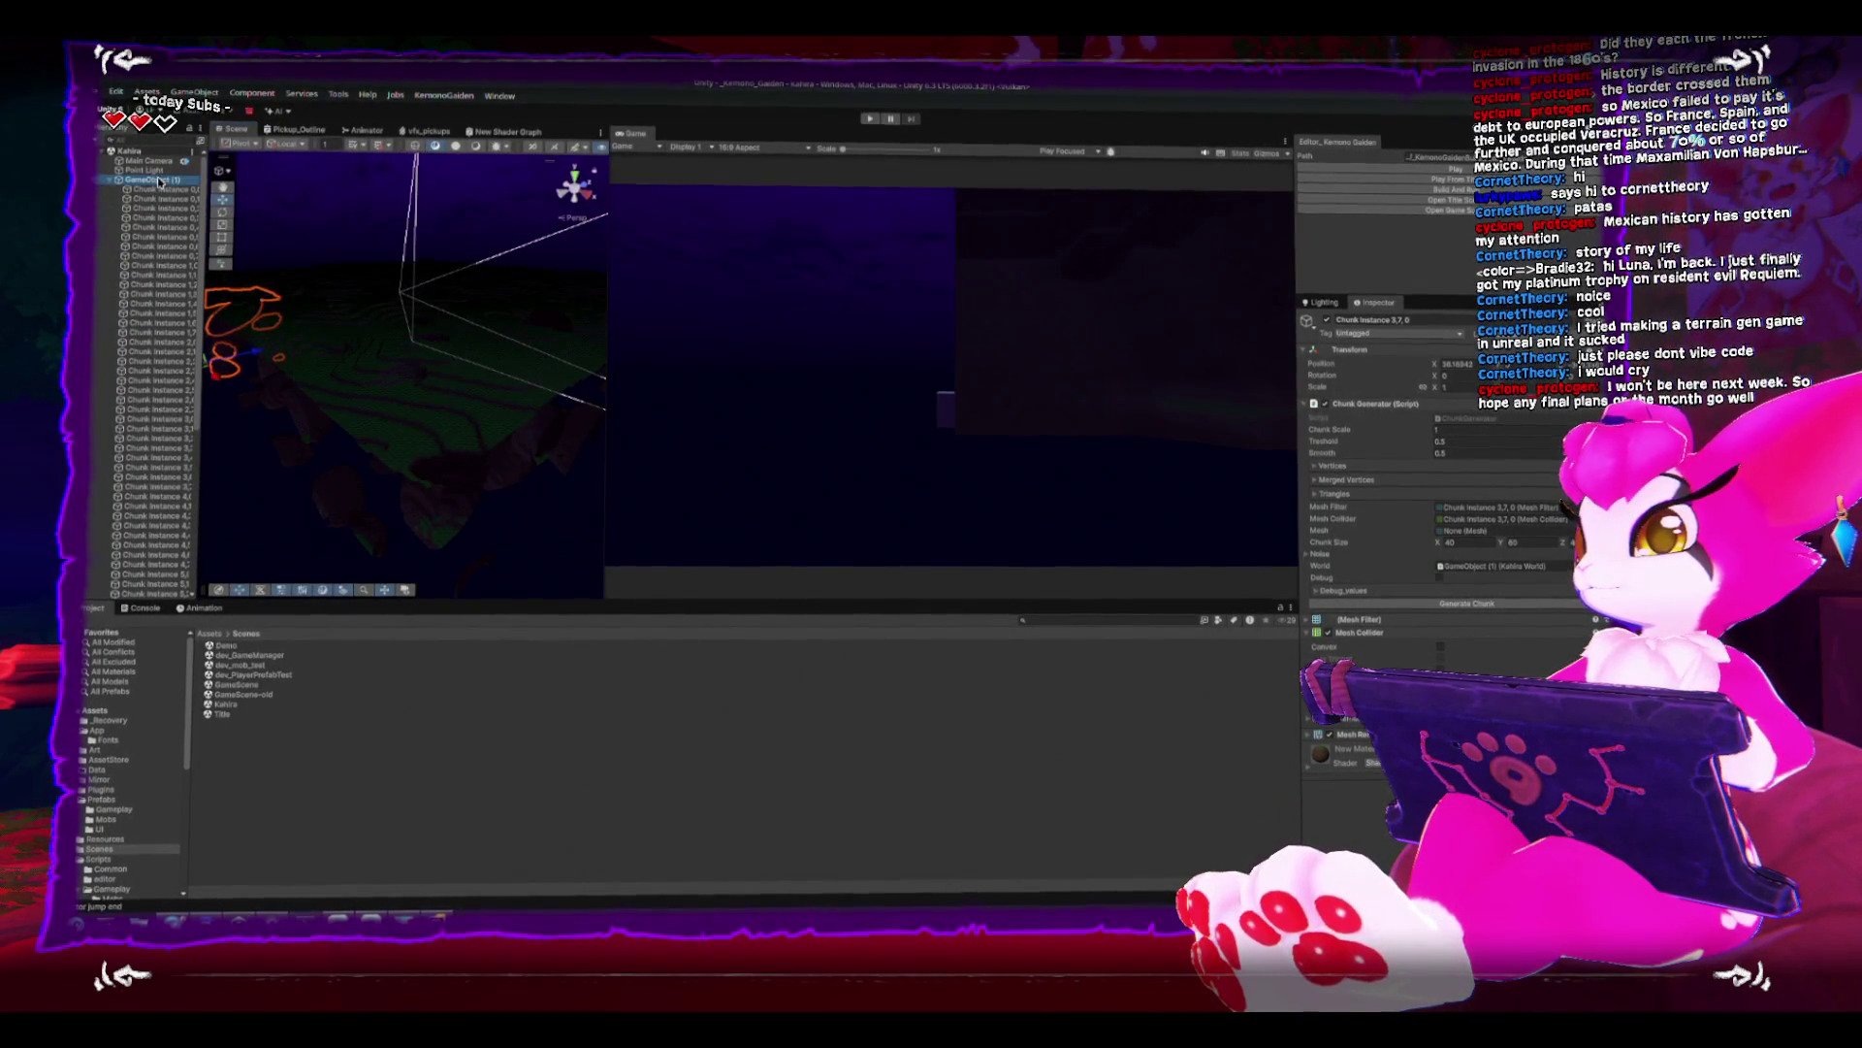
left_click_drag(342, 359, 368, 445)
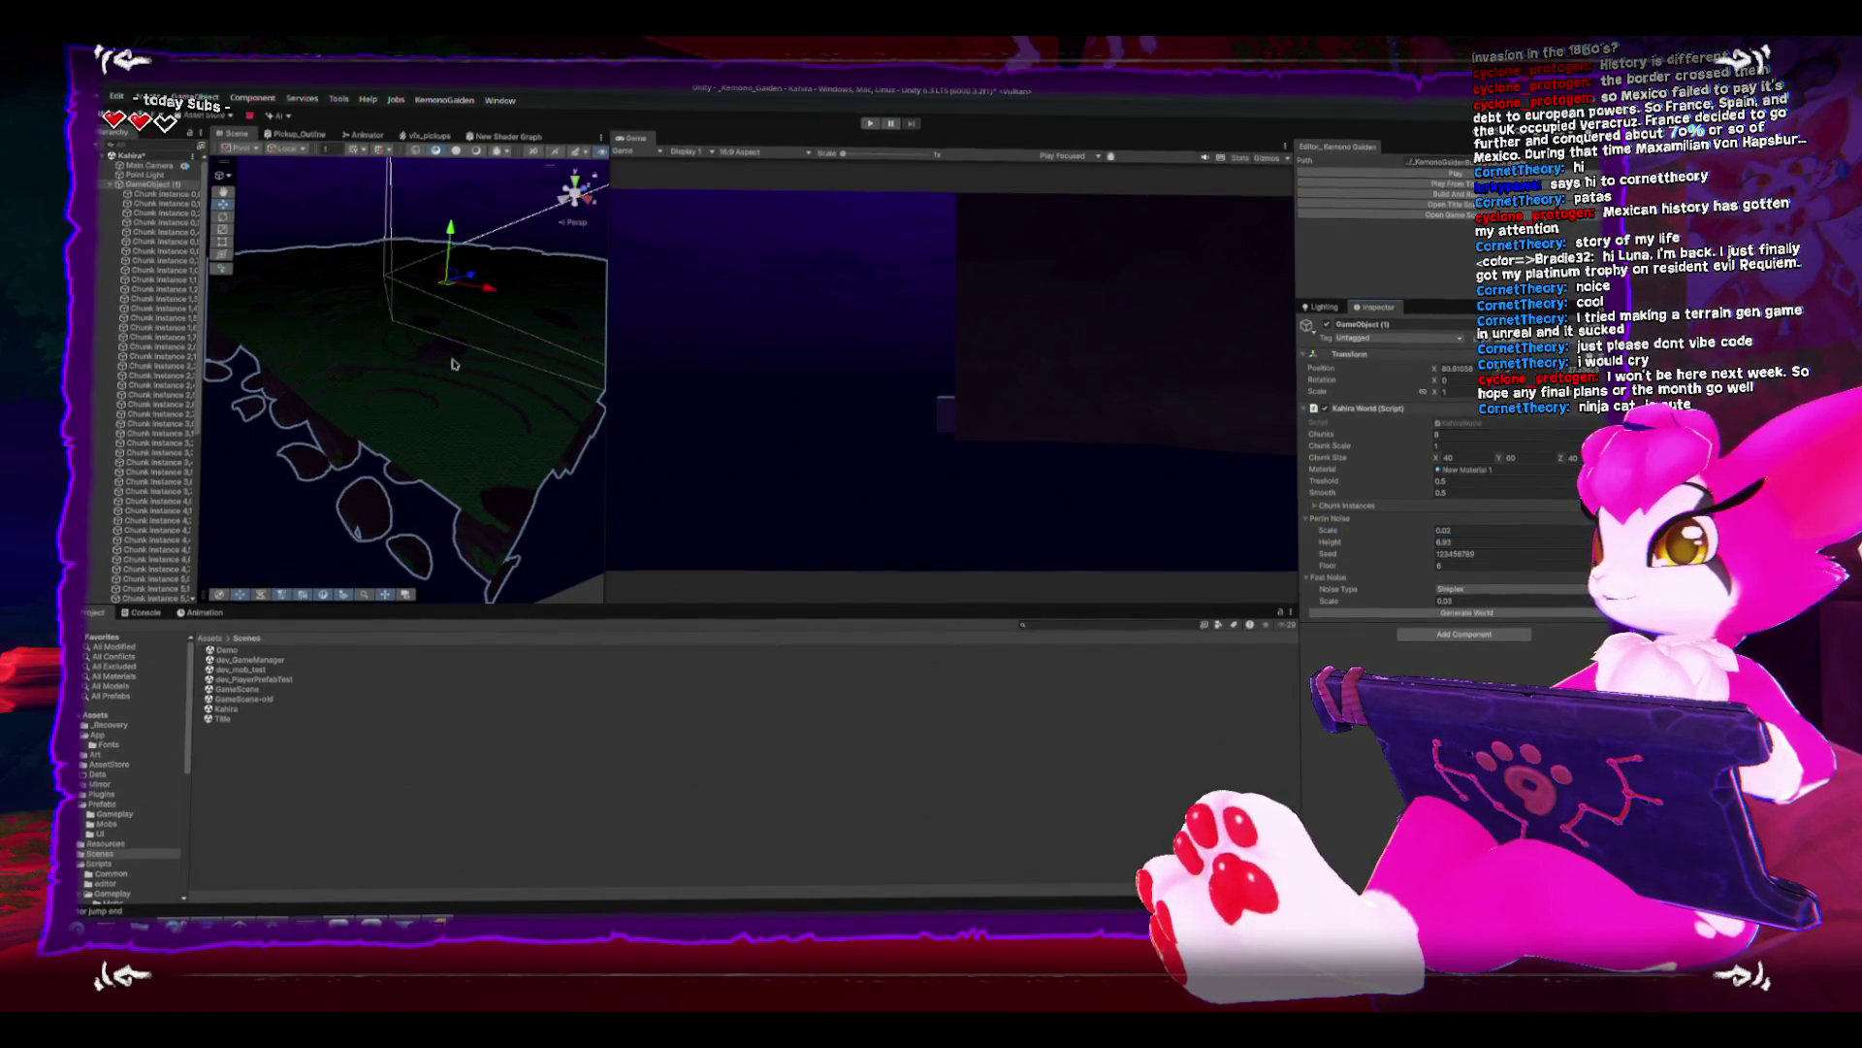
key("shift+space")
mouse_move(381, 403)
left_mouse_down()
mouse_move(678, 398)
mouse_move(765, 433)
mouse_move(905, 399)
mouse_move(852, 540)
mouse_move(952, 686)
mouse_move(594, 548)
mouse_move(757, 369)
mouse_move(707, 341)
mouse_move(819, 335)
mouse_move(631, 354)
mouse_move(580, 440)
mouse_move(657, 624)
mouse_move(727, 377)
mouse_move(673, 415)
left_mouse_up()
mouse_move(739, 381)
left_mouse_down()
mouse_move(769, 324)
mouse_move(819, 303)
left_mouse_up()
mouse_move(541, 263)
left_mouse_down()
mouse_move(591, 287)
mouse_move(632, 279)
mouse_move(644, 236)
mouse_move(704, 368)
left_mouse_up()
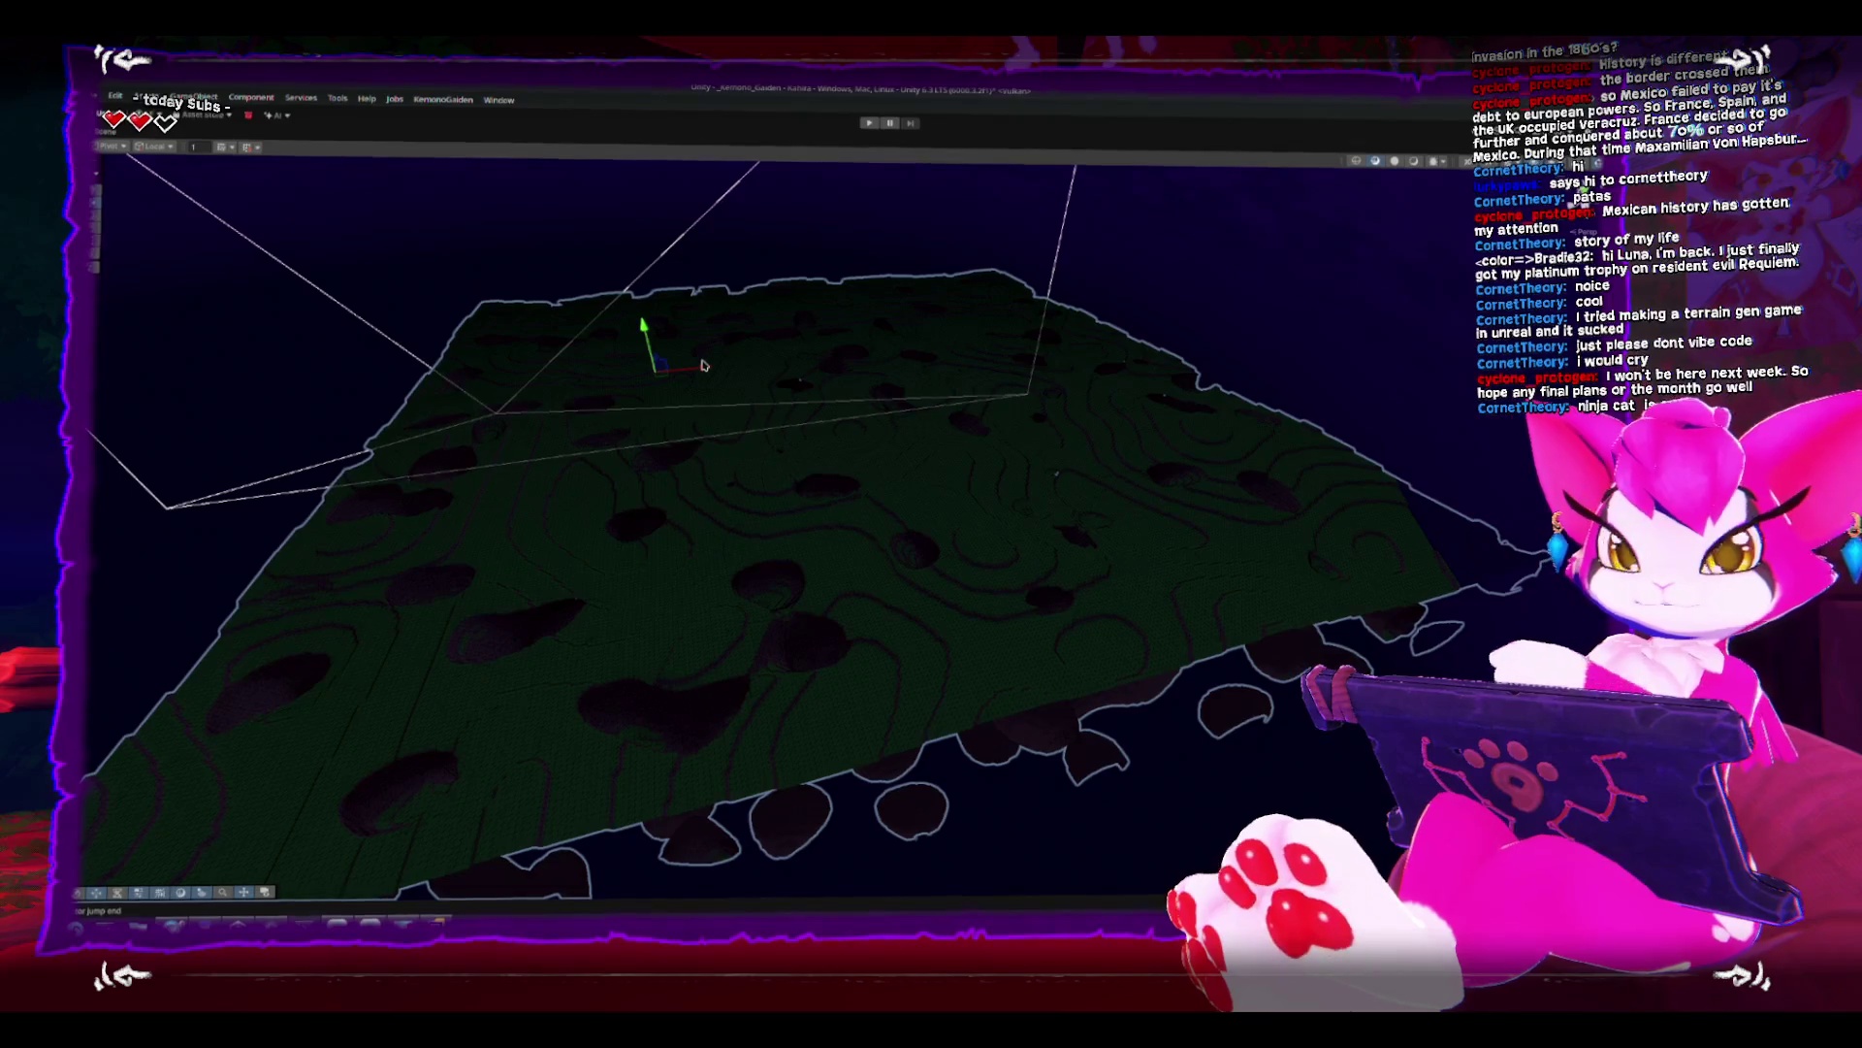
mouse_move(611, 371)
left_mouse_down()
mouse_move(847, 446)
mouse_move(842, 539)
left_mouse_up()
left_click(842, 540)
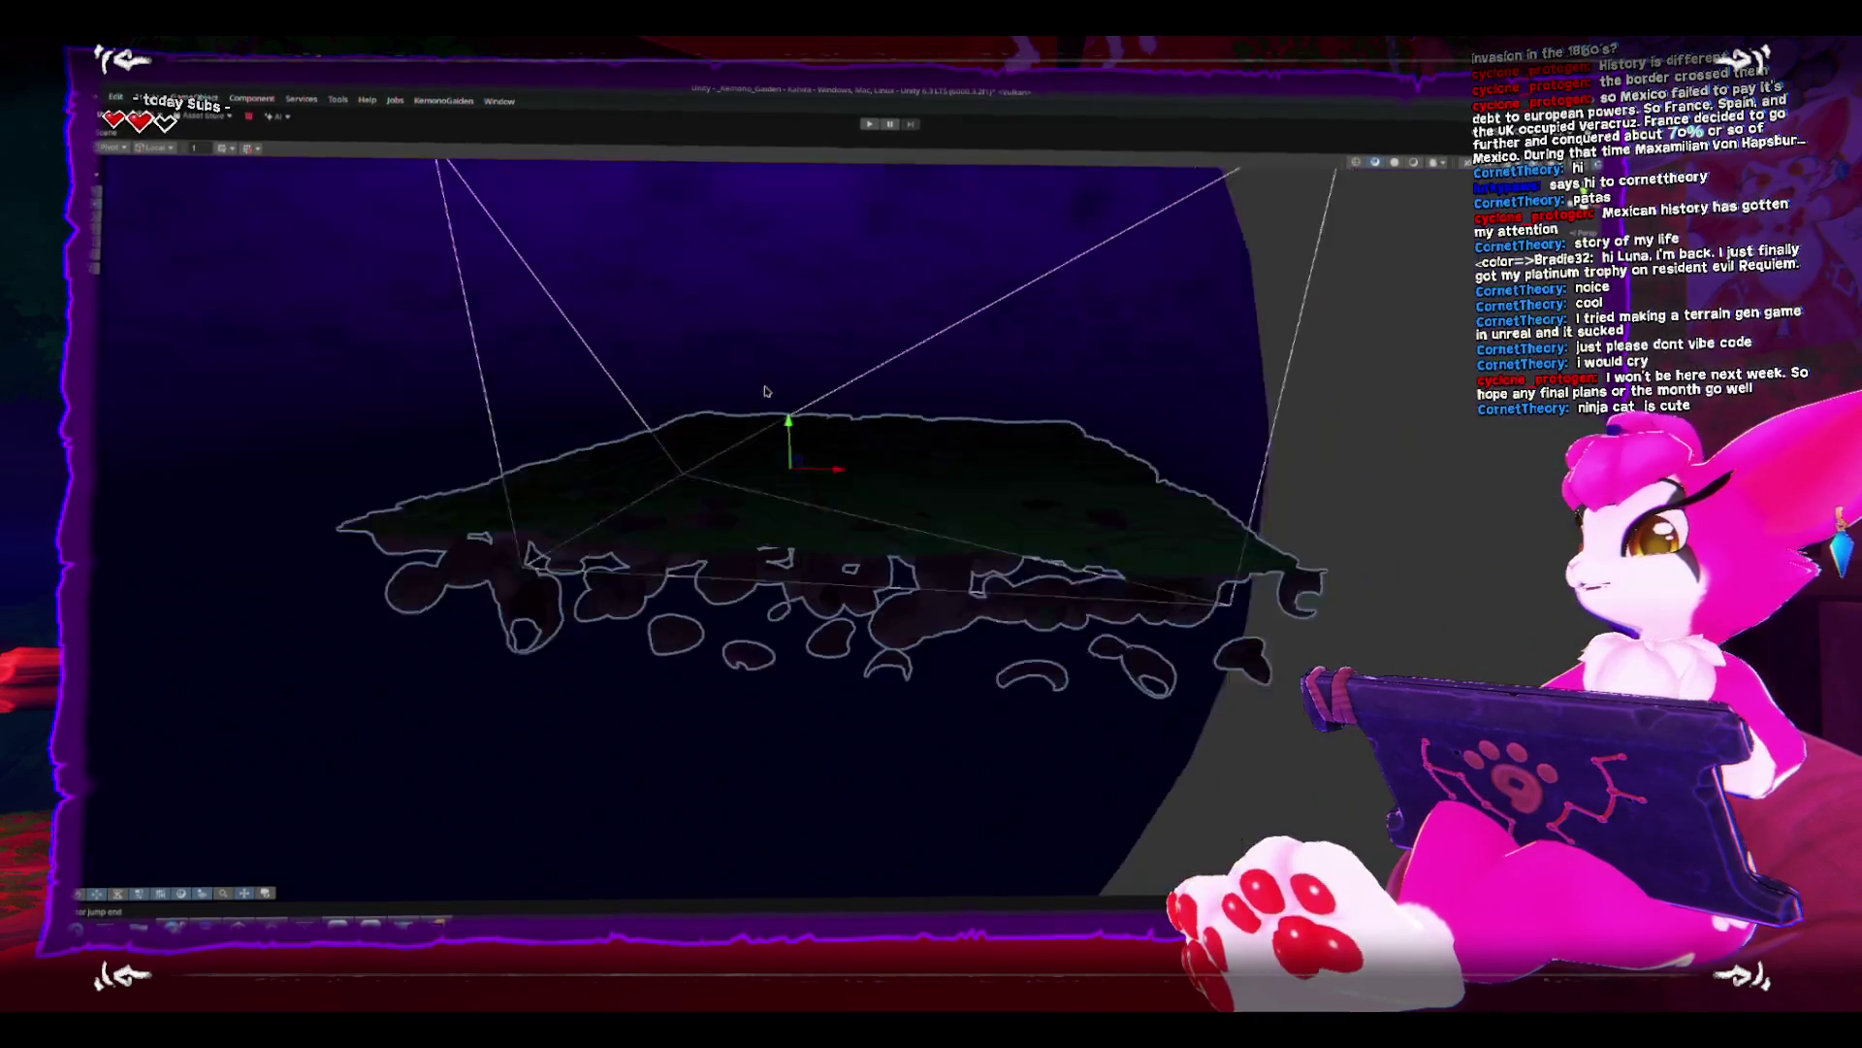
key("f")
mouse_move(831, 457)
left_mouse_down()
mouse_move(864, 440)
mouse_move(976, 553)
mouse_move(628, 512)
mouse_move(1018, 520)
mouse_move(898, 358)
mouse_move(813, 367)
mouse_move(782, 408)
mouse_move(761, 595)
left_mouse_up()
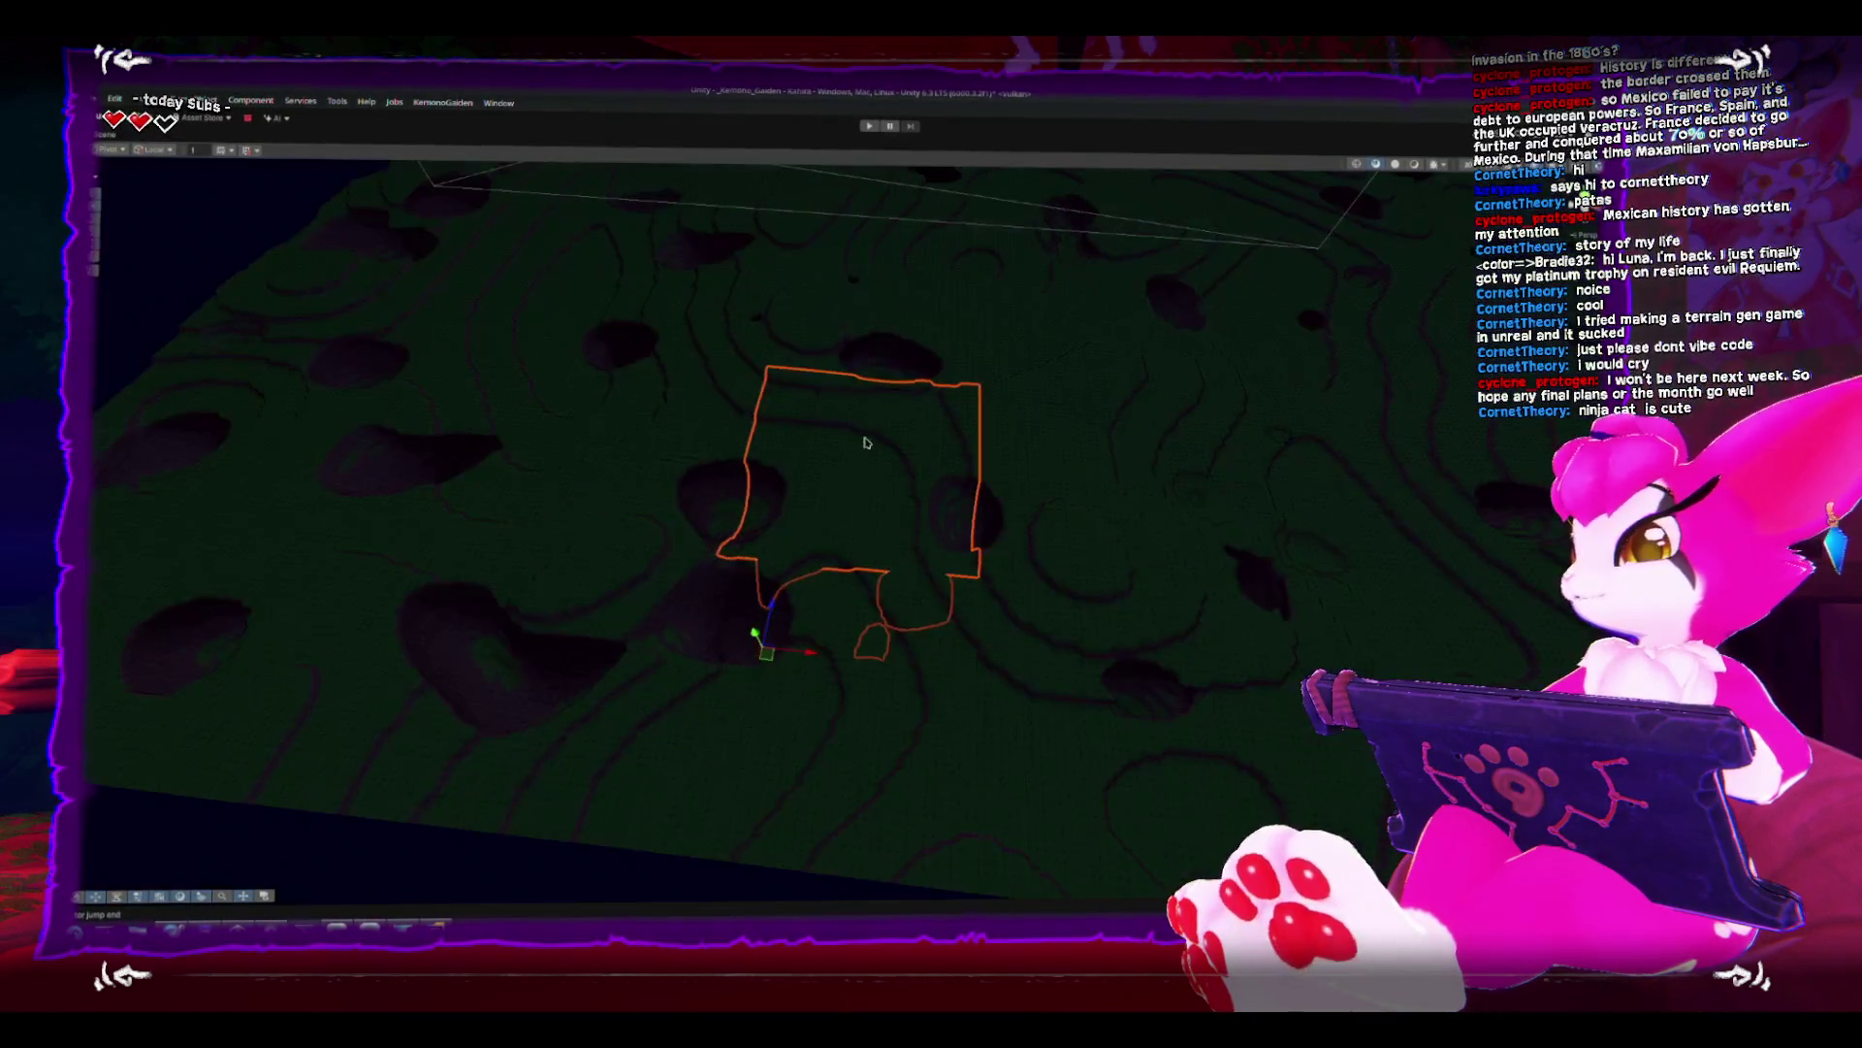
key("shift+space")
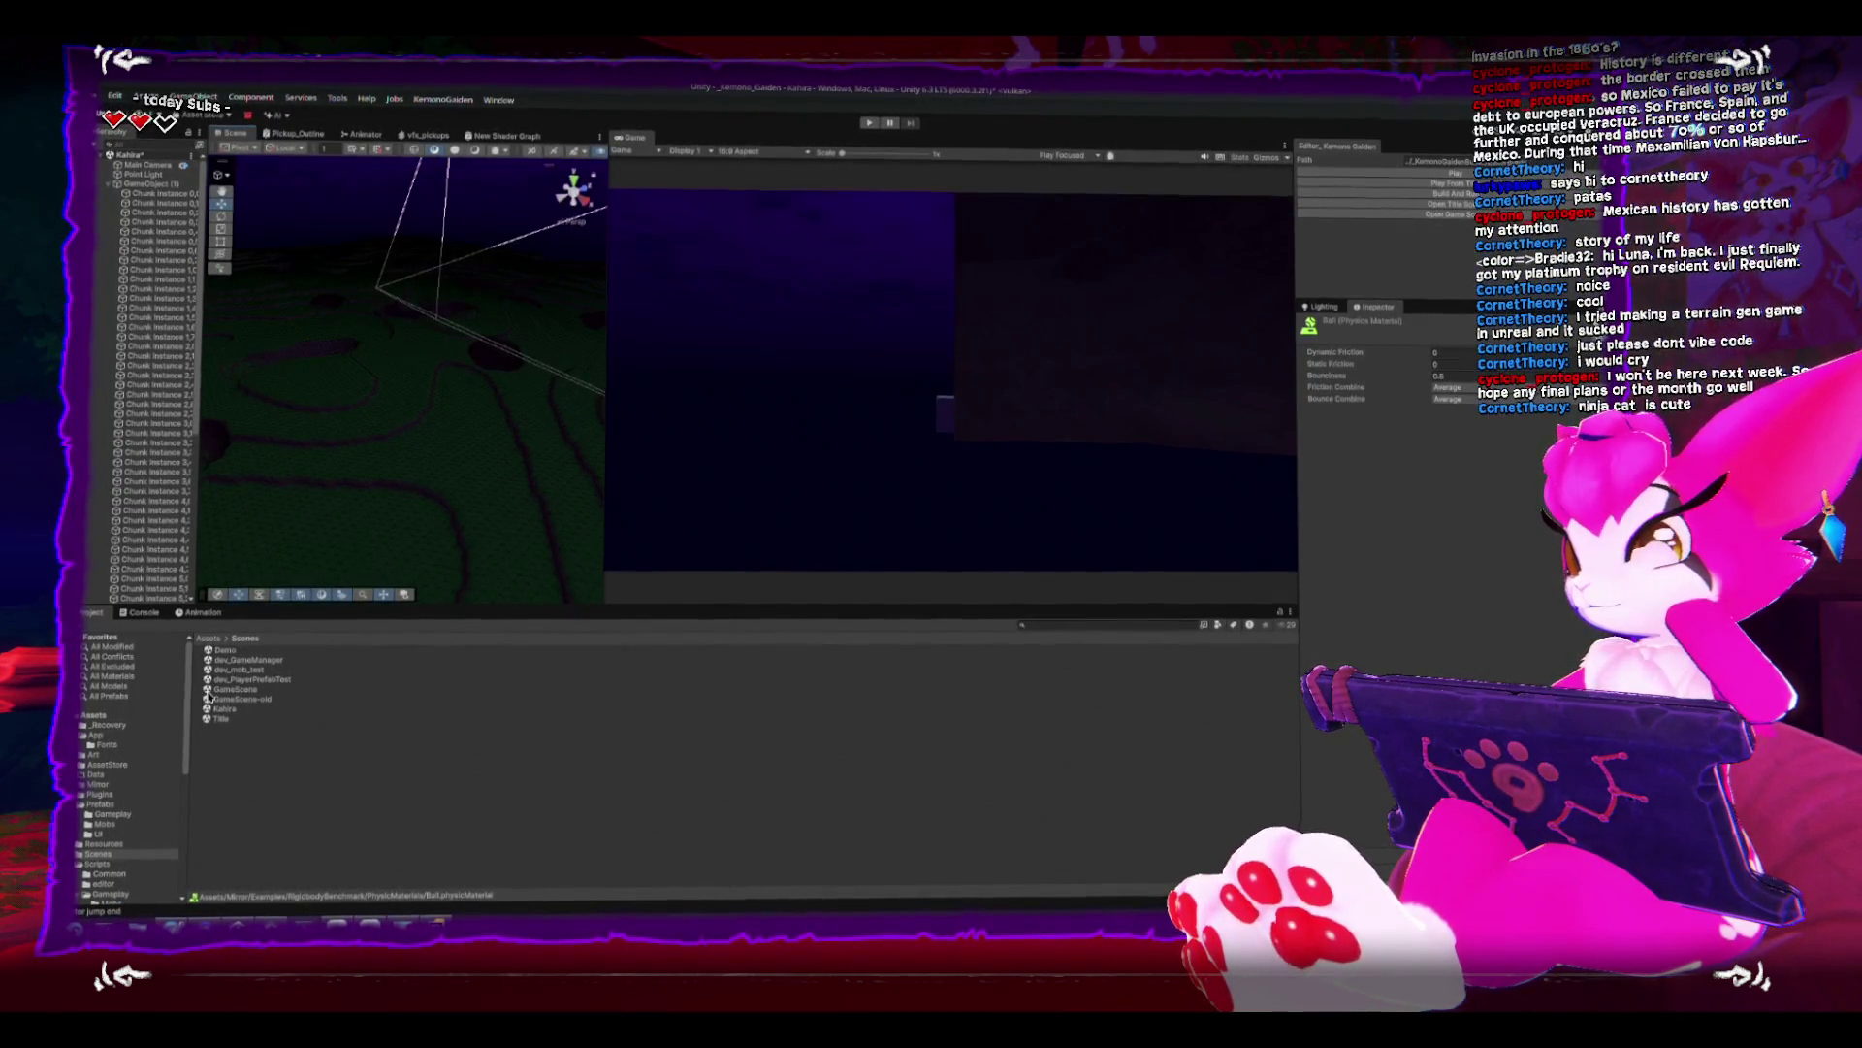
- Reopen GameScene and drag it into the NetworkManager prefab's Online Scene field
double_click(215, 690)
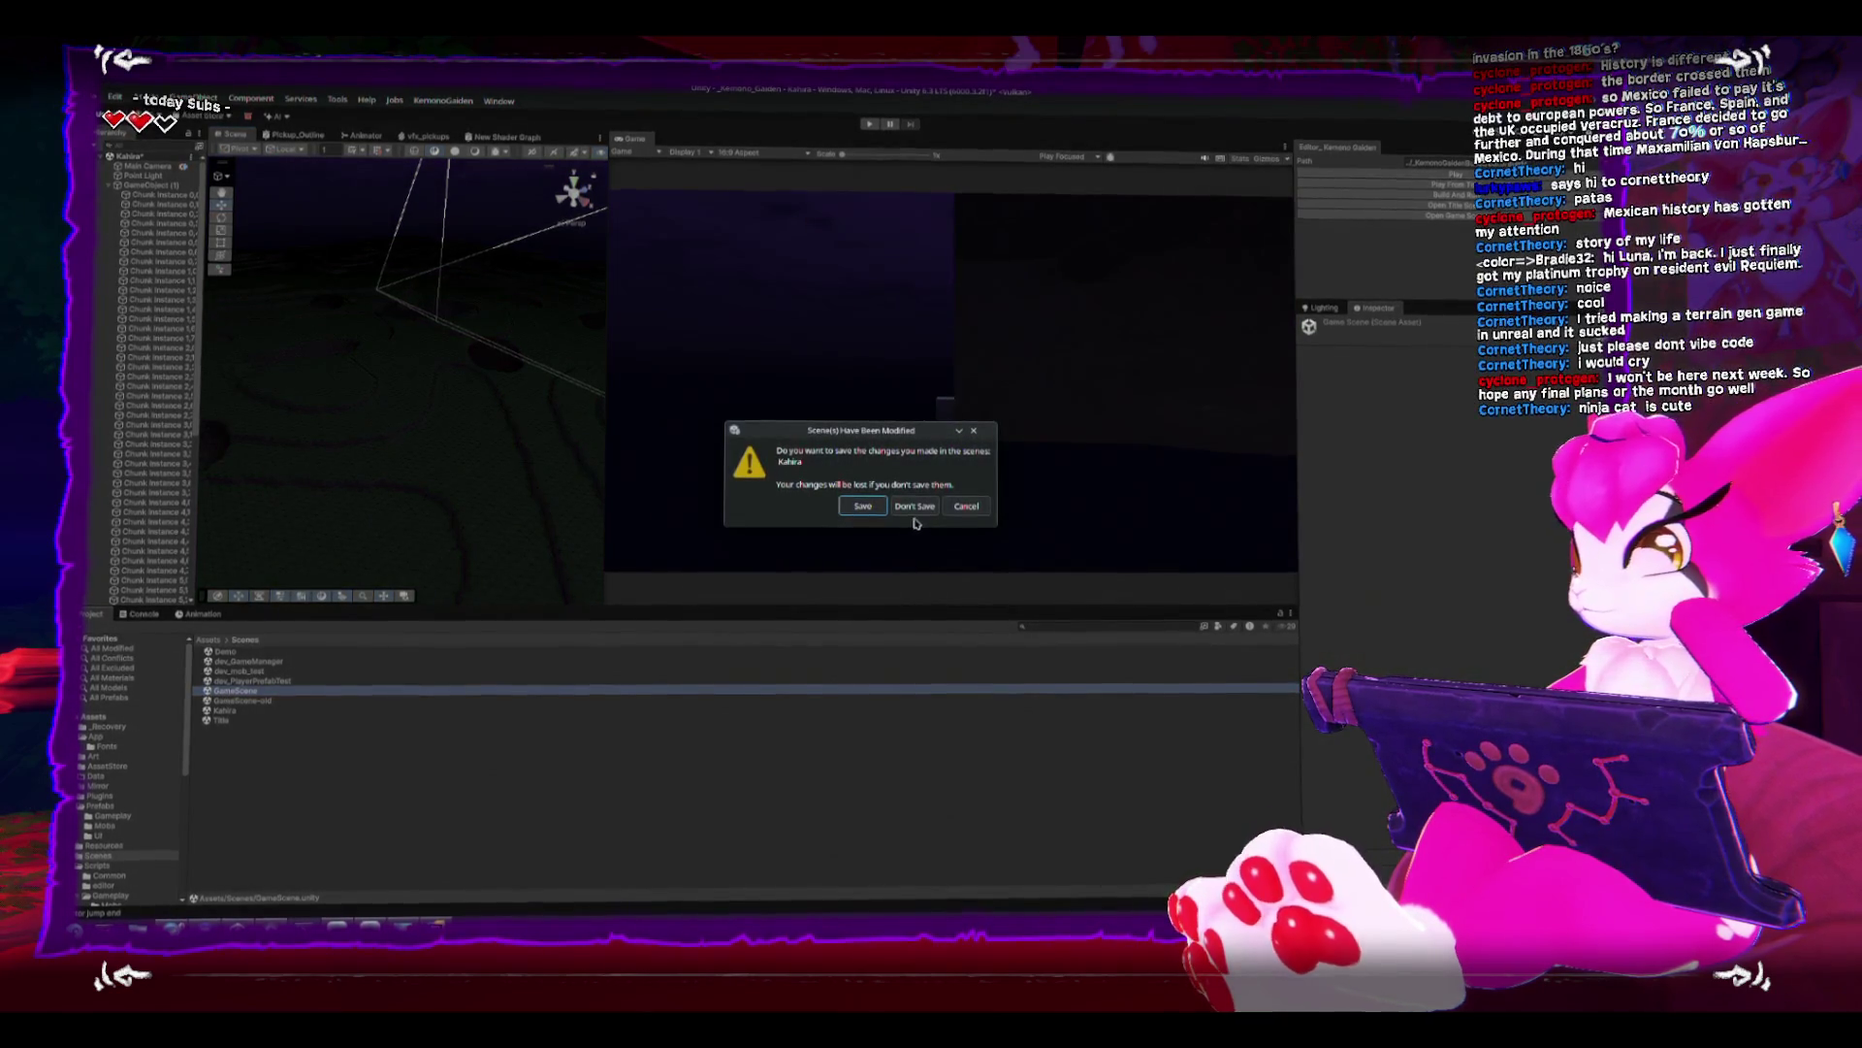
left_click(915, 506)
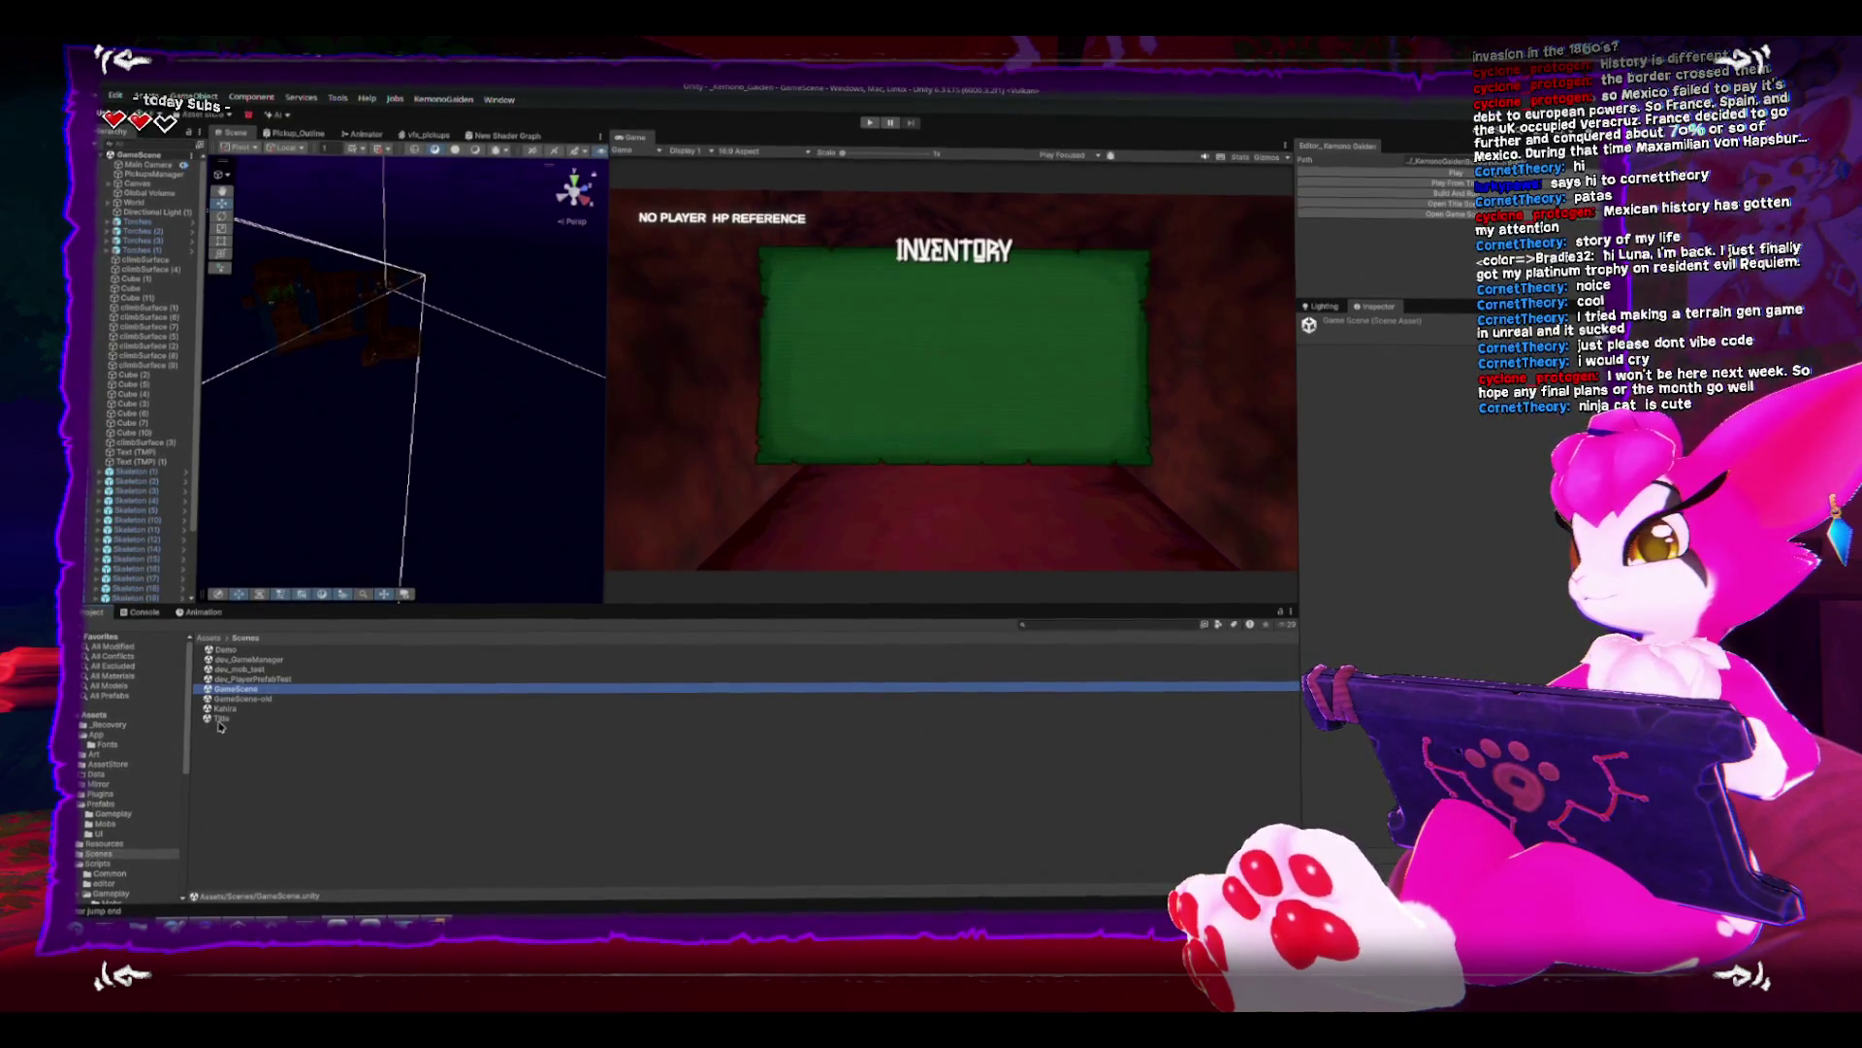
left_click(101, 803)
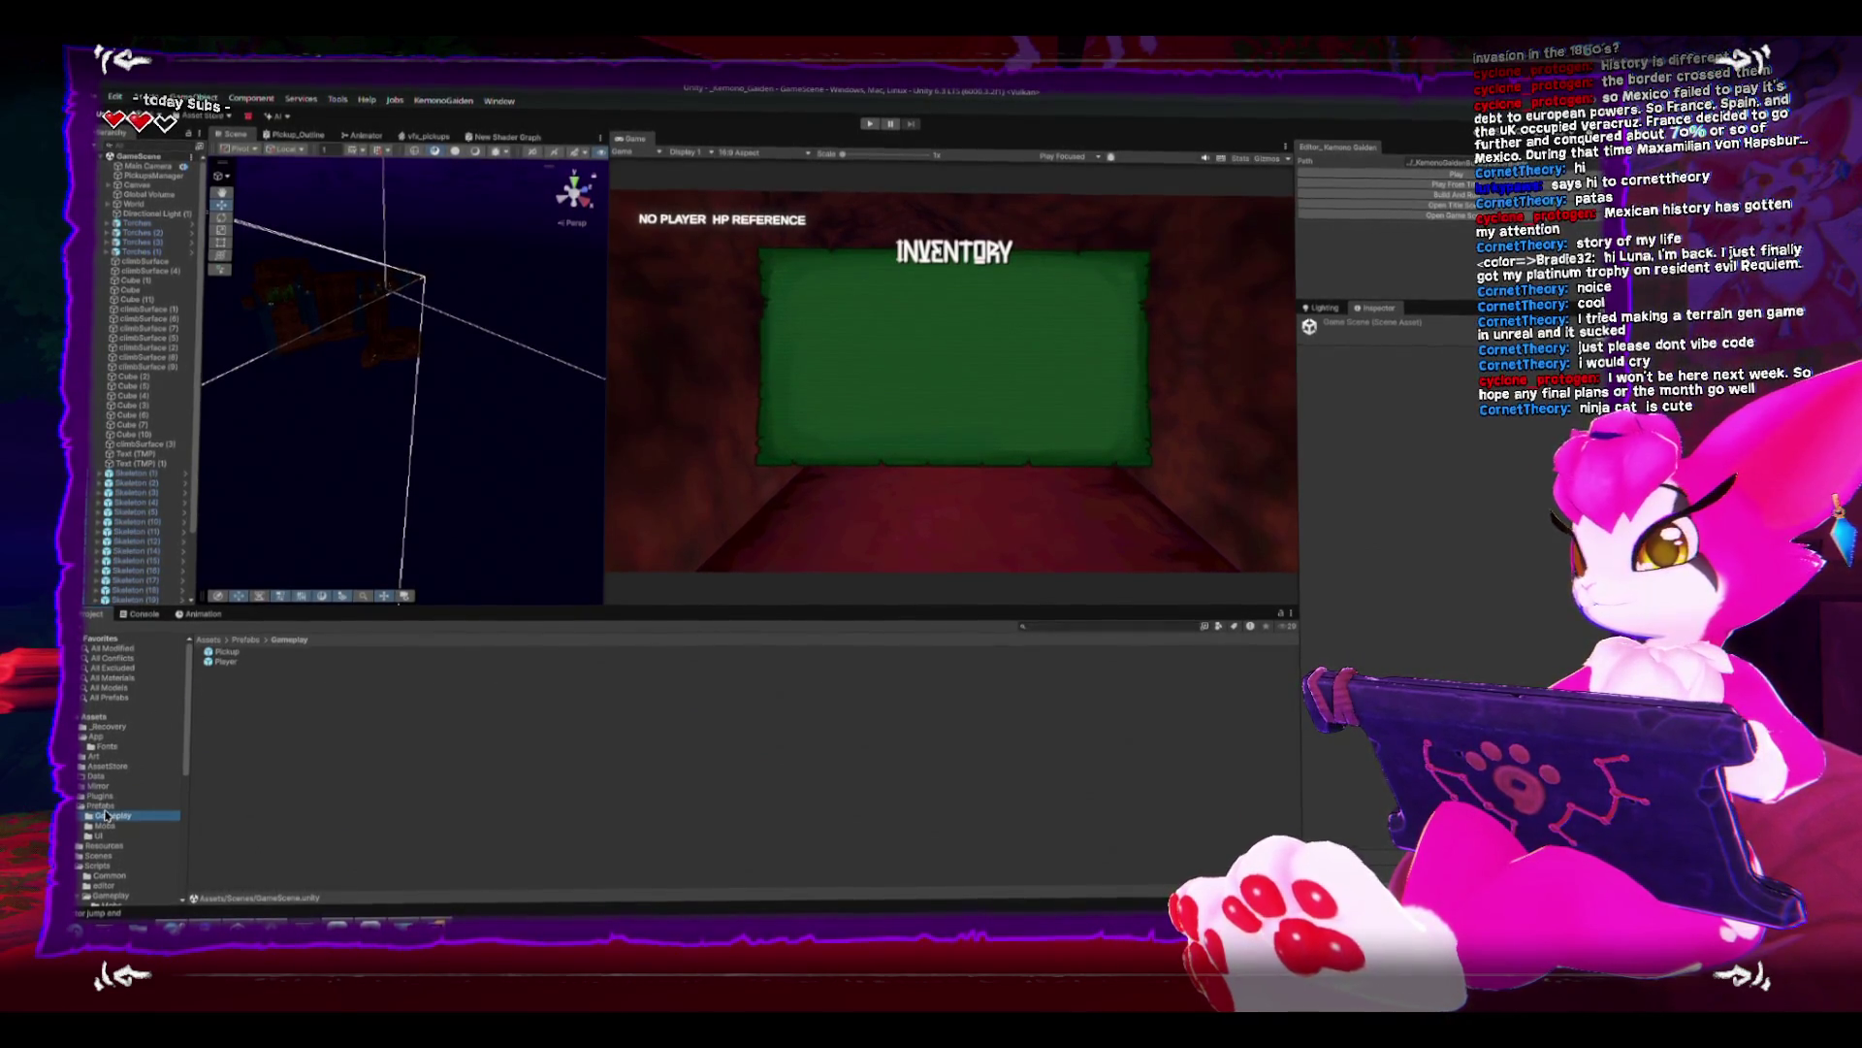
key("Up")
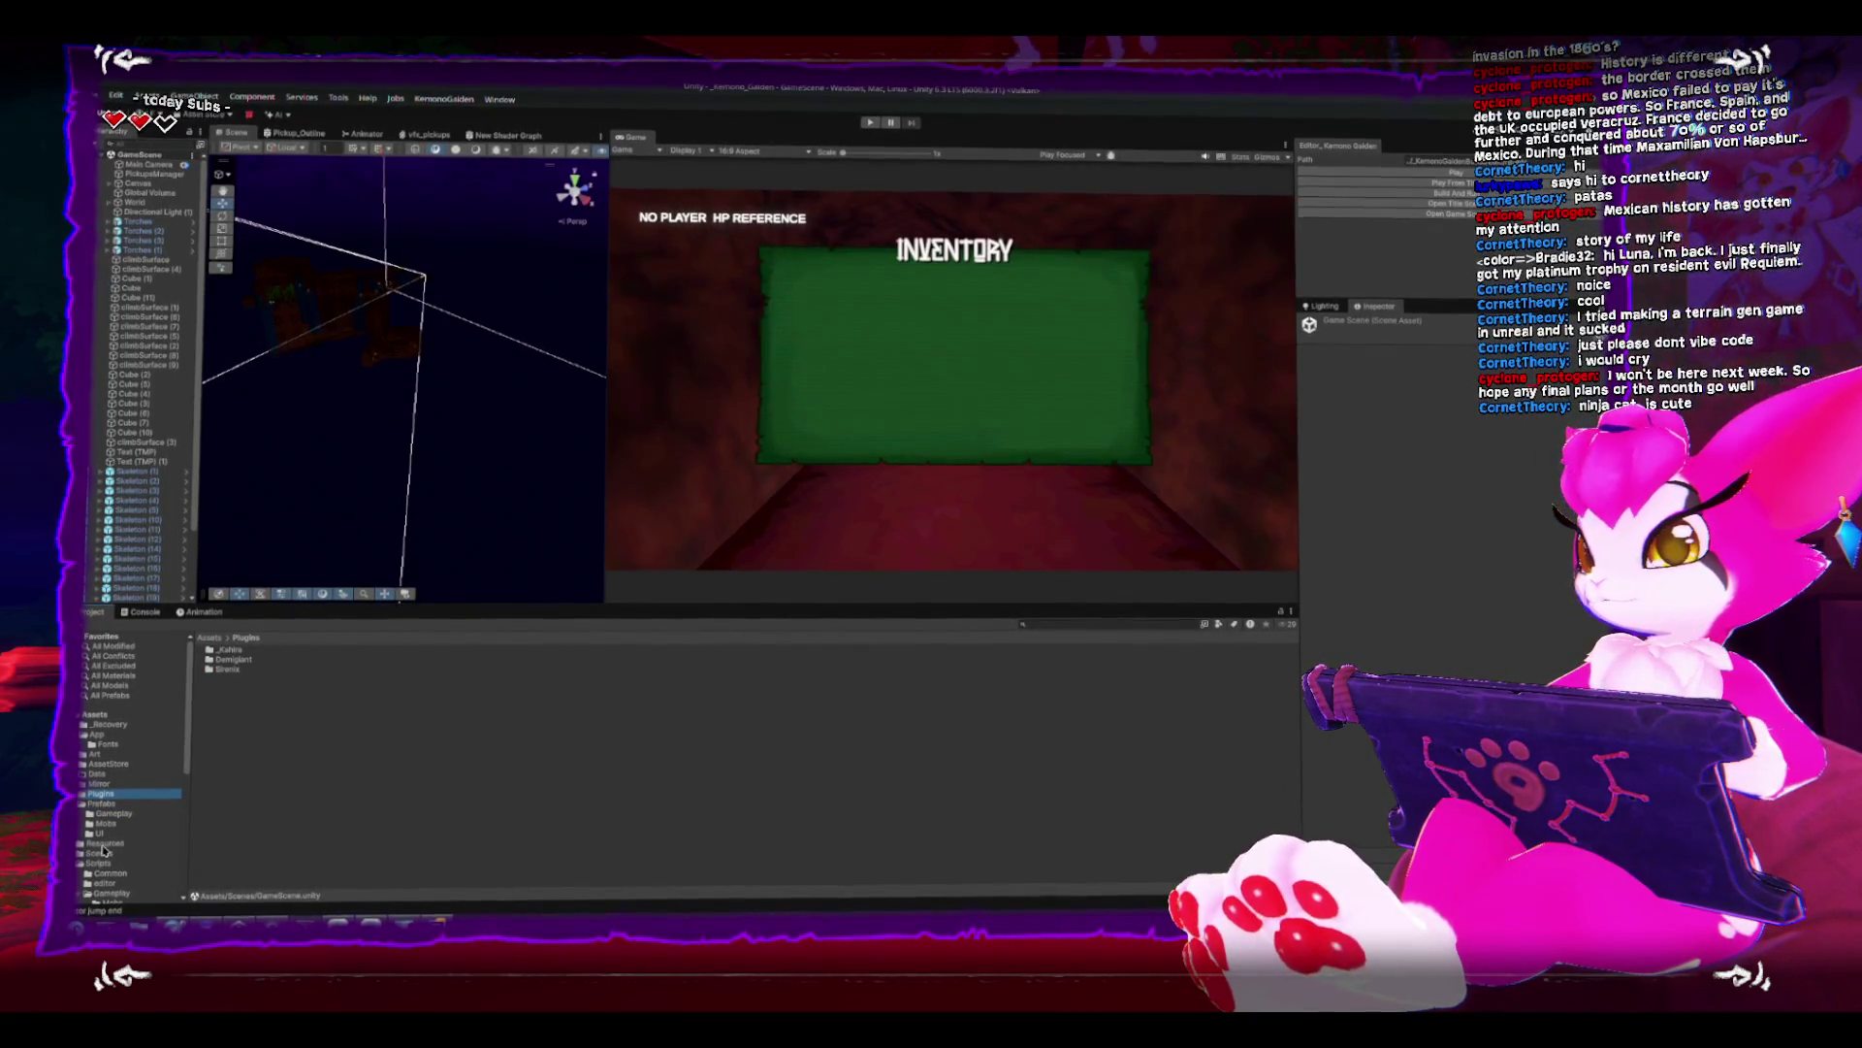
left_click(246, 698)
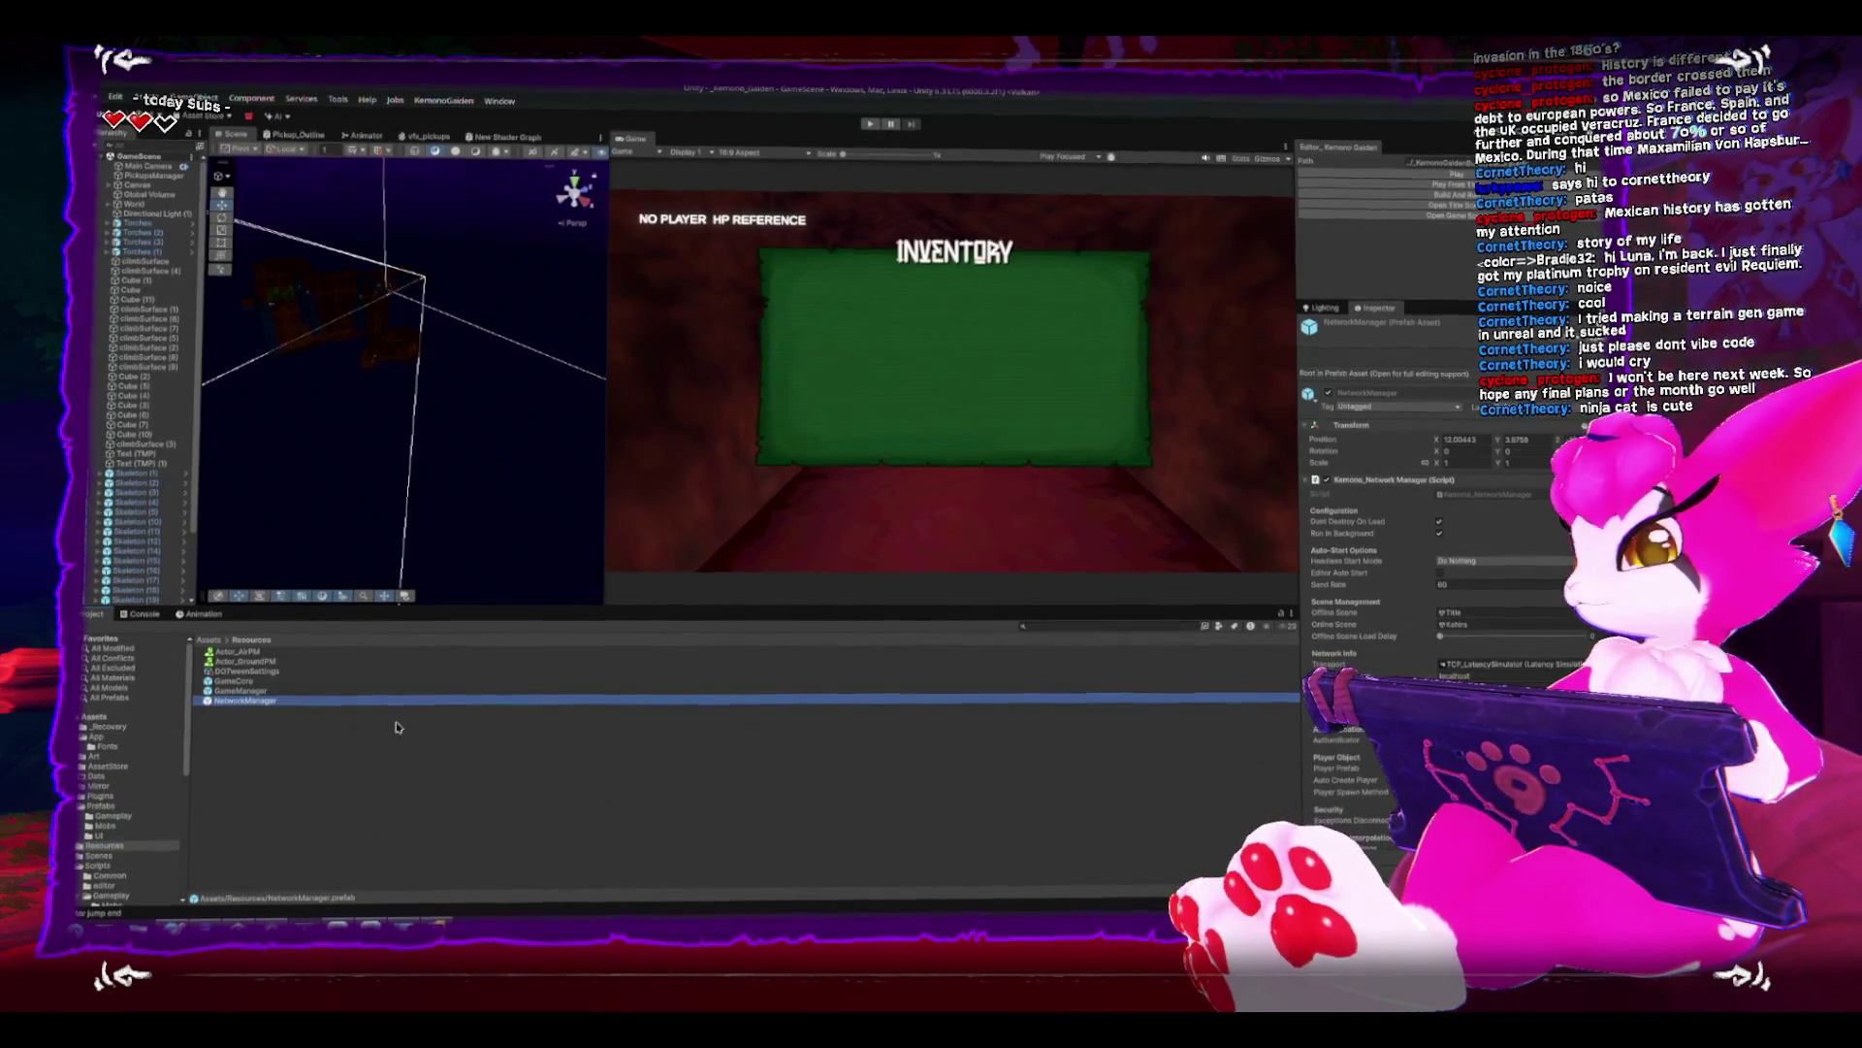
left_click(1503, 626)
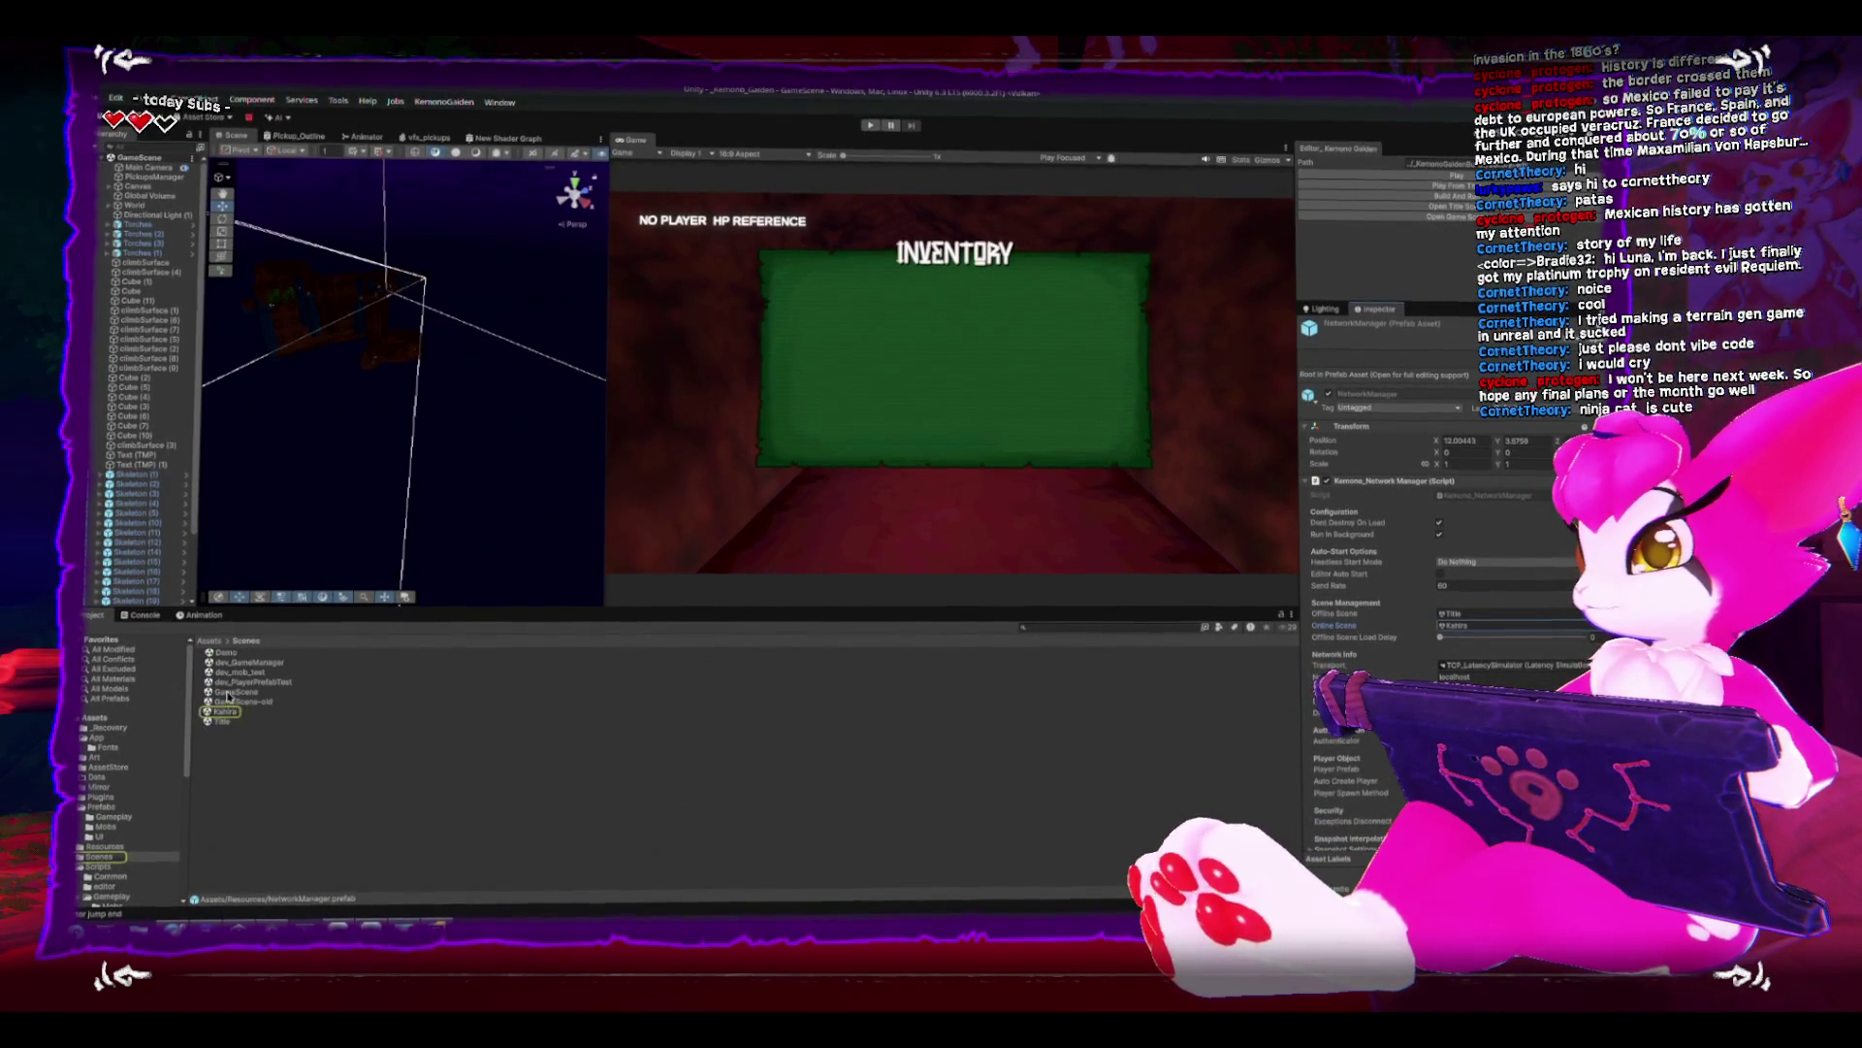
left_click_drag(1503, 645, 1484, 624)
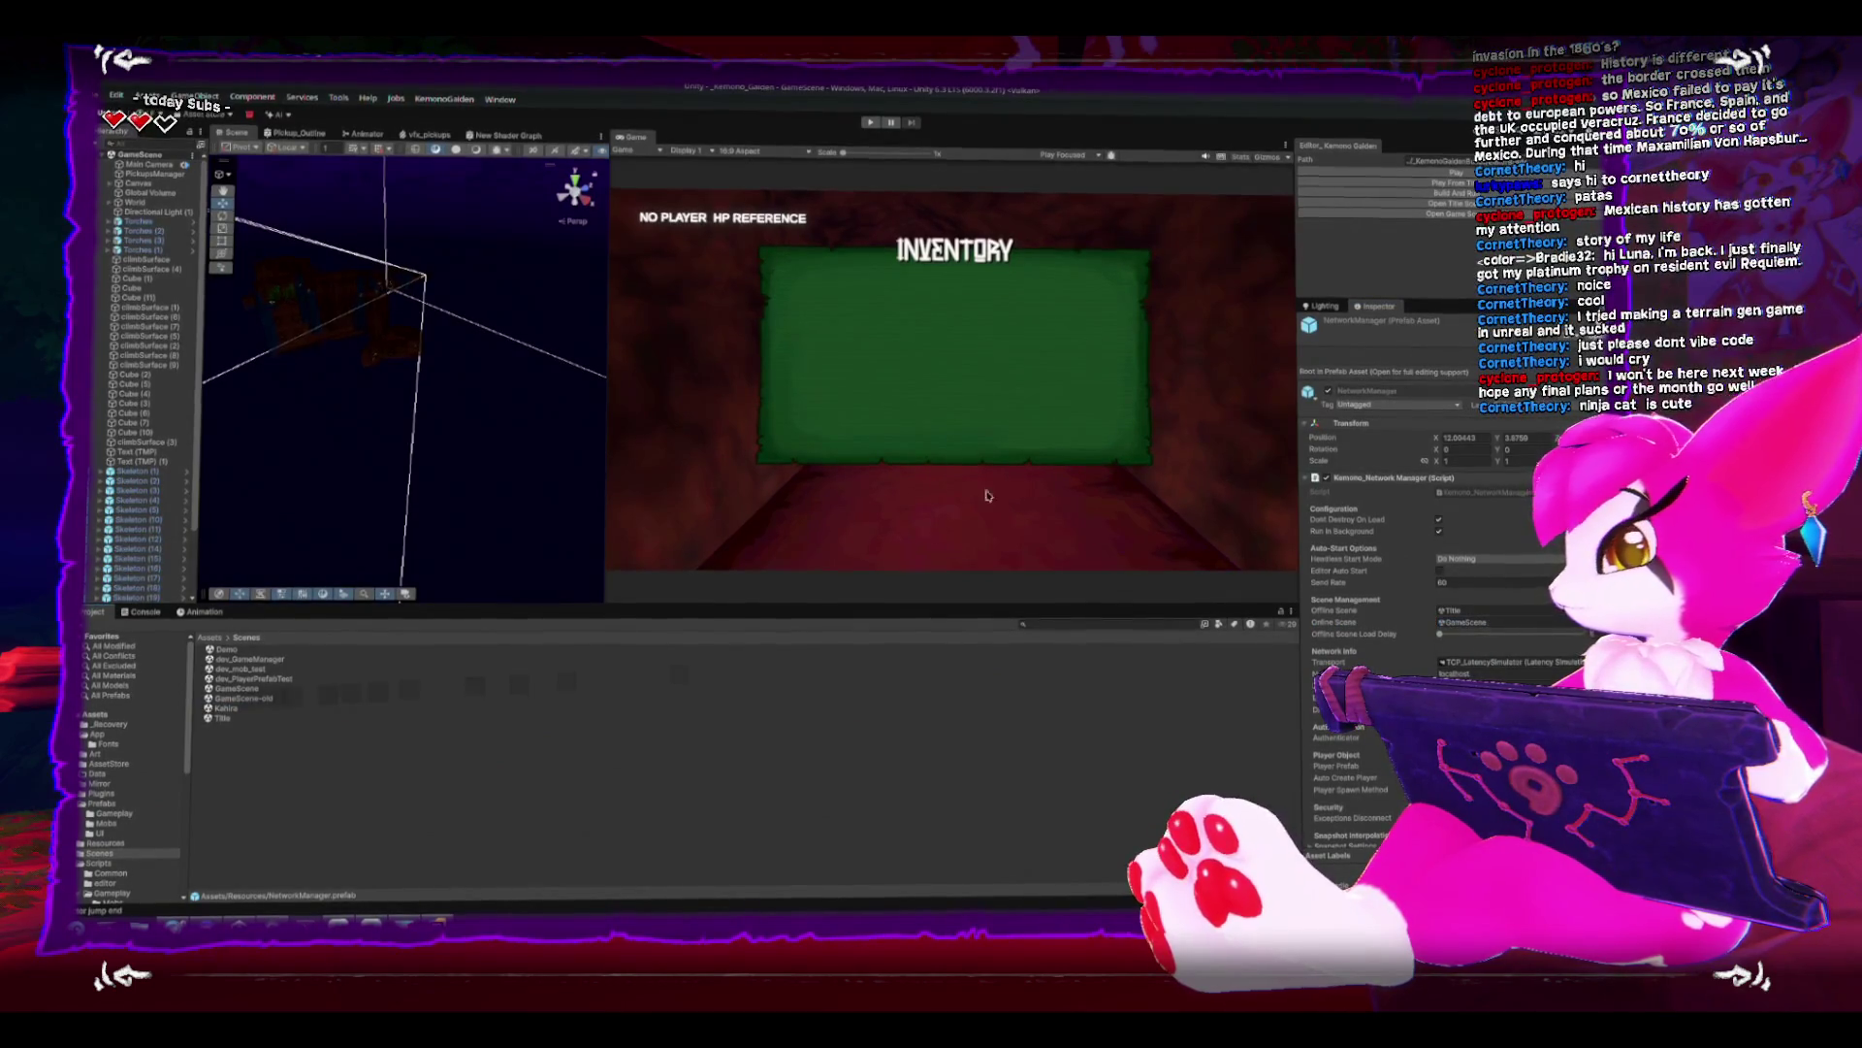
key("shift+space")
key("shift+space")
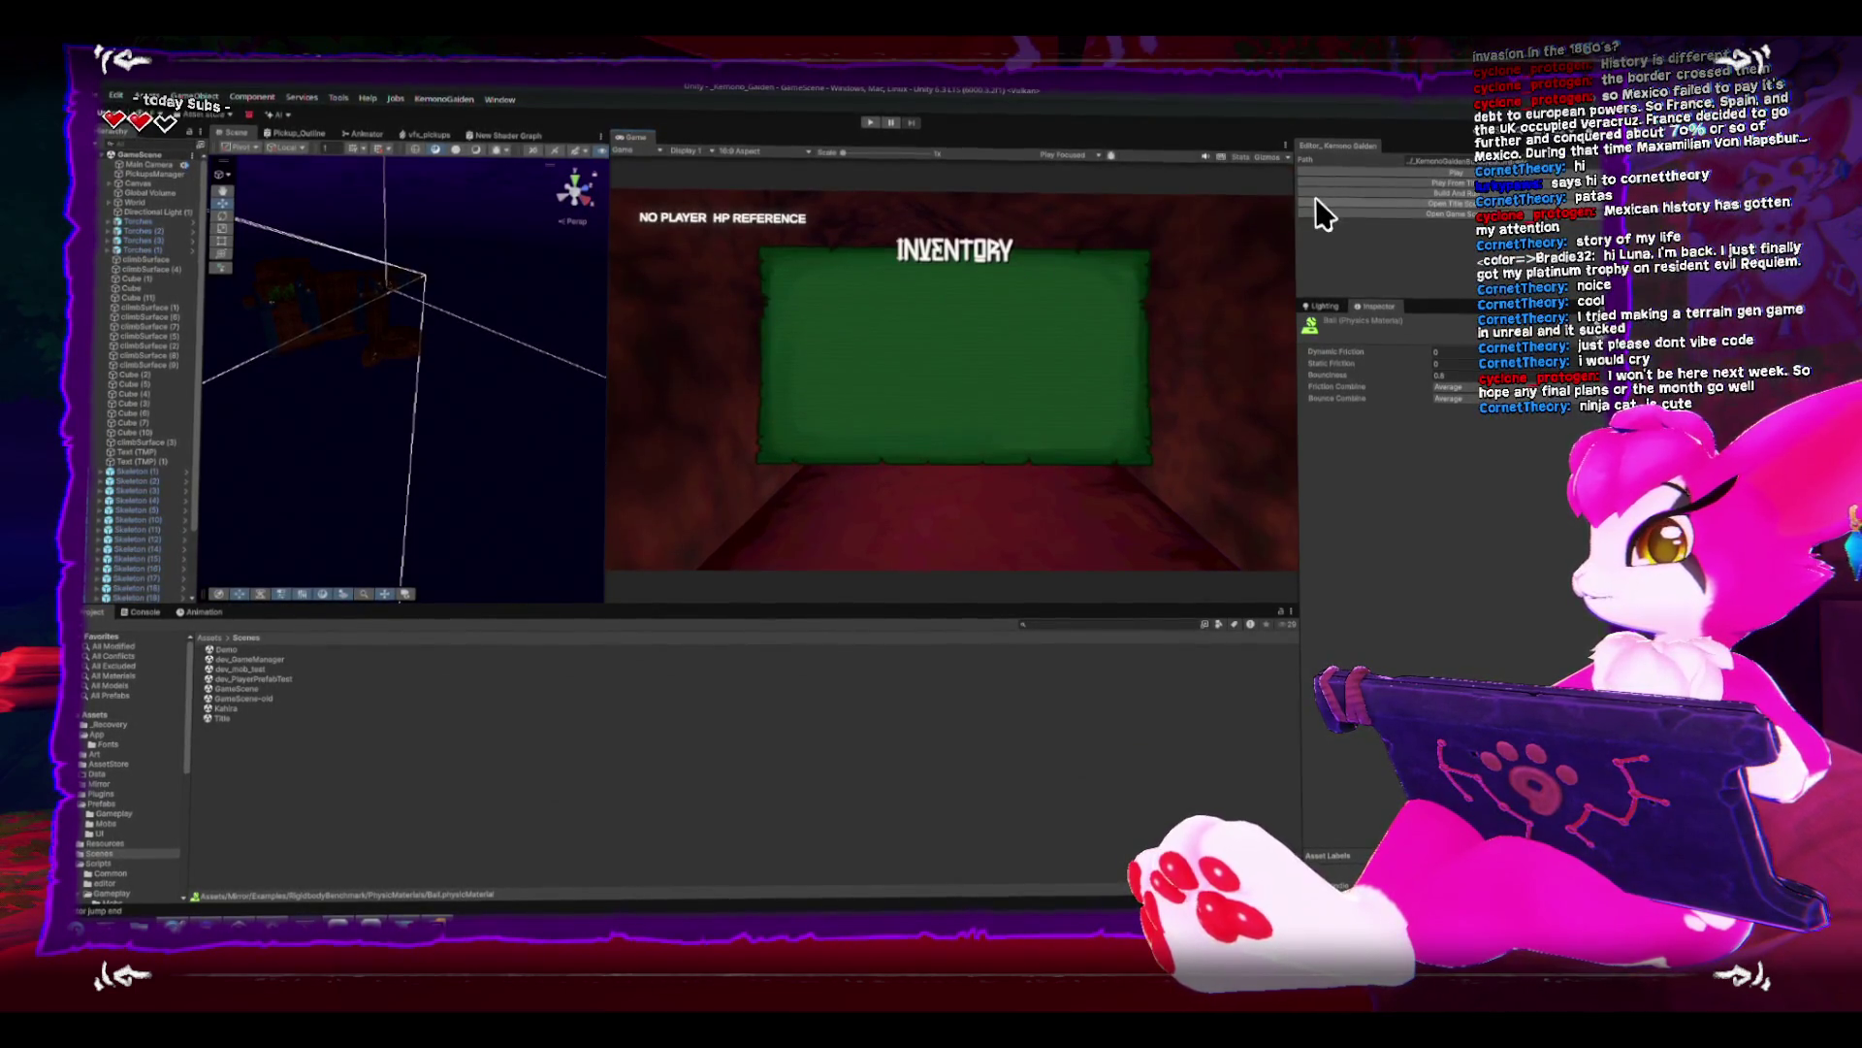
- Play GameScene so hp: 10 shows above the grid-lined INVENTORY panel
left_click(1414, 183)
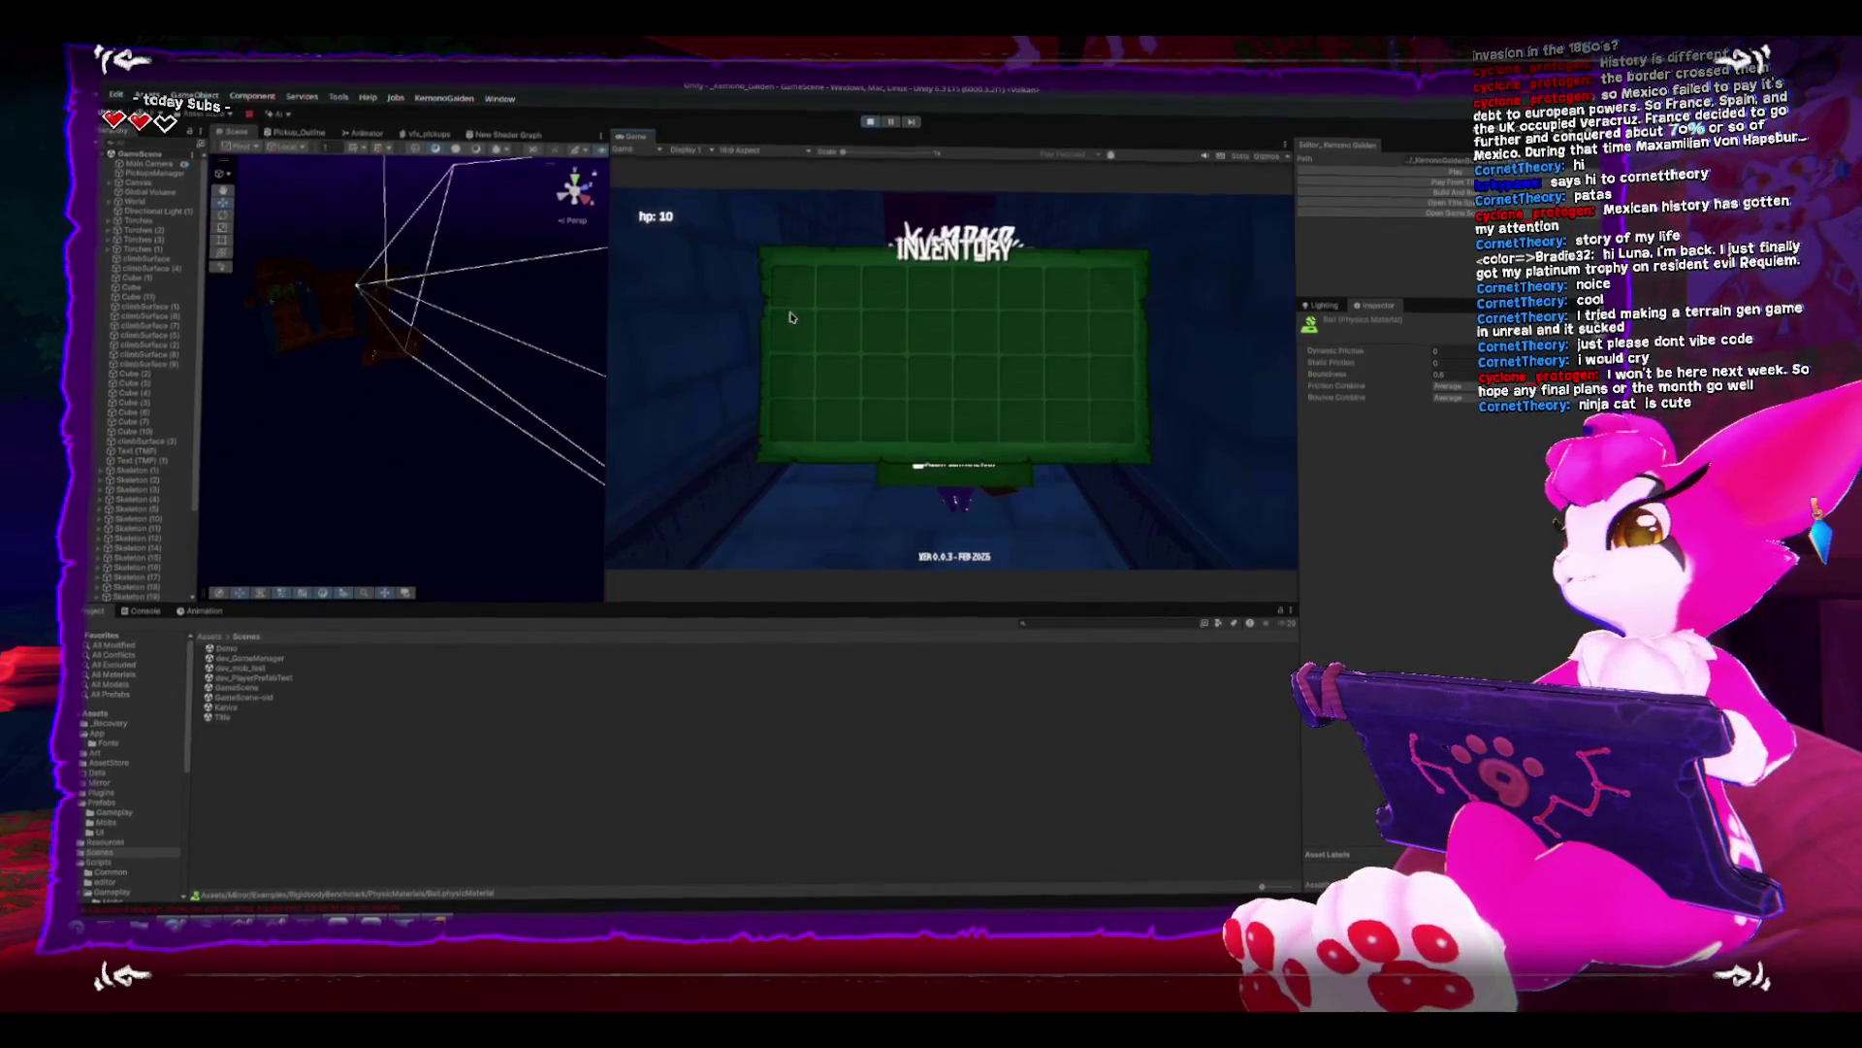
scroll(170, 455, "down", 5)
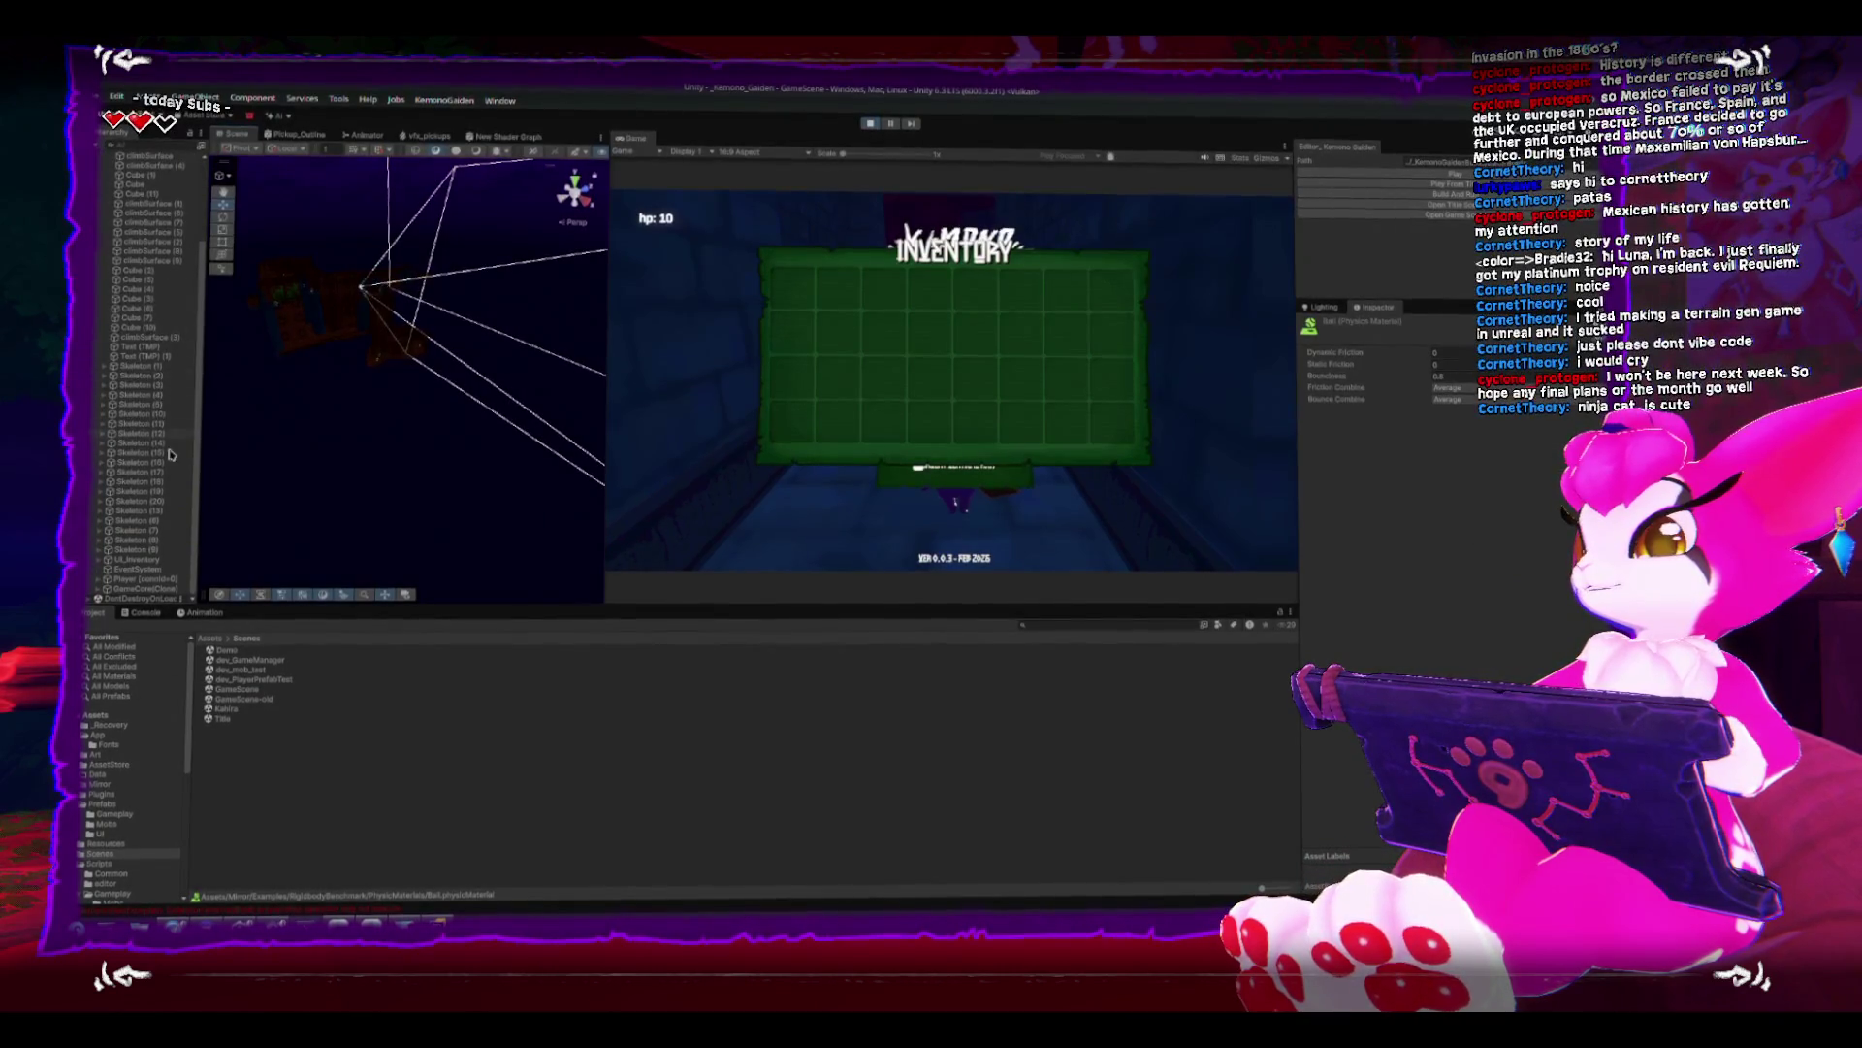
- Frame the UI_Inventory canvas in the Scene view, zooming and orbiting around its slot grid
double_click(141, 559)
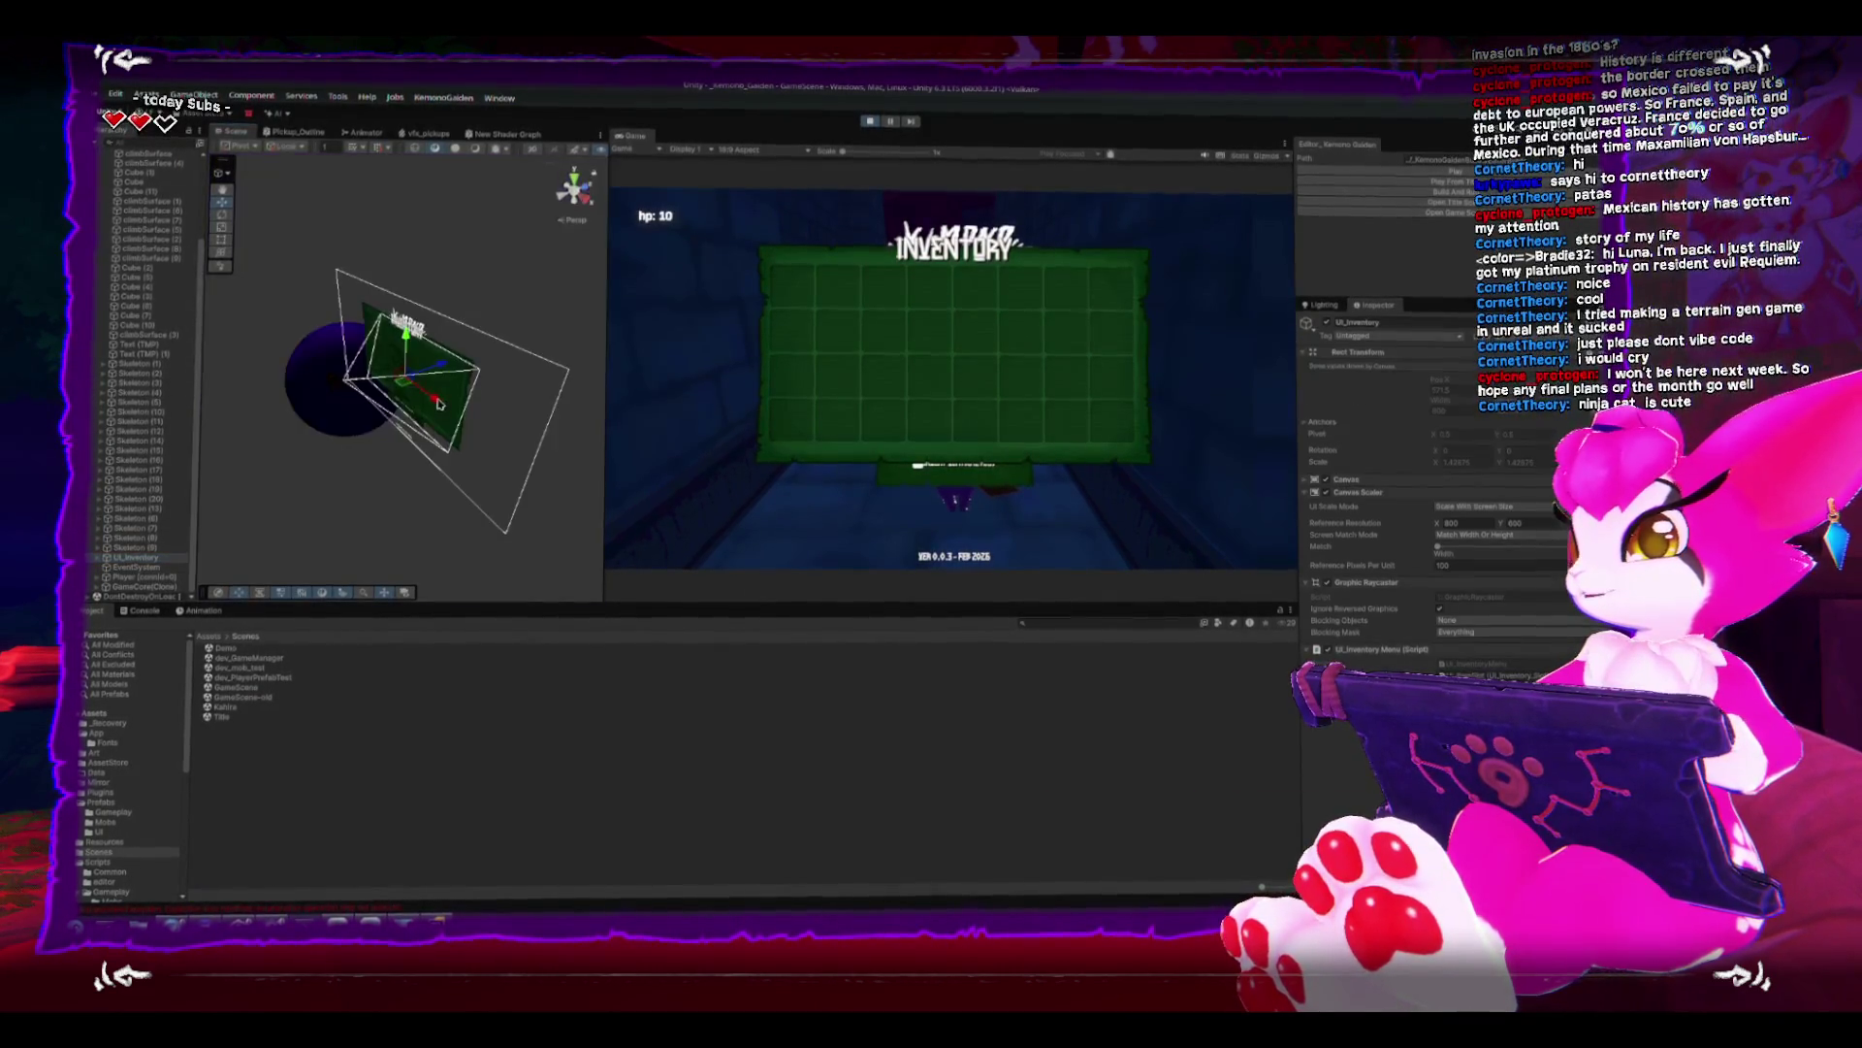
scroll(465, 269, "up", 5)
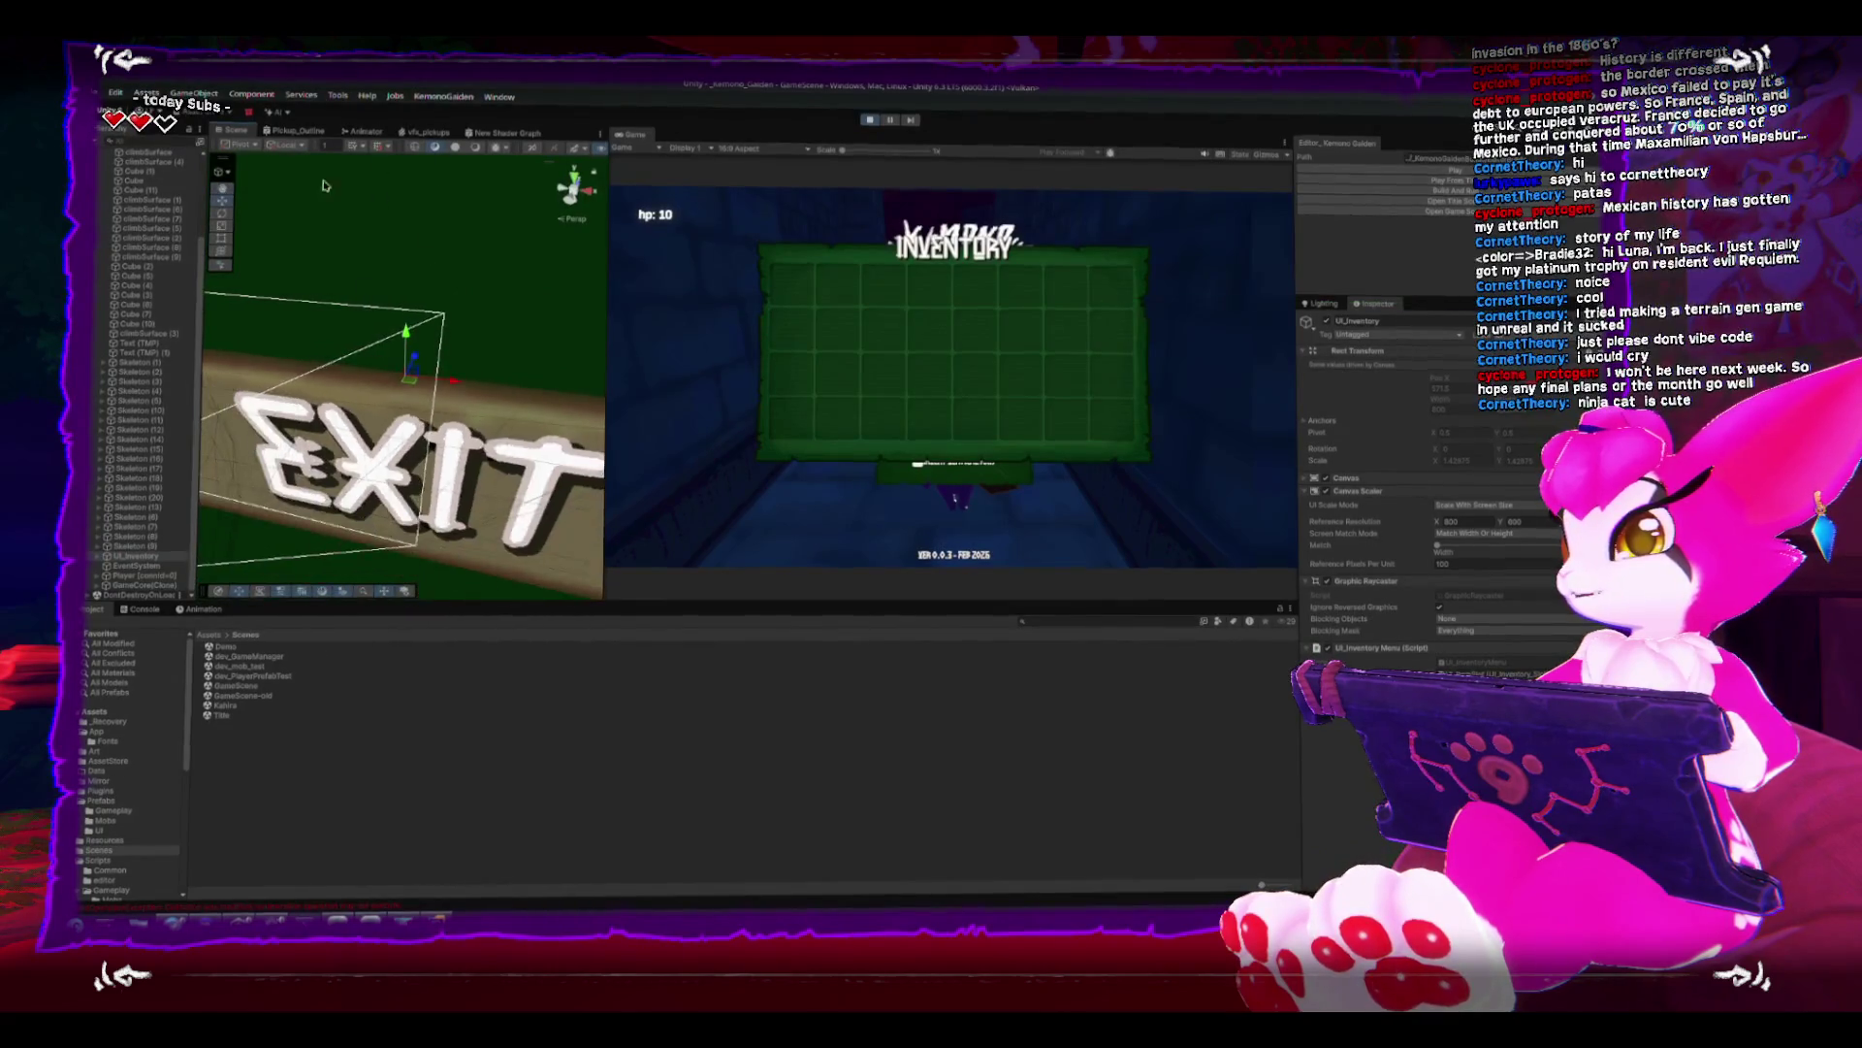
scroll(423, 357, "down", 5)
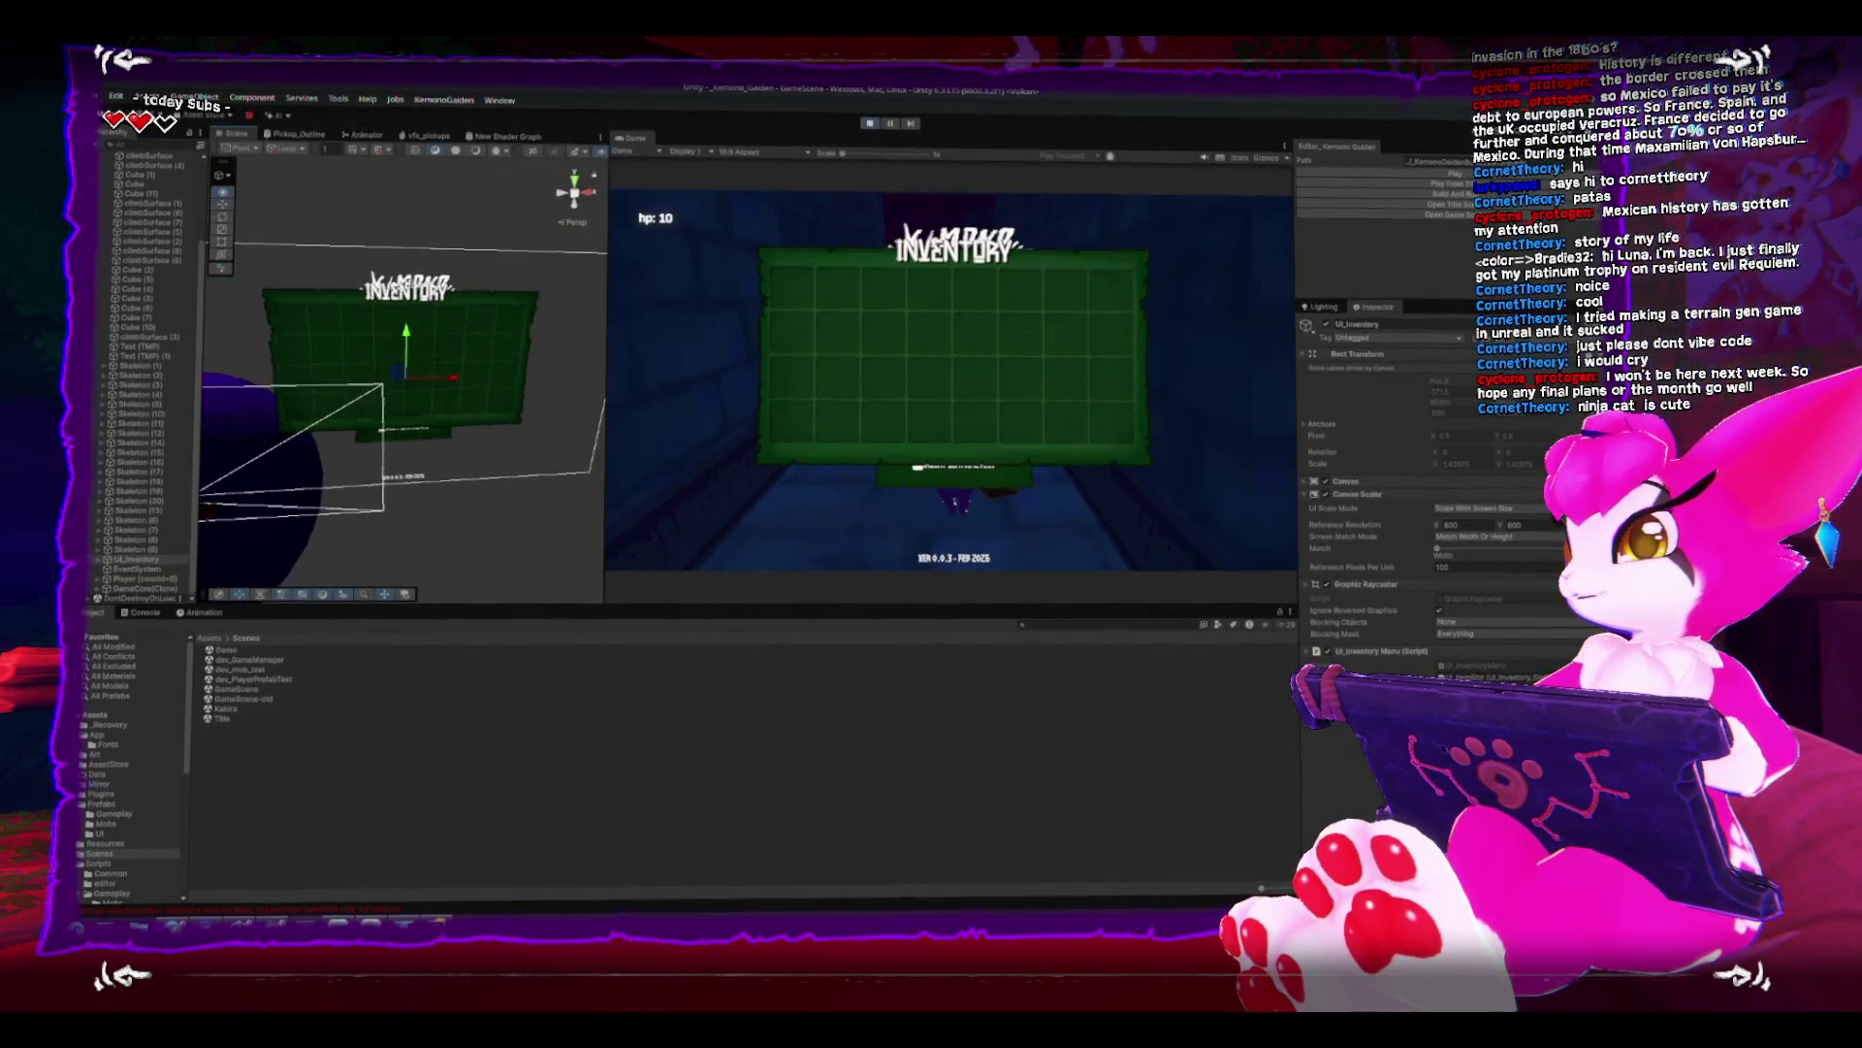
scroll(382, 351, "up", 2)
scroll(381, 351, "up", 2)
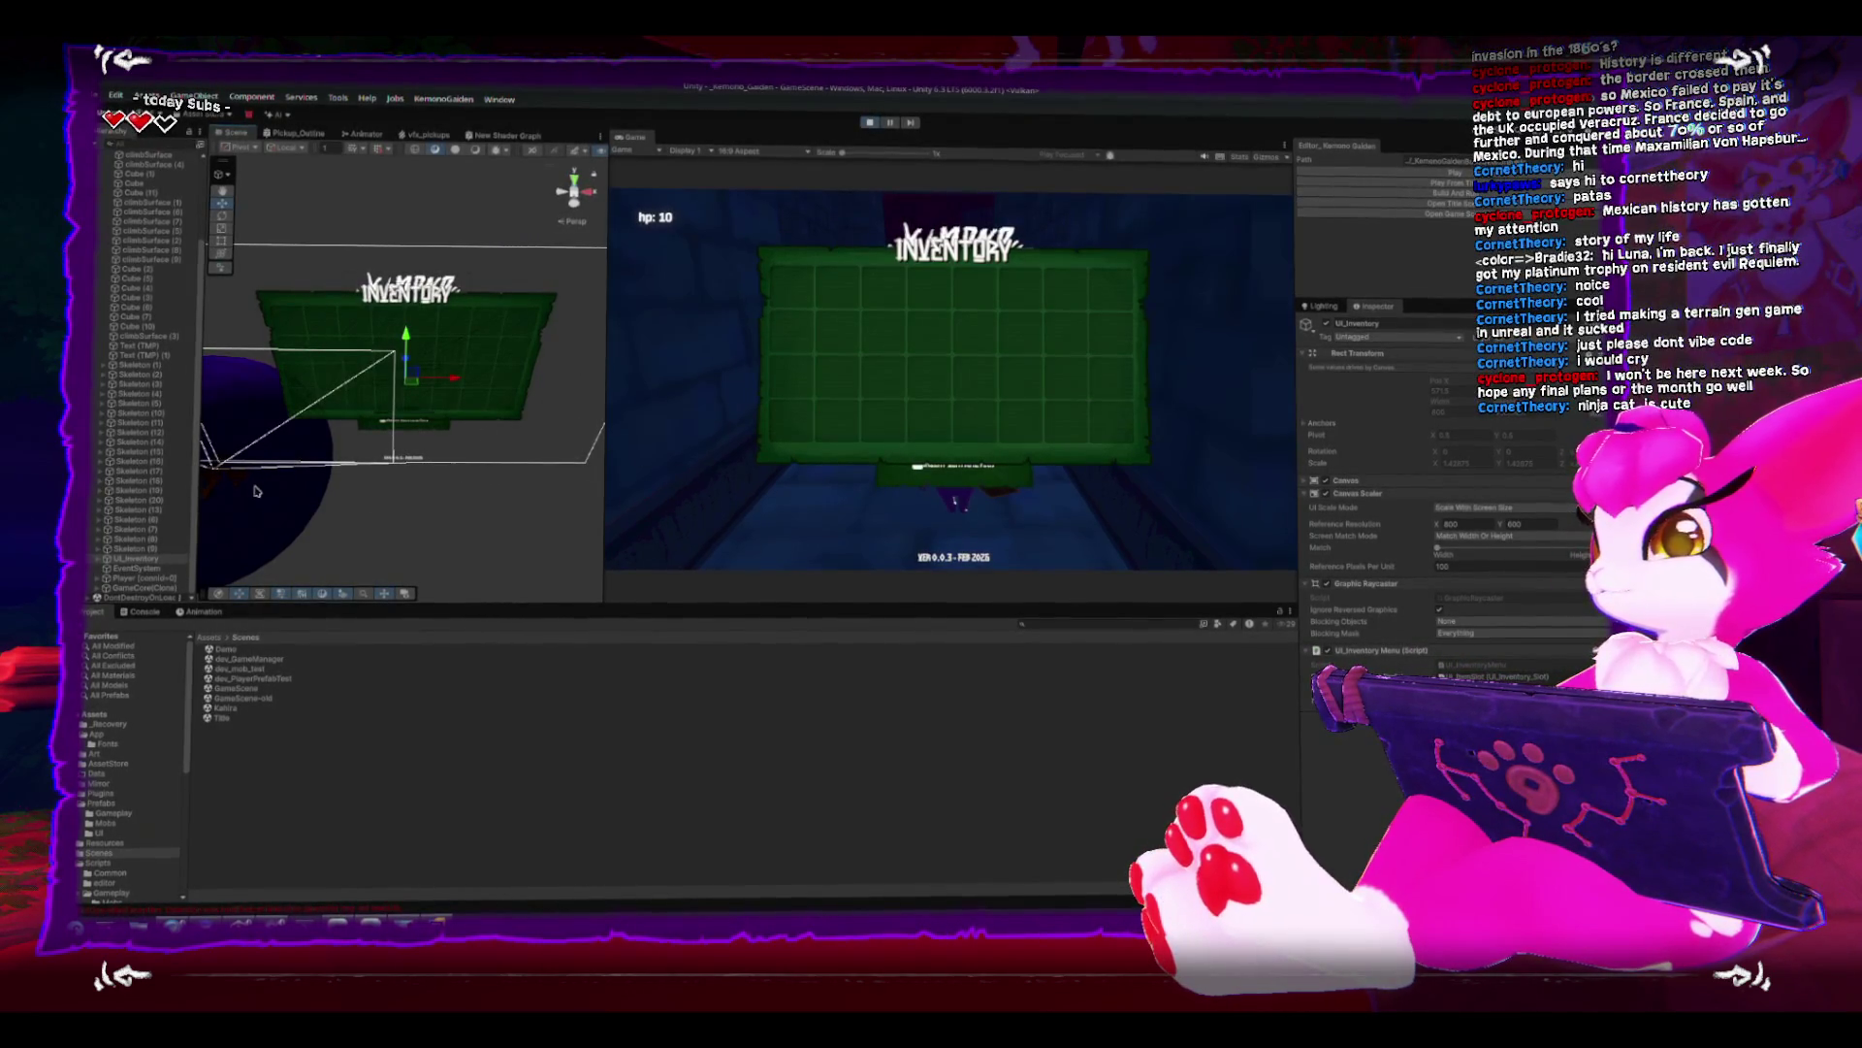
scroll(294, 496, "down", 3)
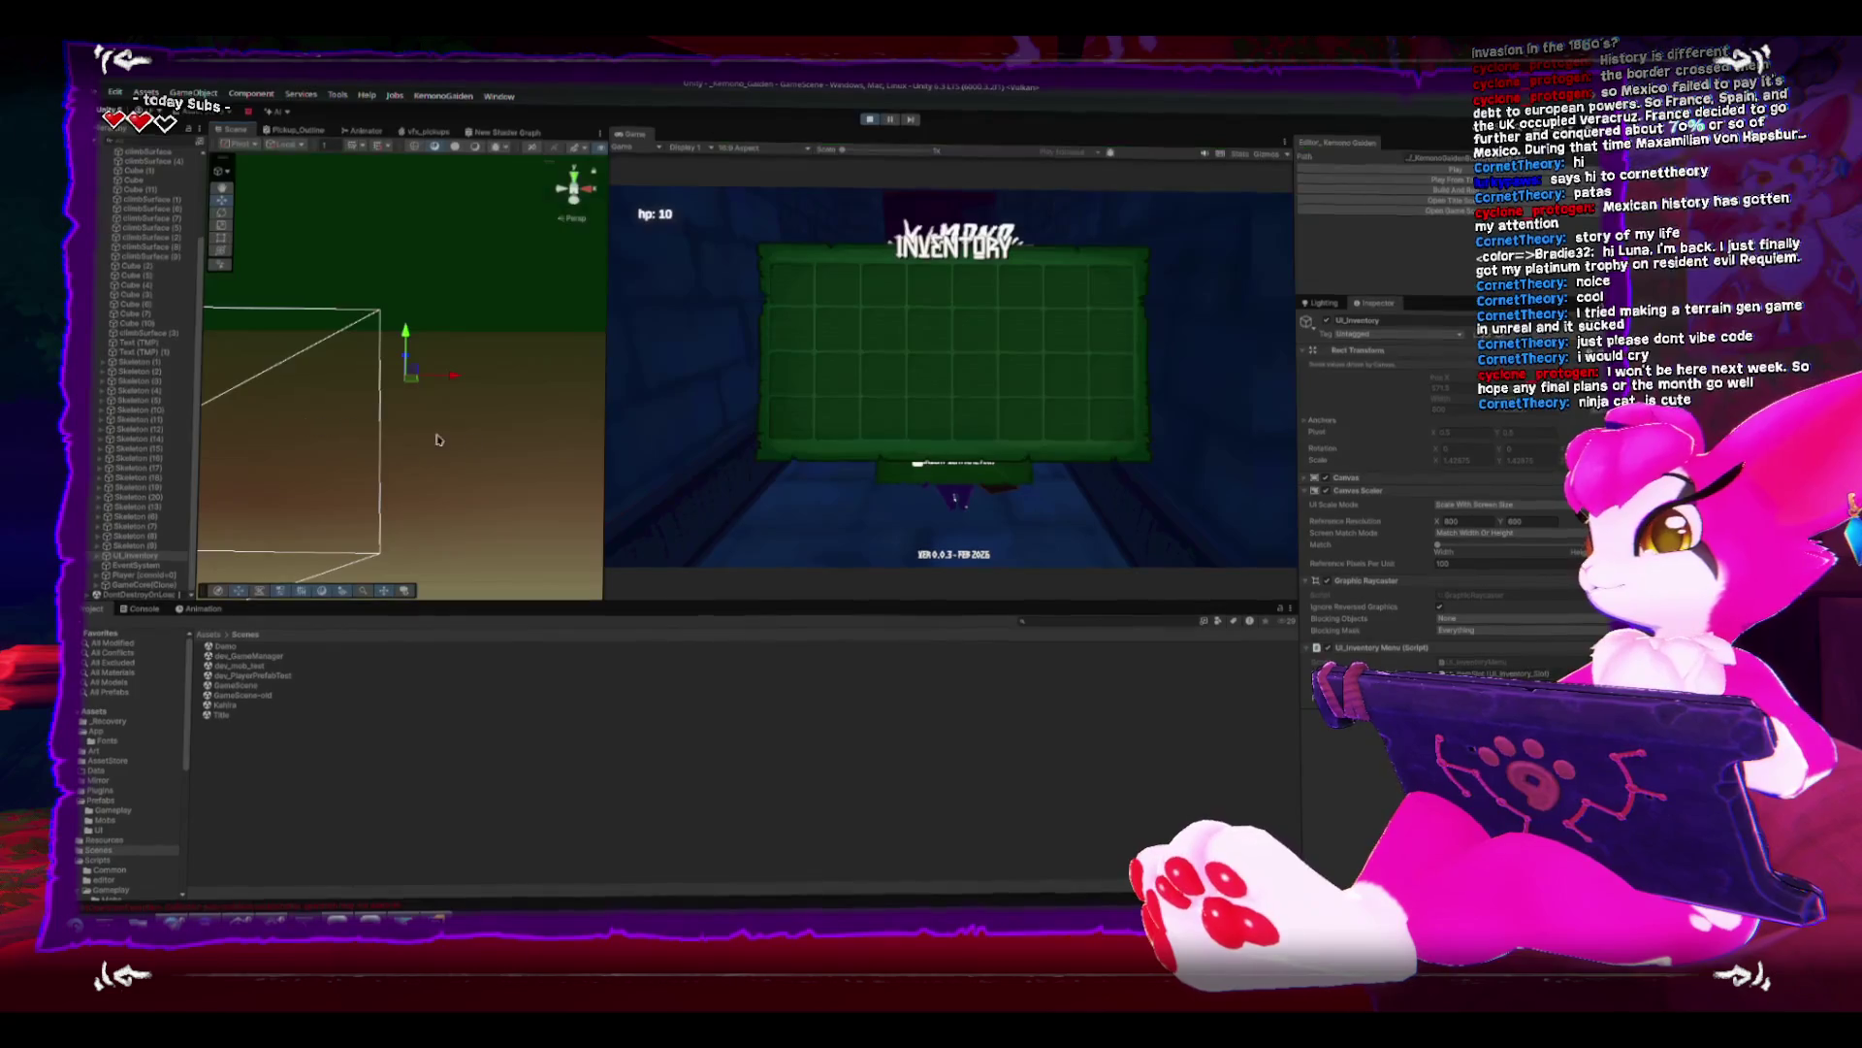
left_click_drag(431, 402, 480, 403)
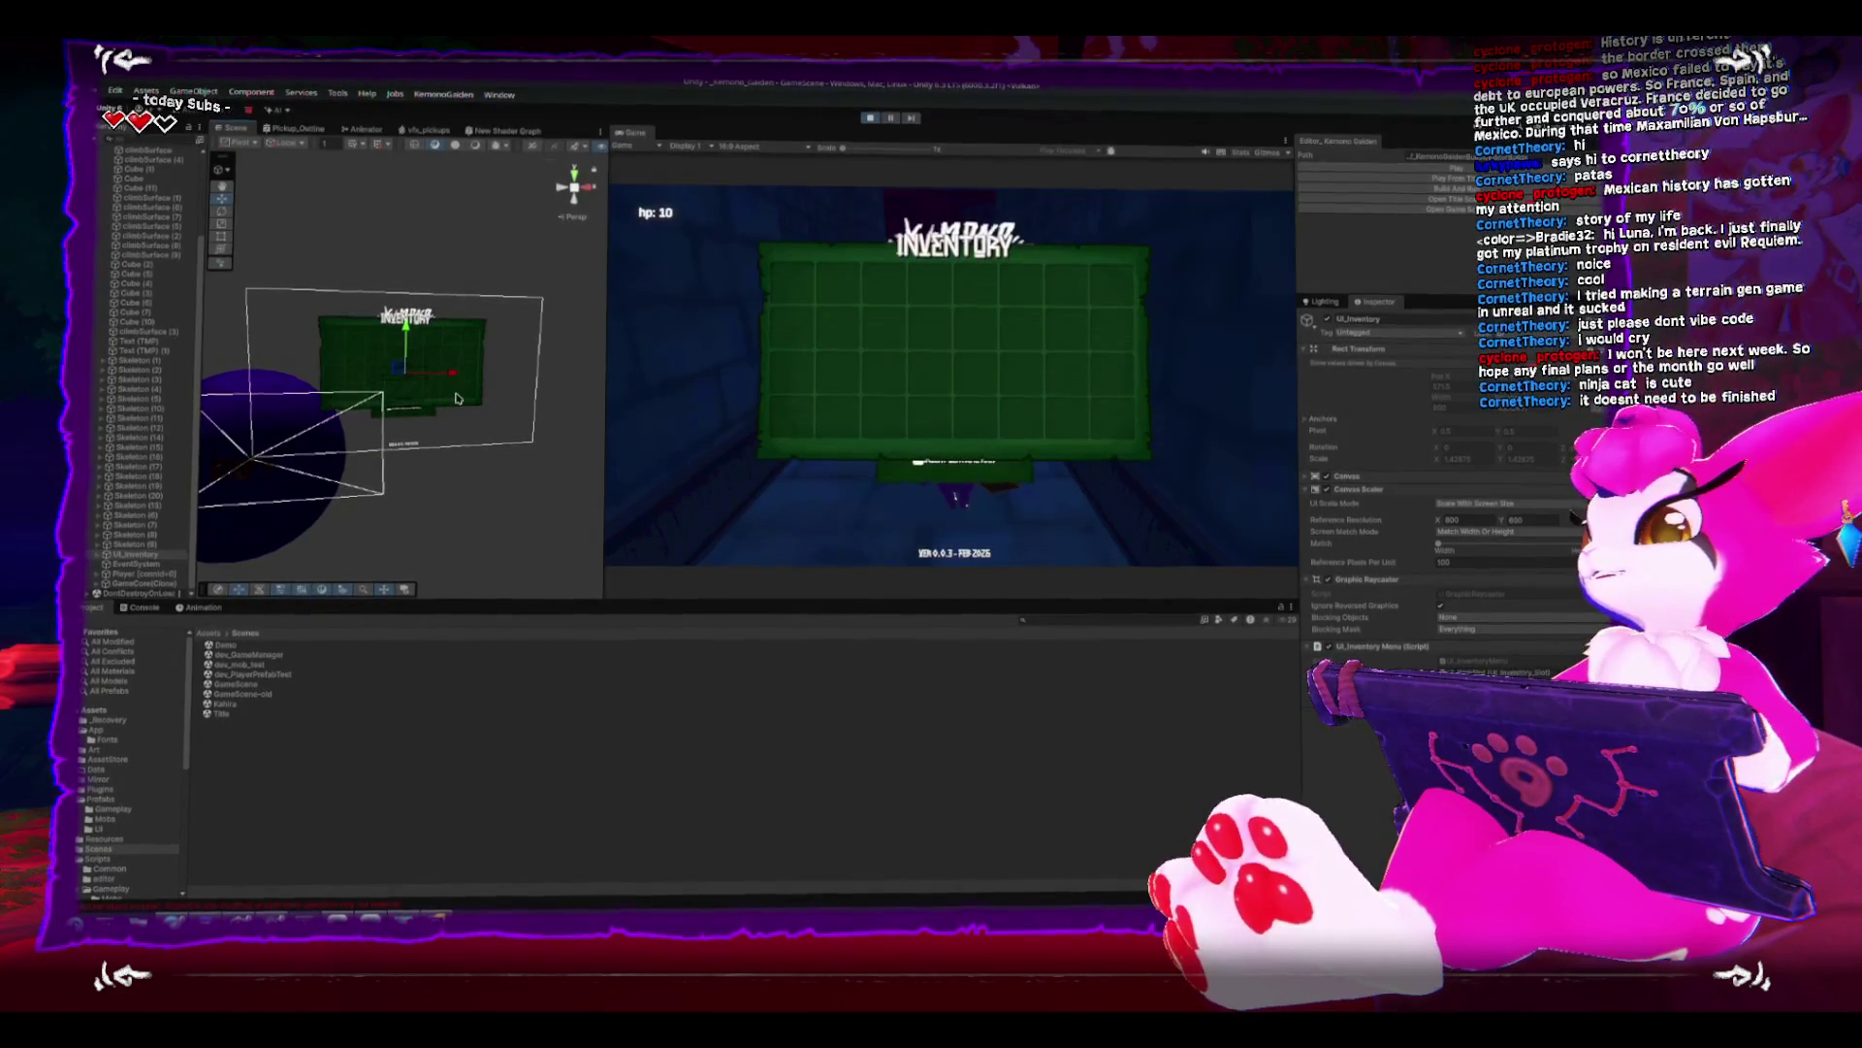
scroll(474, 415, "up", 10)
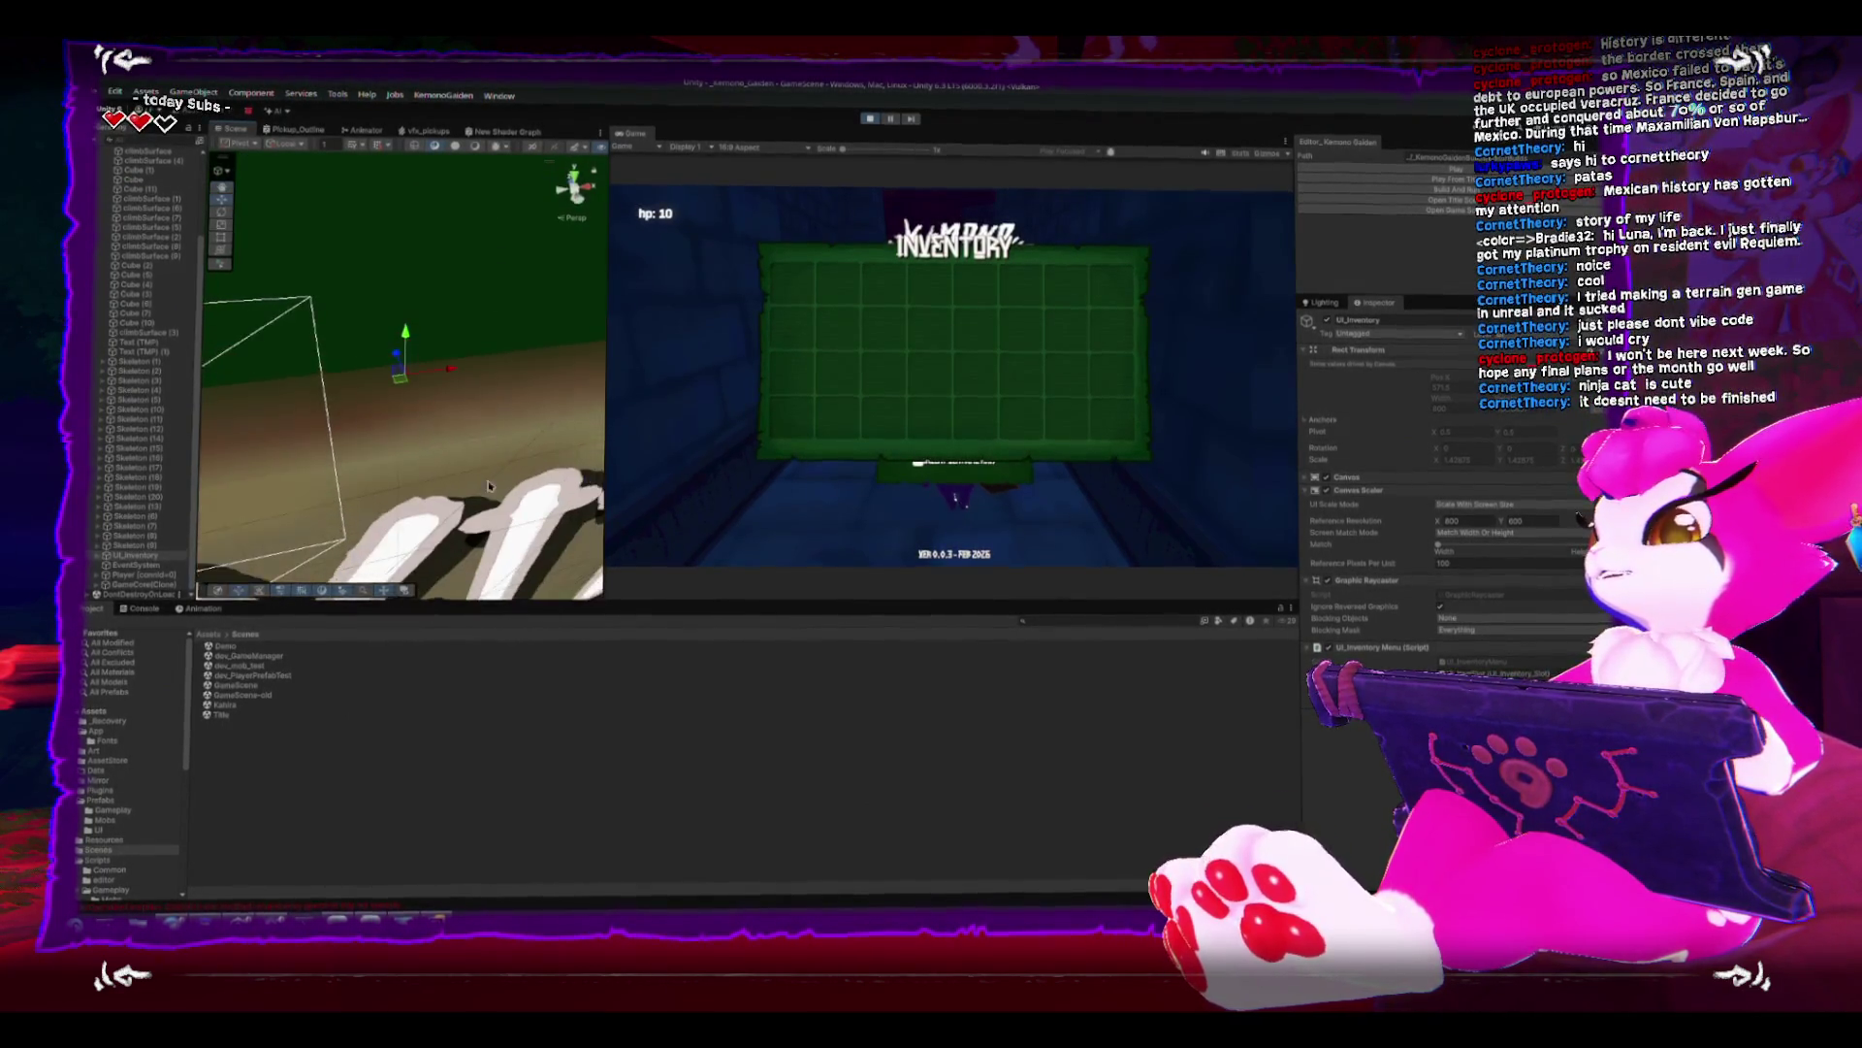
scroll(439, 522, "down", 10)
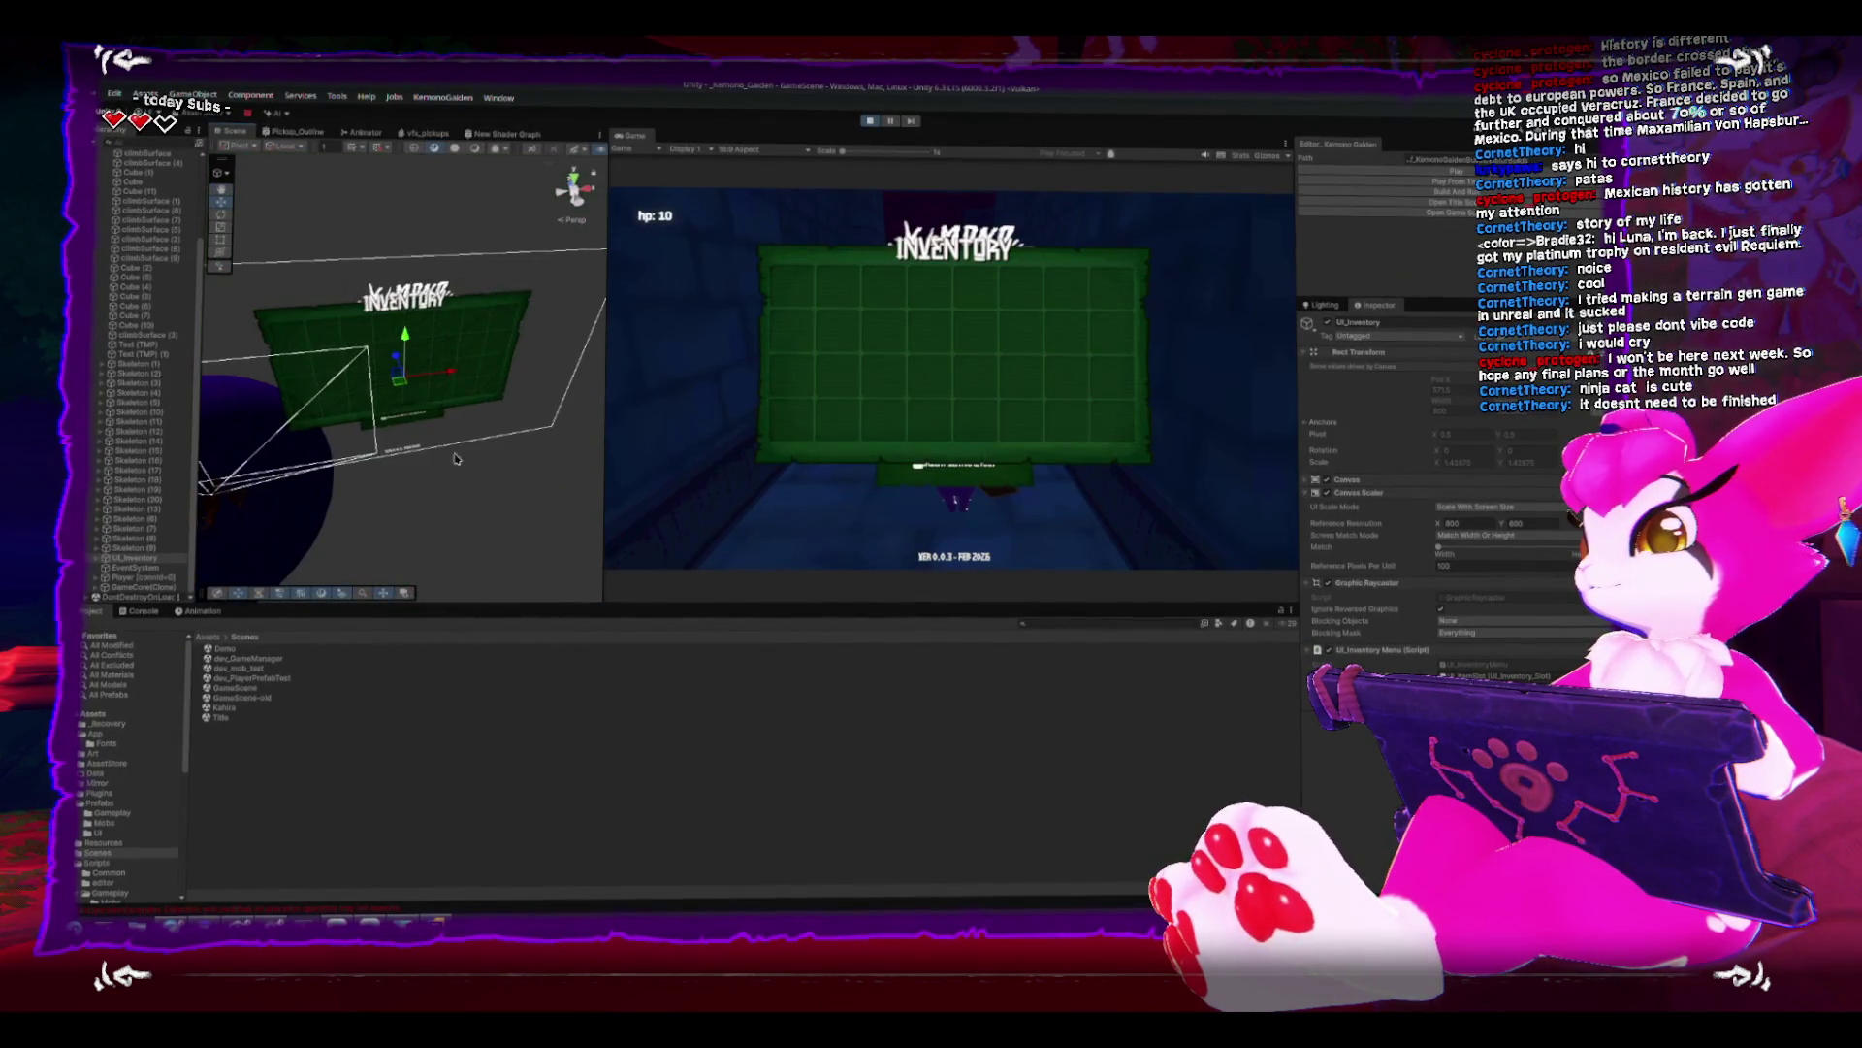
mouse_move(407, 388)
left_mouse_down()
mouse_move(331, 275)
mouse_move(354, 291)
left_mouse_up()
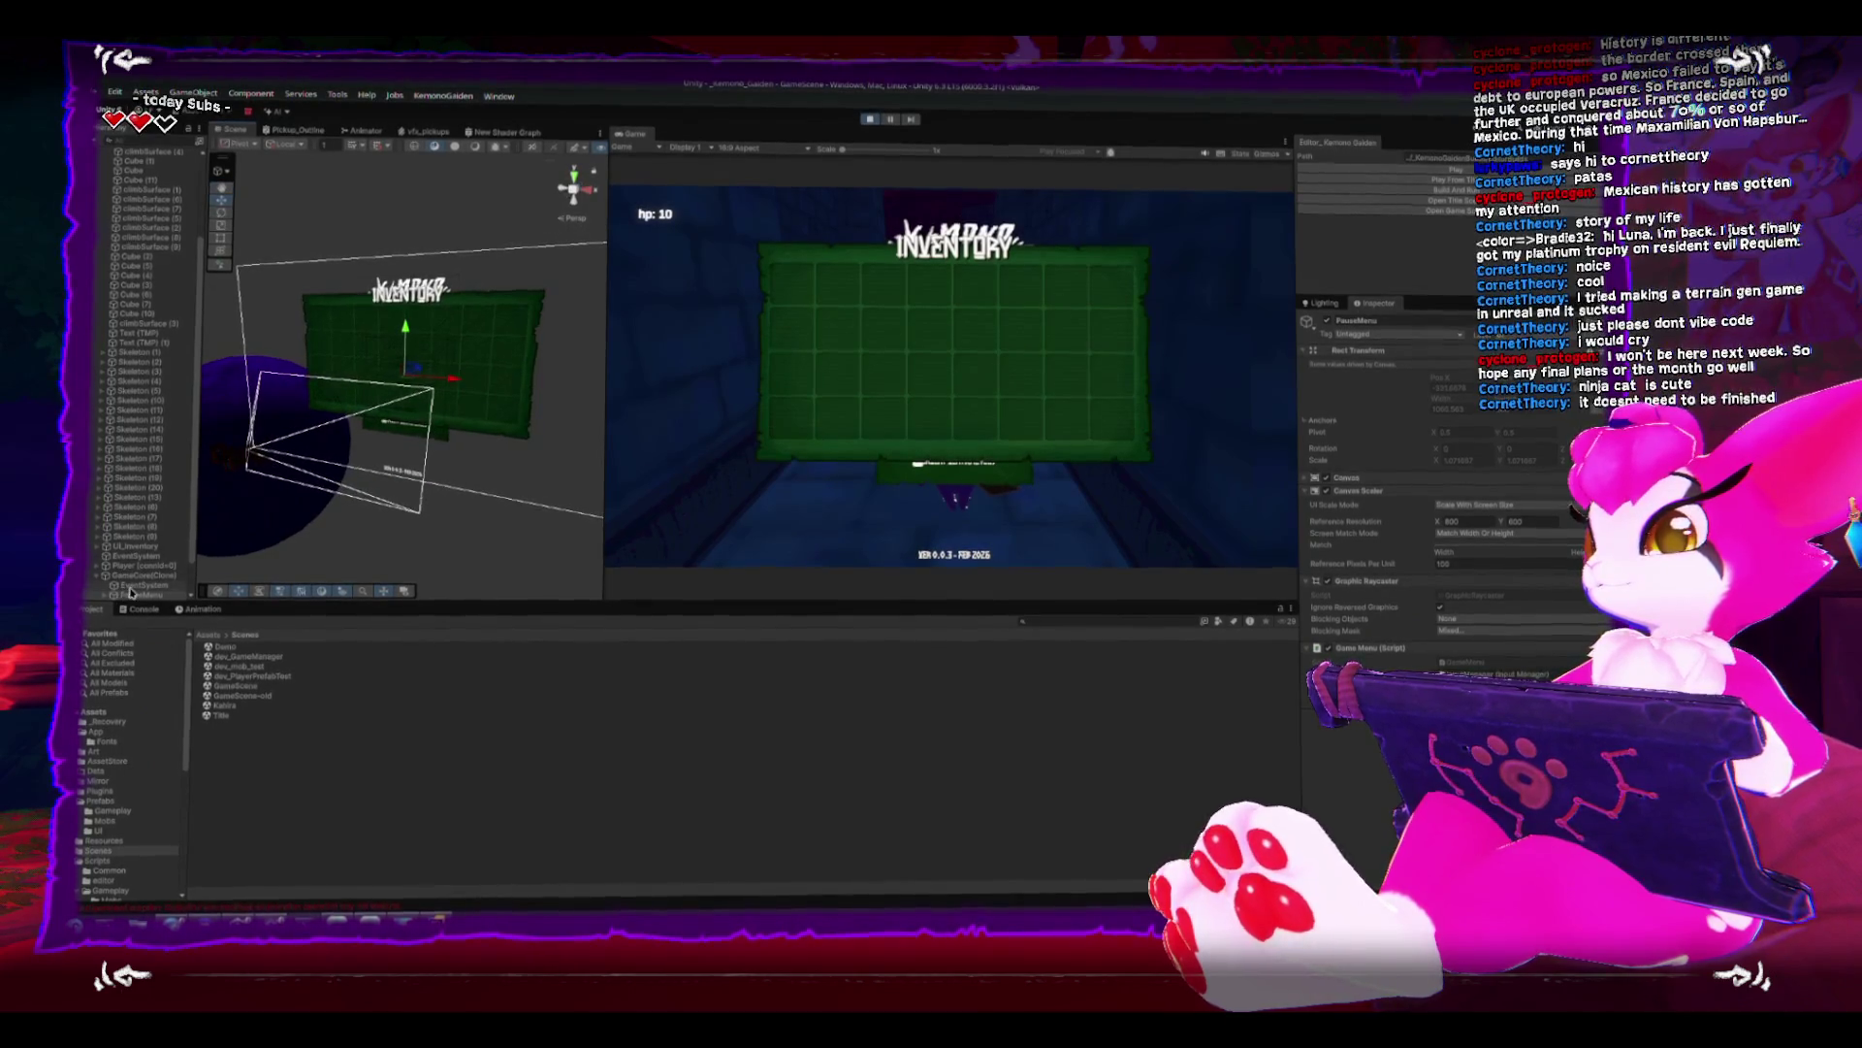
- Select GameCore(Clone), exit play mode with Ctrl+P, then select Inventory_BG
left_click(370, 480)
key("ctrl+p")
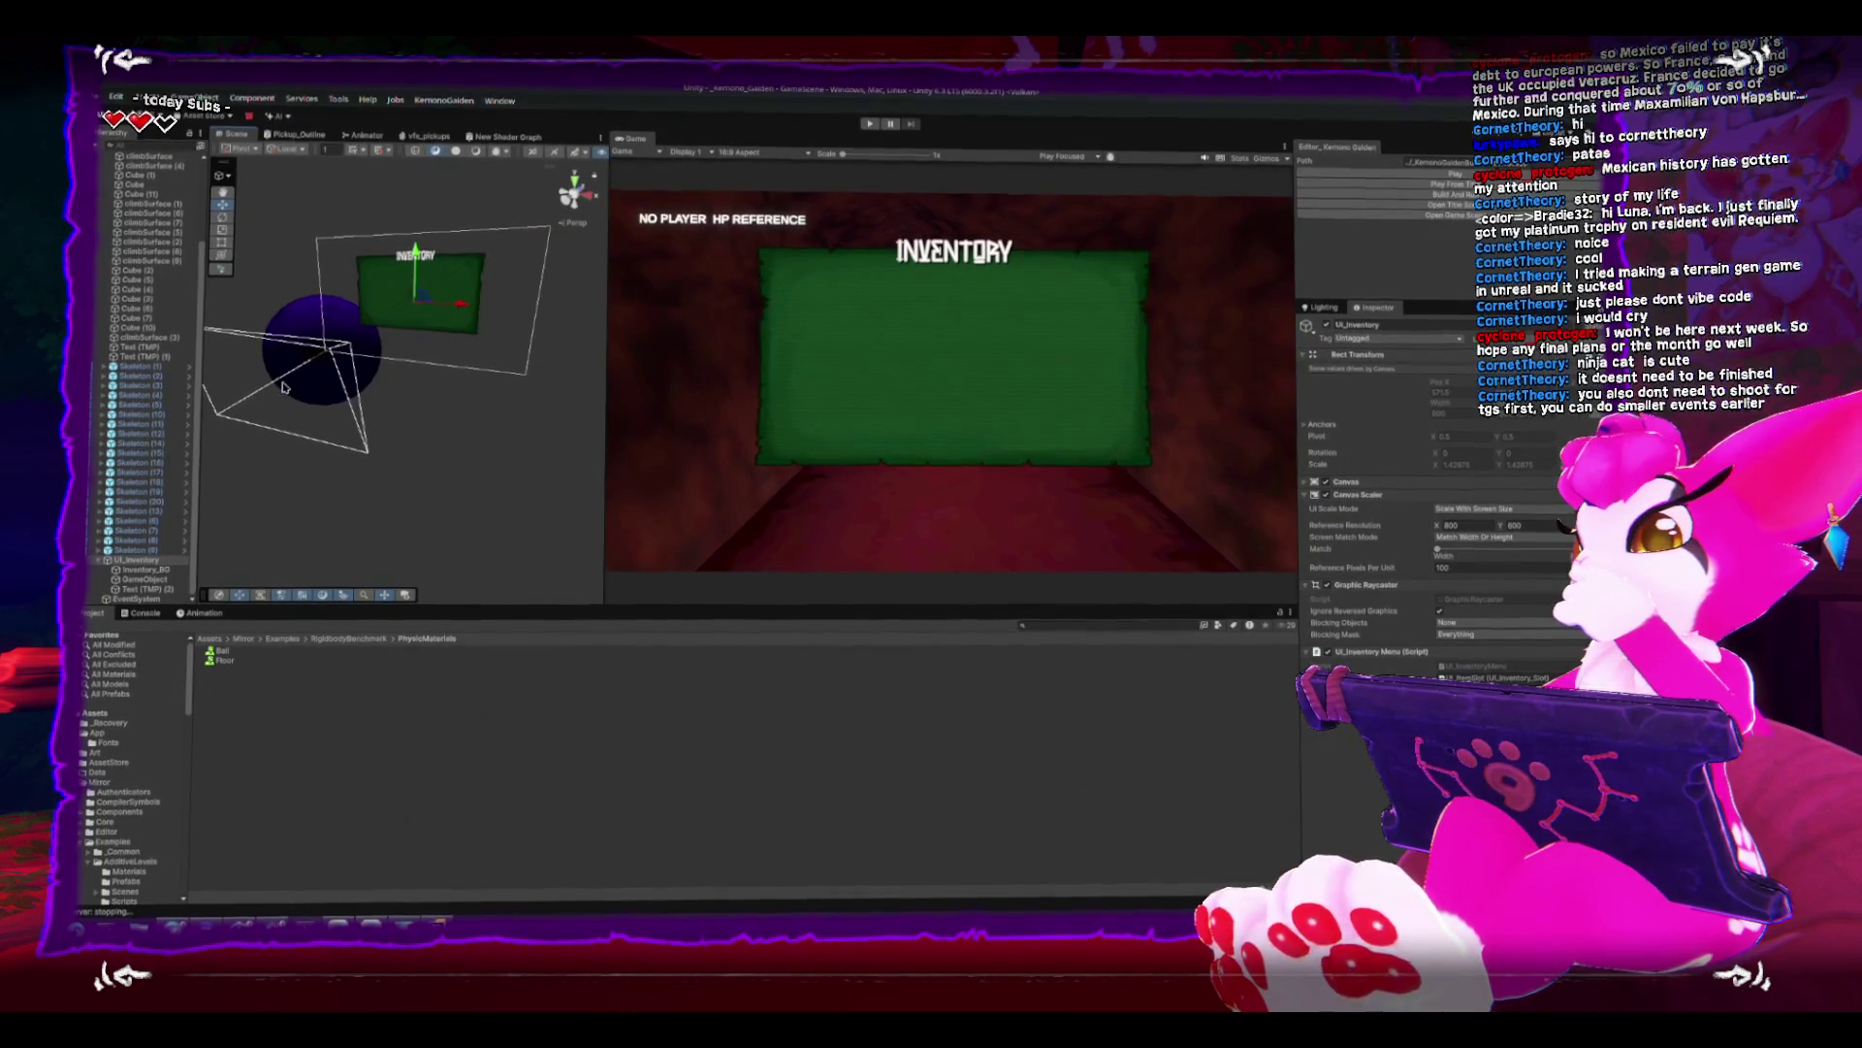
left_click(148, 569)
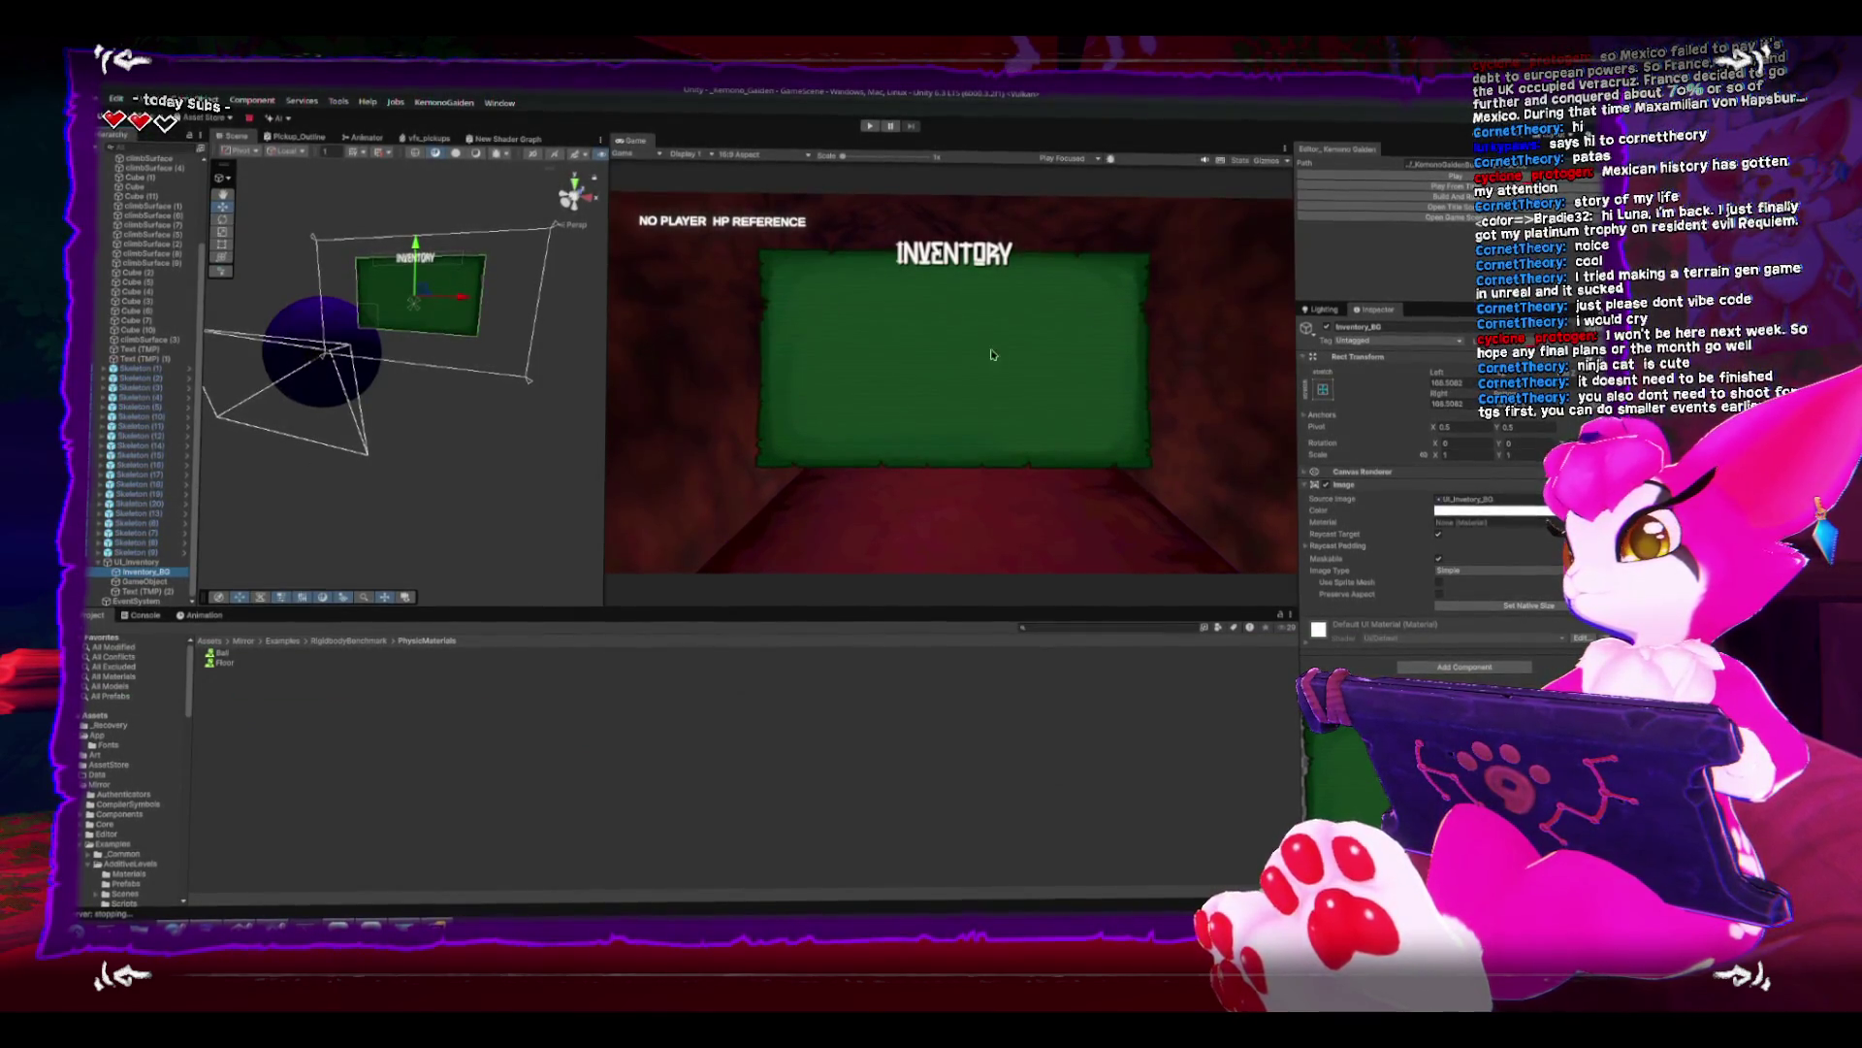
- Set UI_Inventory inactive in the Inspector so only the red tunnel shows, then play again
left_click(154, 563)
left_click(1326, 327)
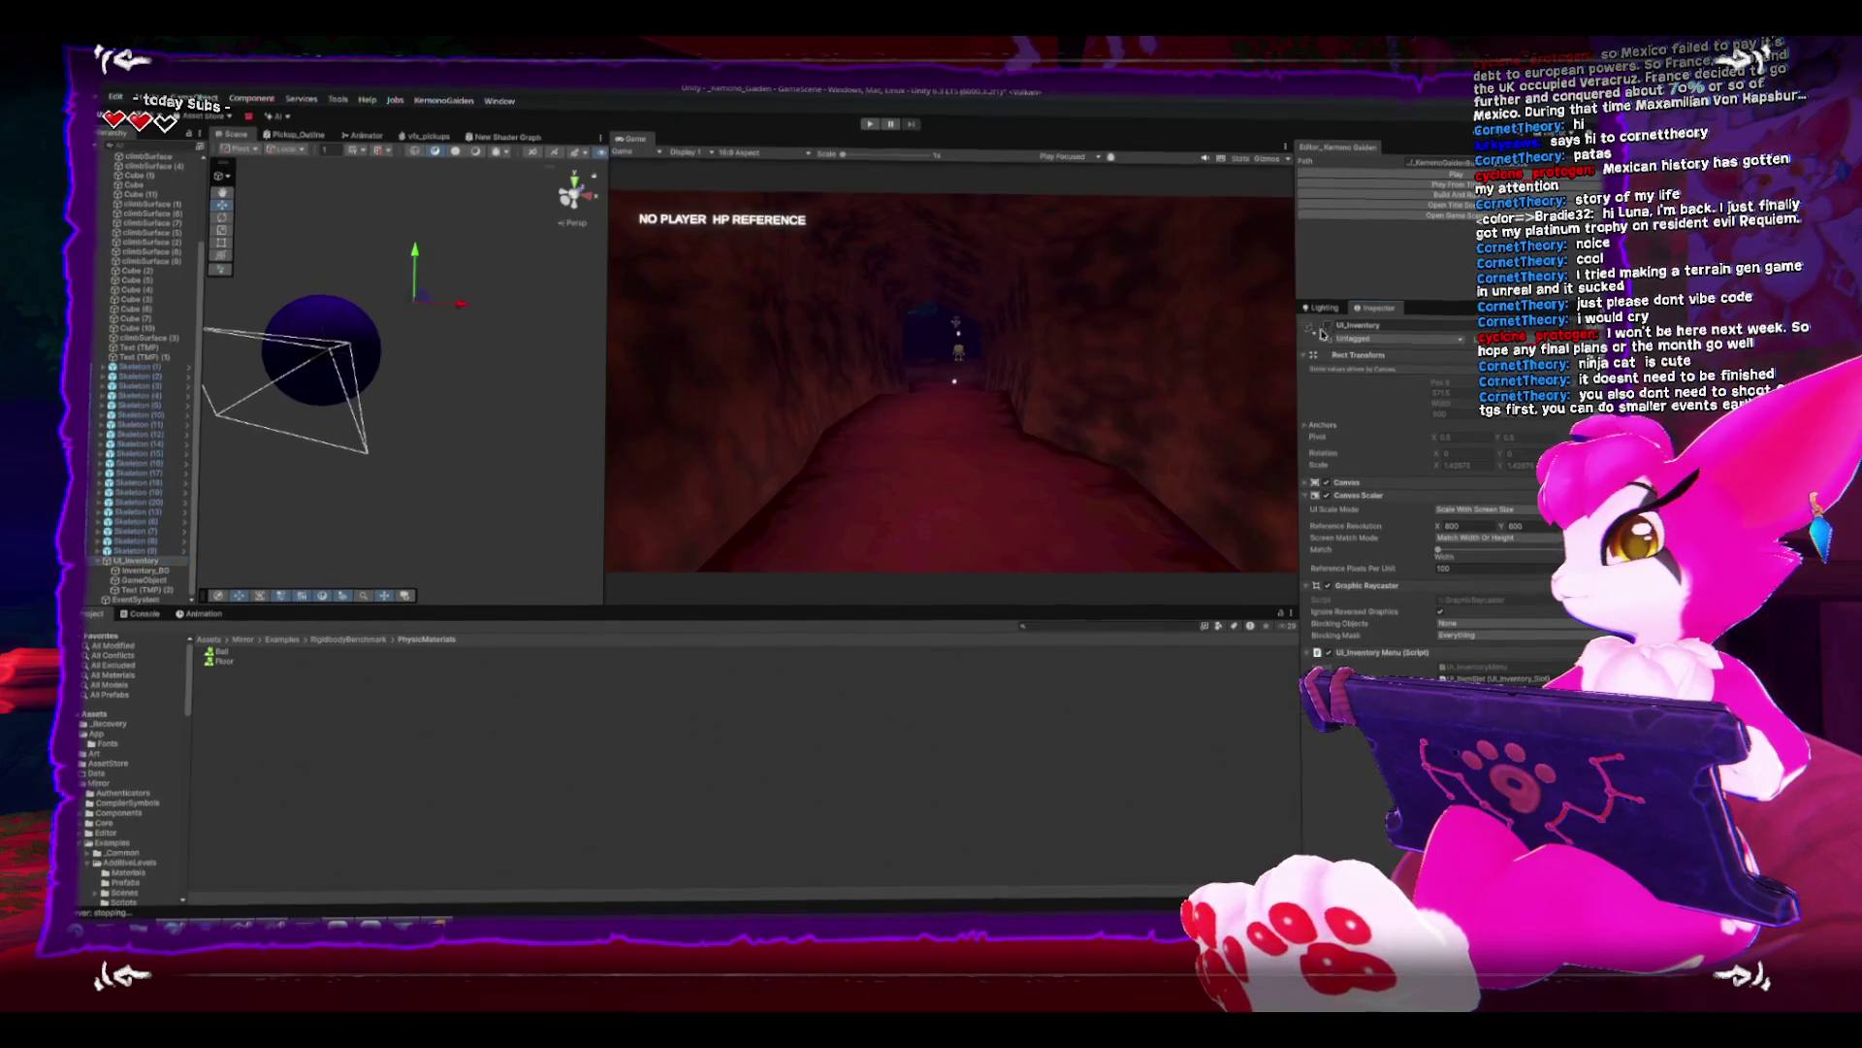
left_click(870, 123)
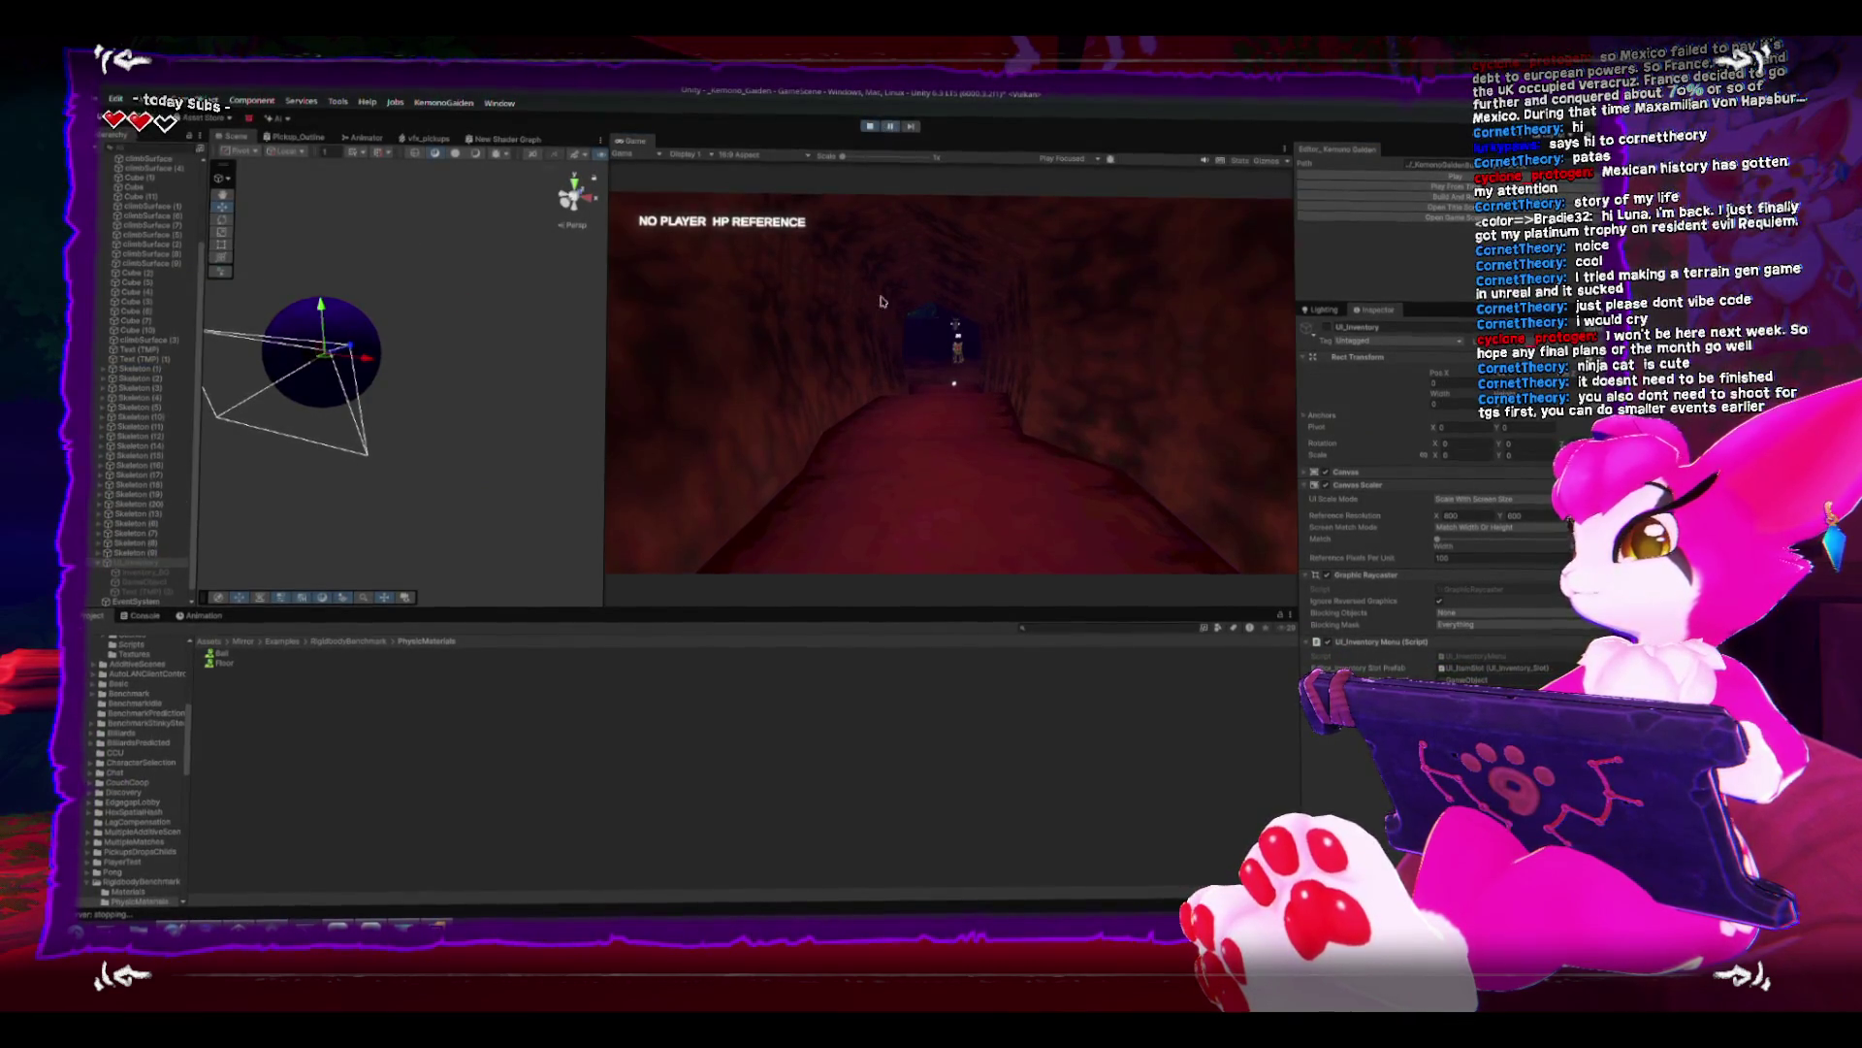
- Play-test in a maximized Game view through to the cave level, then bring up the pause menu
key("shift+space")
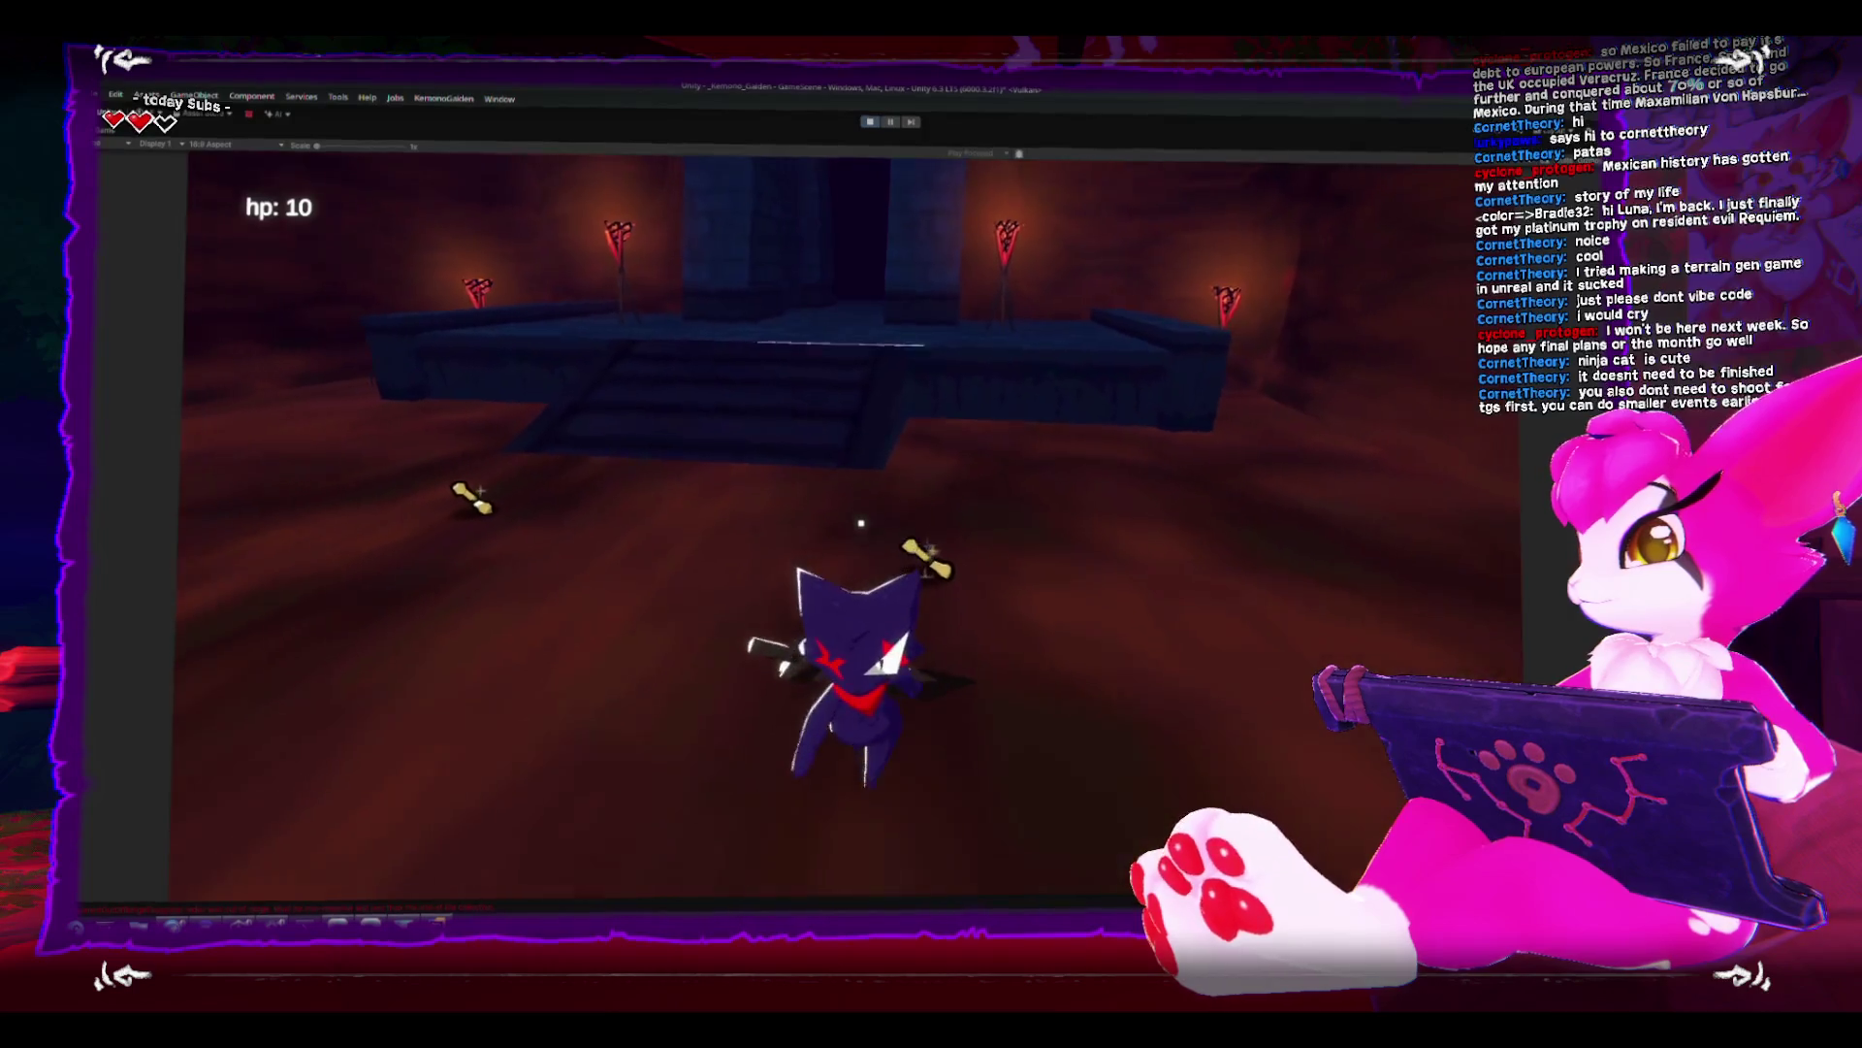
key("Escape")
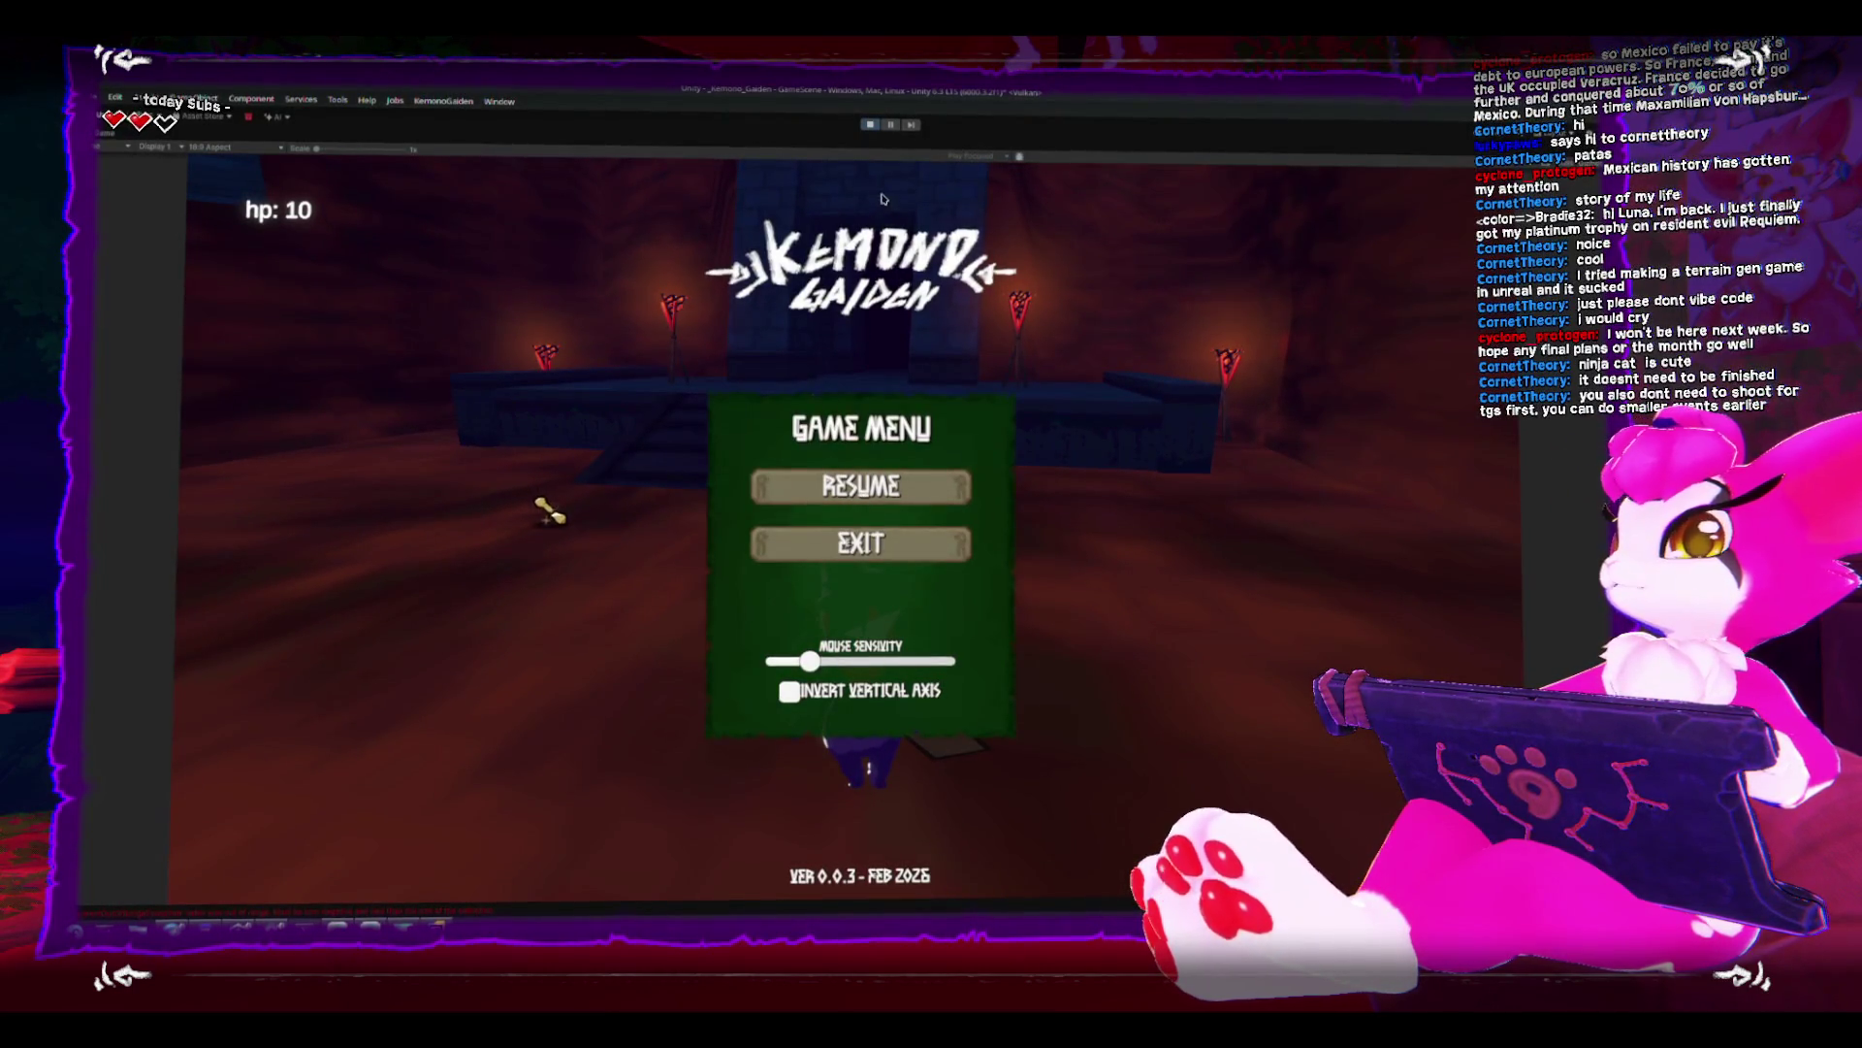
- Stop Play mode and select the UI_Inventory canvas in the Hierarchy
left_click(864, 124)
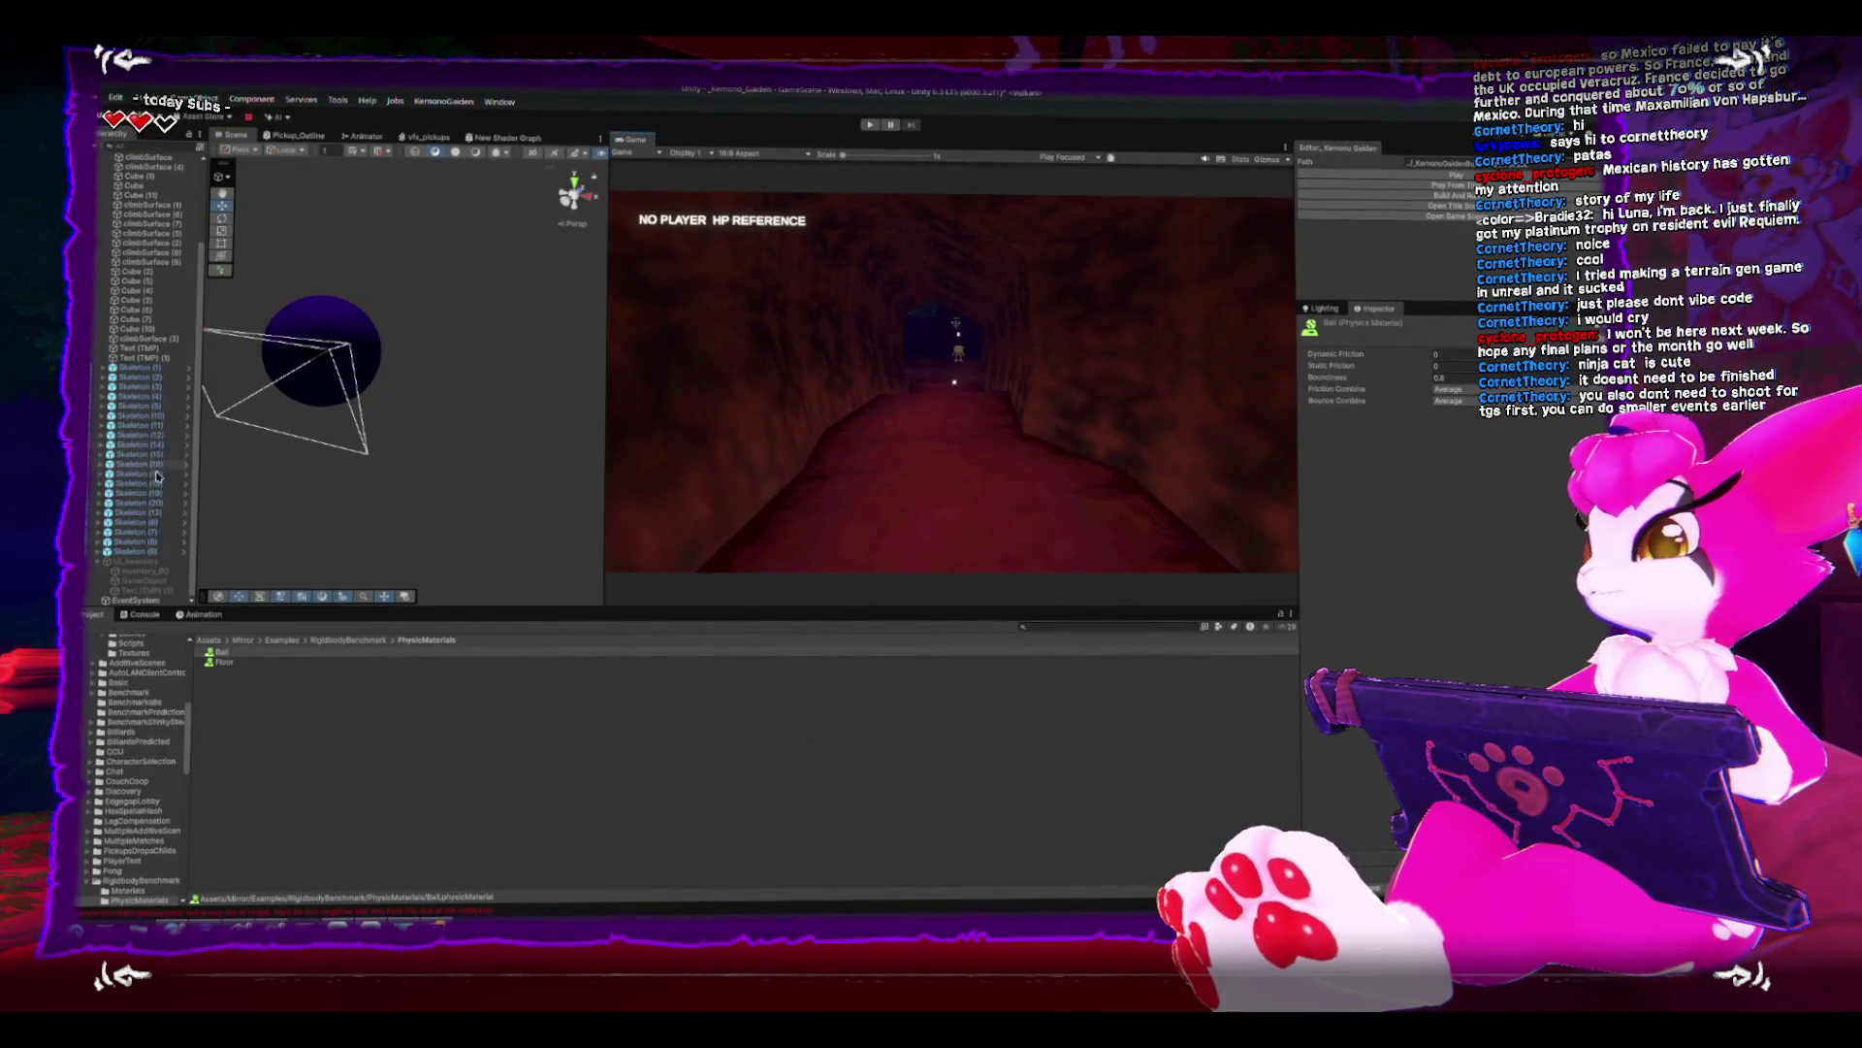
left_click(301, 341)
- Drag the Pickup prefab from Prefabs > Gameplay into the scene as Pickup (1) and frame it
scroll(320, 466, "up", 5)
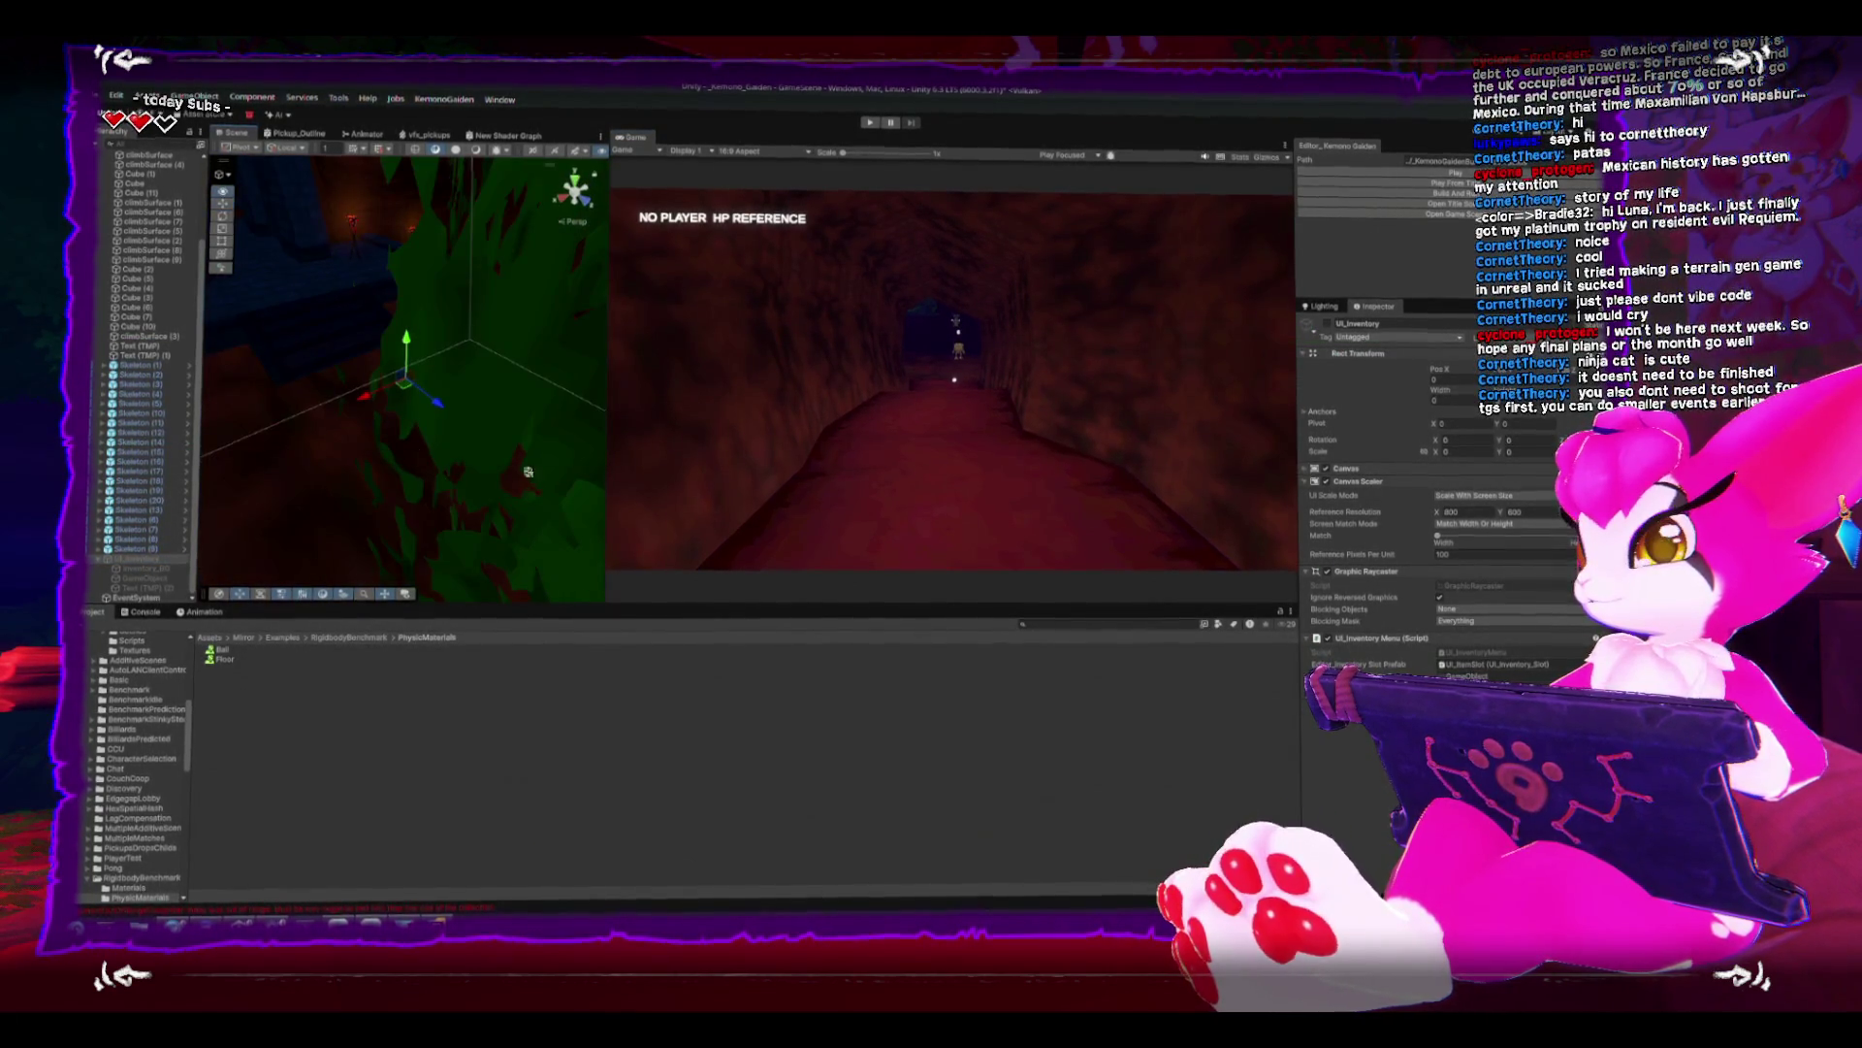
scroll(338, 413, "down", 4)
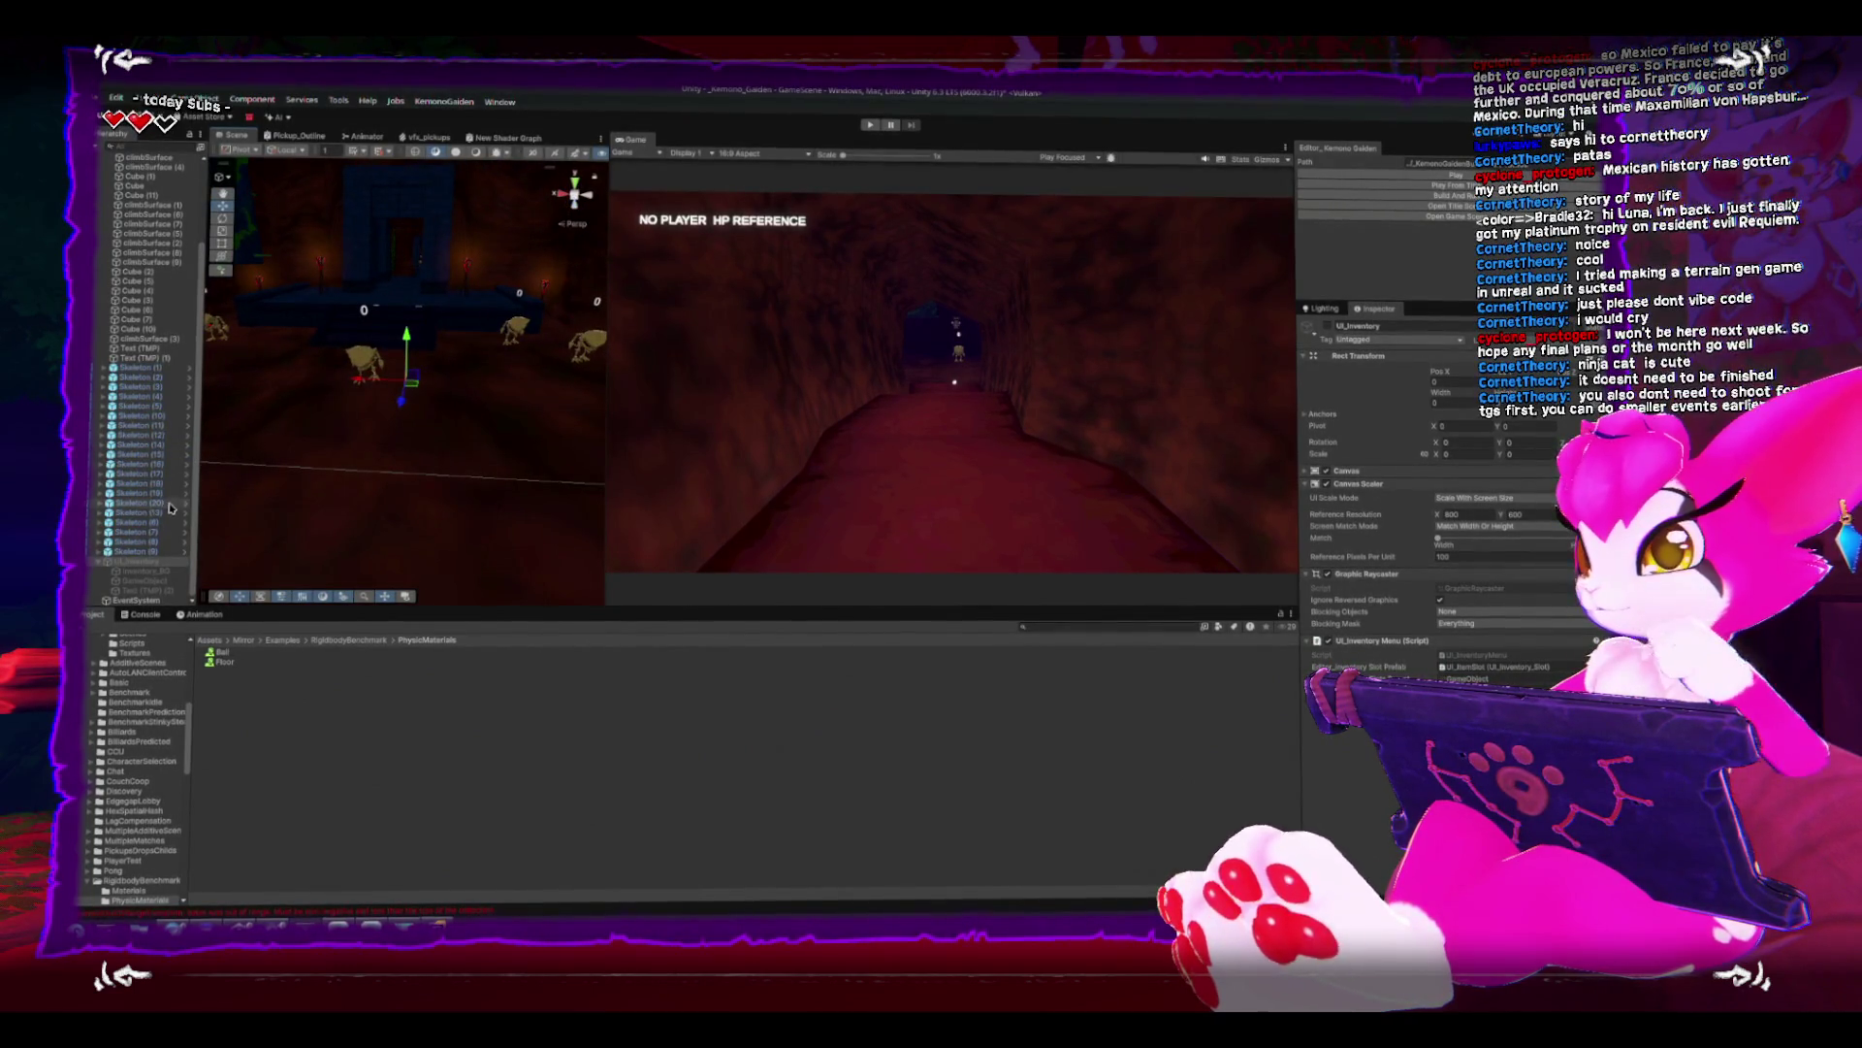
scroll(86, 740, "up", 5)
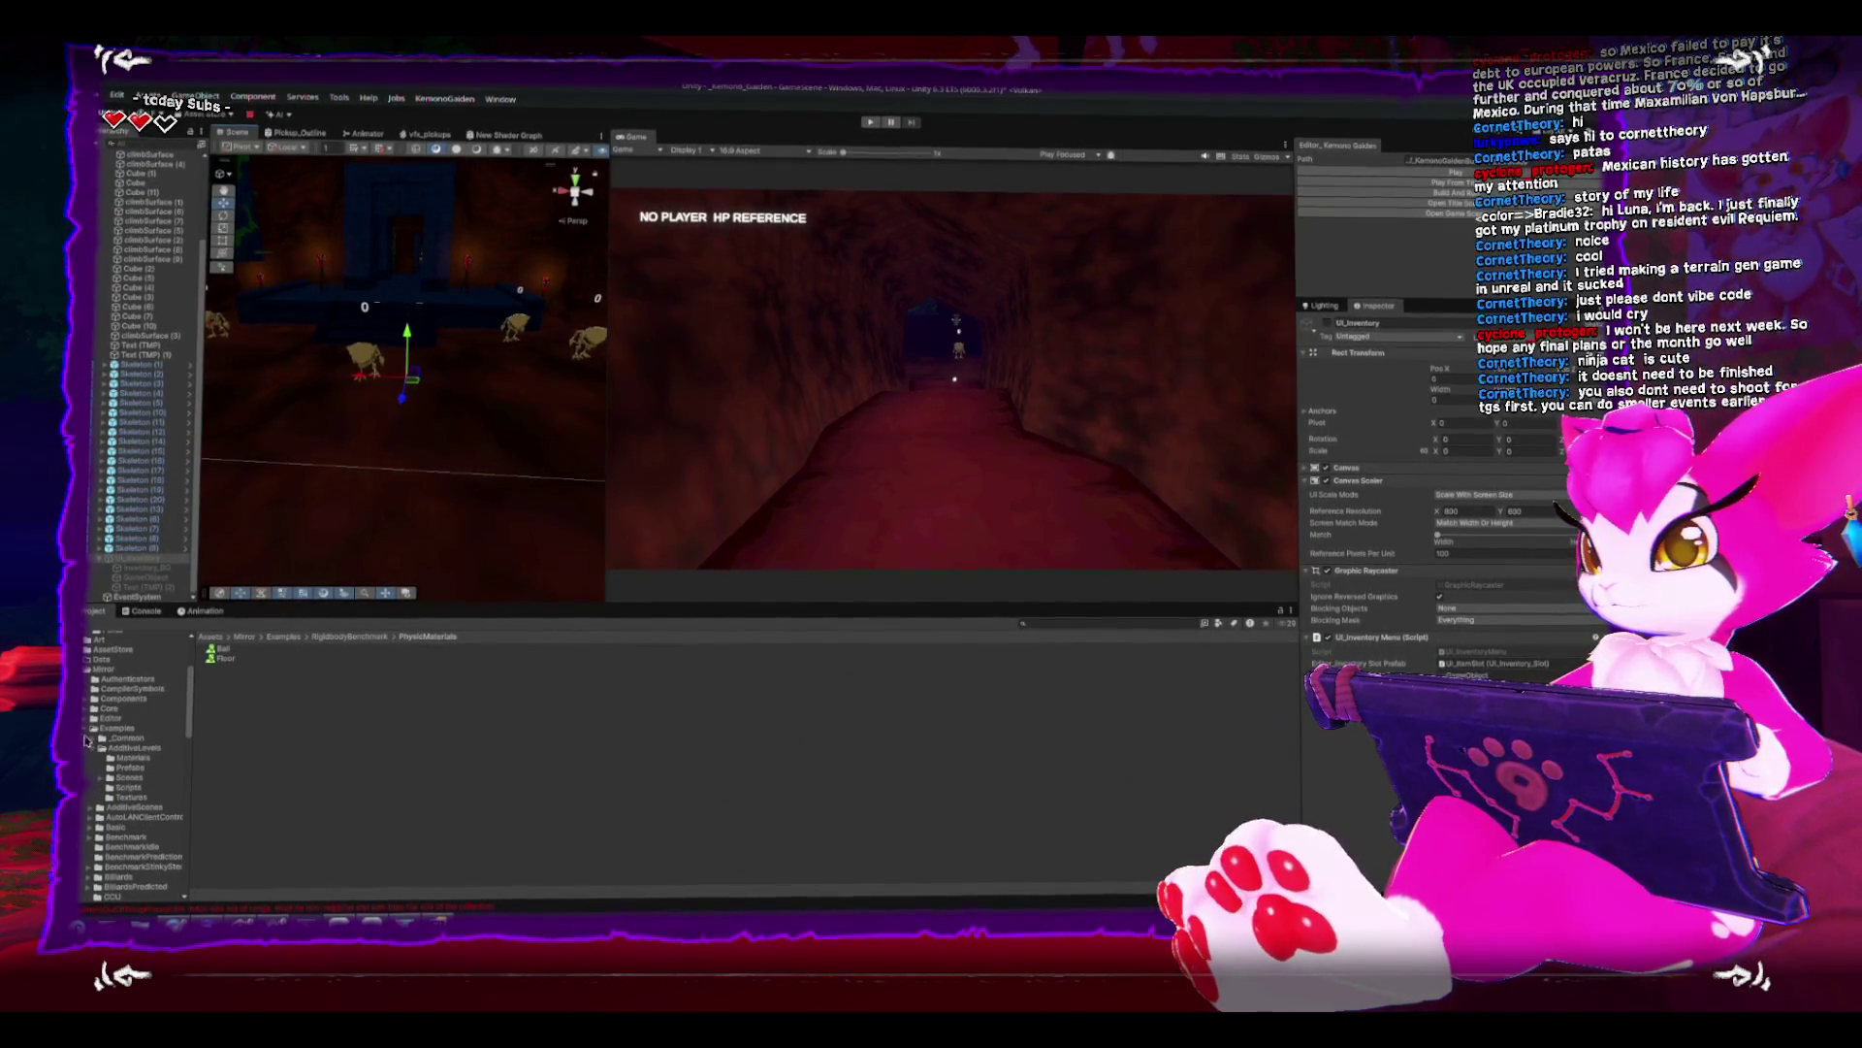
left_click(89, 727)
left_click(85, 670)
left_click(90, 692)
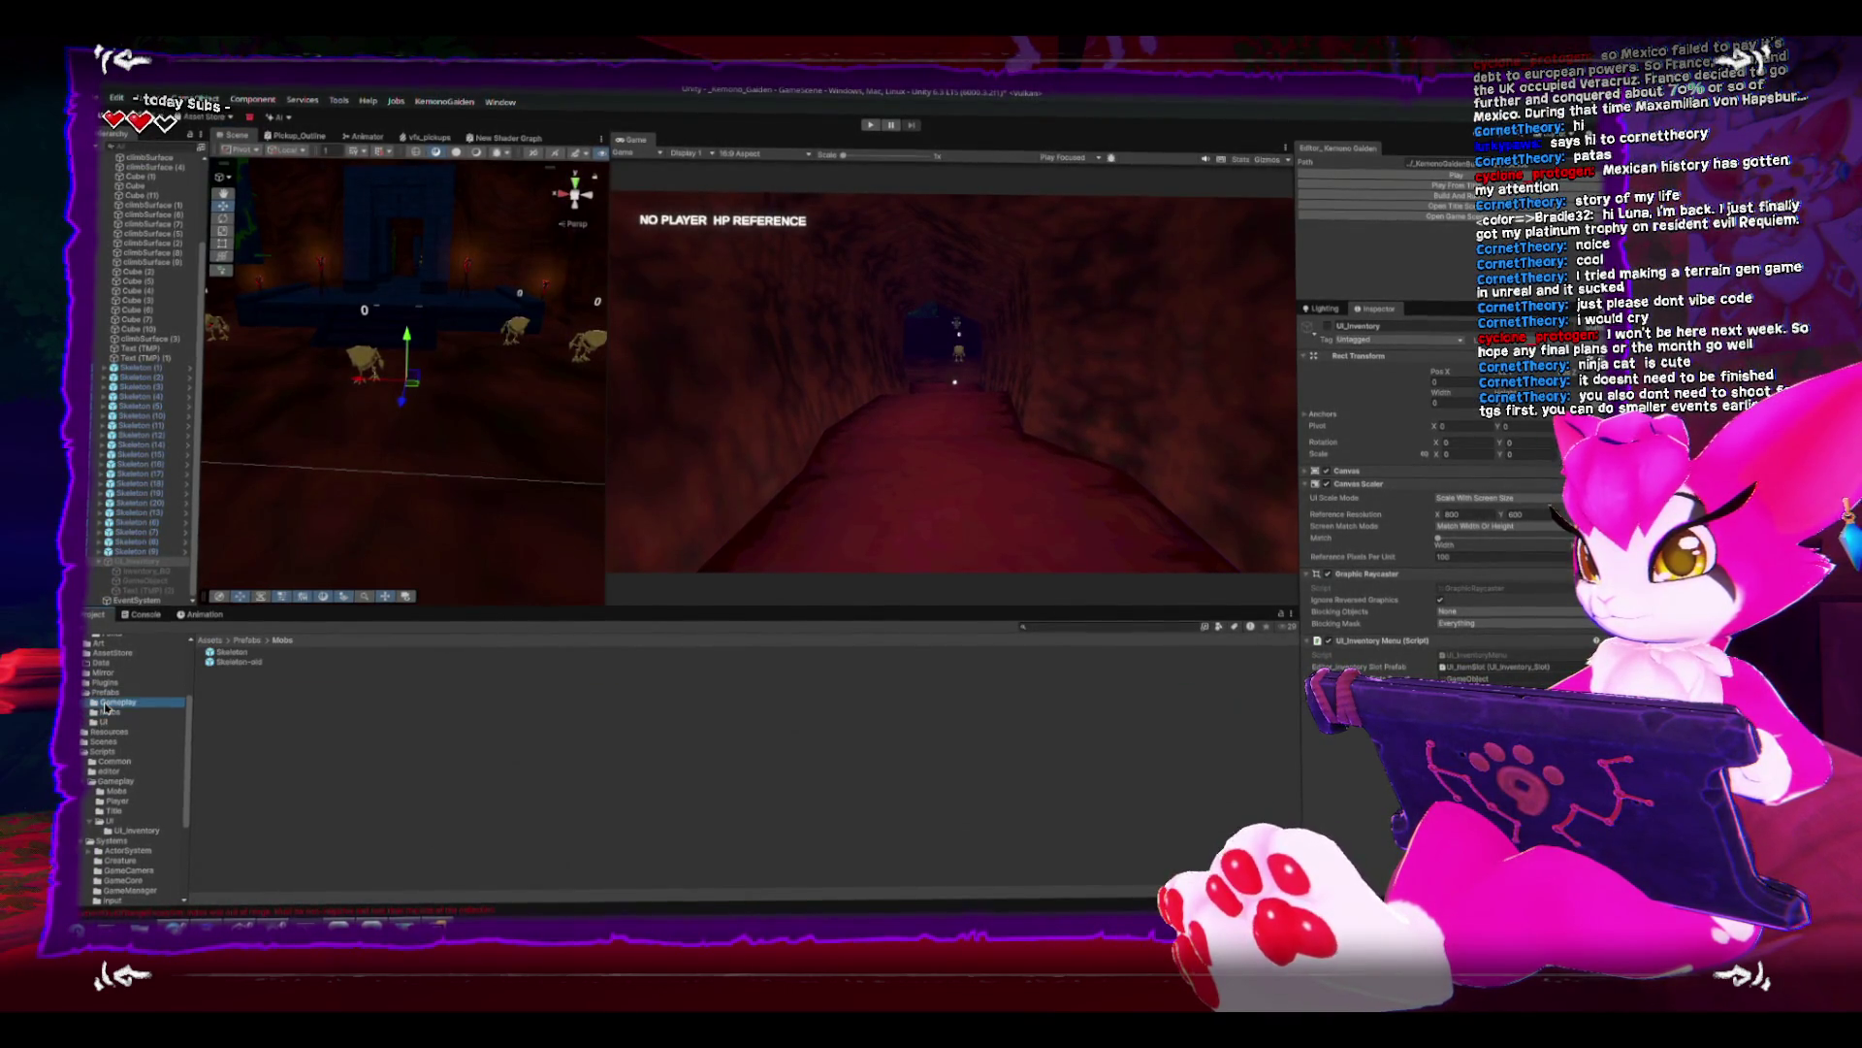
mouse_move(226, 651)
left_mouse_down()
mouse_move(436, 490)
mouse_move(349, 407)
mouse_move(392, 271)
left_mouse_up()
key("f")
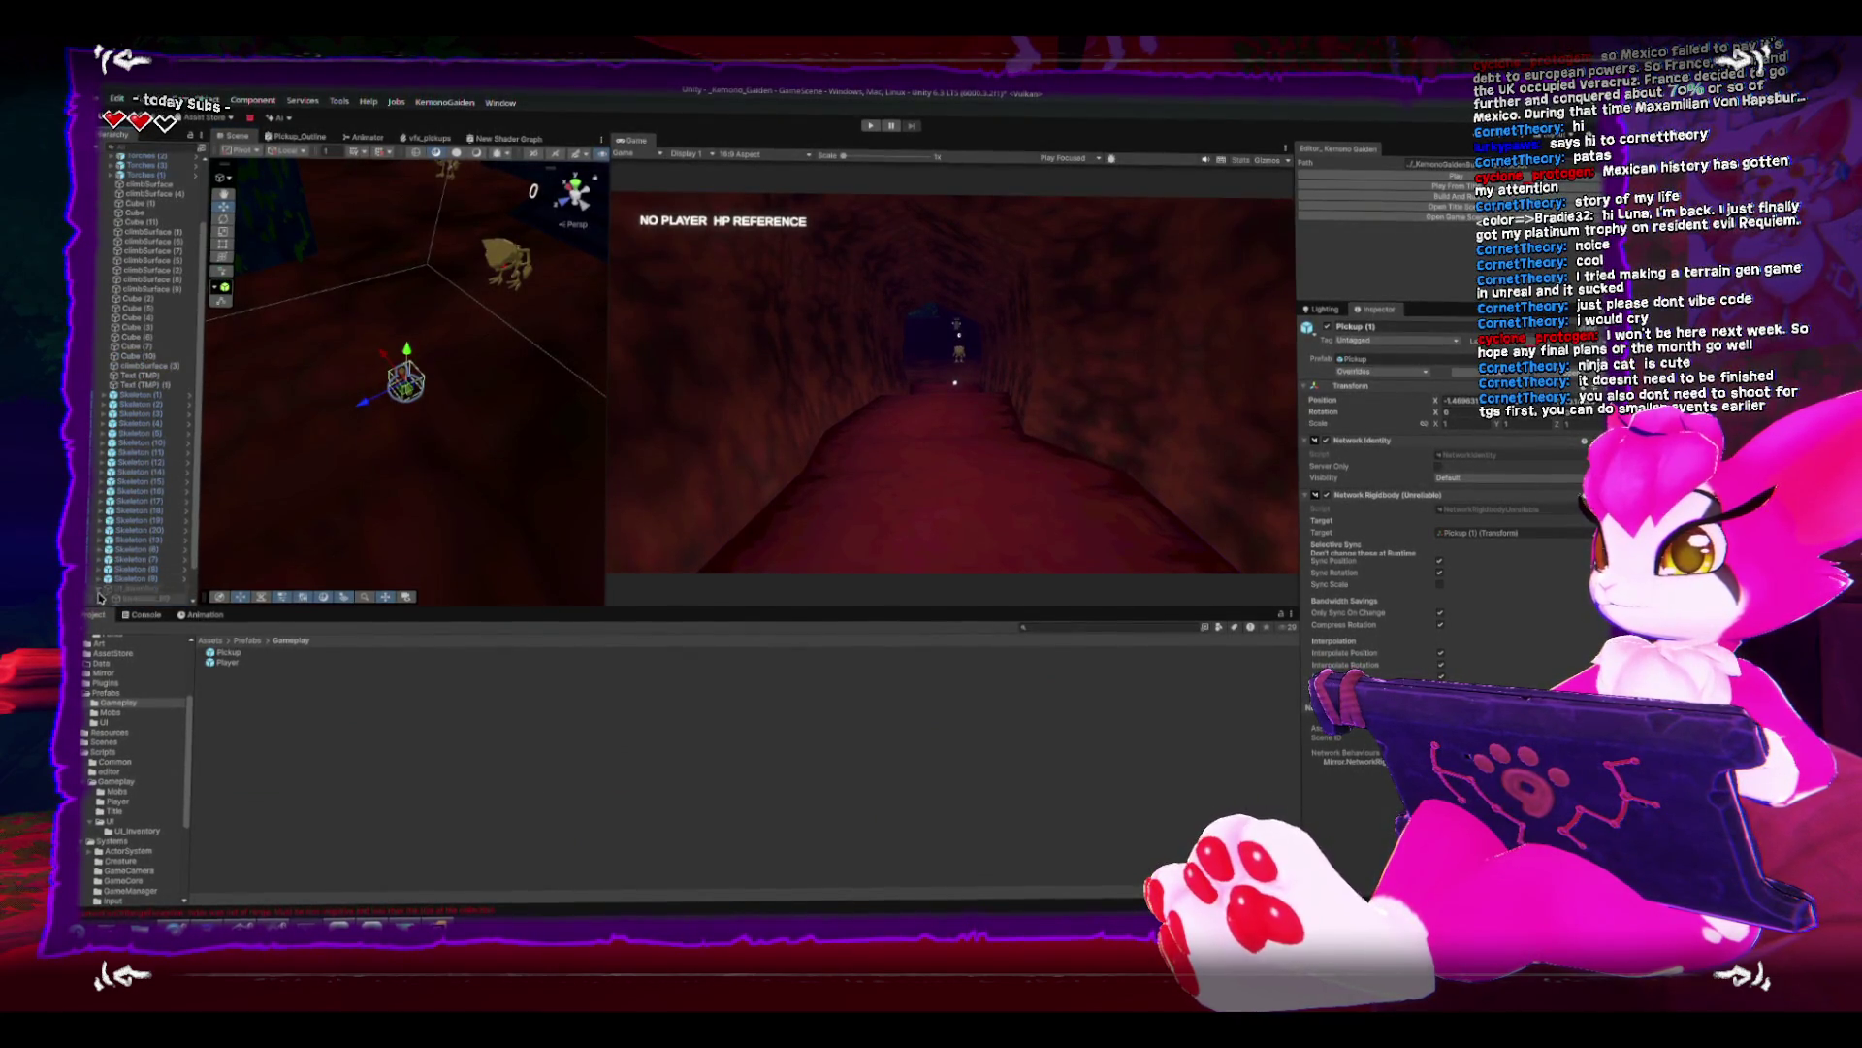
scroll(101, 598, "down", 2)
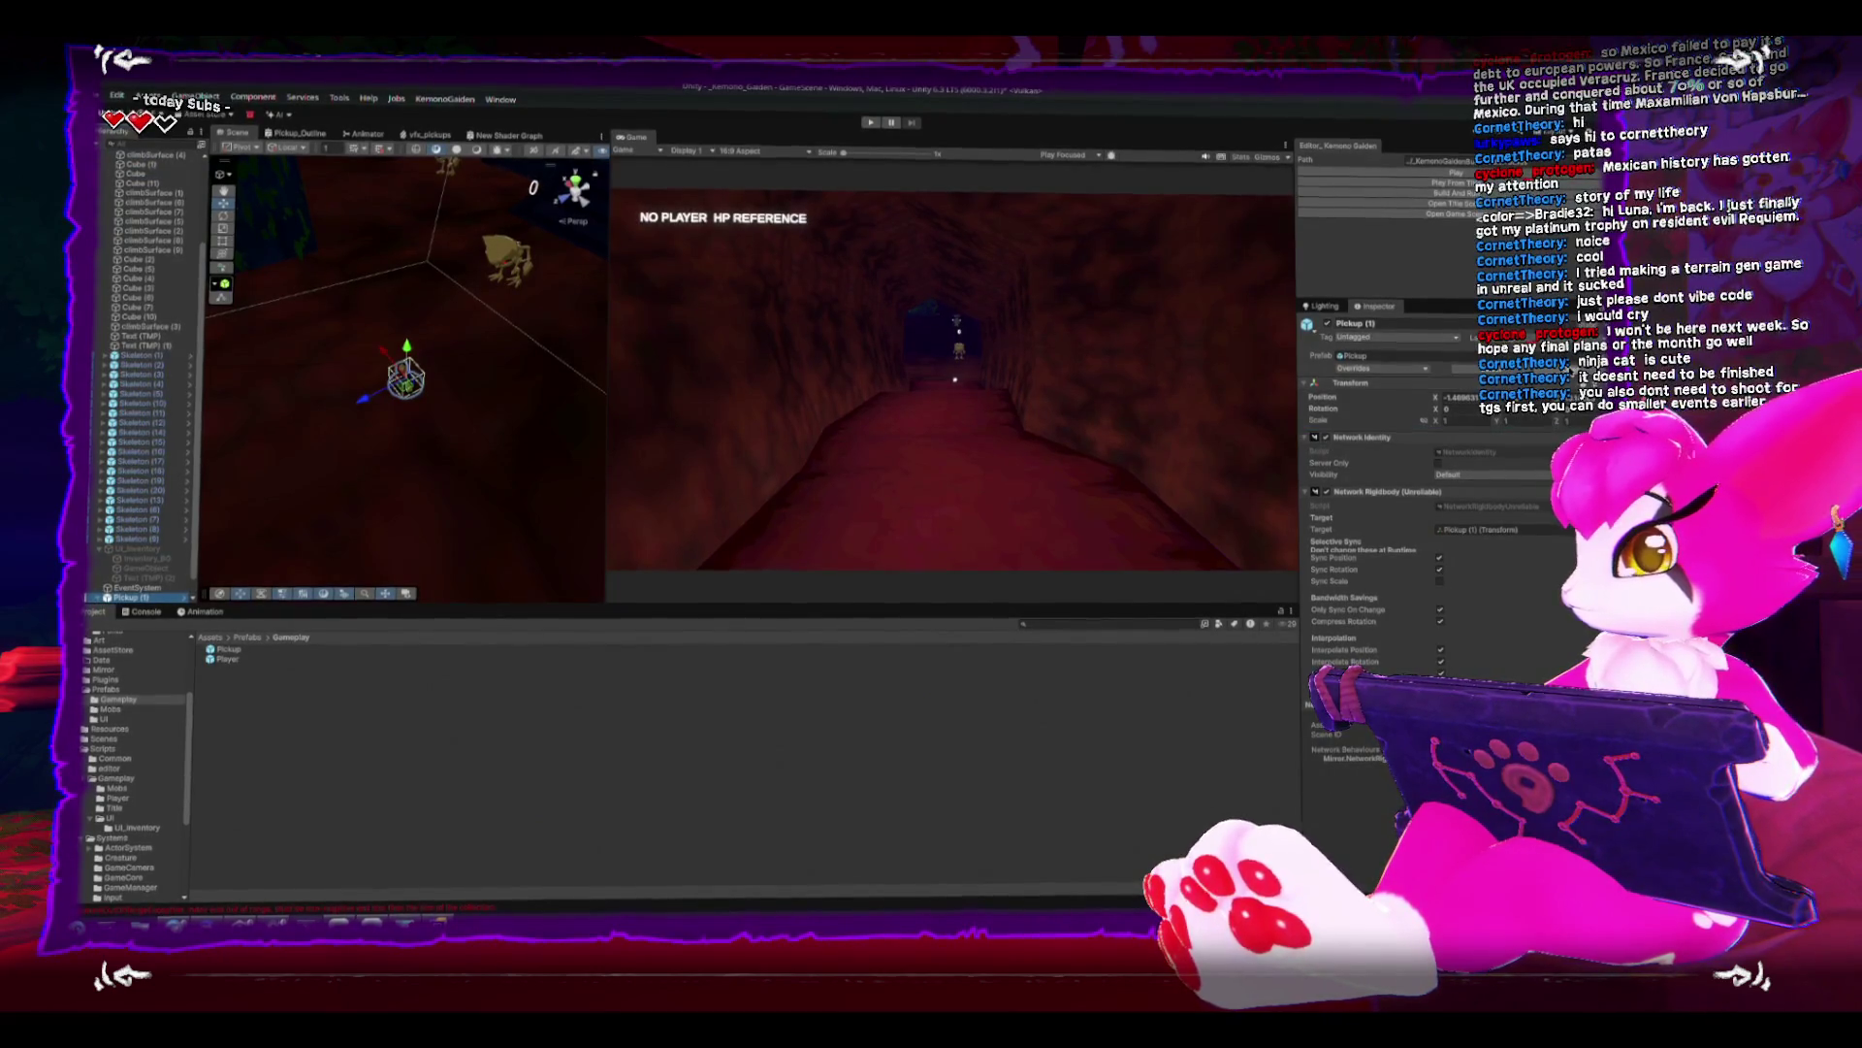
scroll(1405, 512, "down", 5)
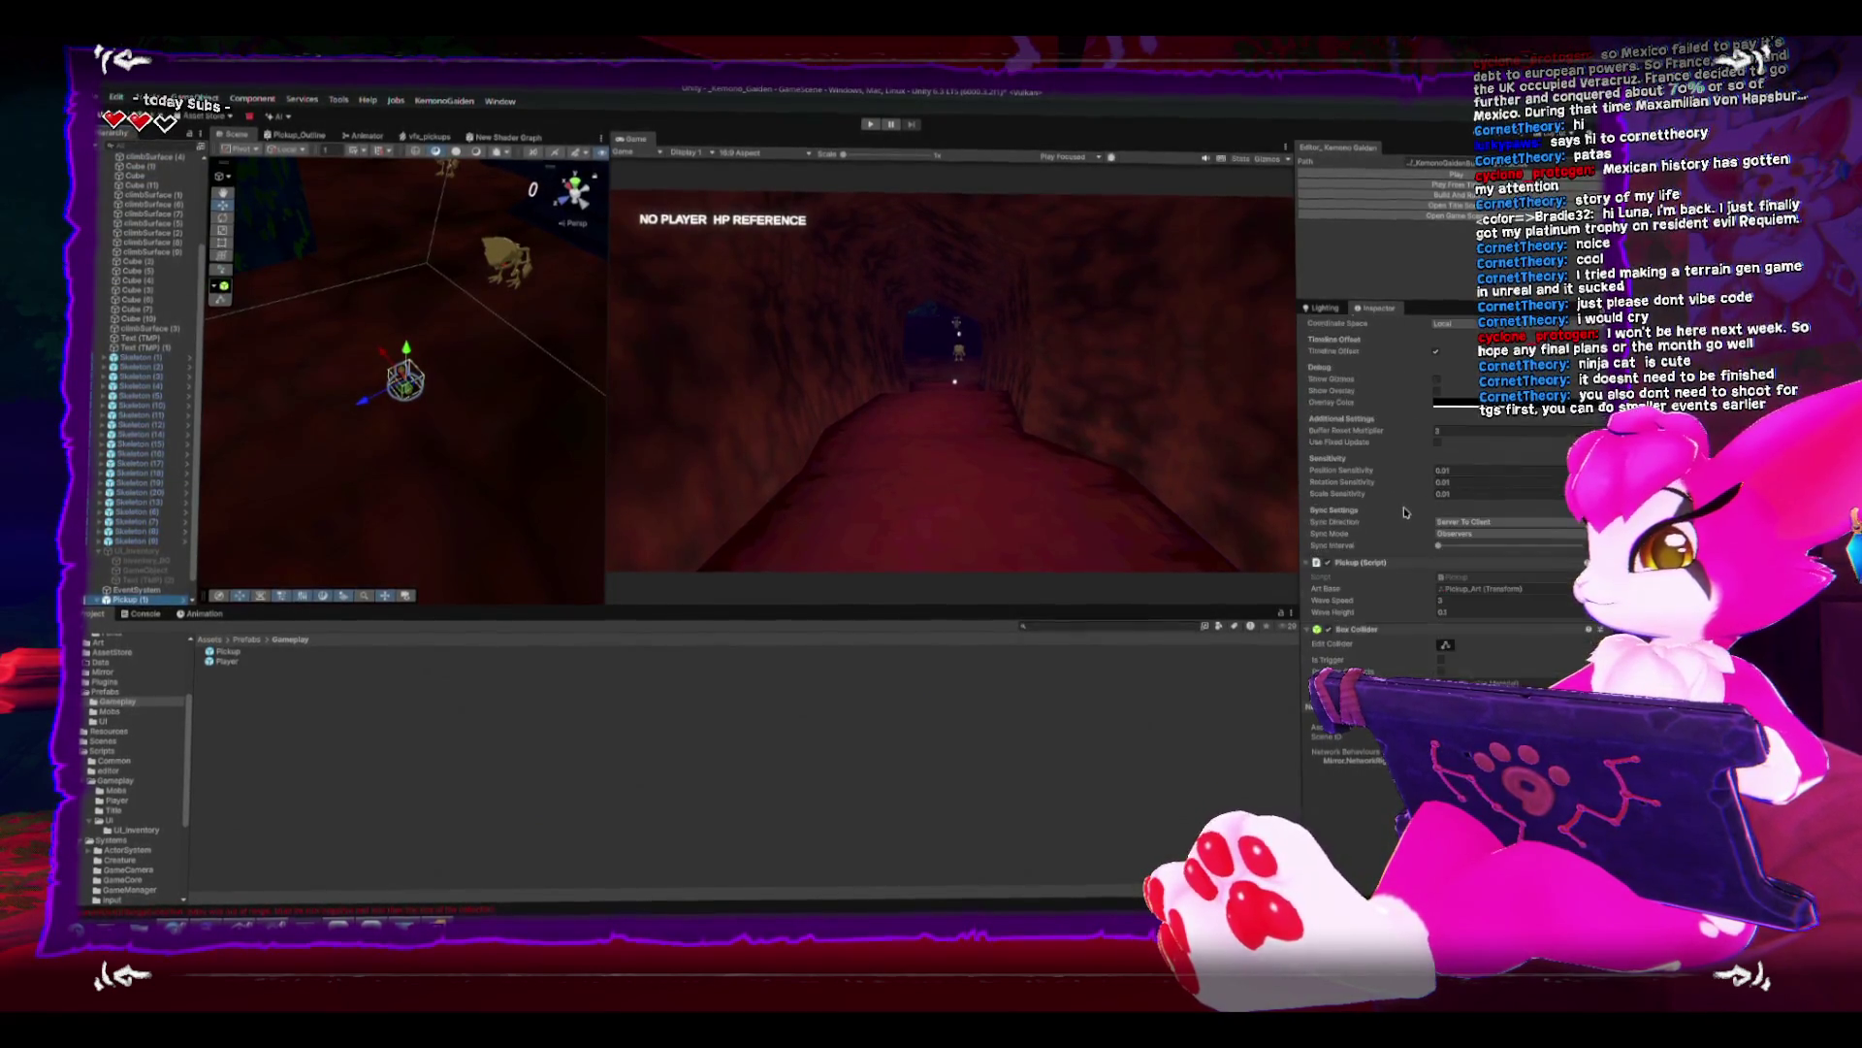
scroll(1405, 512, "down", 3)
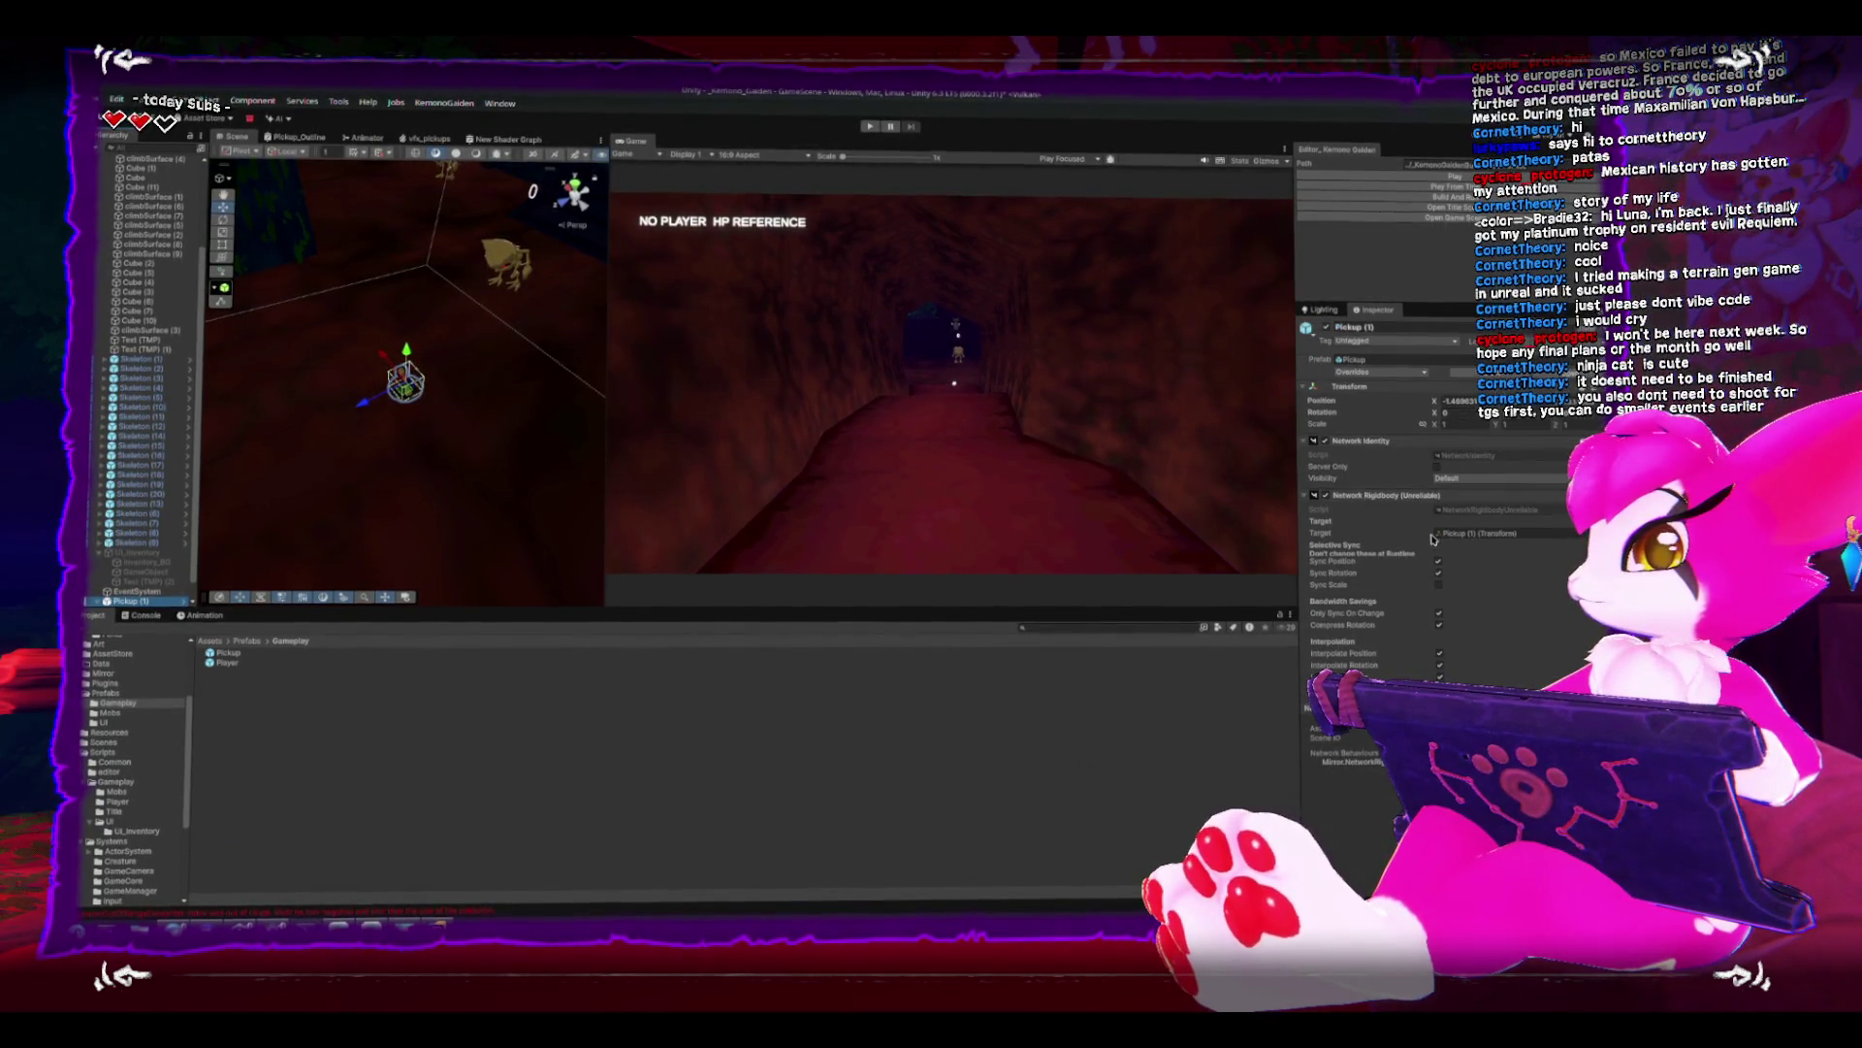
scroll(1433, 536, "down", 5)
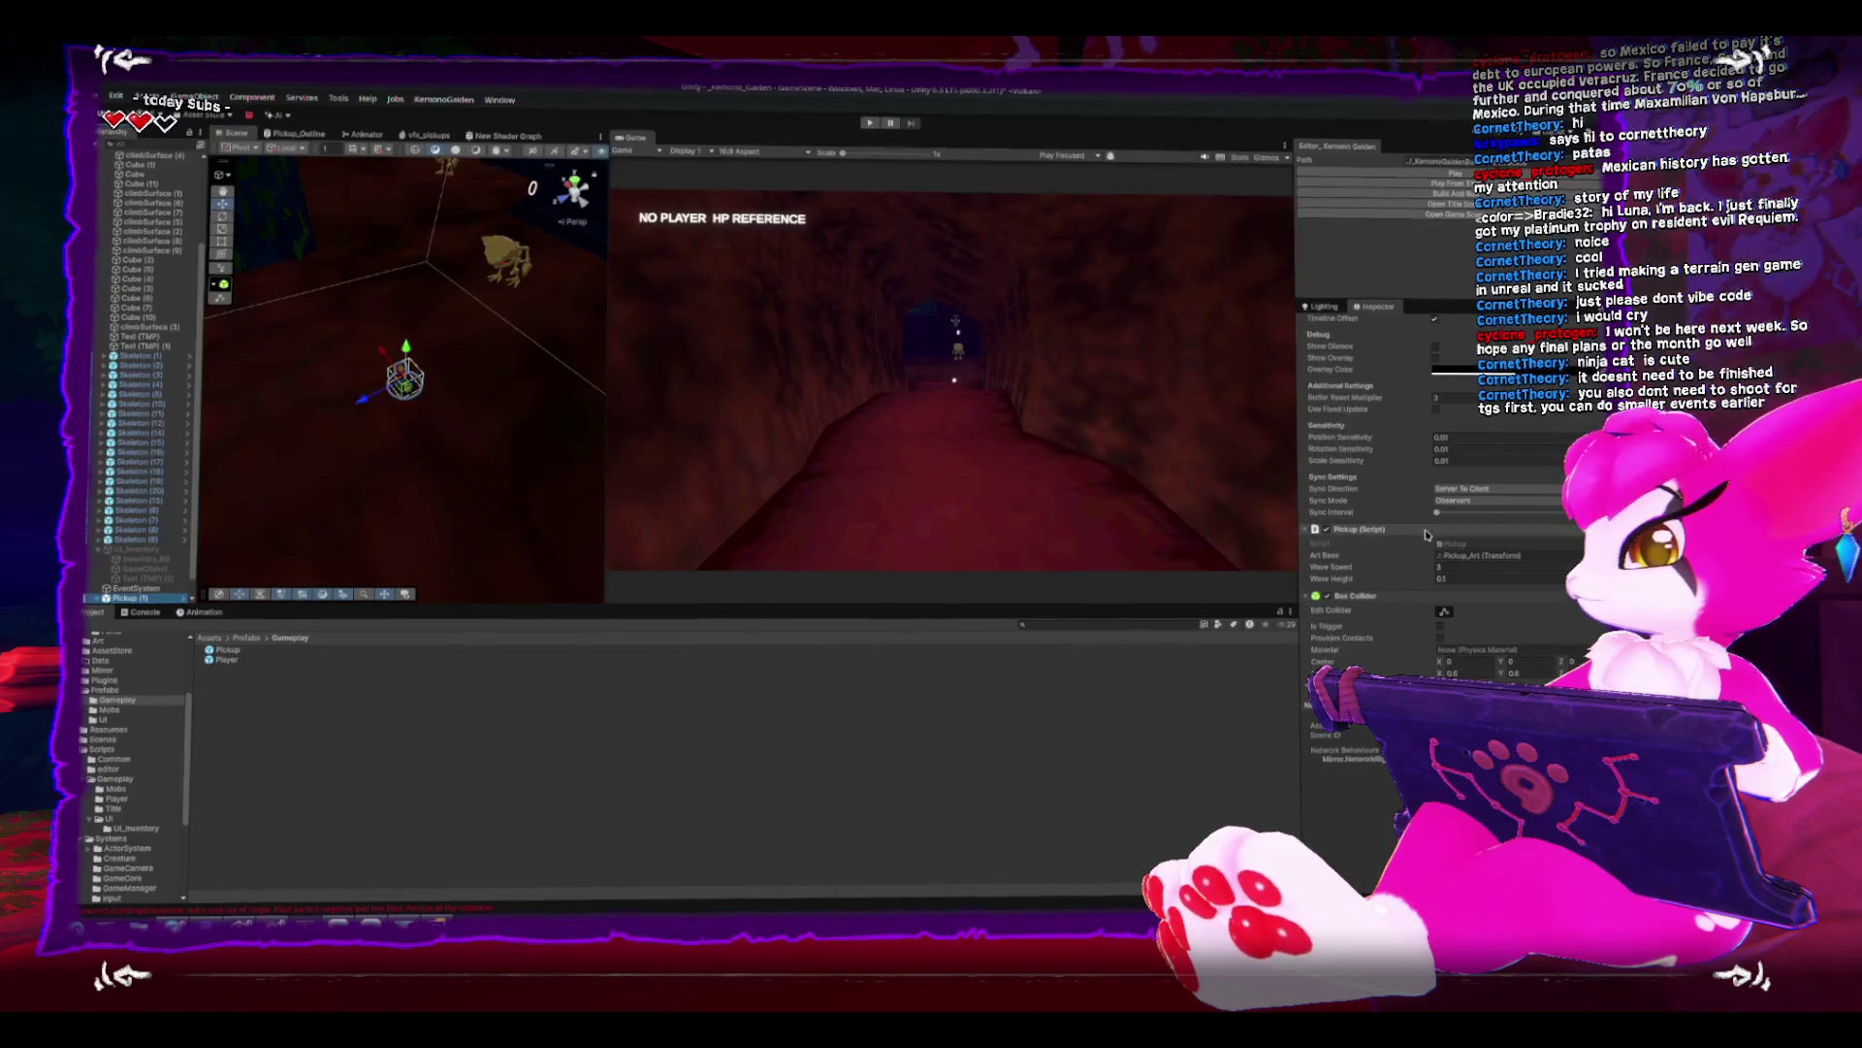
left_click(105, 596)
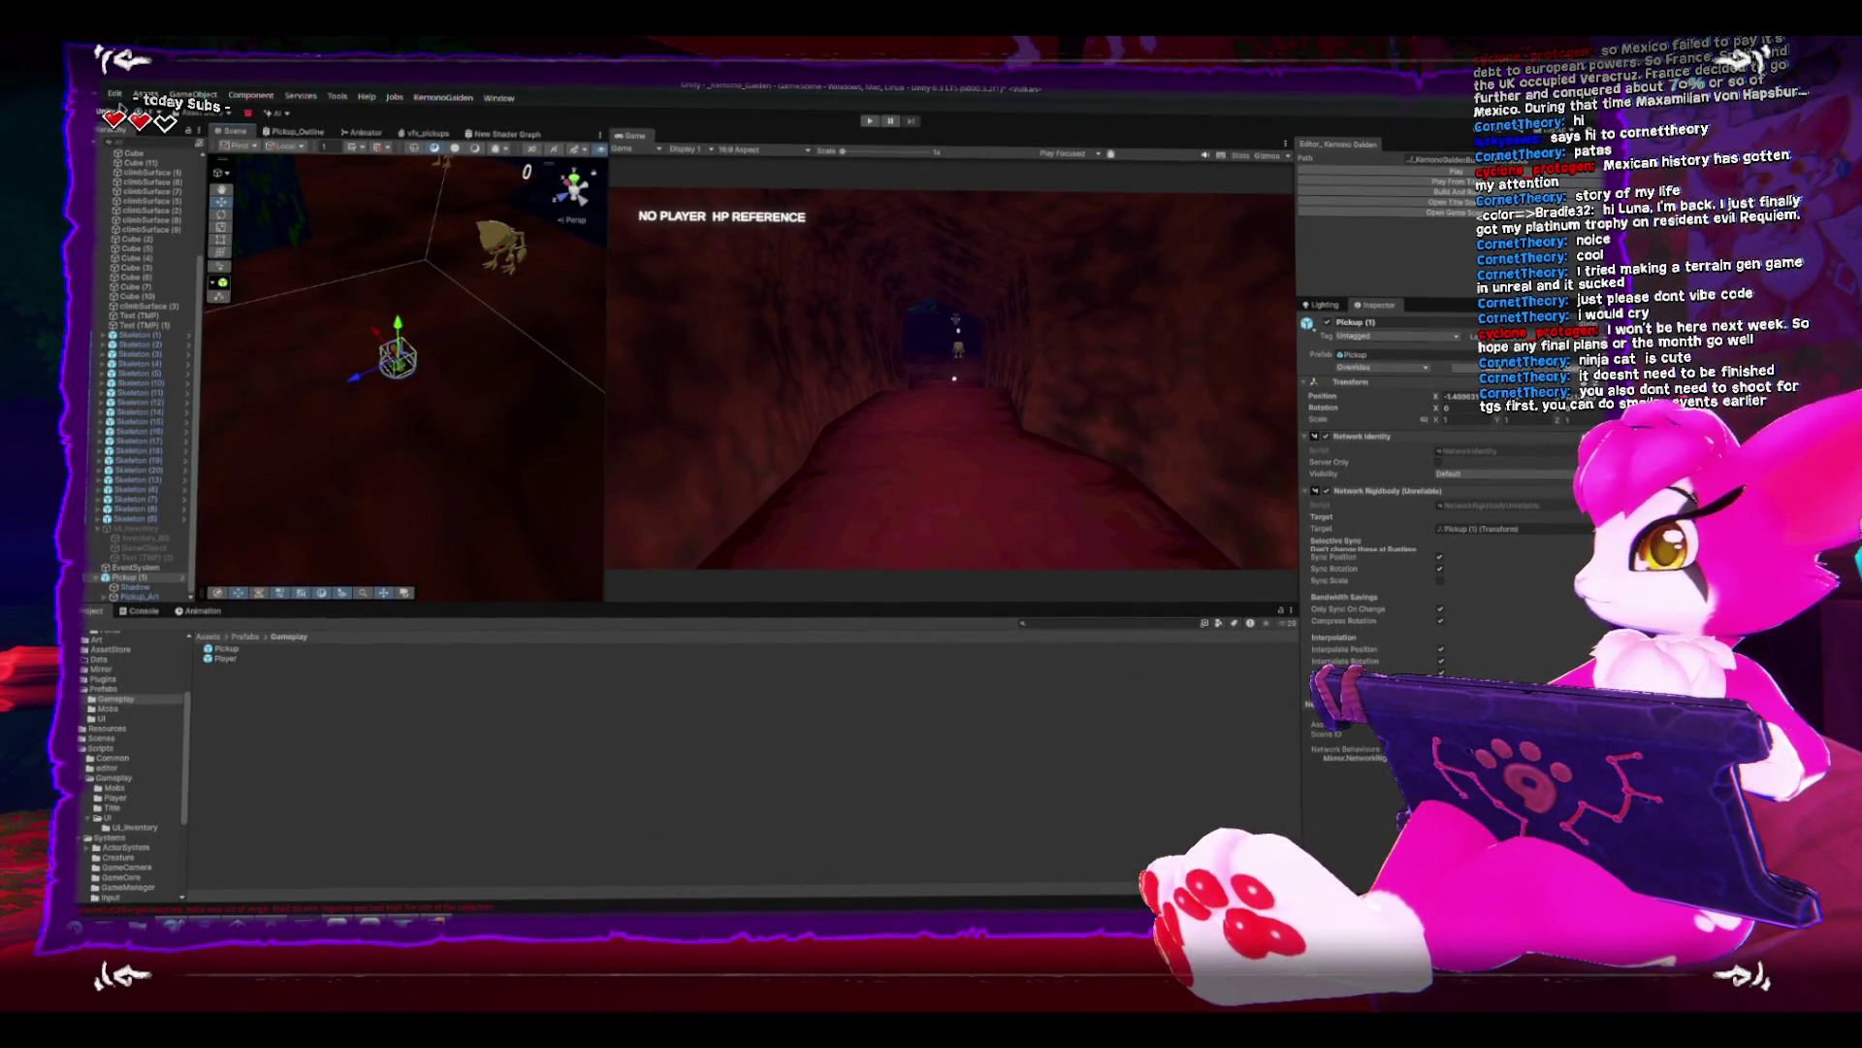
- Open Project Settings and view the Physics layer collision matrix
left_click(118, 98)
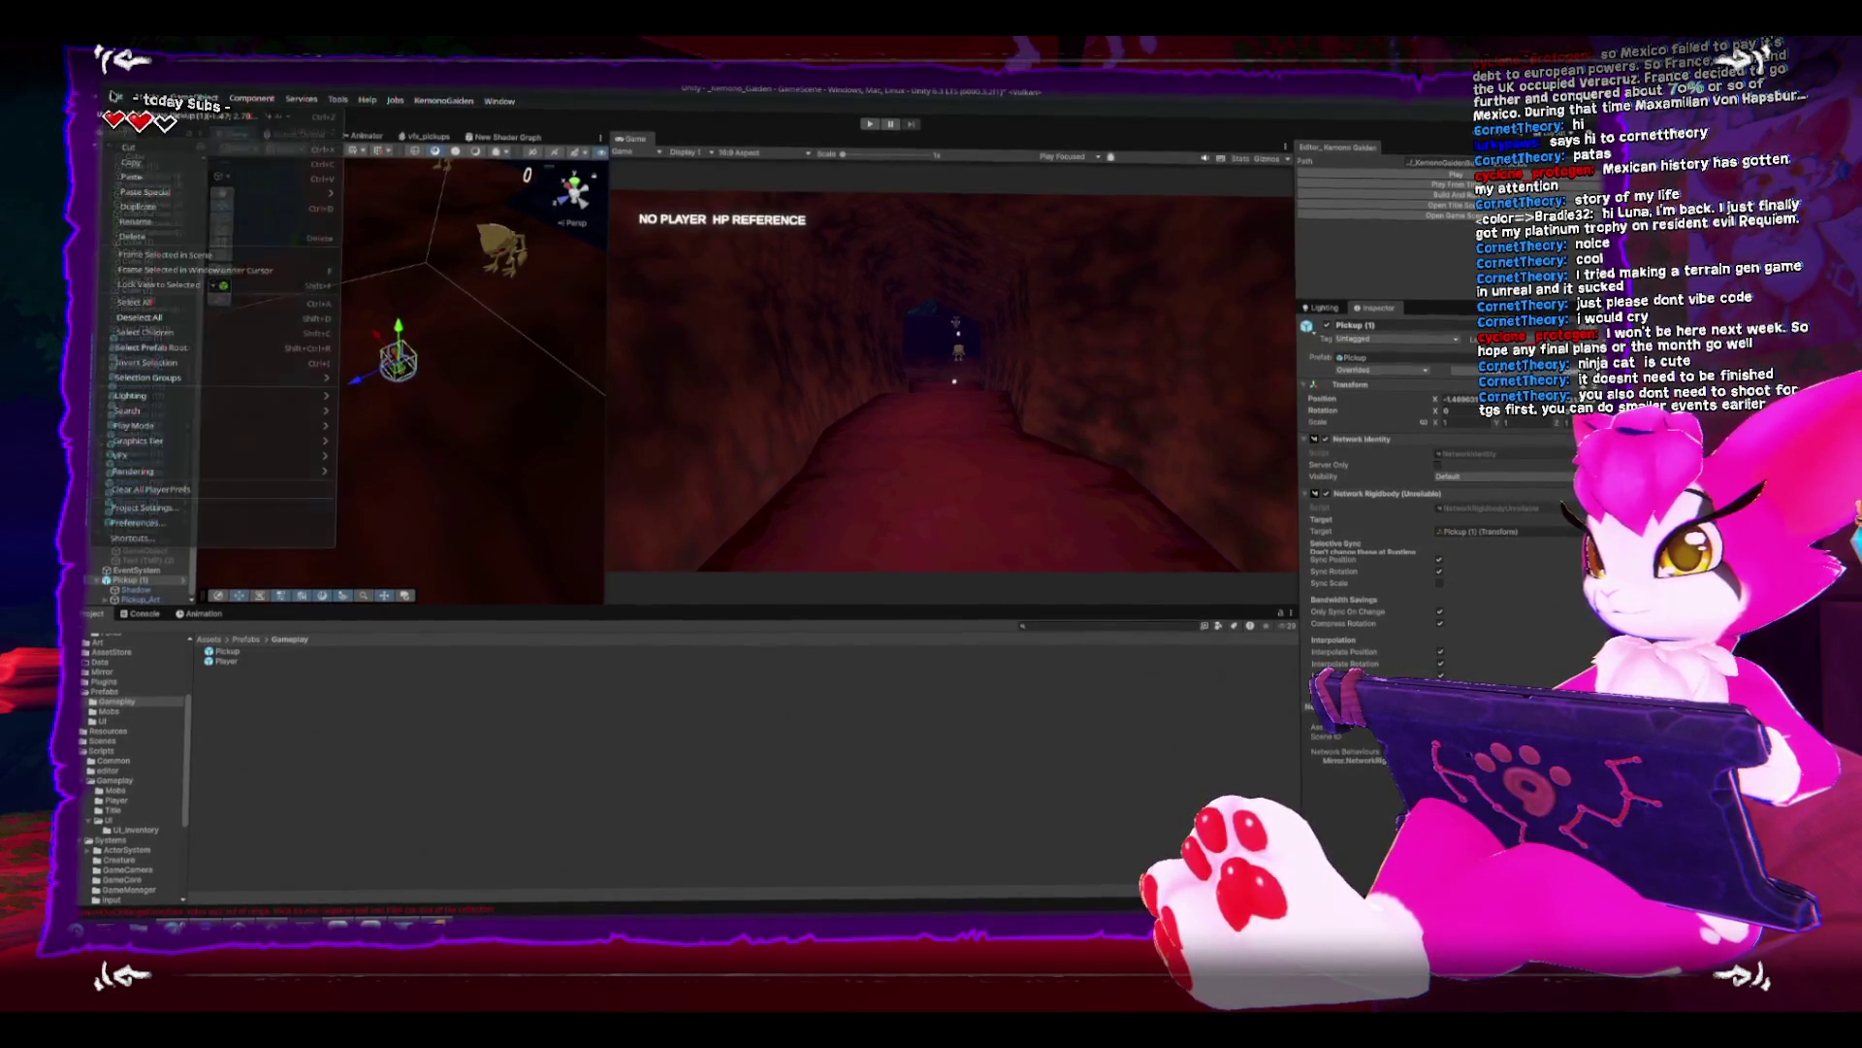
left_click(179, 507)
left_click_drag(960, 330, 582, 262)
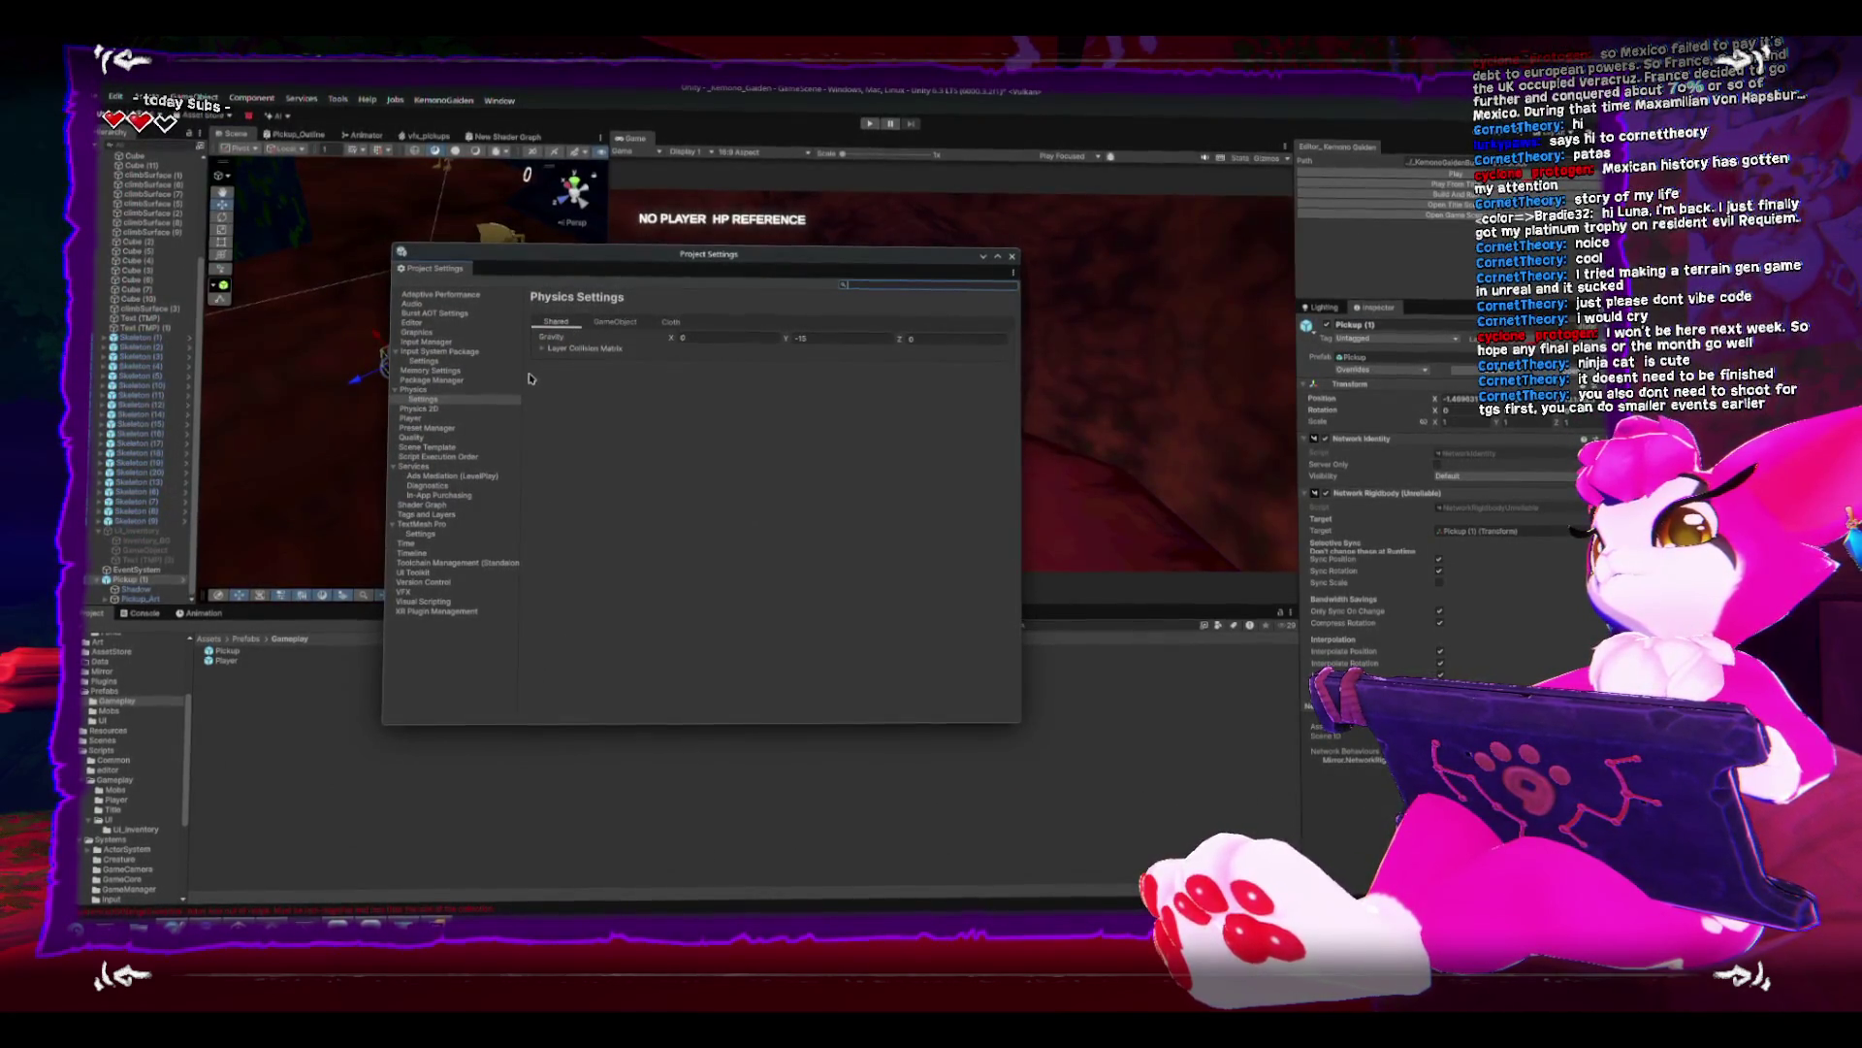
left_click(549, 349)
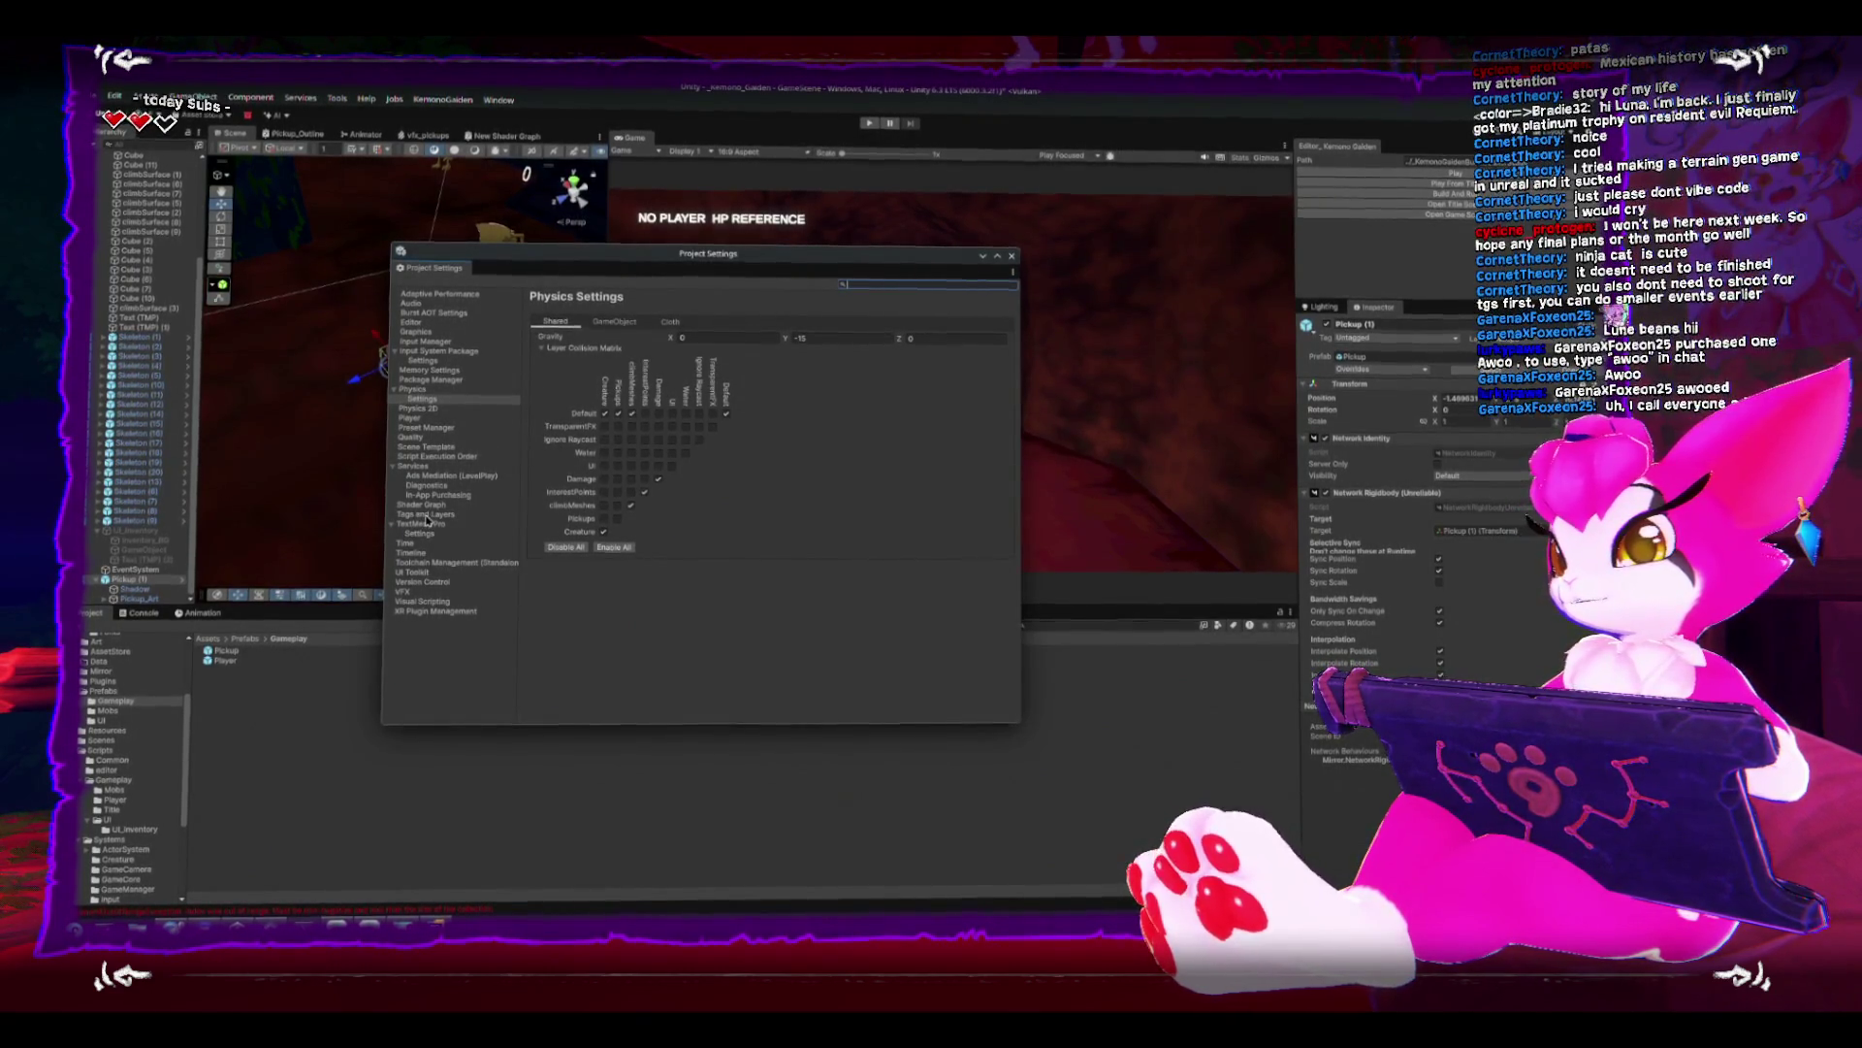
- Switch to Tags and Layers and start editing the User Layer 9 name
left_click(424, 514)
left_click(653, 469)
left_click(656, 469)
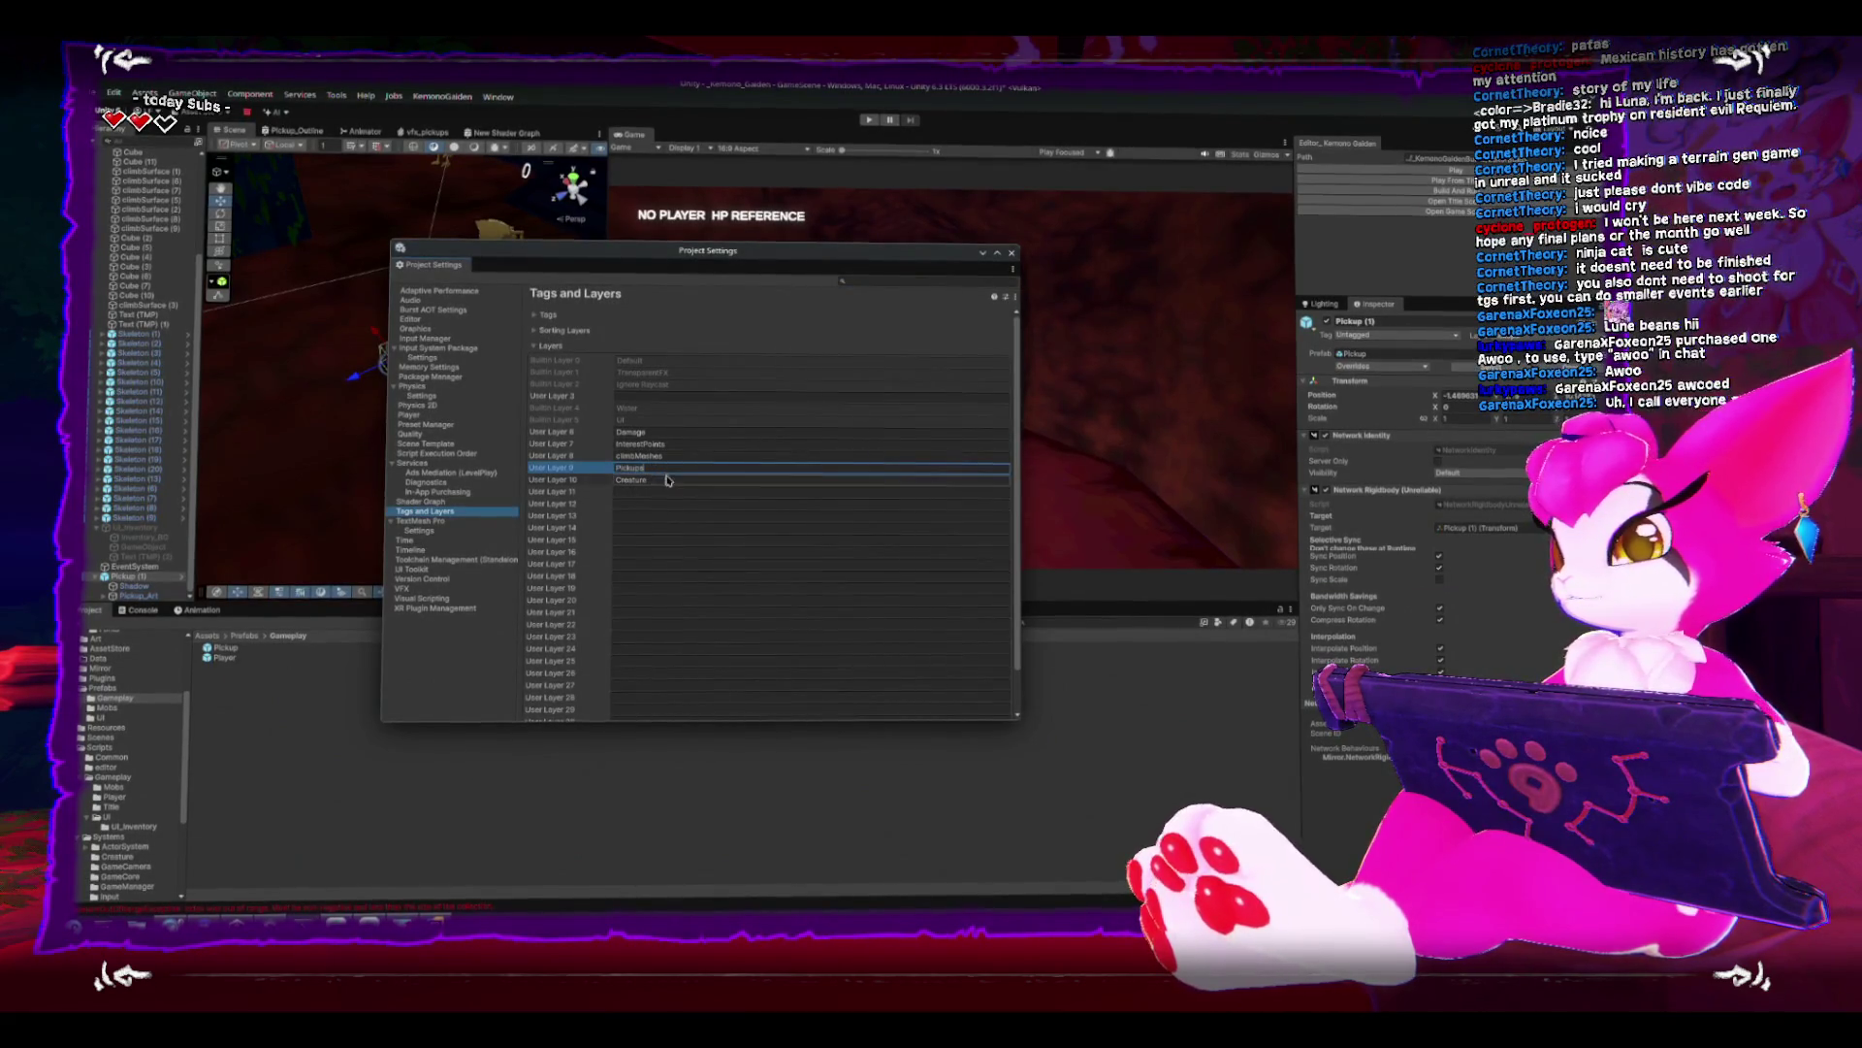
- Correct the User Layer 9 name, name User Layer 11 'Pickups', and close Project Settings
type("RO")
key("BackSpace")
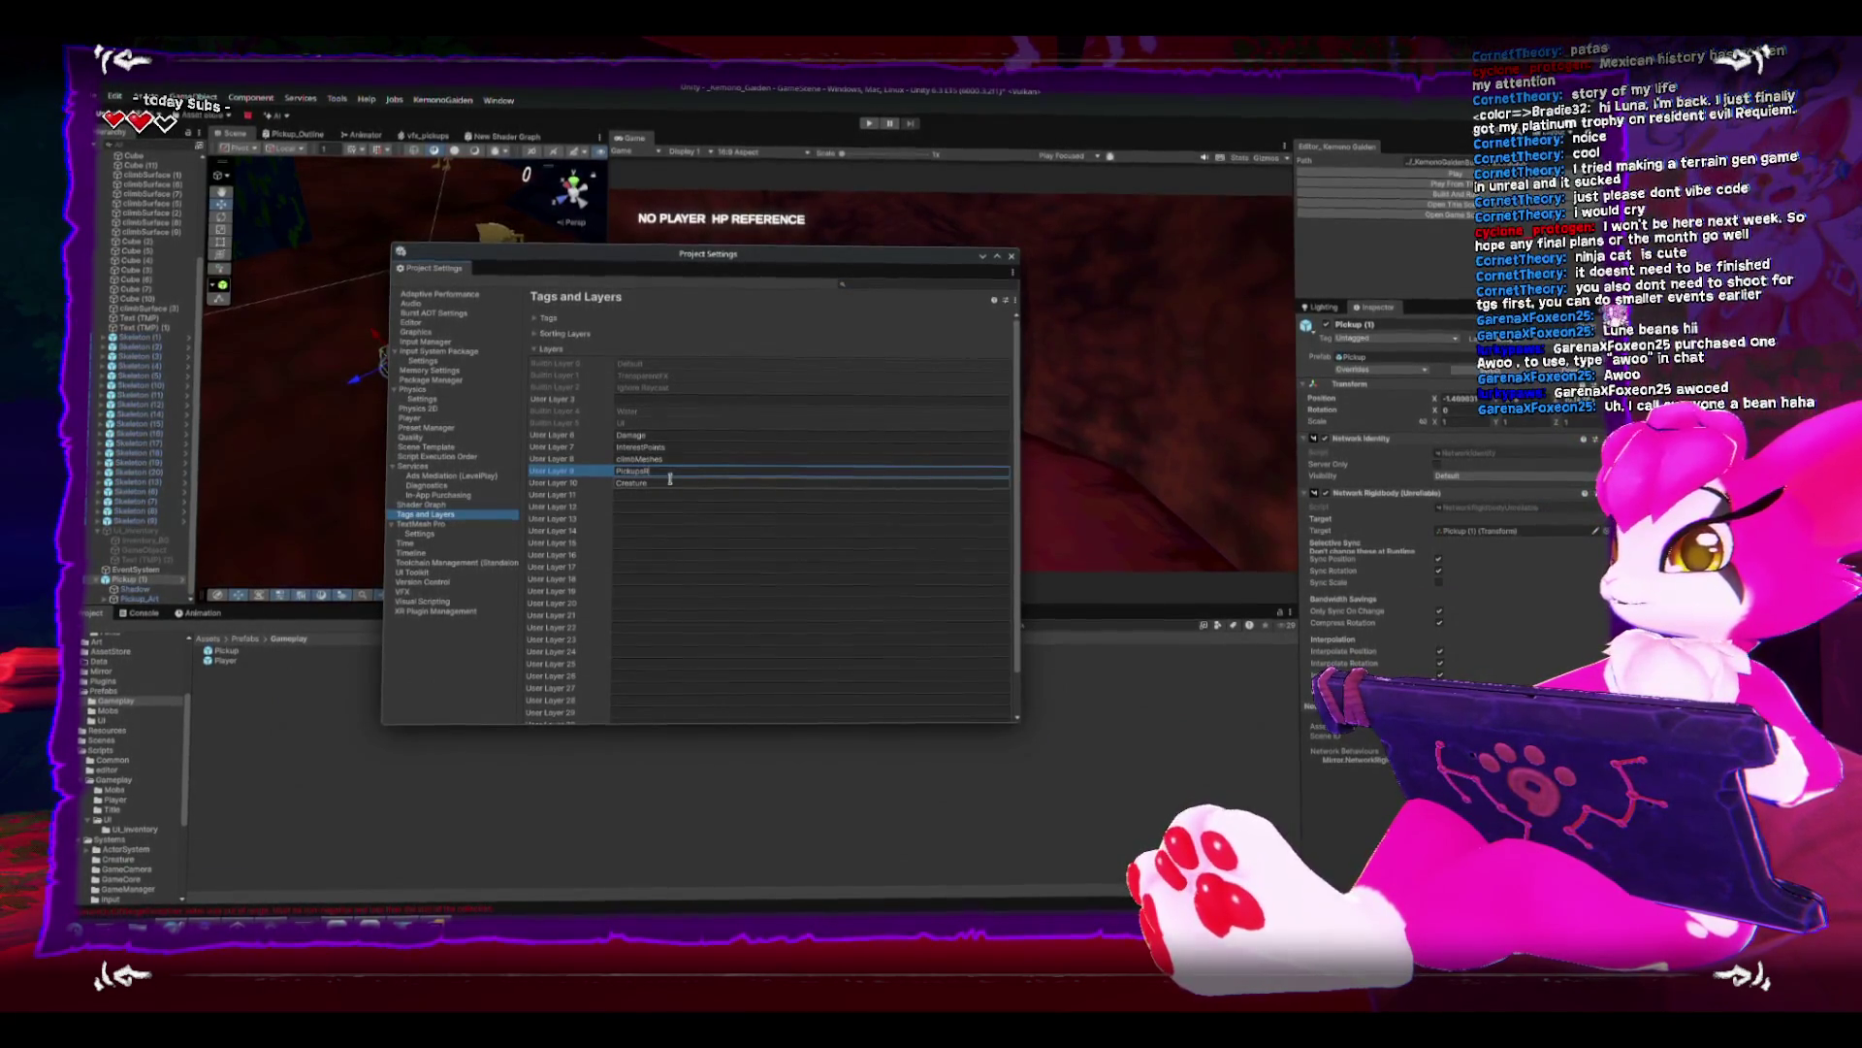
left_click(698, 494)
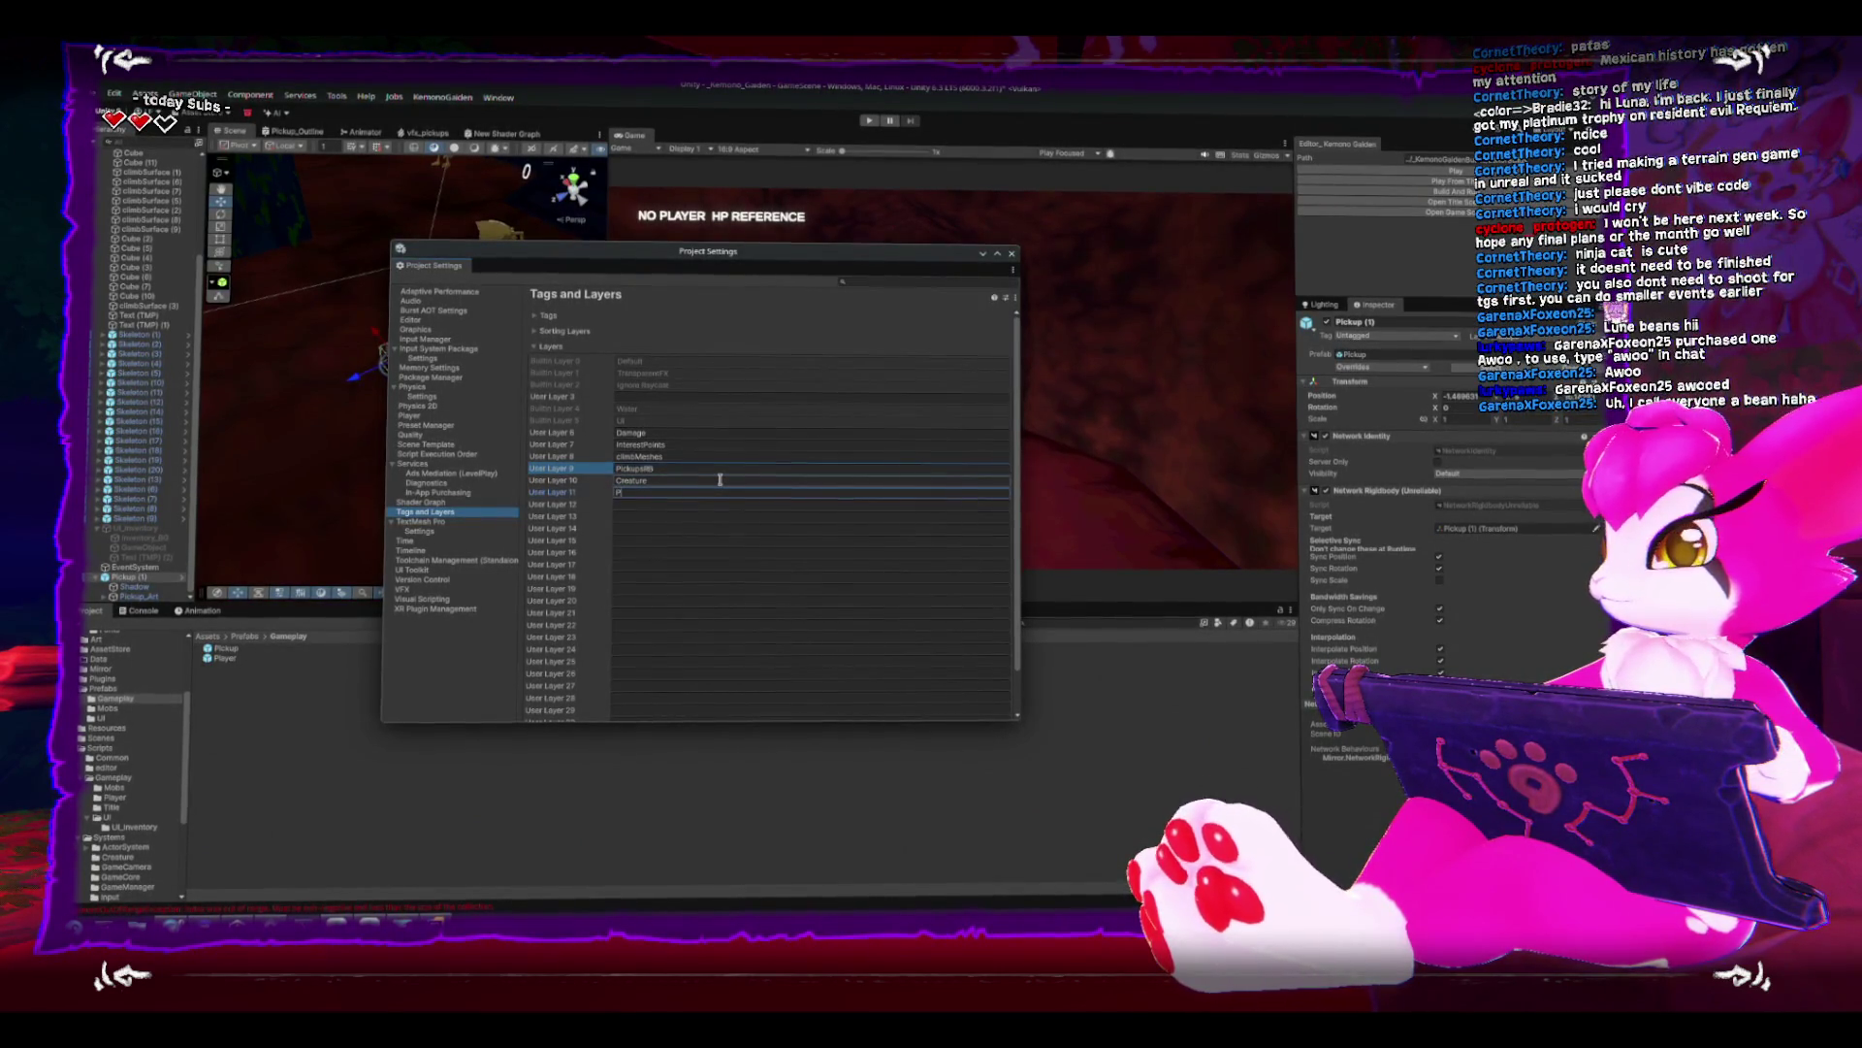
type("ckups")
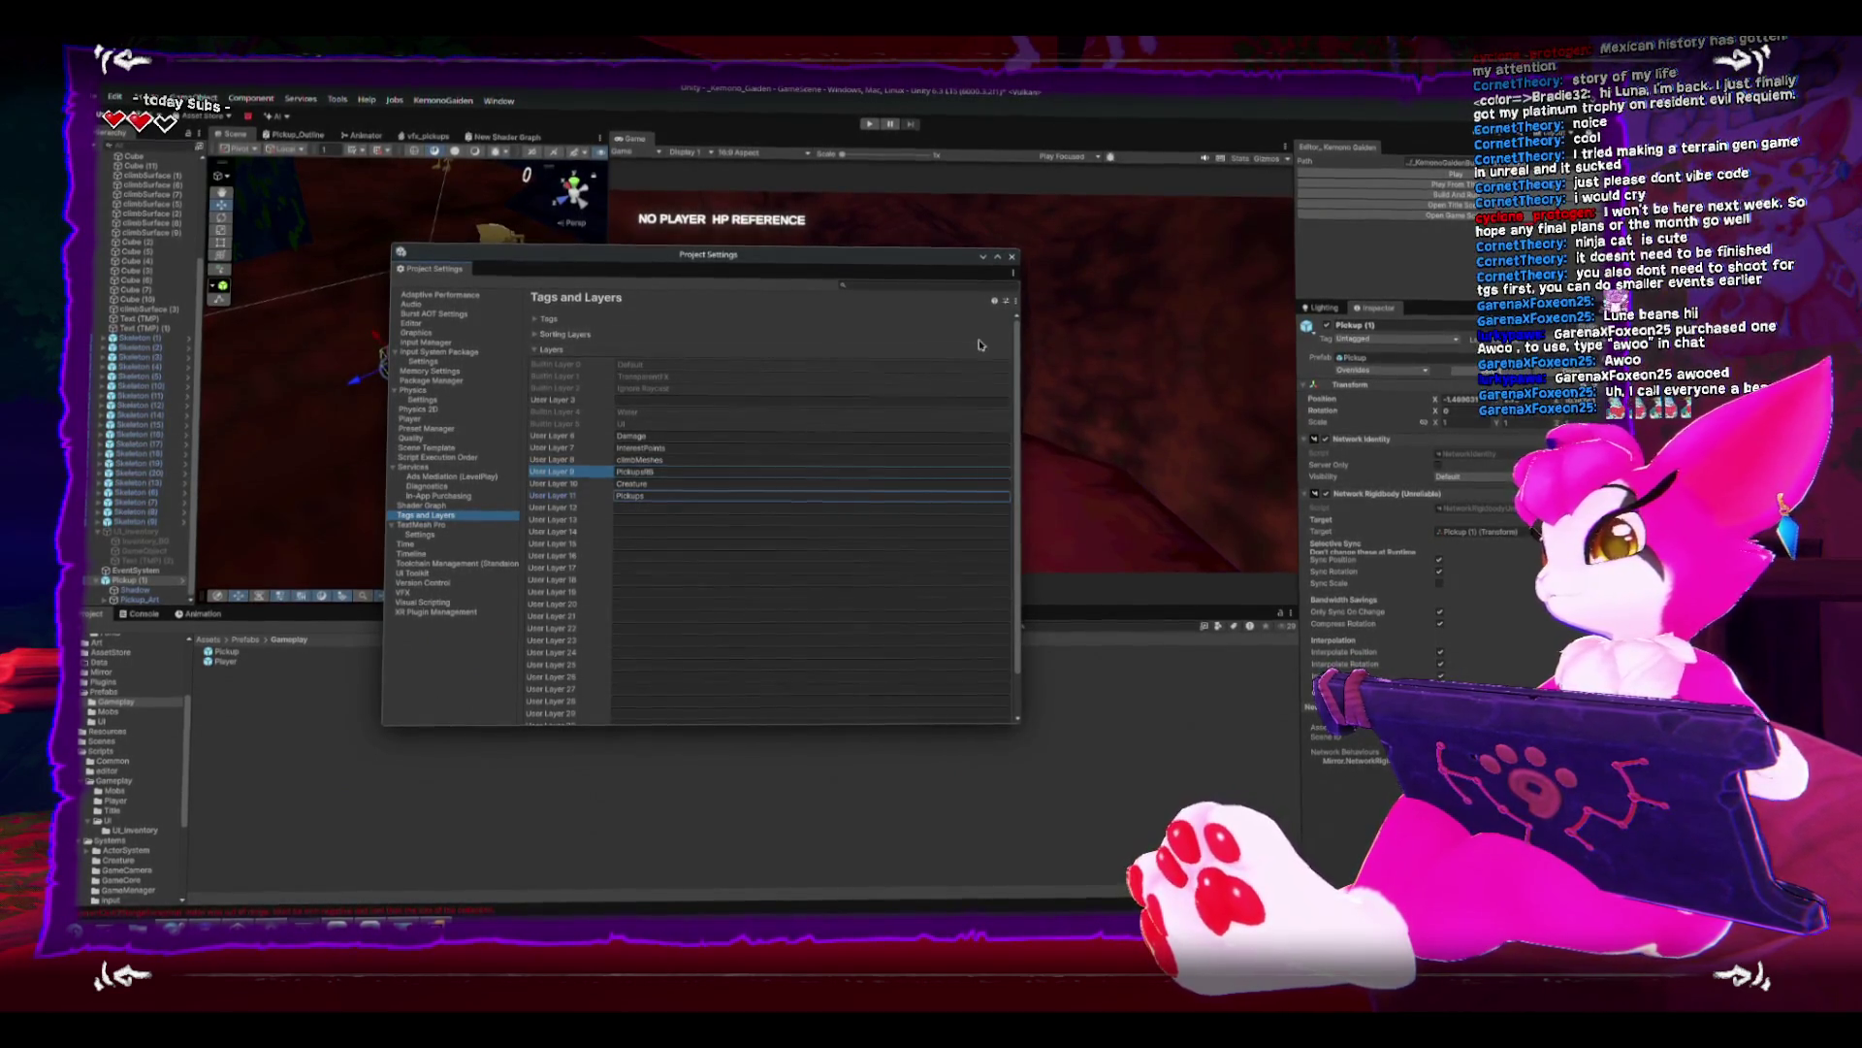
left_click(1013, 256)
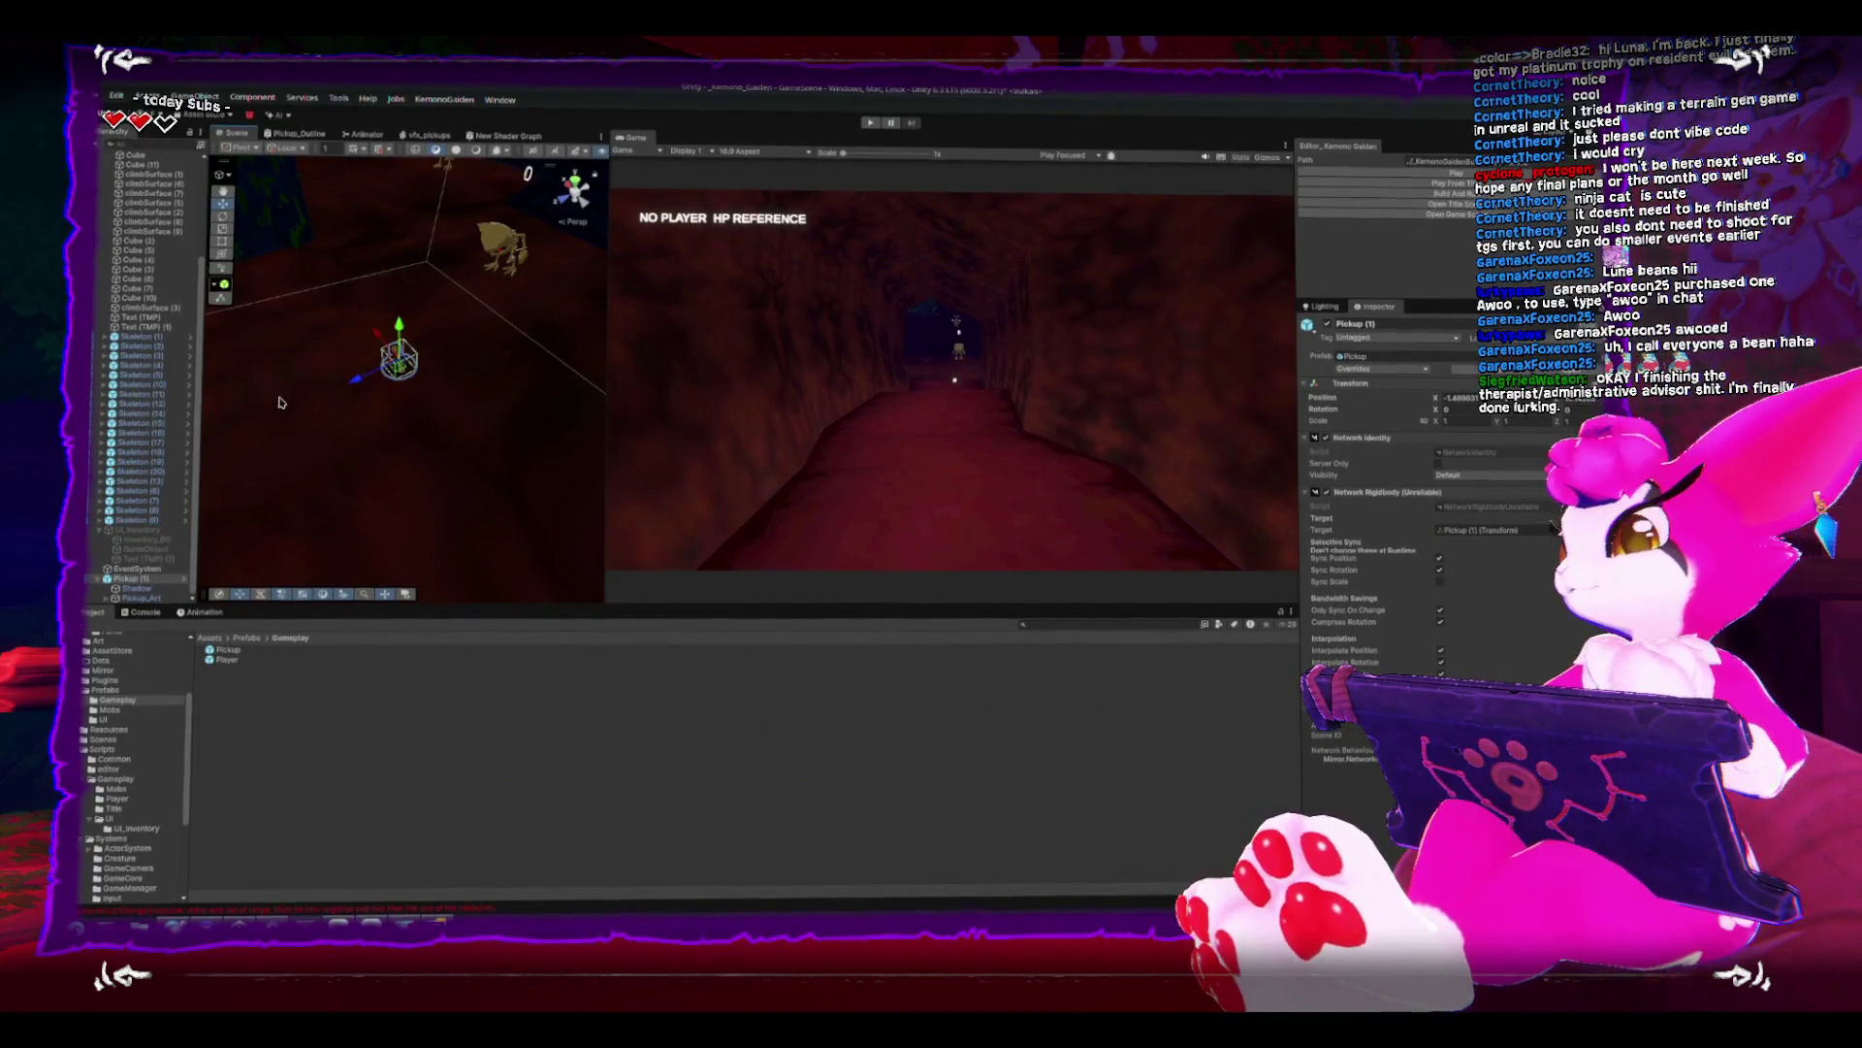
scroll(427, 418, "up", 5)
mouse_move(424, 516)
left_mouse_down()
mouse_move(495, 486)
mouse_move(320, 511)
mouse_move(467, 388)
left_mouse_up()
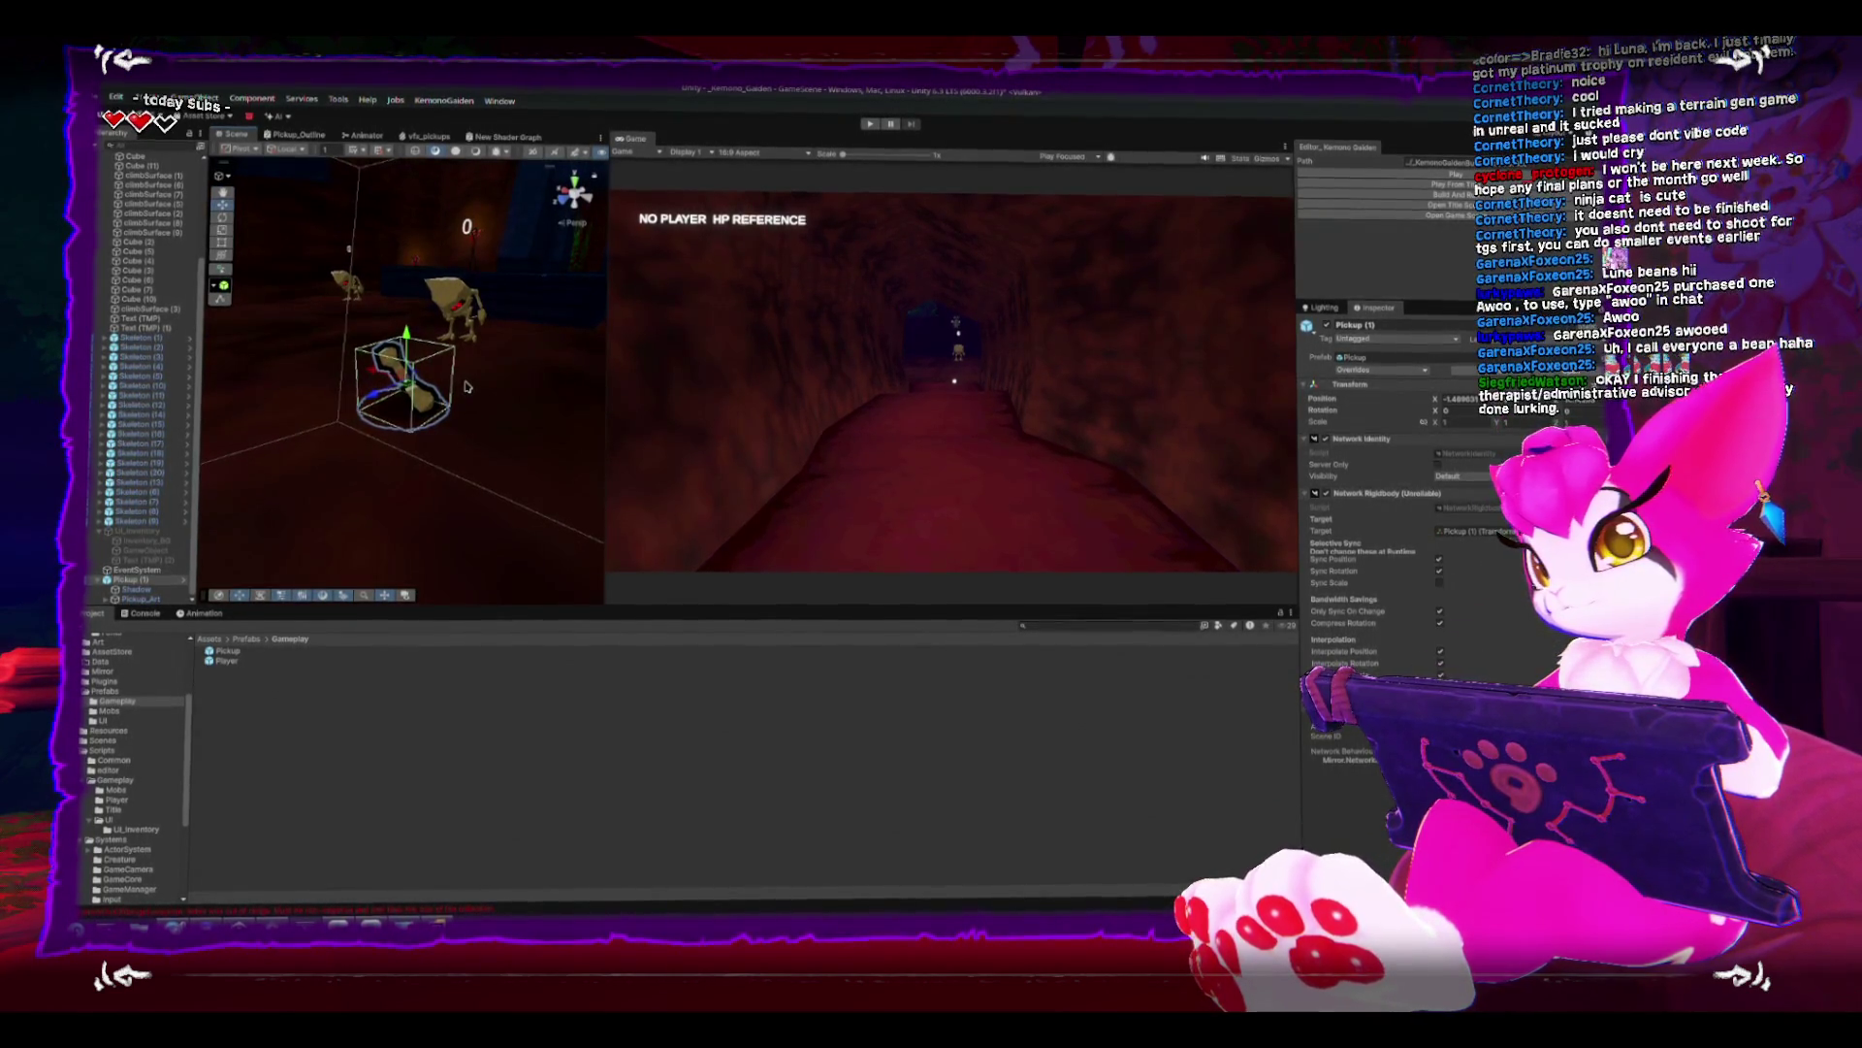
mouse_move(466, 385)
left_mouse_down()
mouse_move(553, 310)
mouse_move(517, 312)
mouse_move(471, 187)
left_mouse_up()
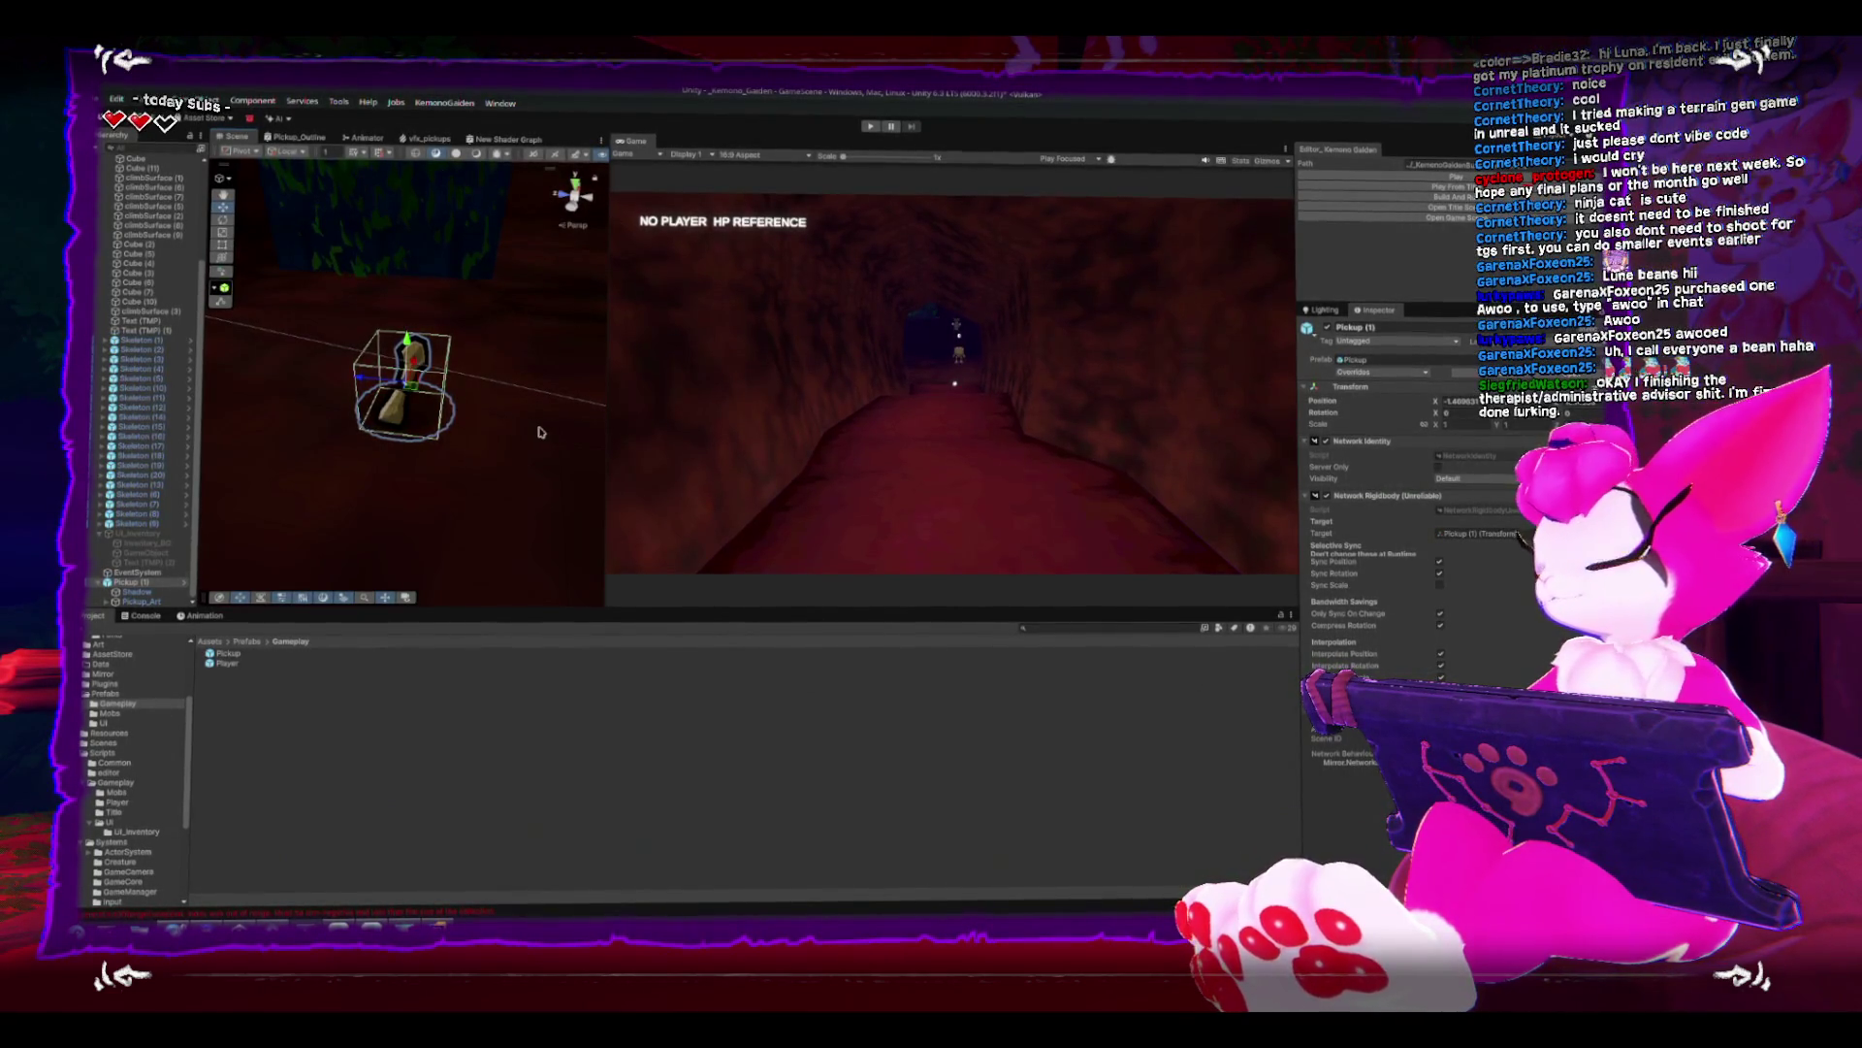
scroll(504, 503, "down", 3)
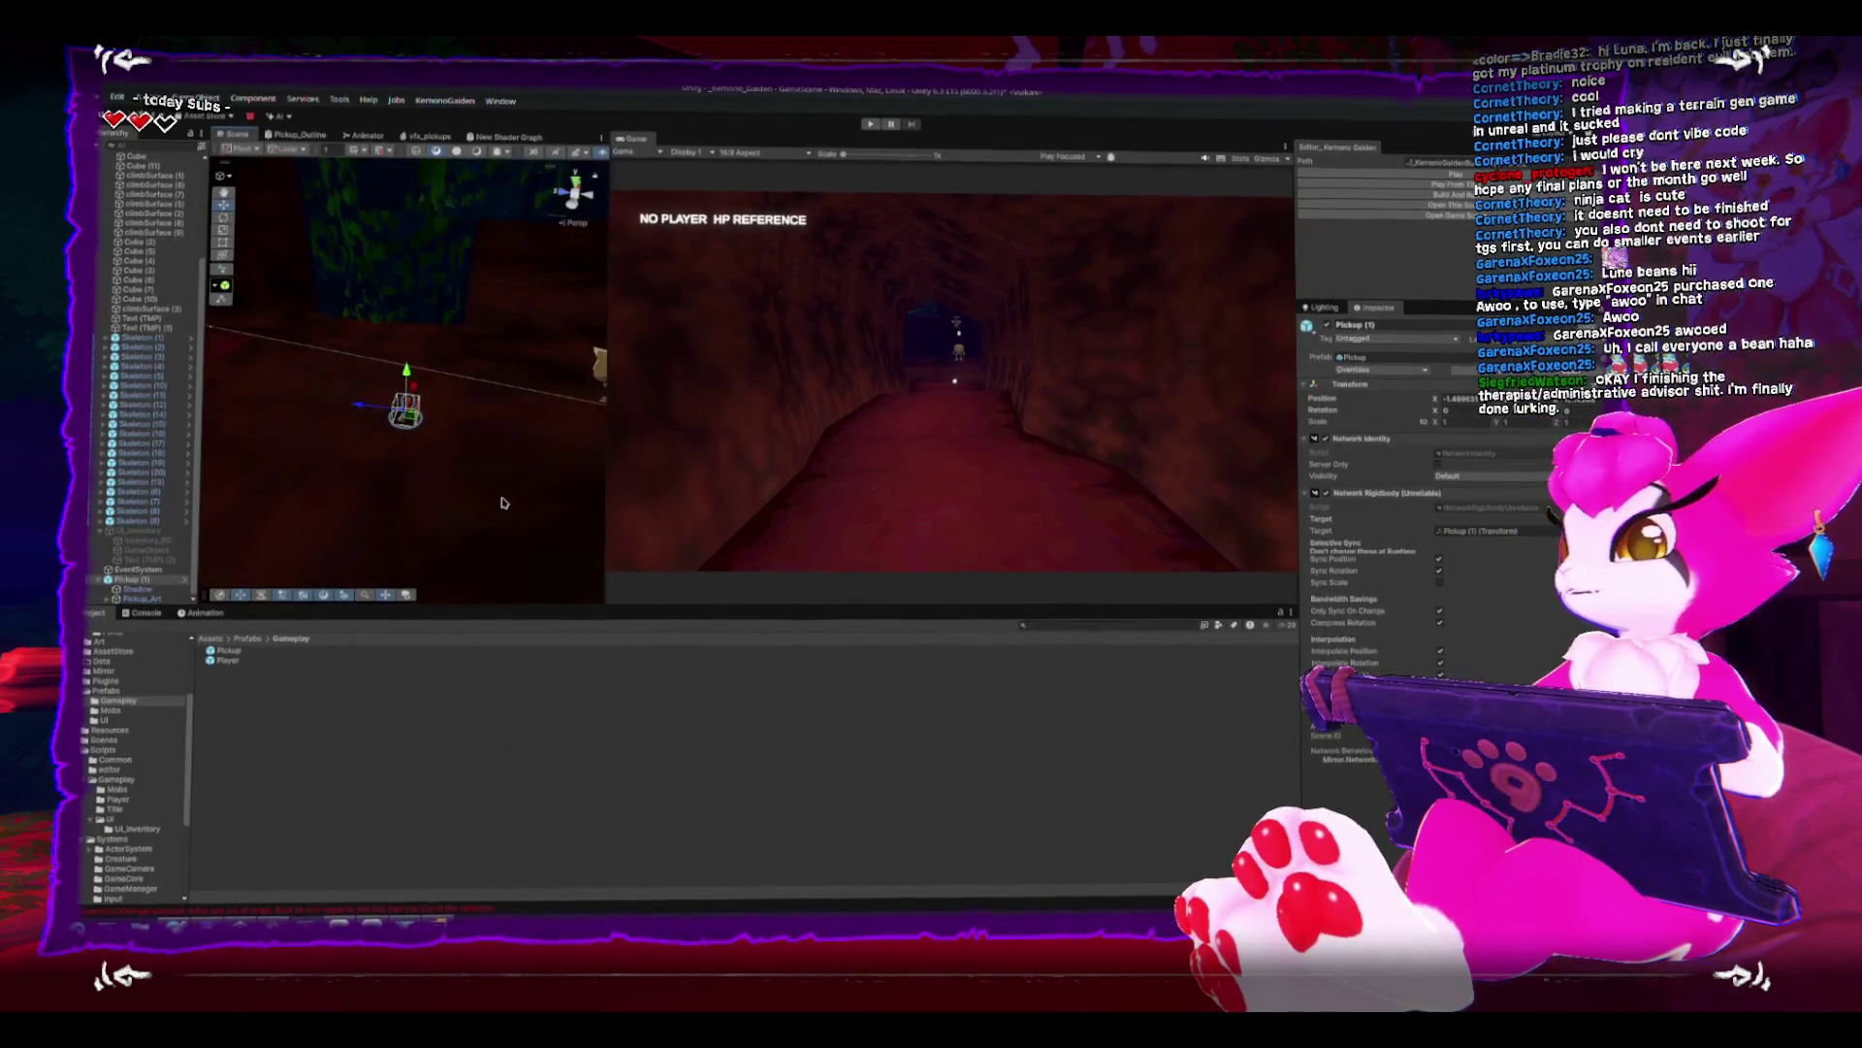
scroll(503, 503, "up", 5)
scroll(340, 449, "down", 2)
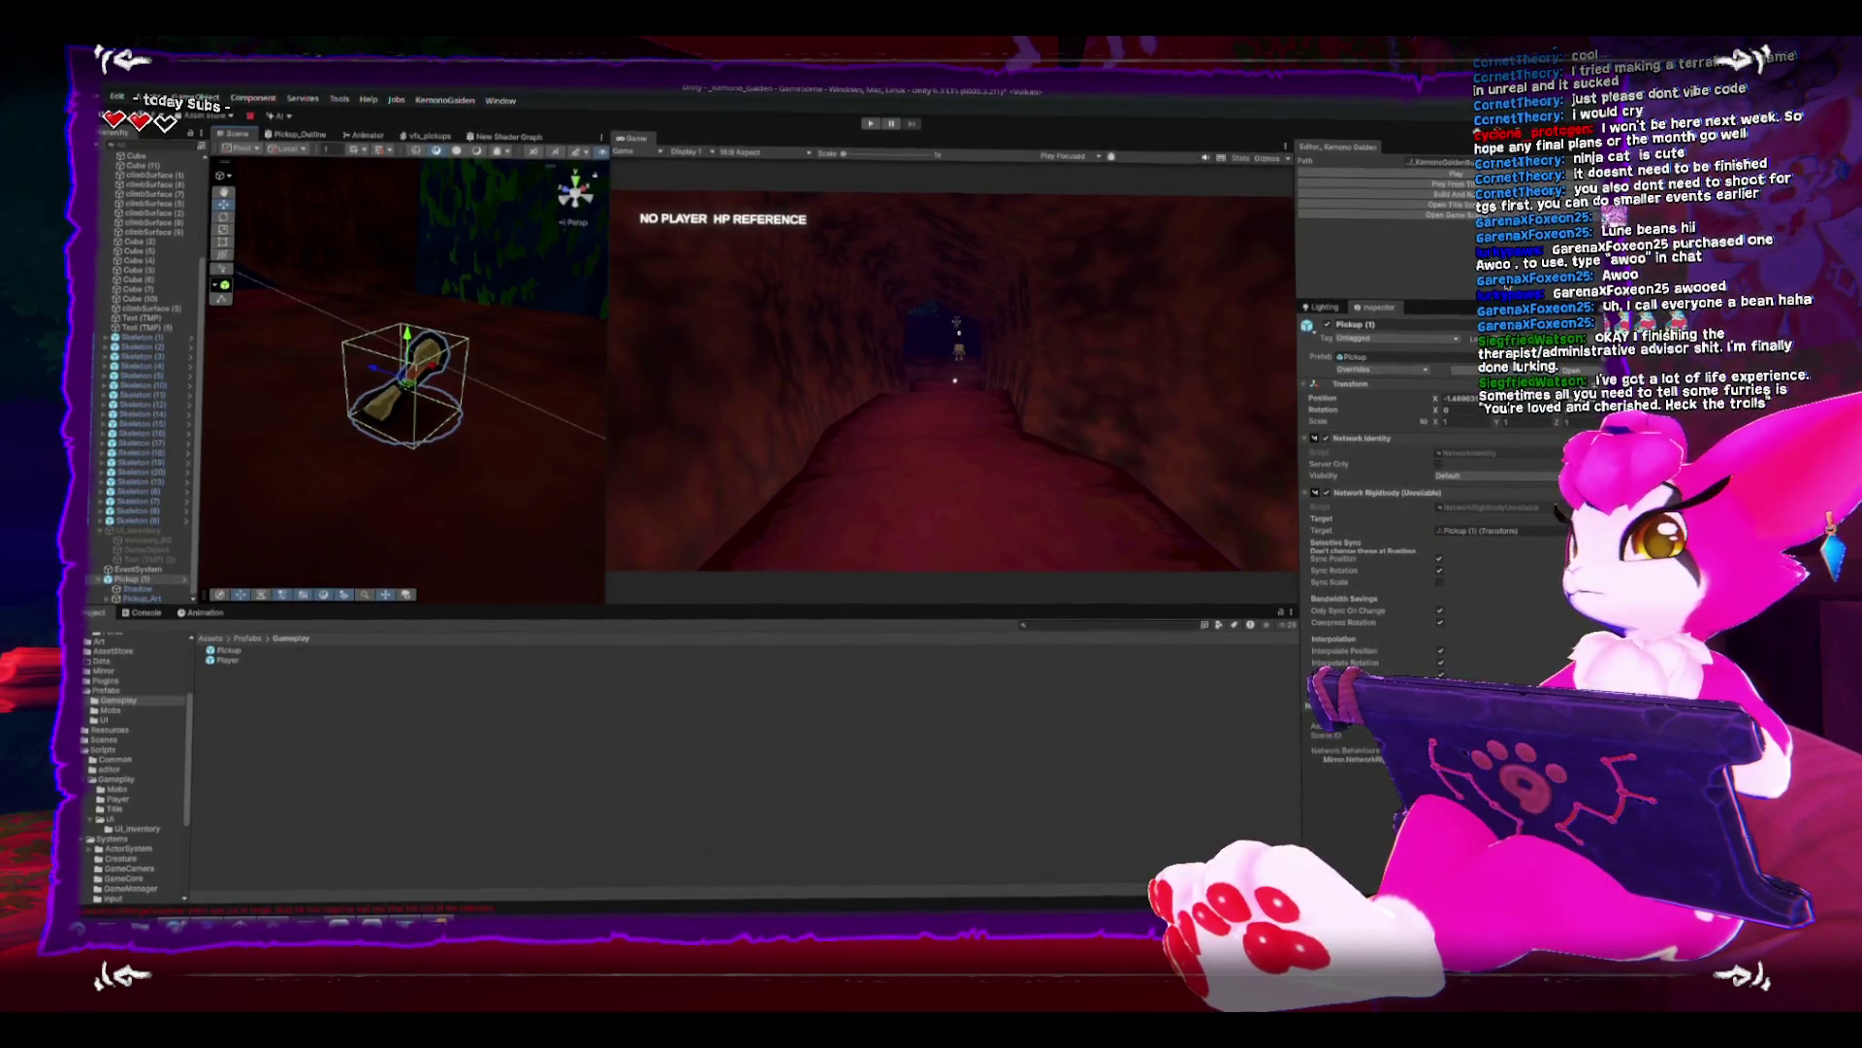
left_click(229, 649)
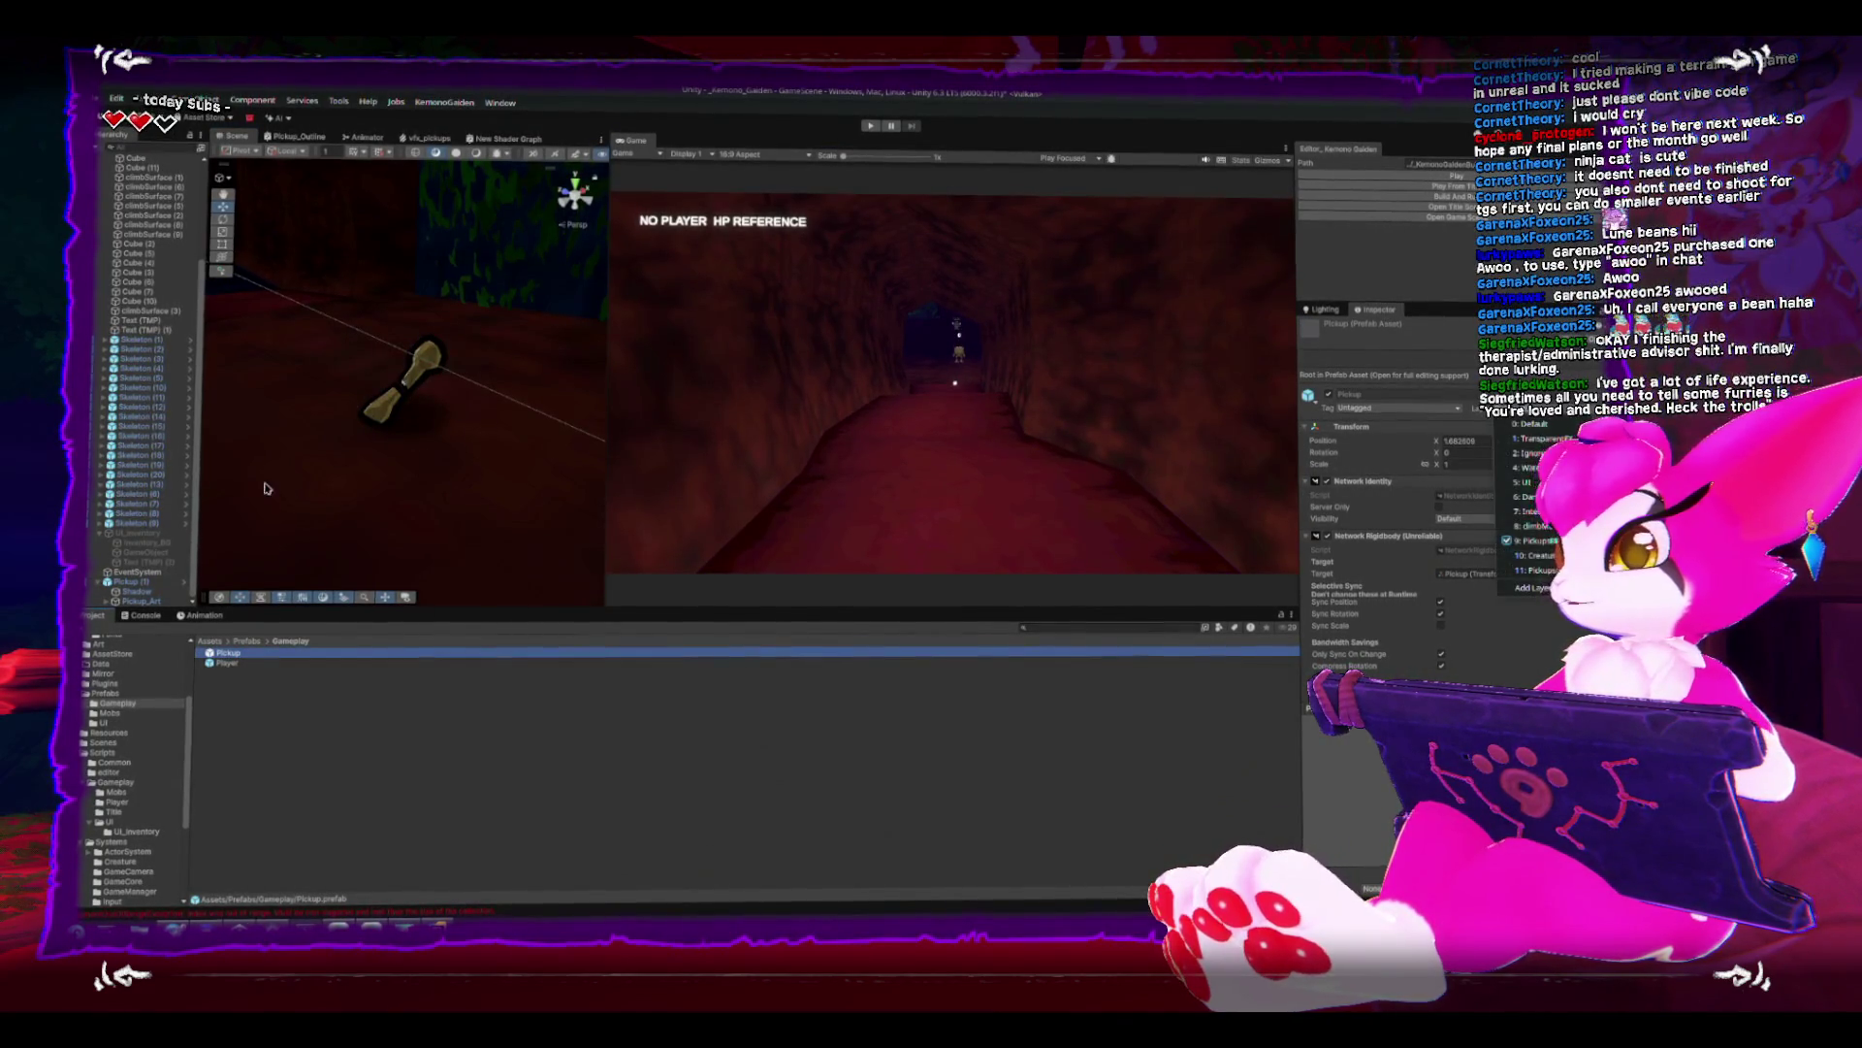
left_click(417, 380)
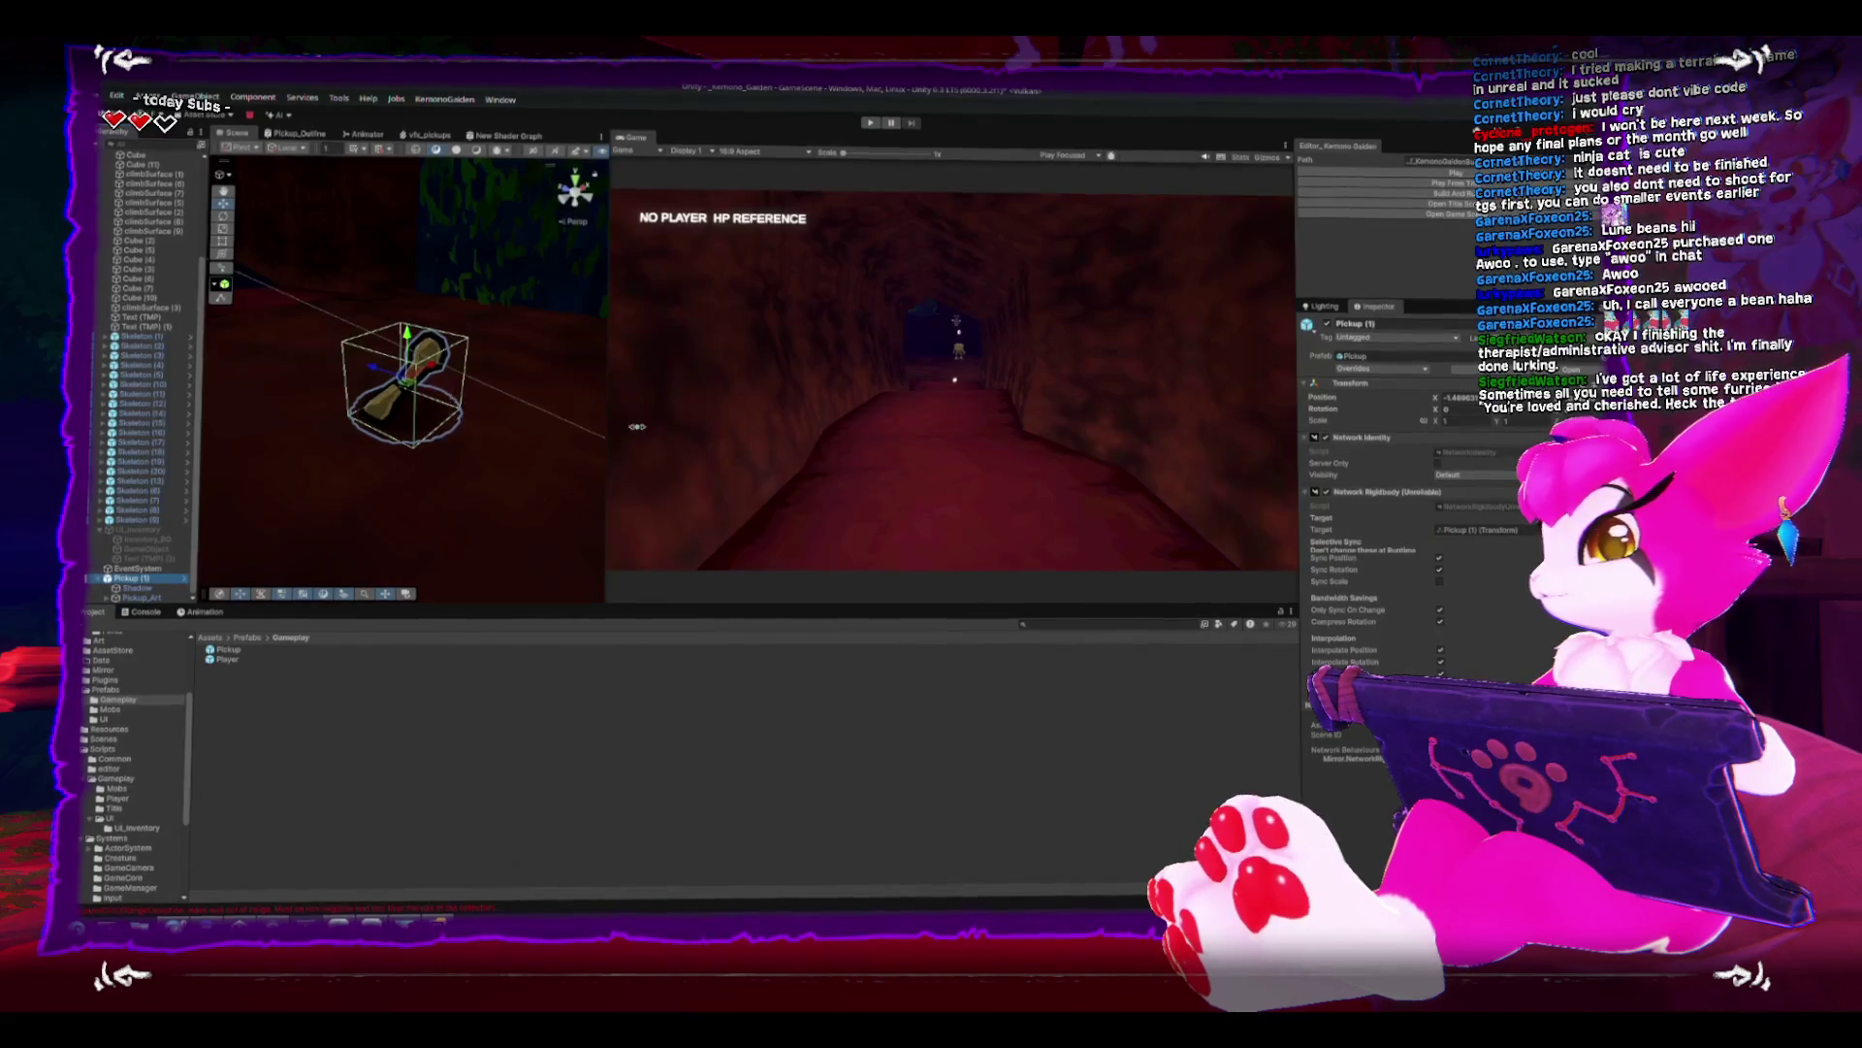
left_click_drag(451, 452, 494, 471)
scroll(494, 471, "down", 3)
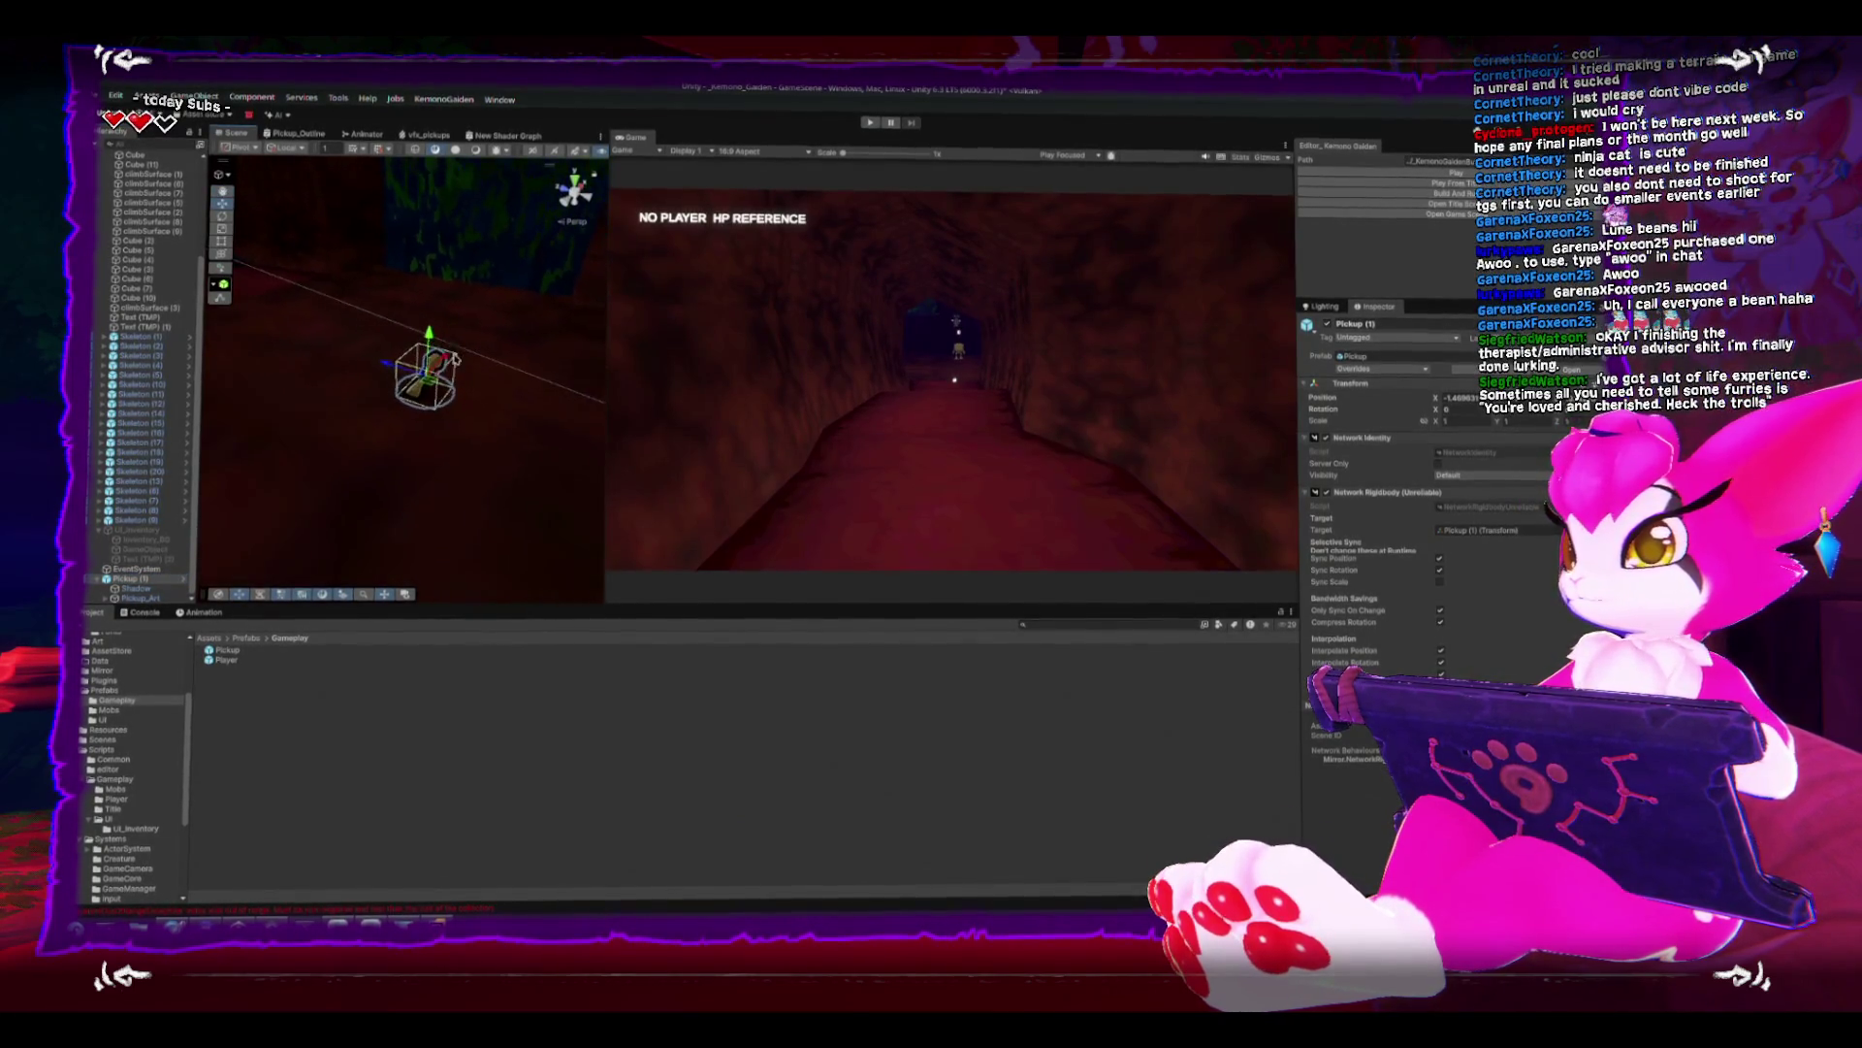
right_click(121, 582)
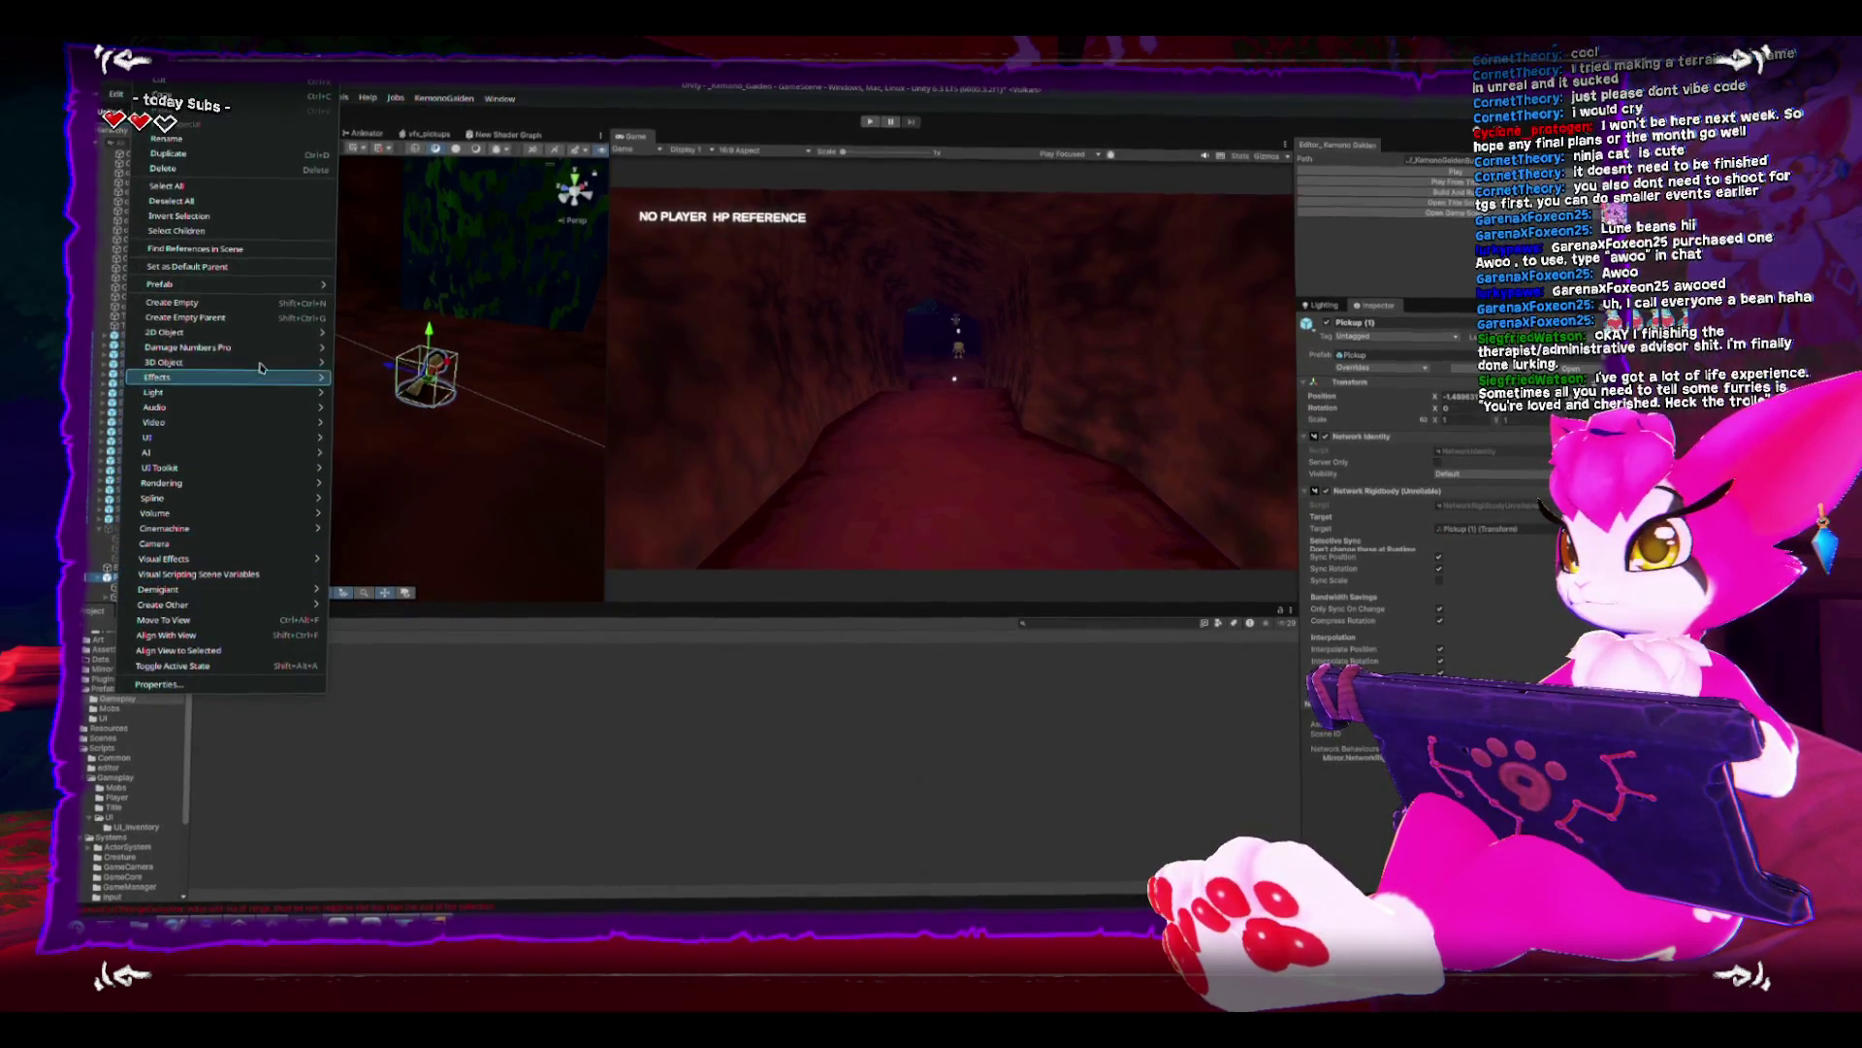
- Create an empty child under Pickup (1) and rename it PickupRadius
left_click(291, 304)
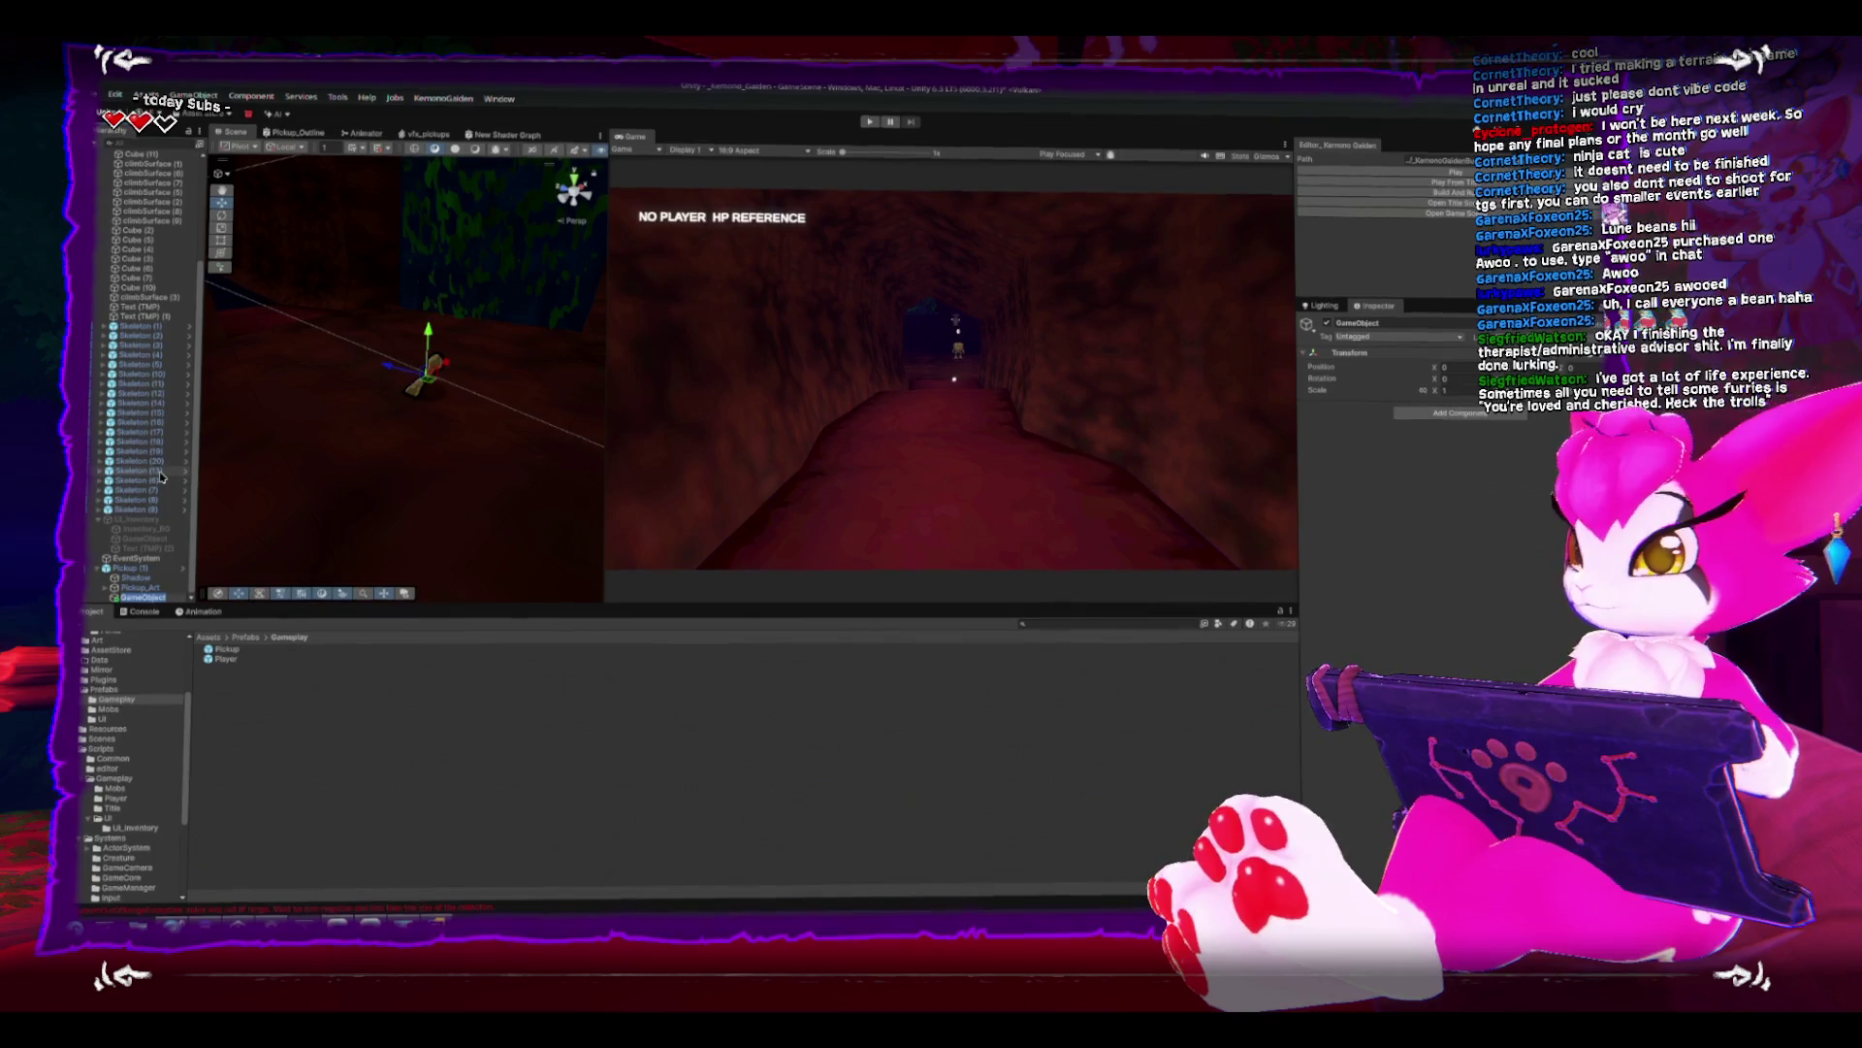
type("PickupRadius")
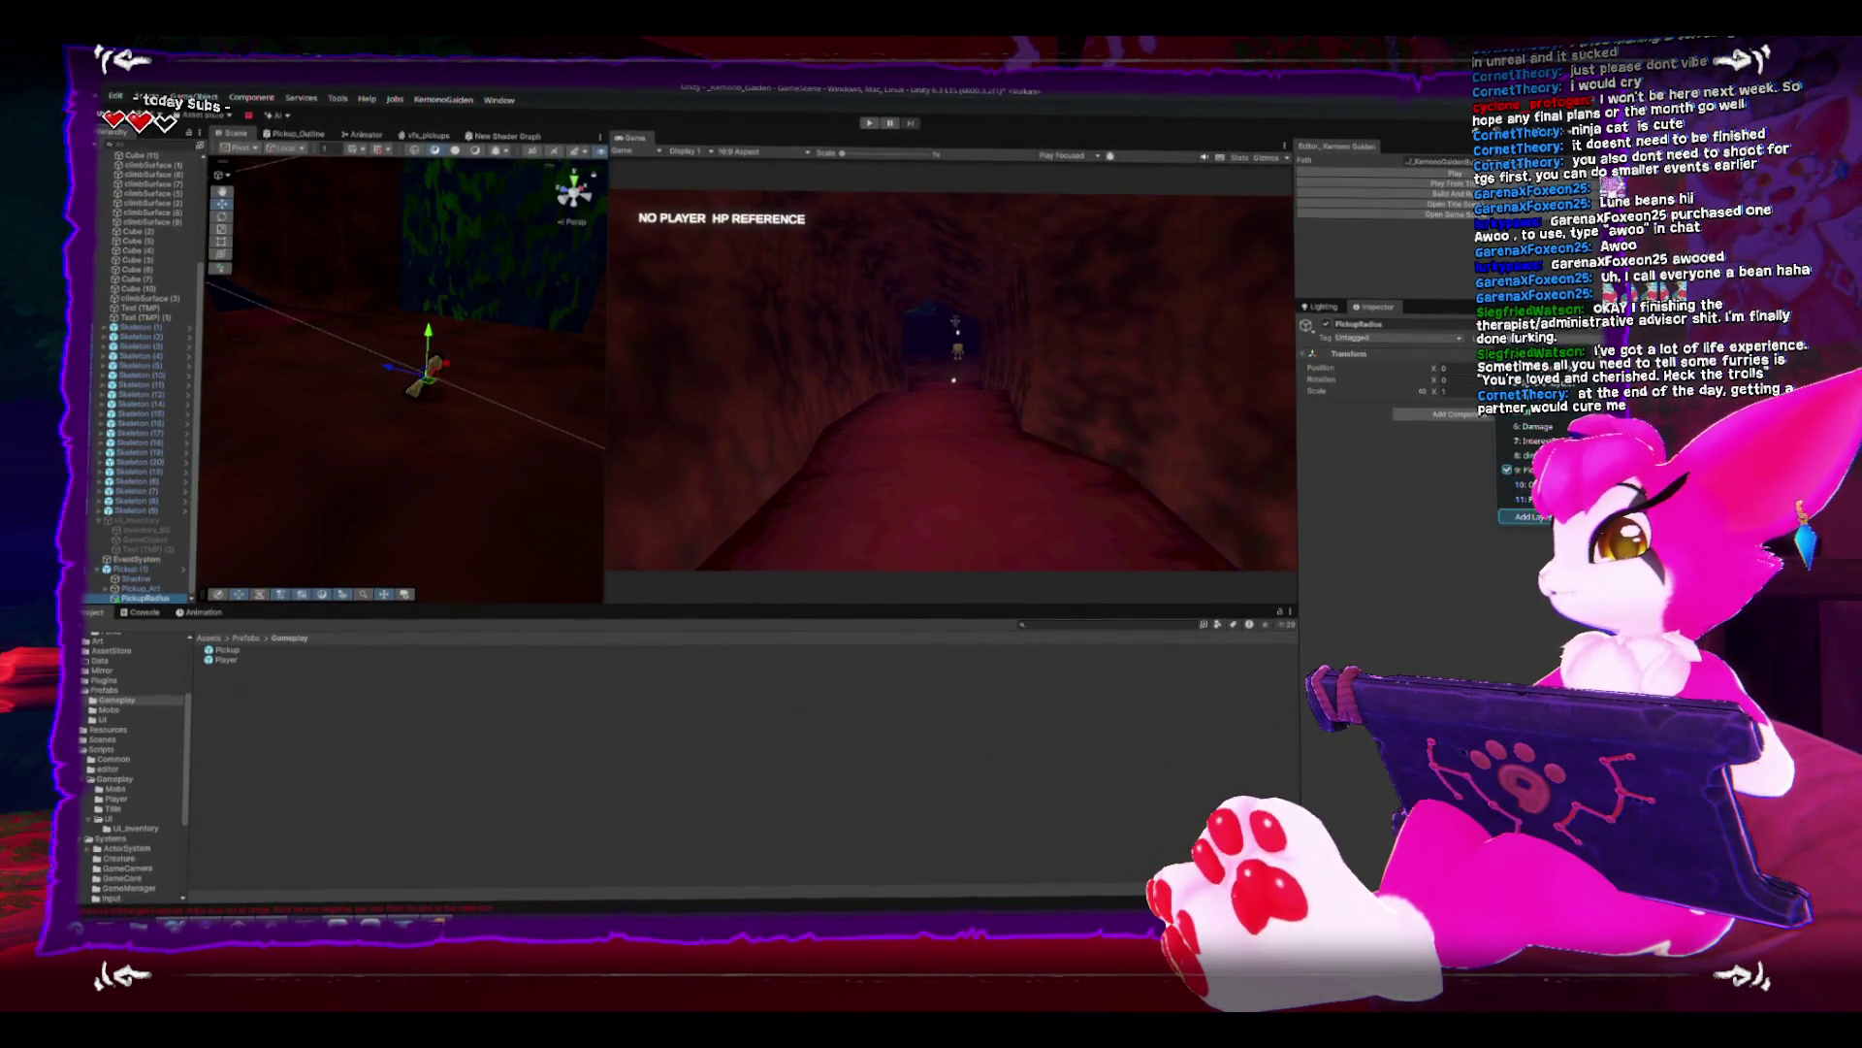
- Add a trigger Sphere Collider with radius 0.99 to PickupRadius and frame it in view
left_click(1455, 412)
type("sphere")
key("Return")
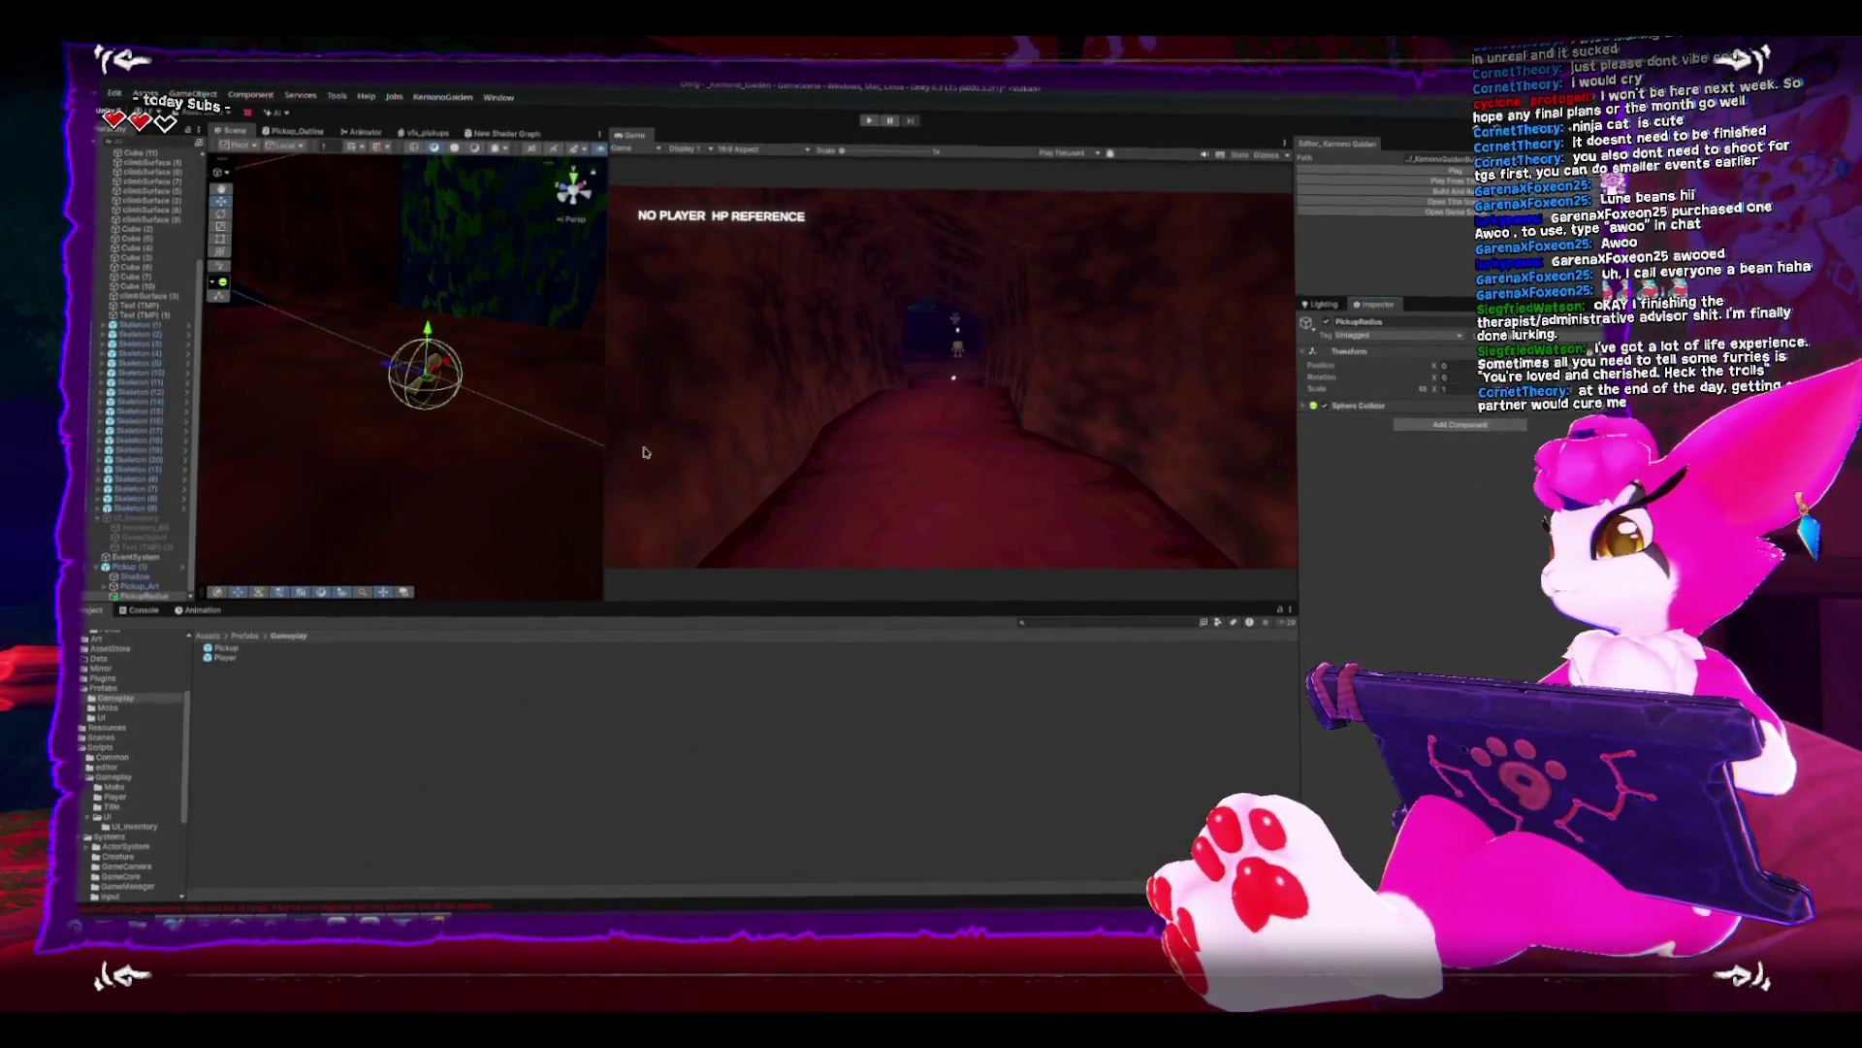
left_click(1351, 412)
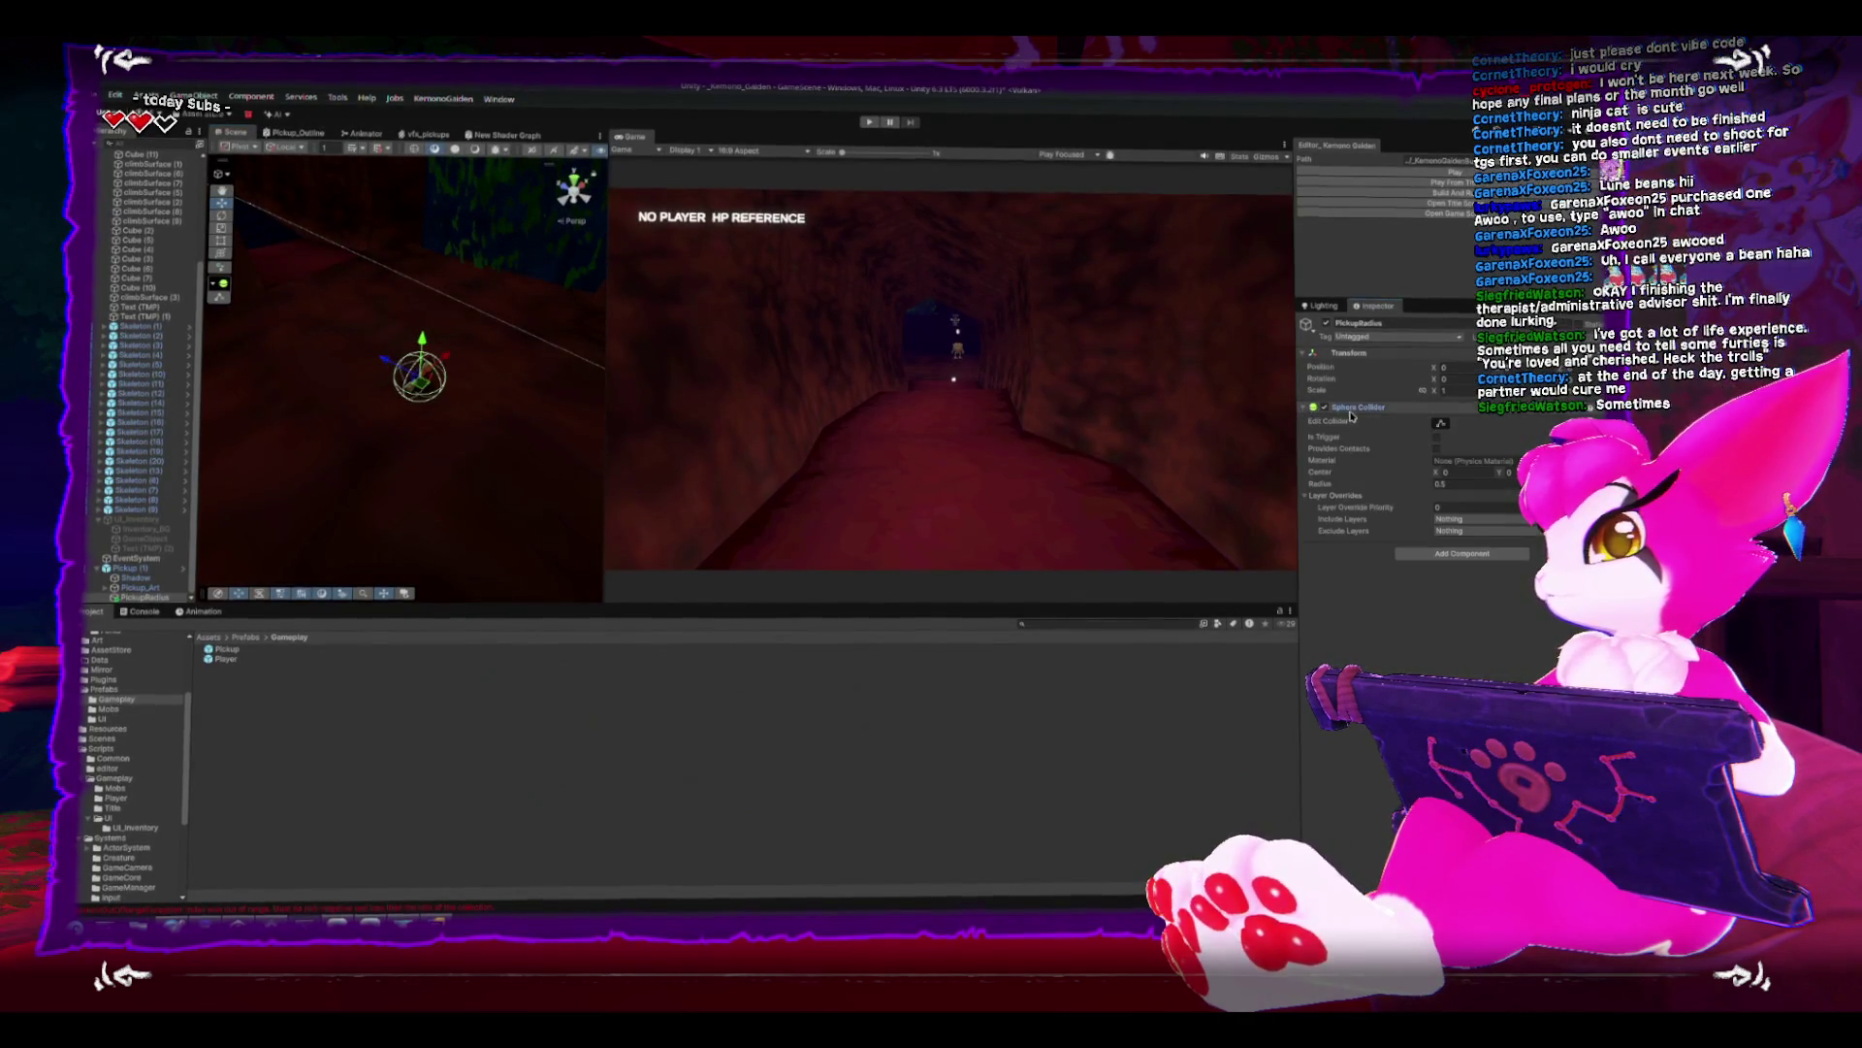
left_click(1437, 436)
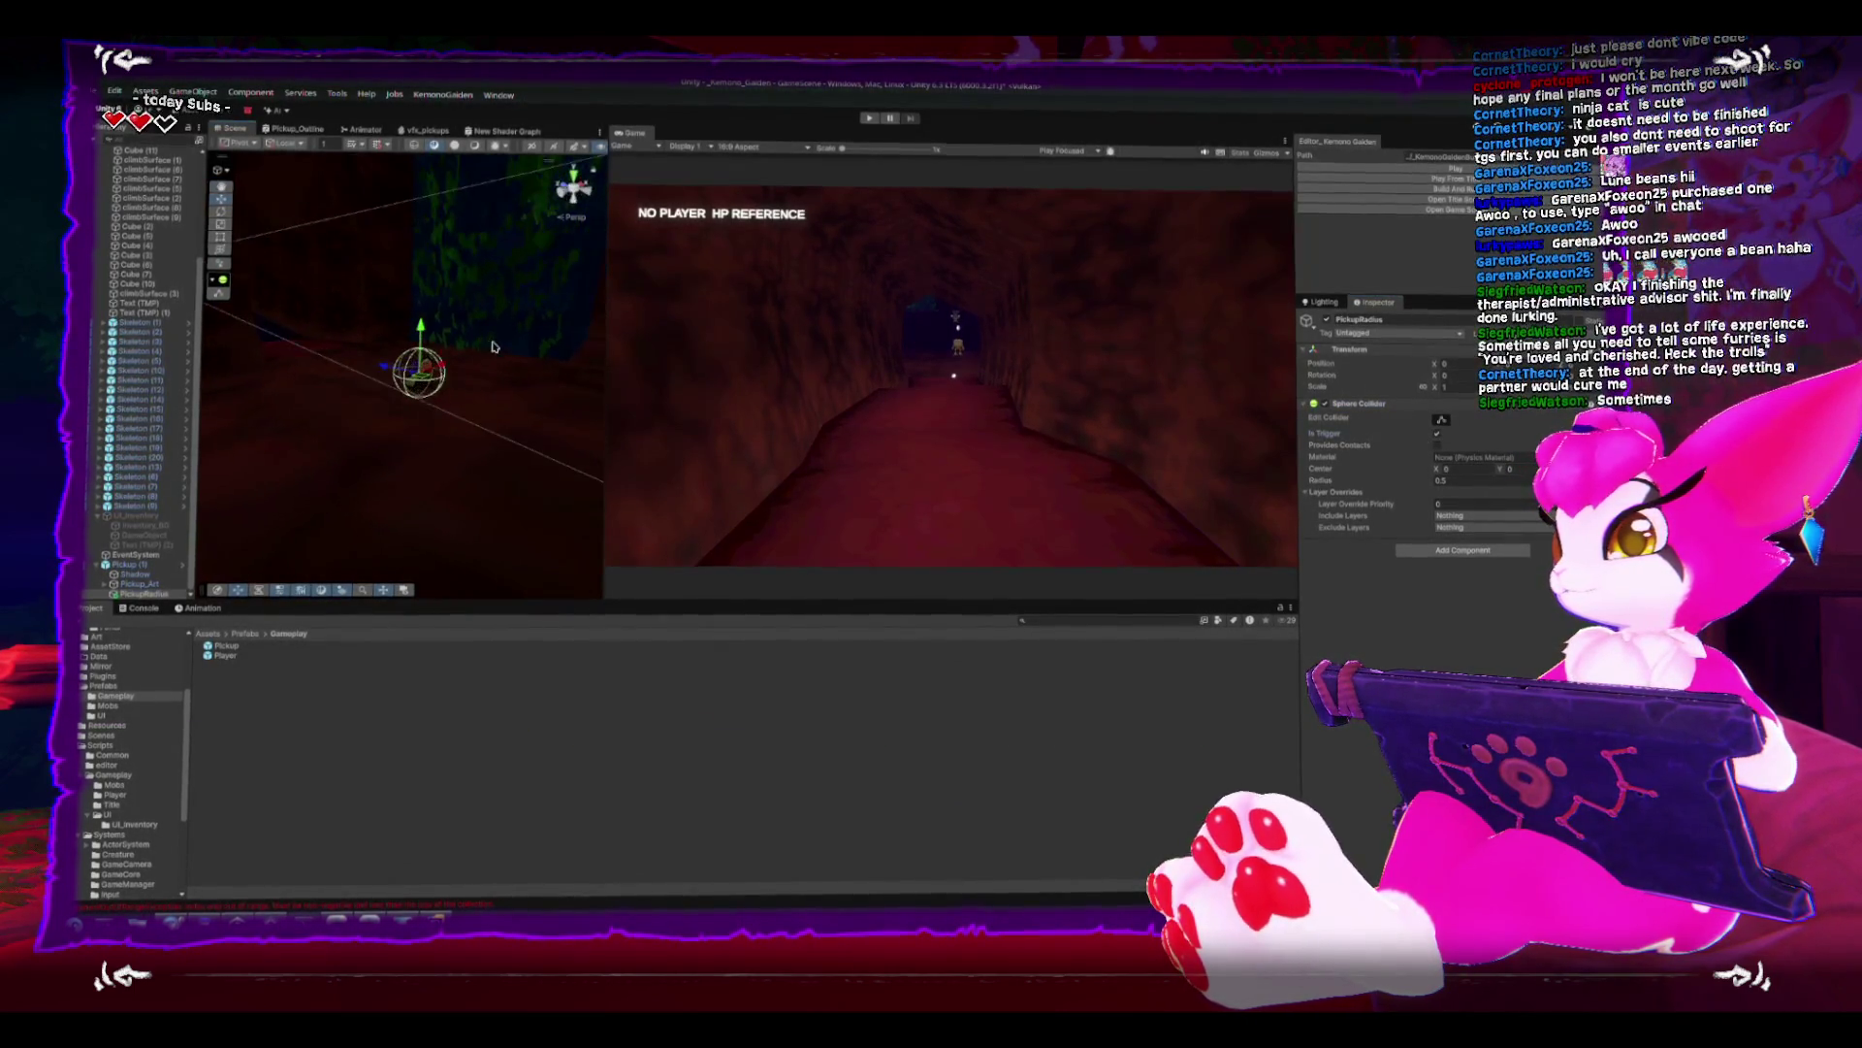
scroll(495, 346, "up", 2)
mouse_move(1322, 482)
left_mouse_down()
mouse_move(1358, 491)
mouse_move(1338, 493)
left_mouse_up()
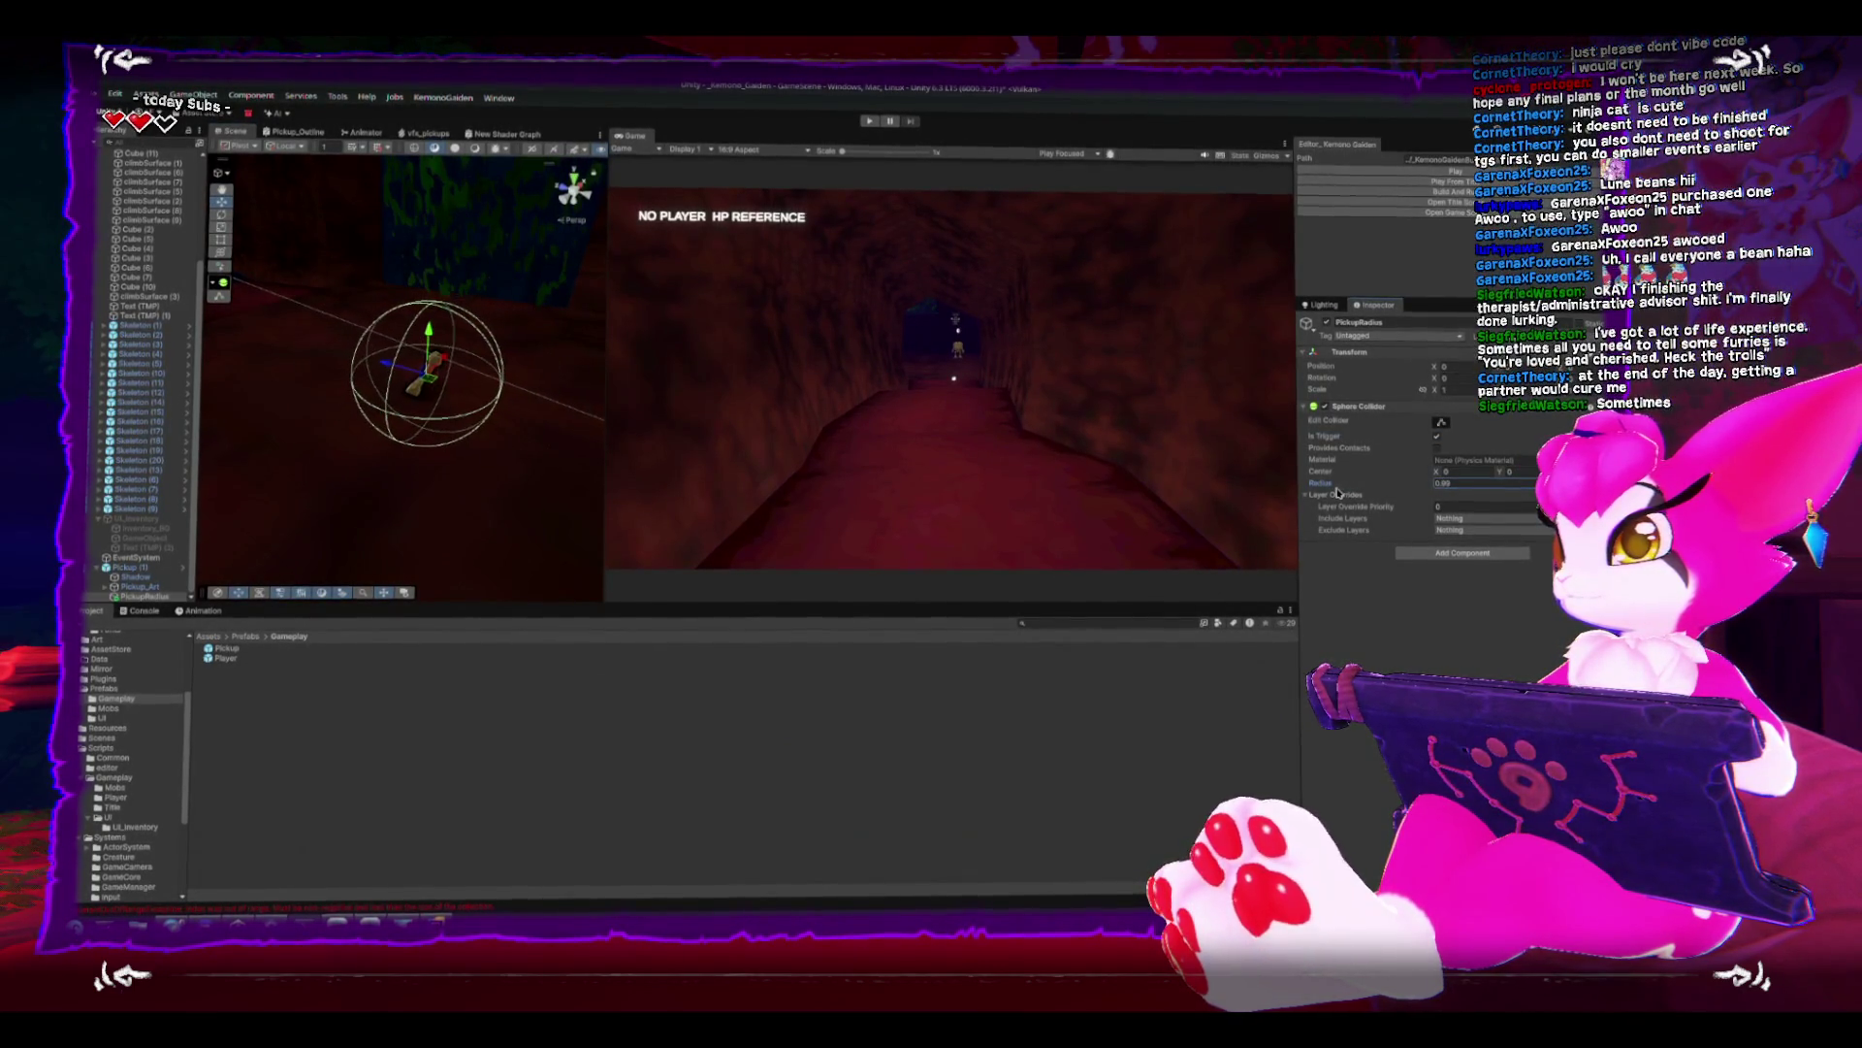
mouse_move(466, 417)
left_mouse_down()
mouse_move(443, 437)
mouse_move(443, 272)
left_mouse_up()
key("f")
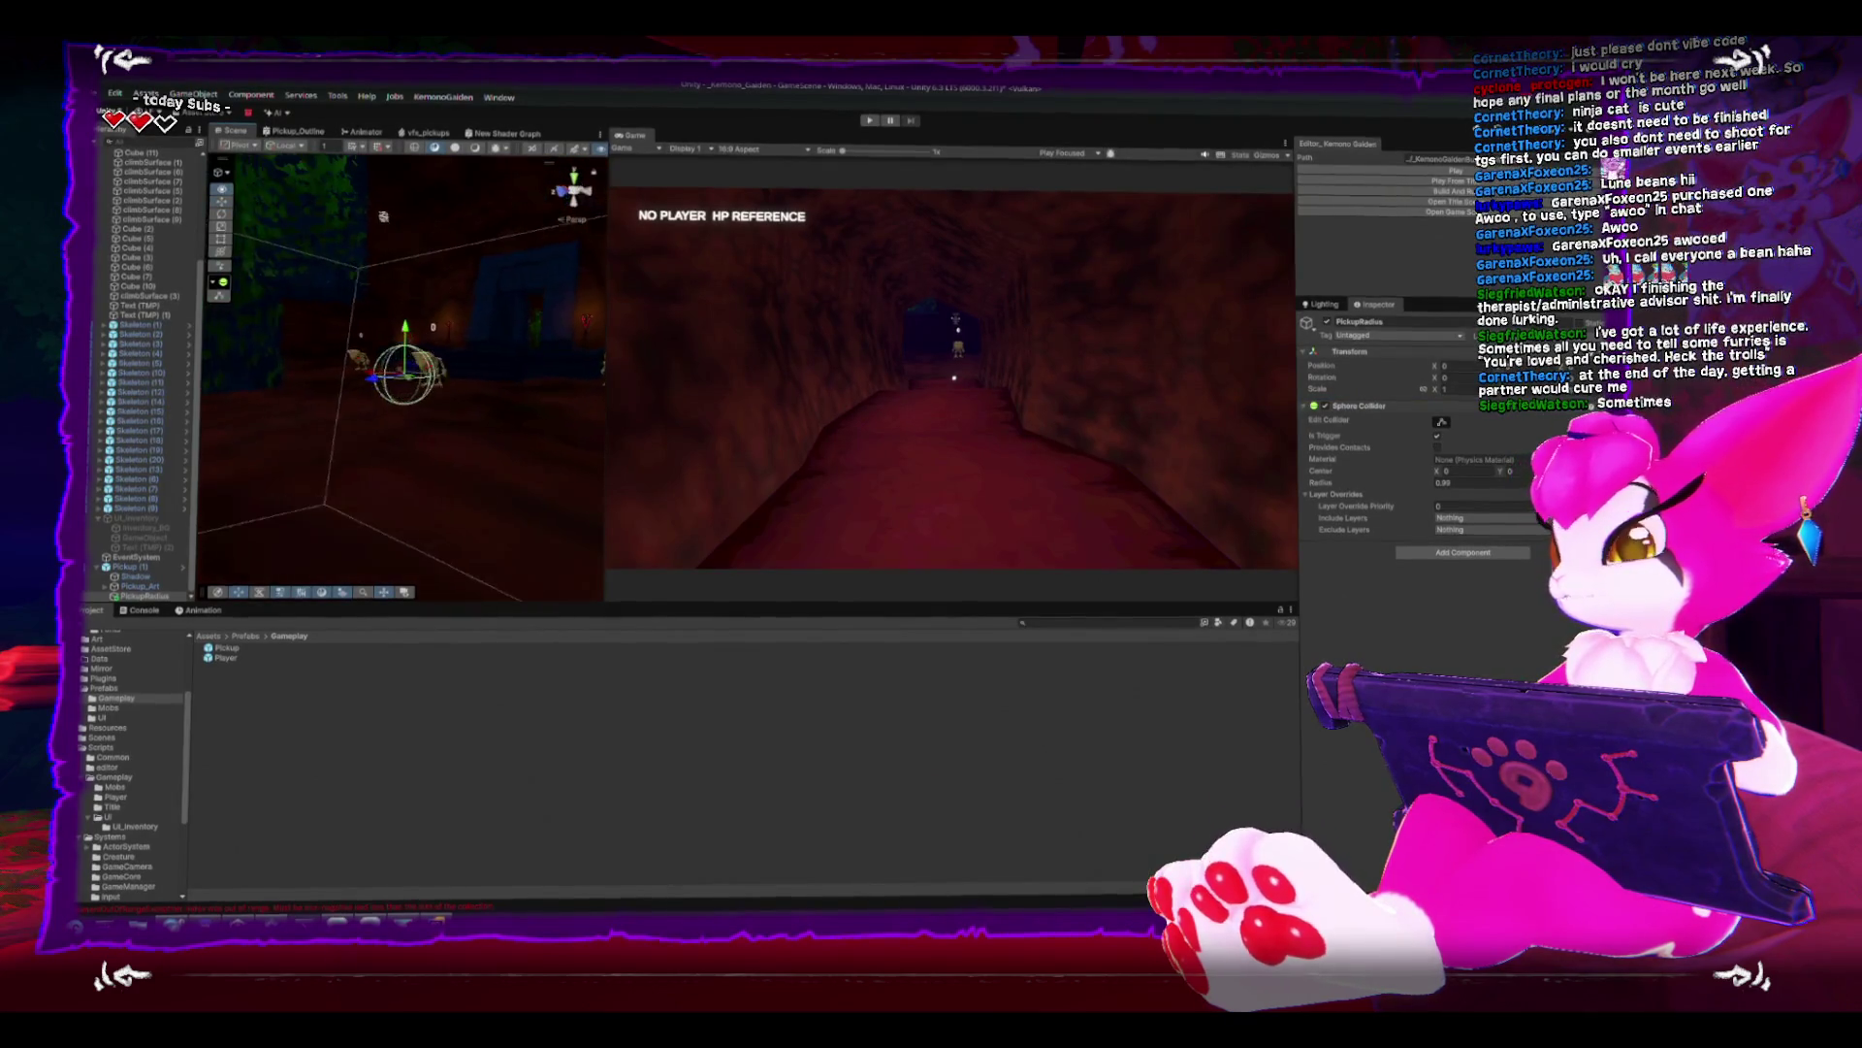
left_click_drag(427, 388, 437, 393)
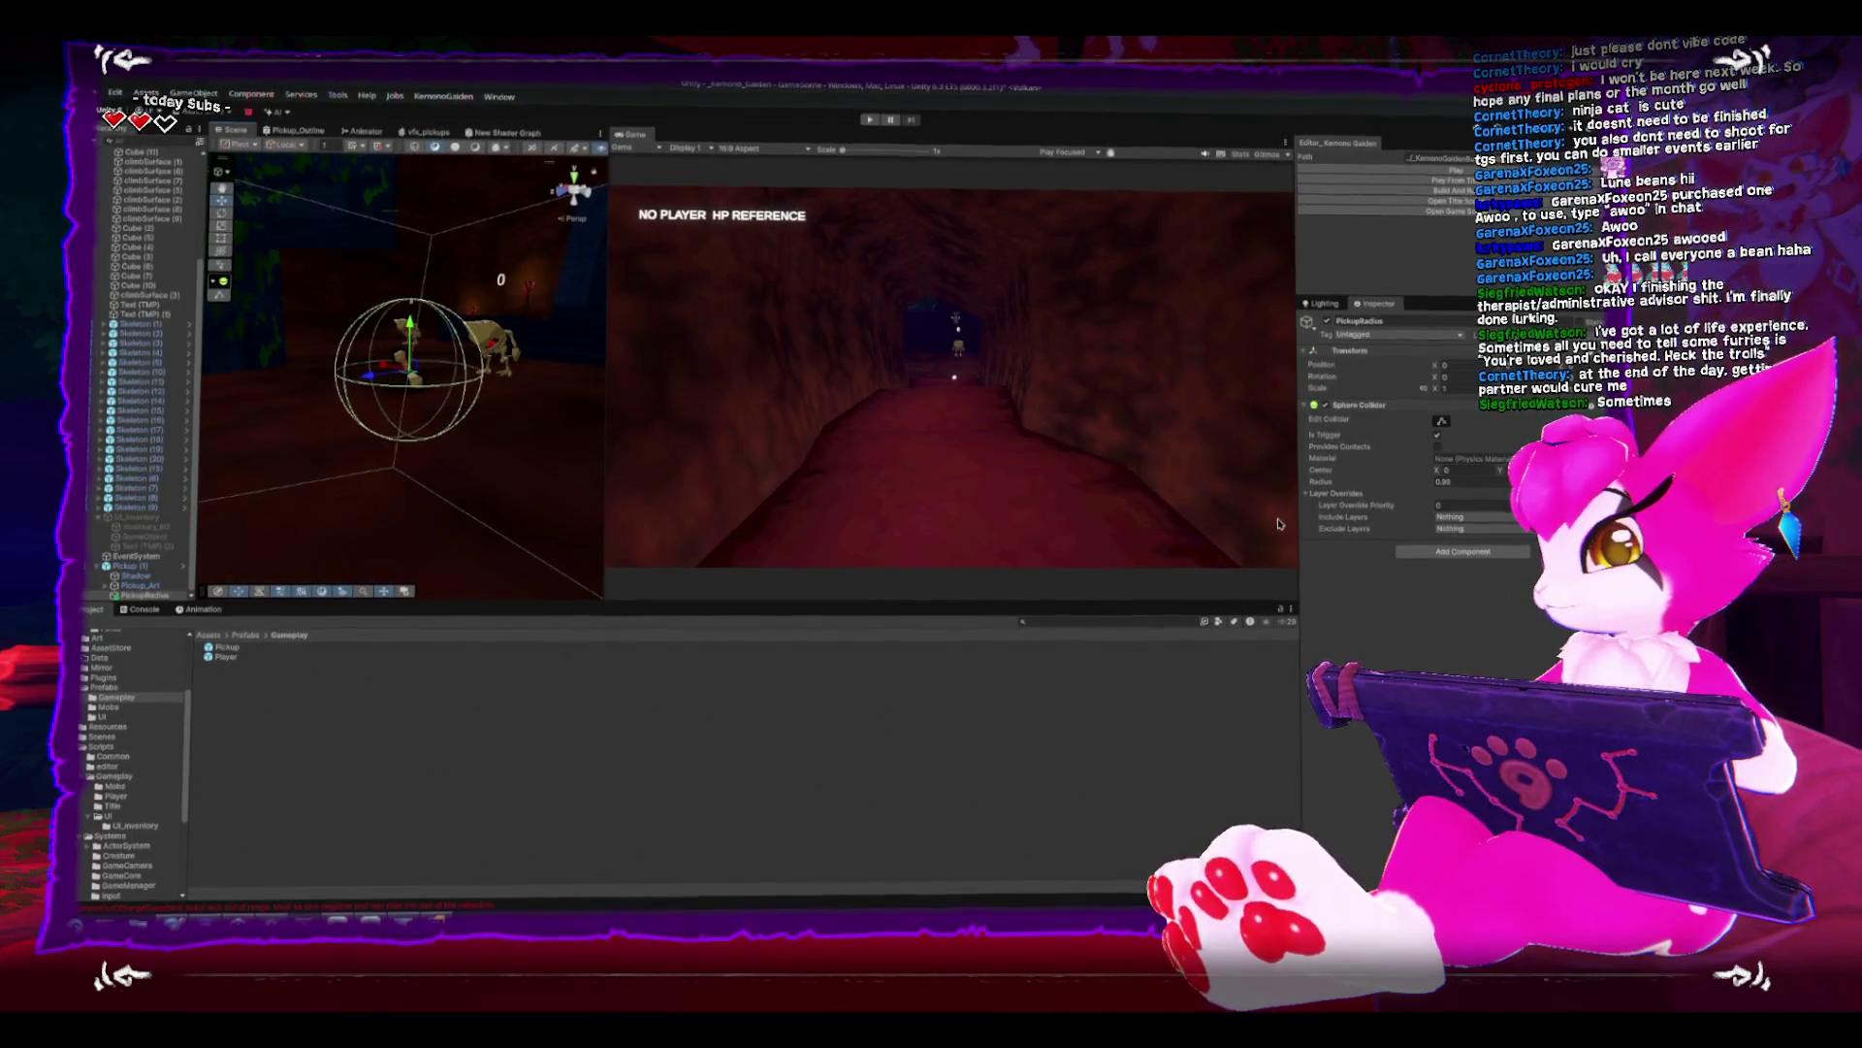
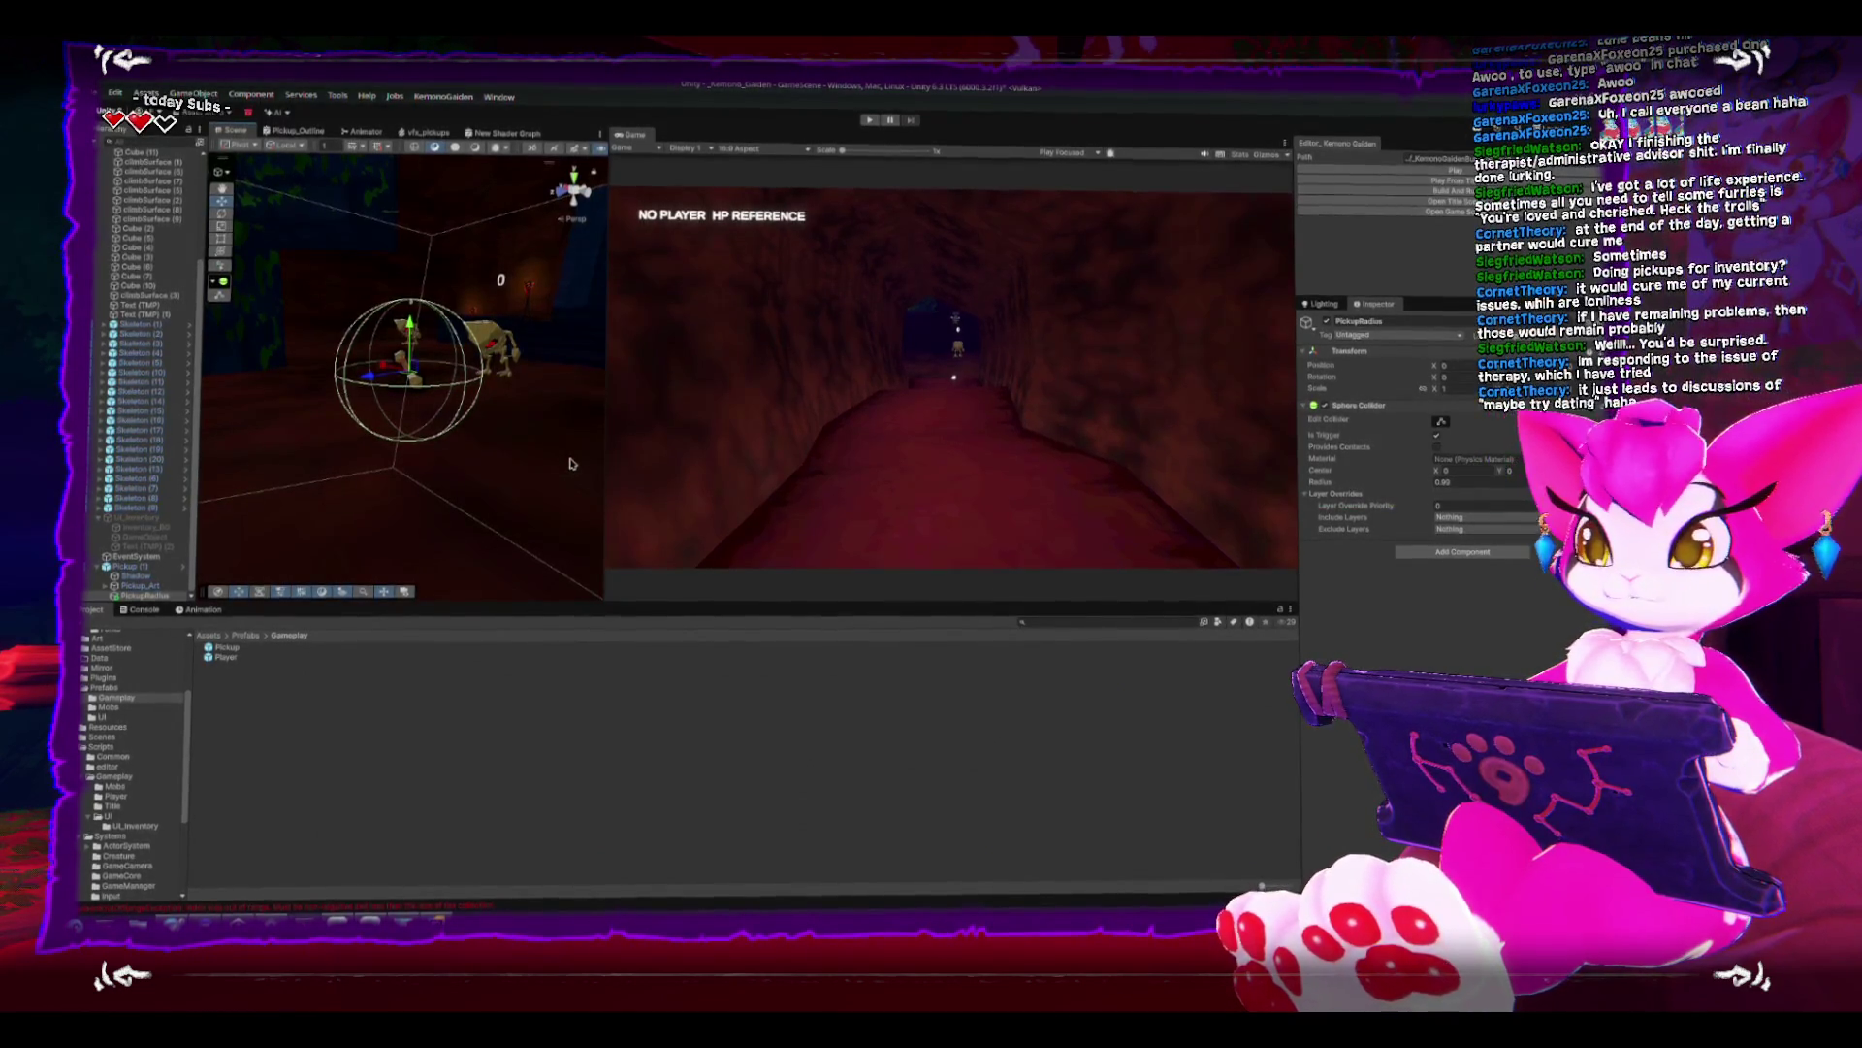
- Orbit around the pickup spheres and inspect PickupRadius's collider settings
mouse_move(570, 463)
left_mouse_down()
mouse_move(480, 450)
mouse_move(347, 269)
mouse_move(424, 328)
left_mouse_up()
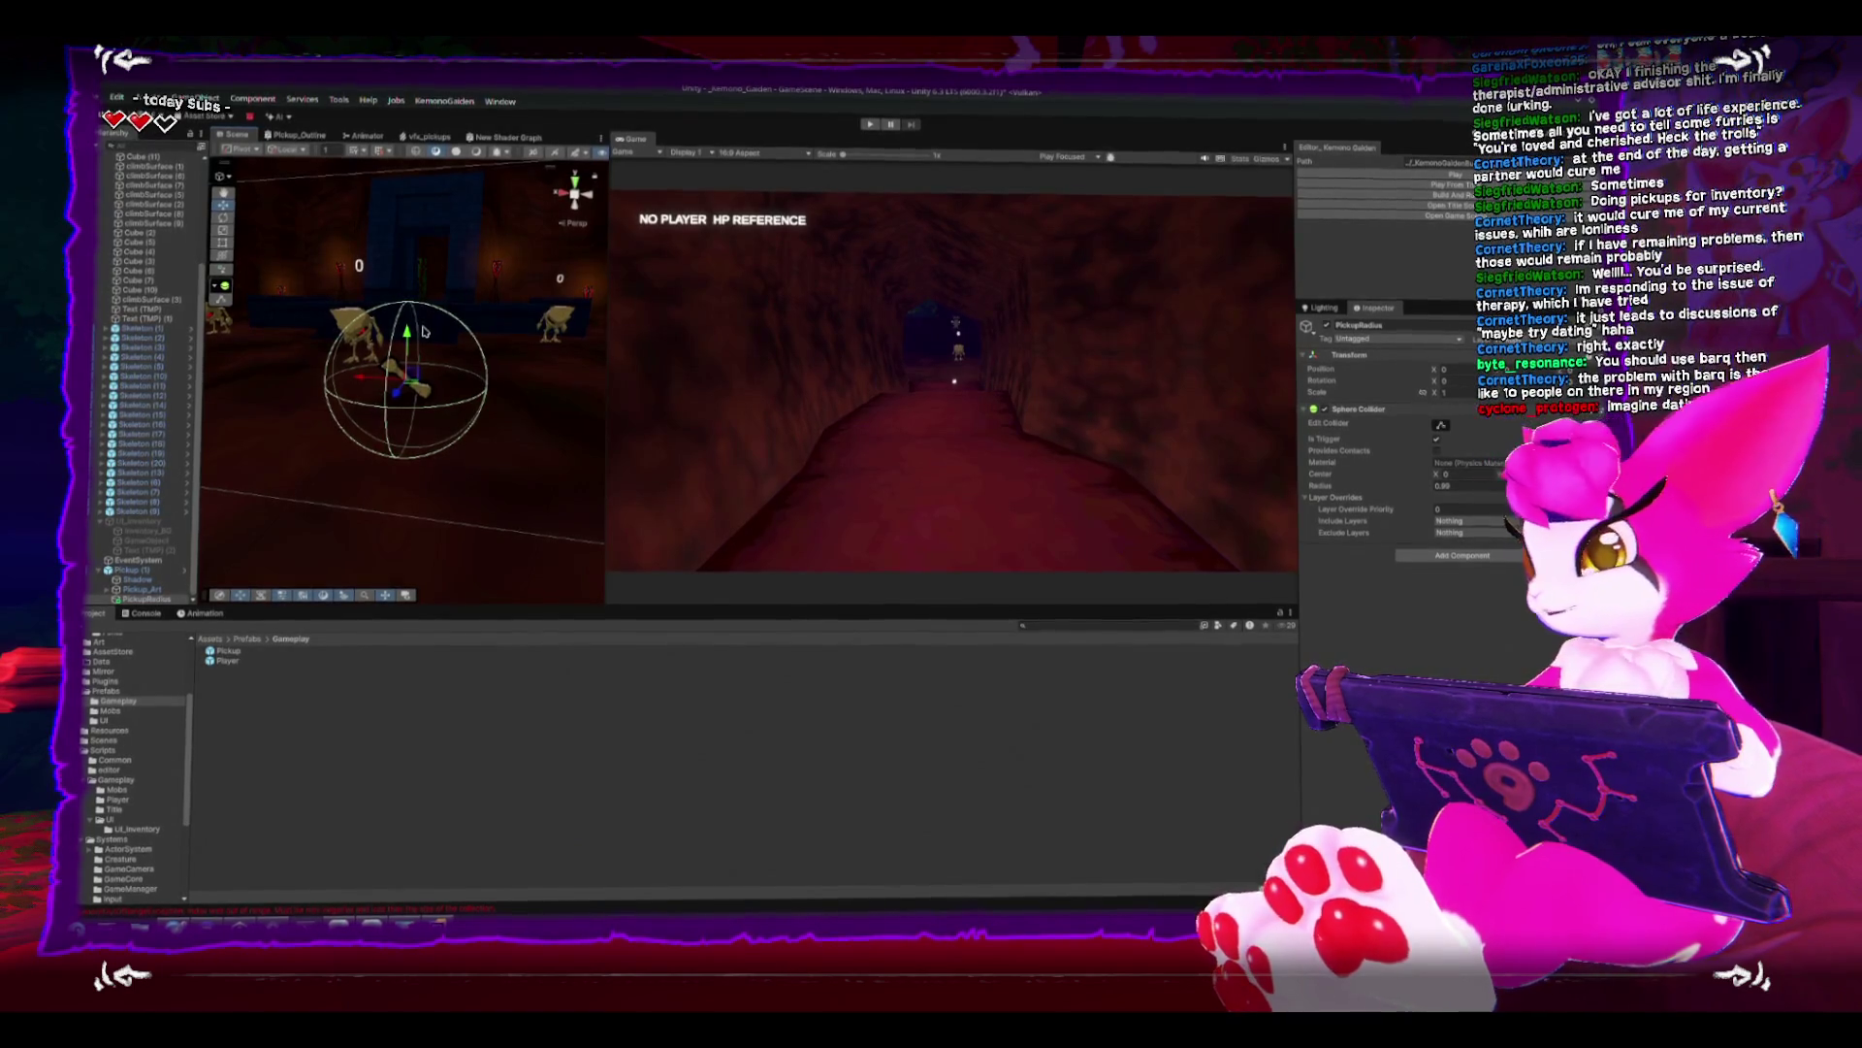
mouse_move(458, 385)
left_mouse_down()
mouse_move(411, 450)
mouse_move(427, 369)
left_mouse_up()
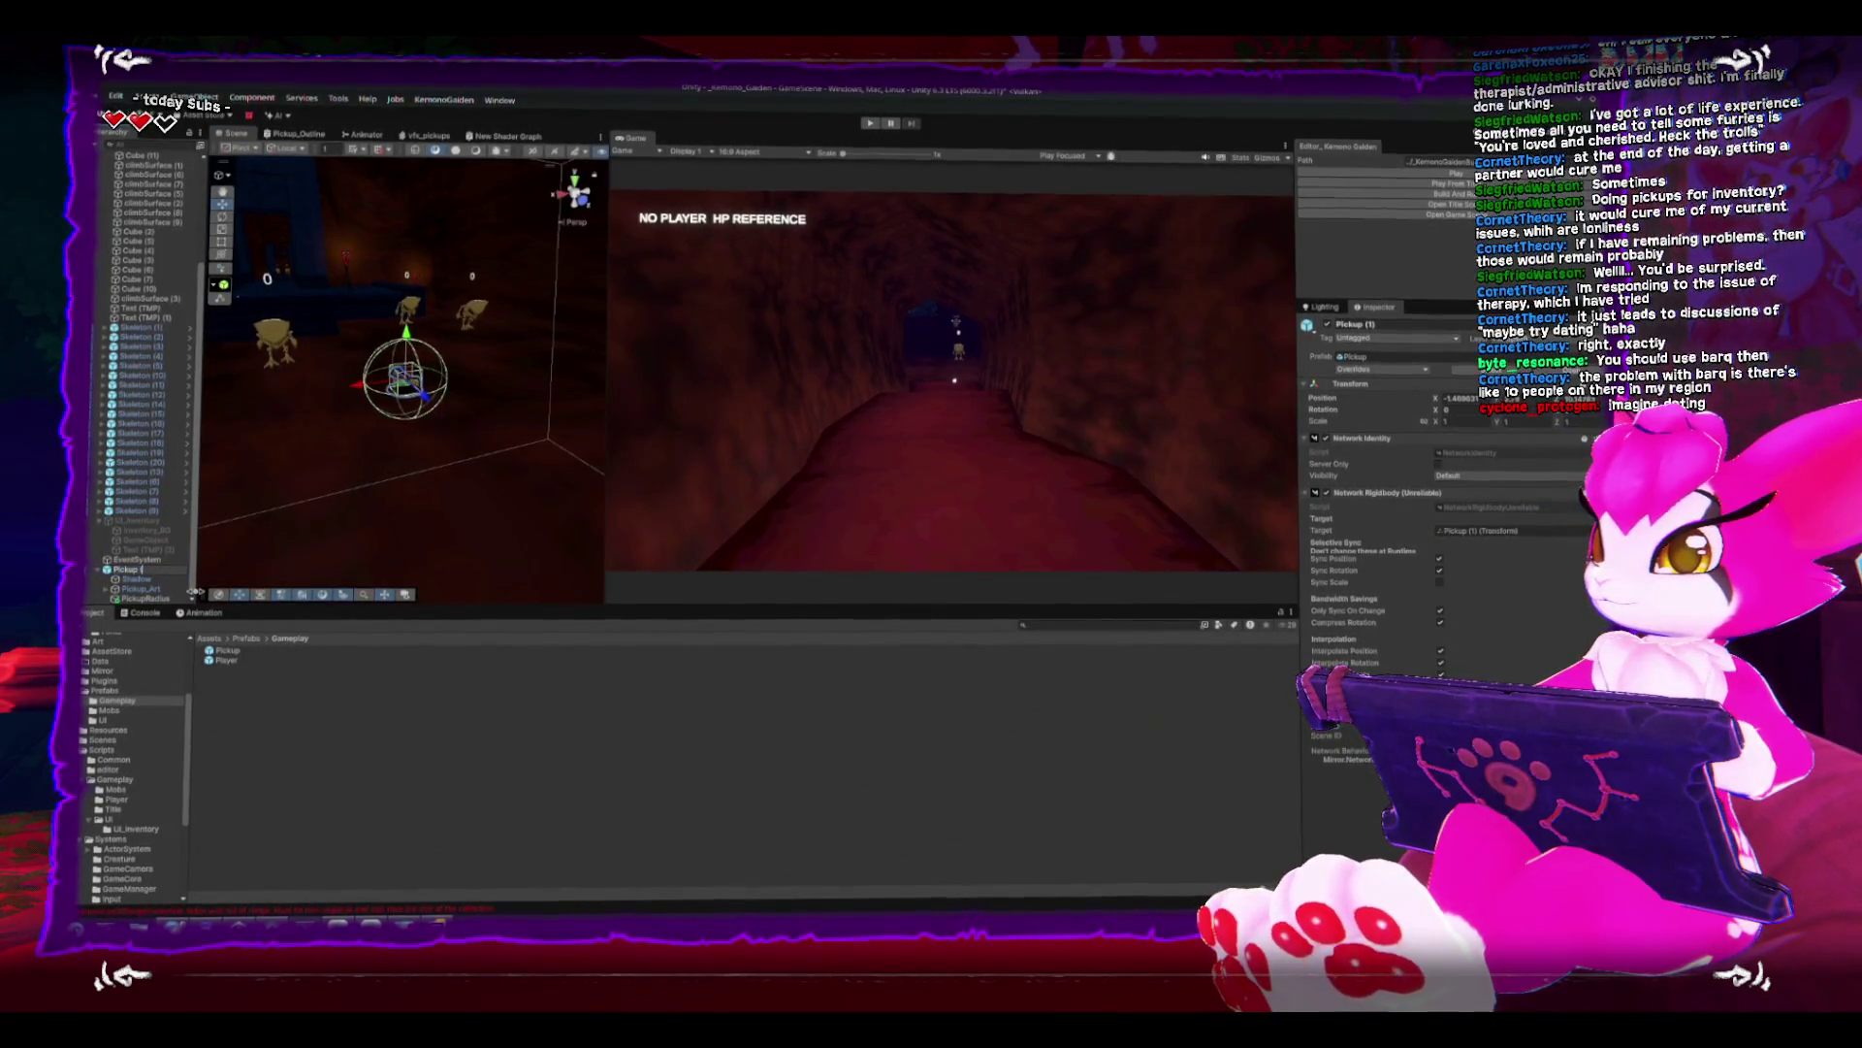
left_click(144, 599)
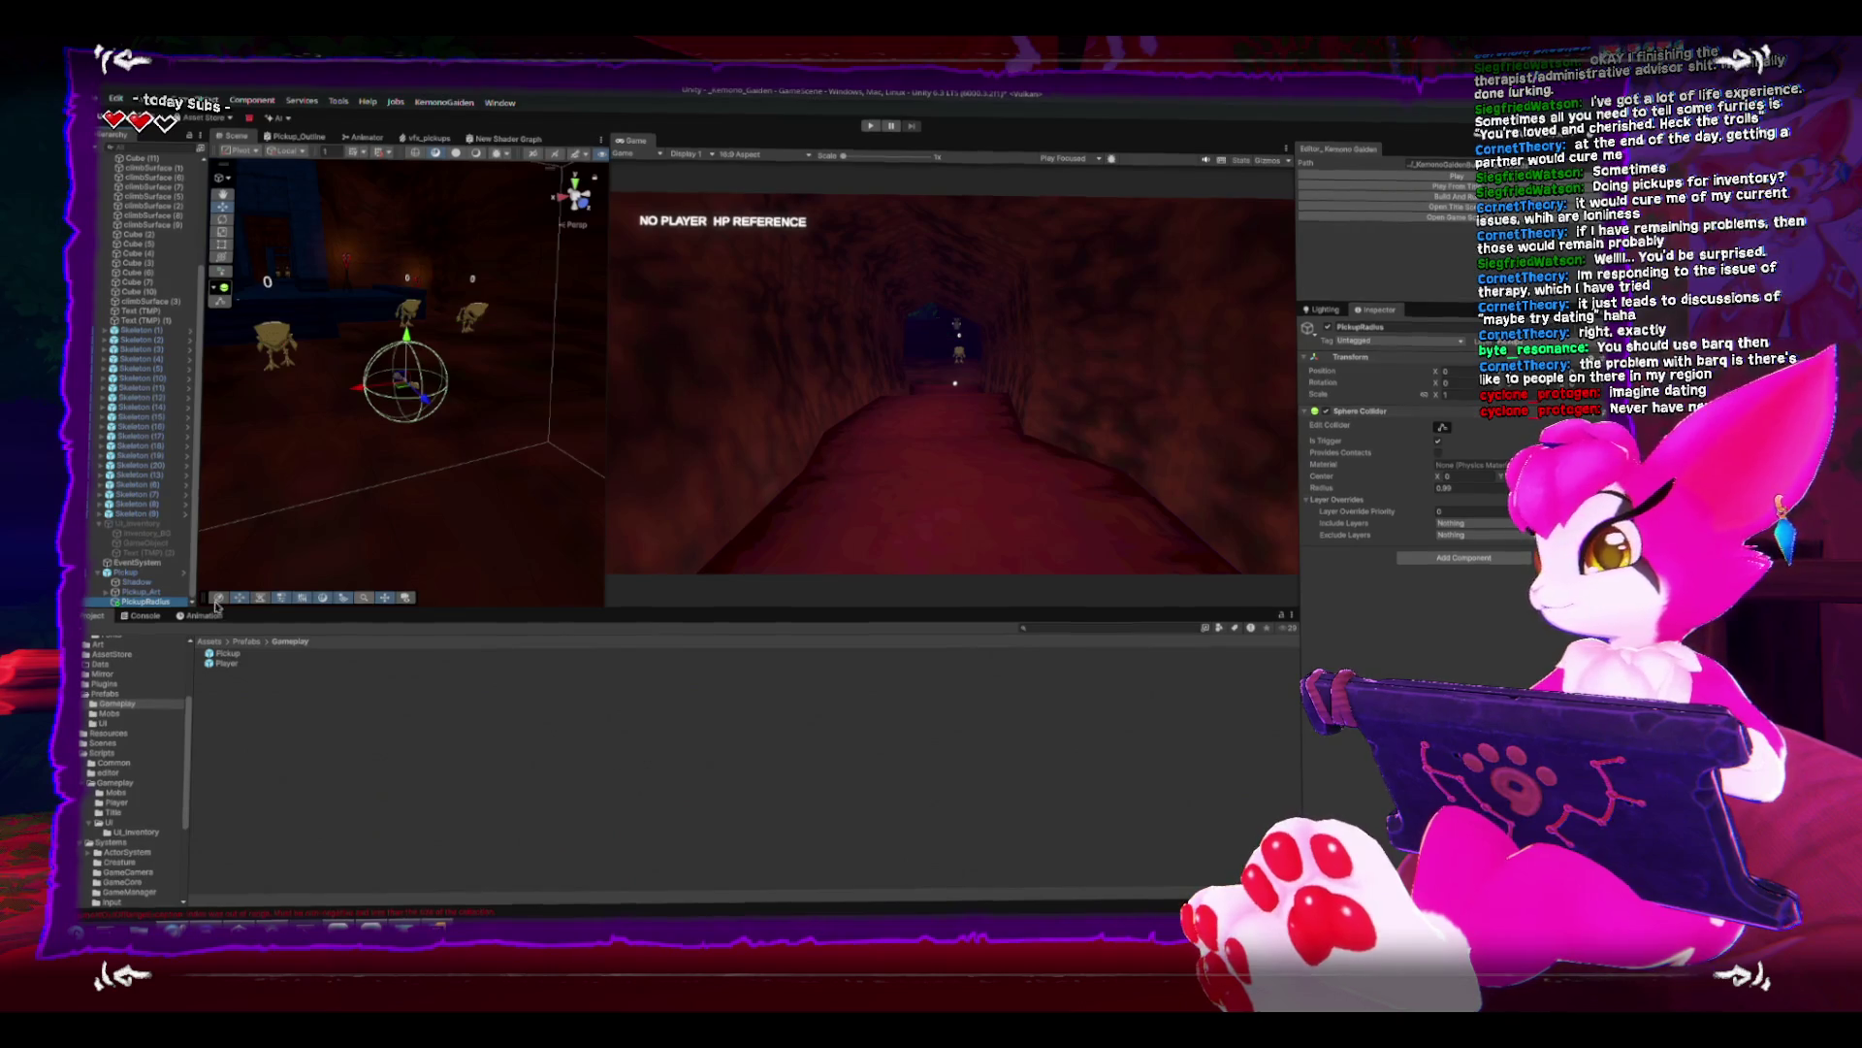
- Select Pickup and check its prefab Overrides list, closing it without applying anything
left_click(124, 572)
left_click(1383, 371)
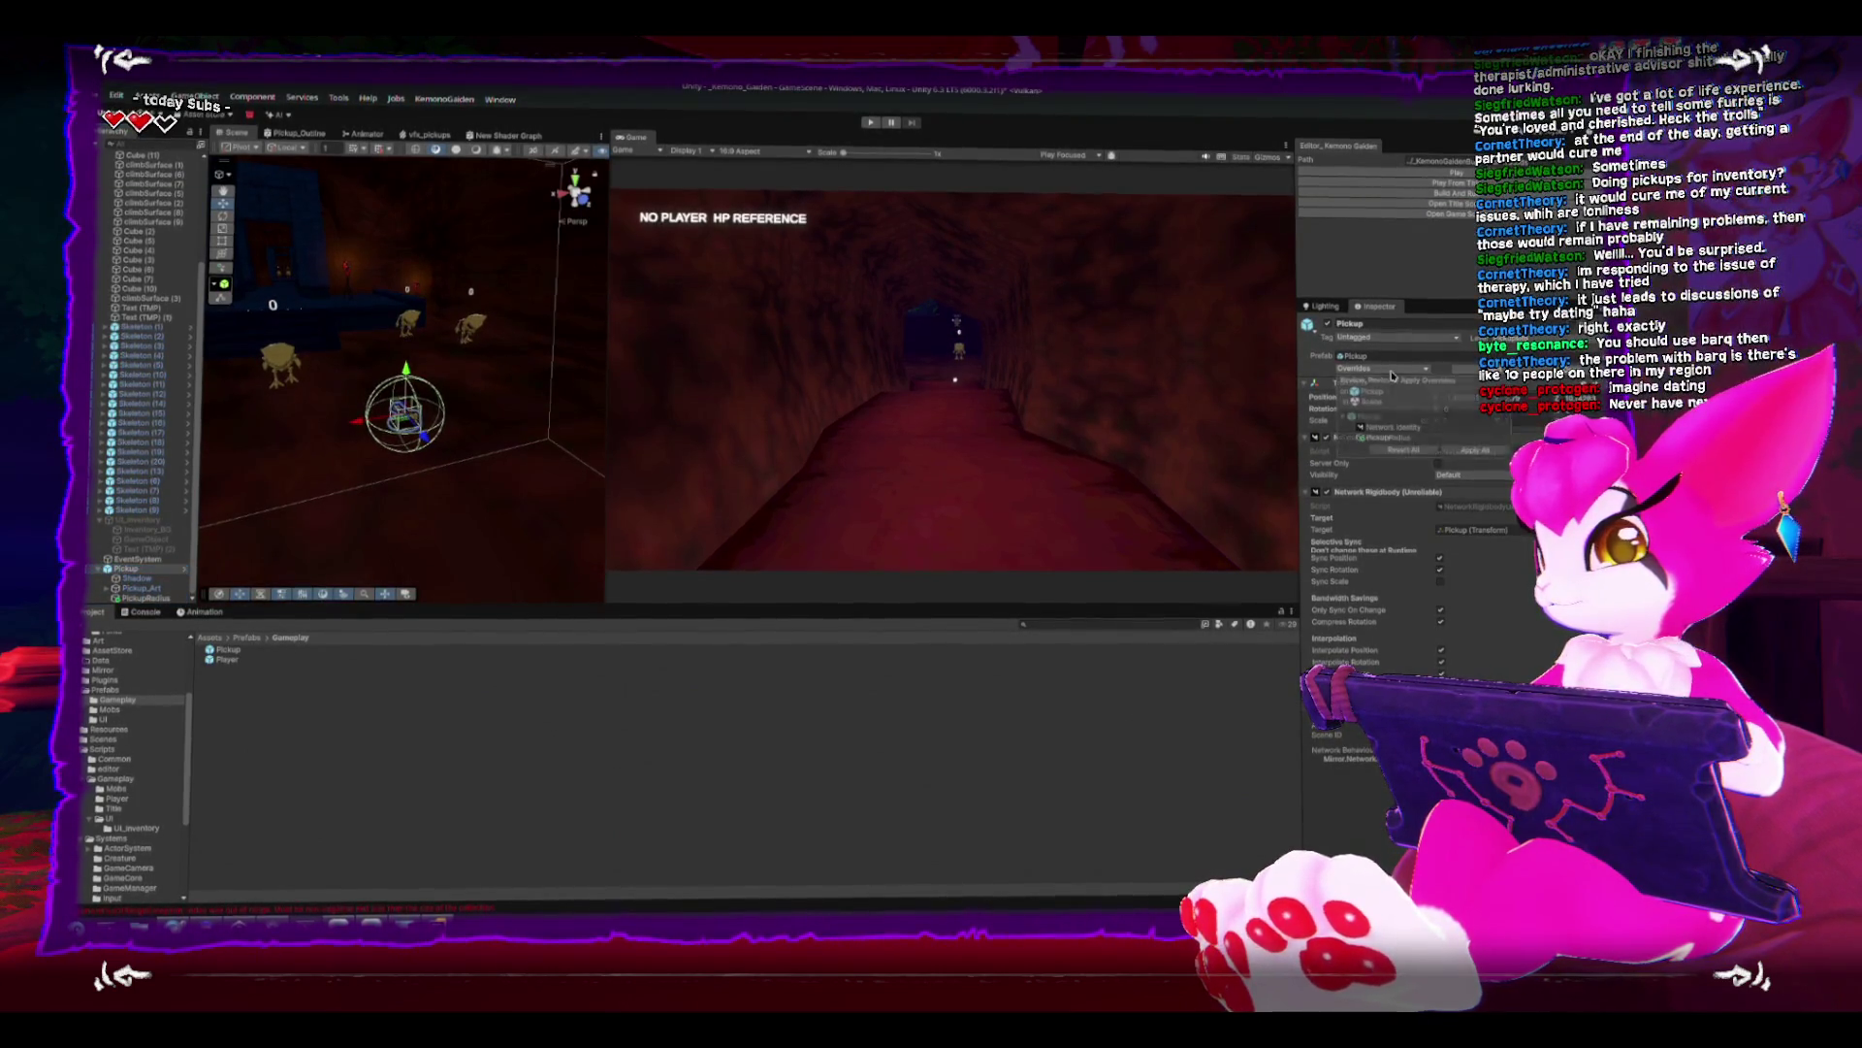
left_click(1477, 453)
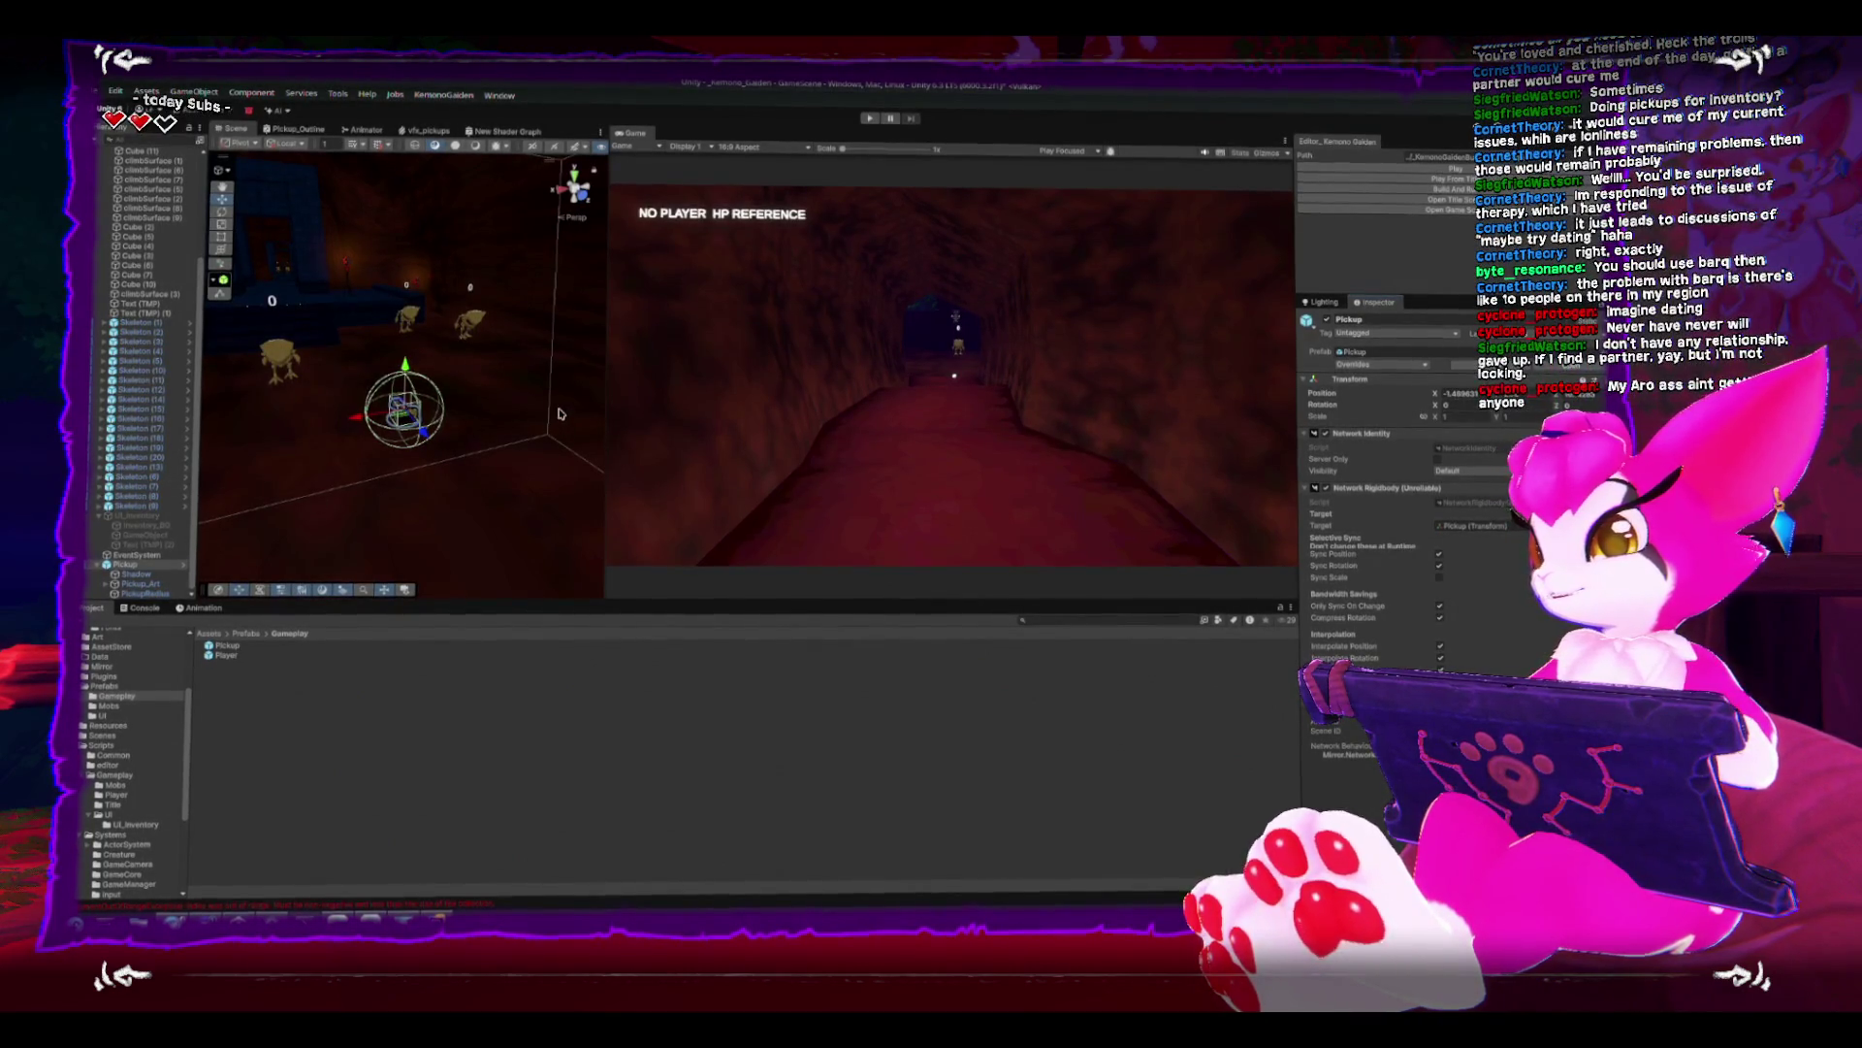
scroll(276, 416, "up", 5)
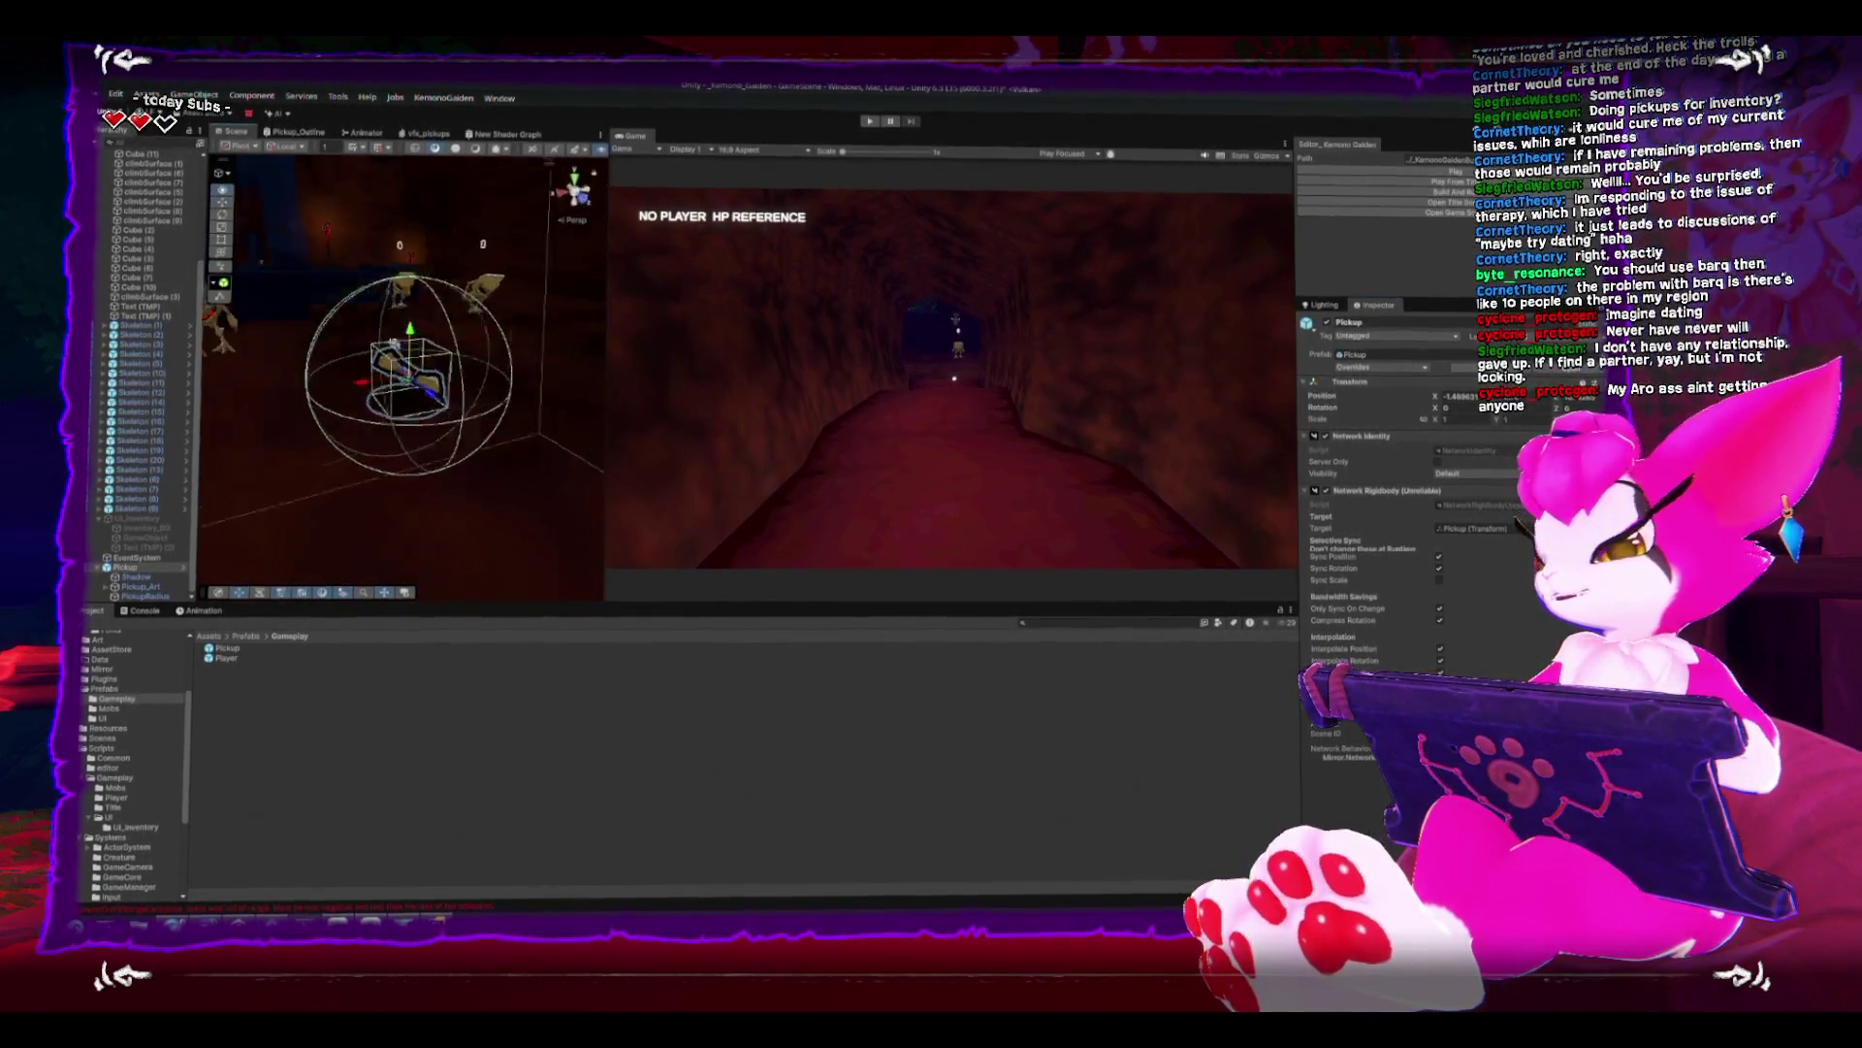
scroll(412, 195, "down", 5)
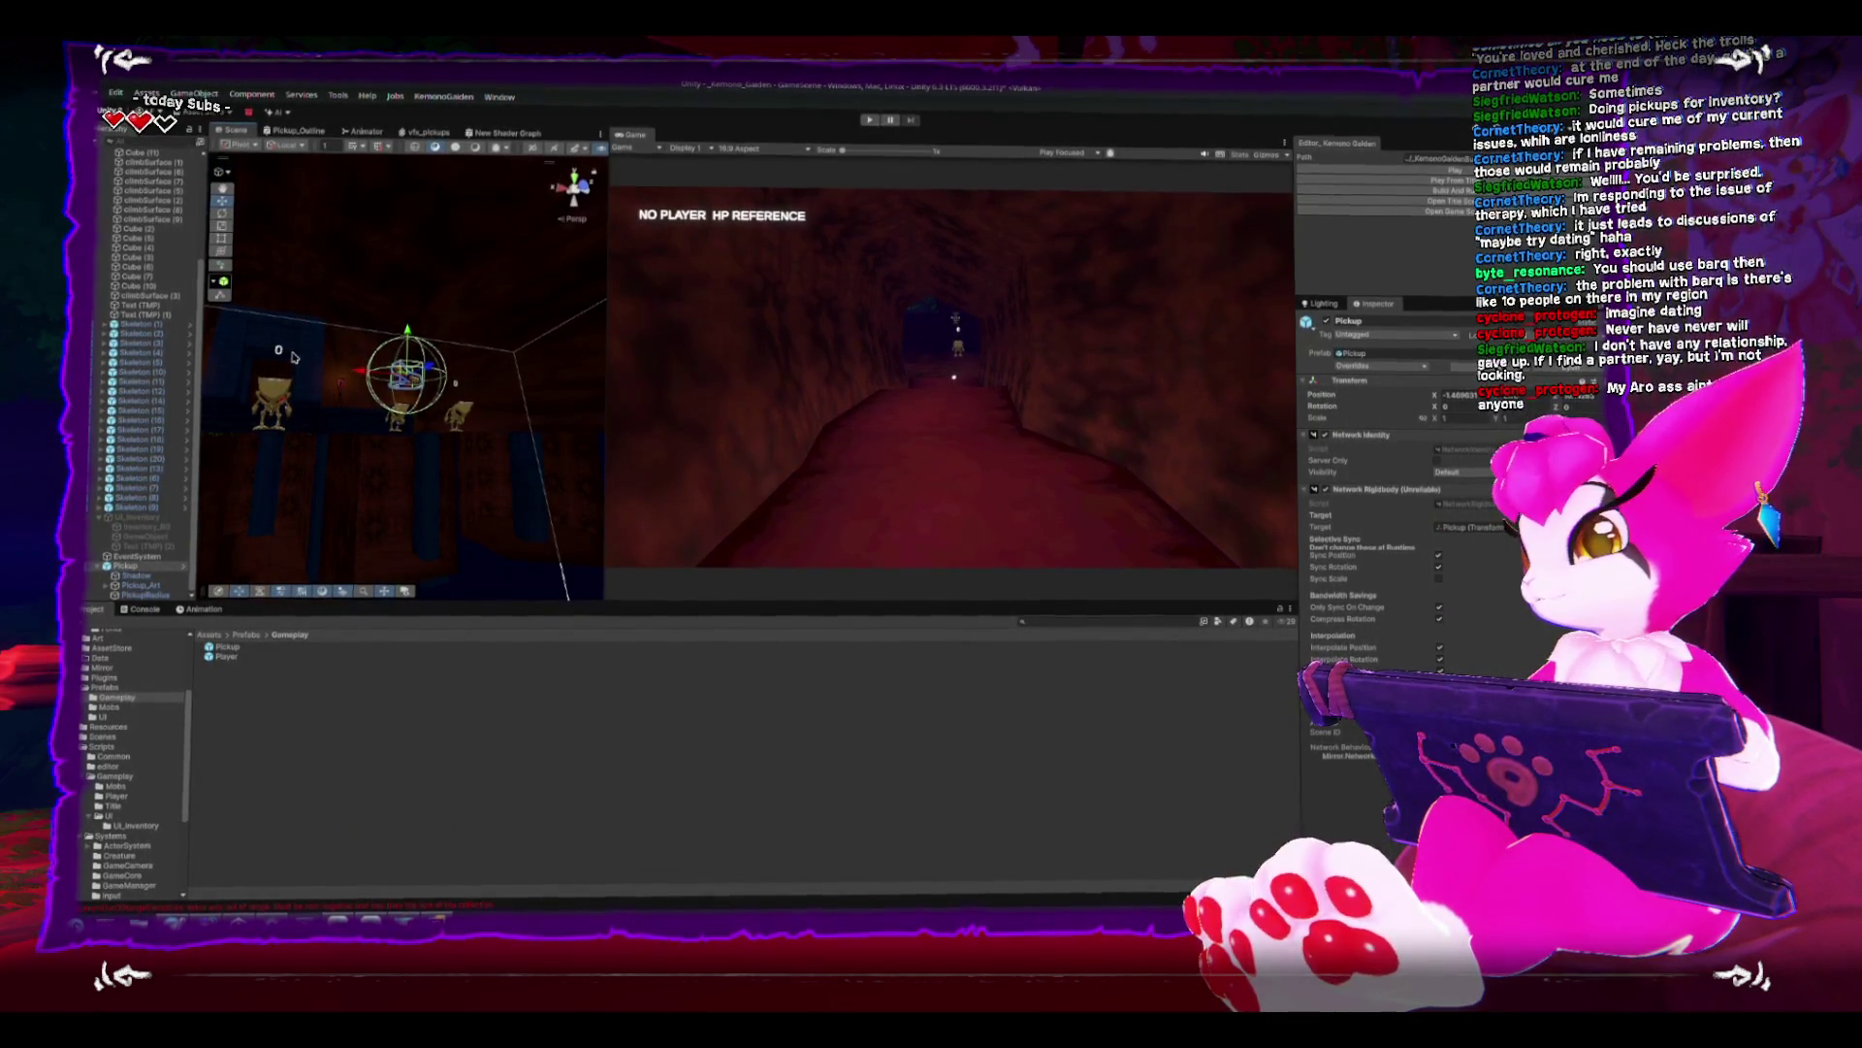
mouse_move(371, 371)
left_mouse_down()
mouse_move(403, 368)
mouse_move(436, 408)
left_mouse_up()
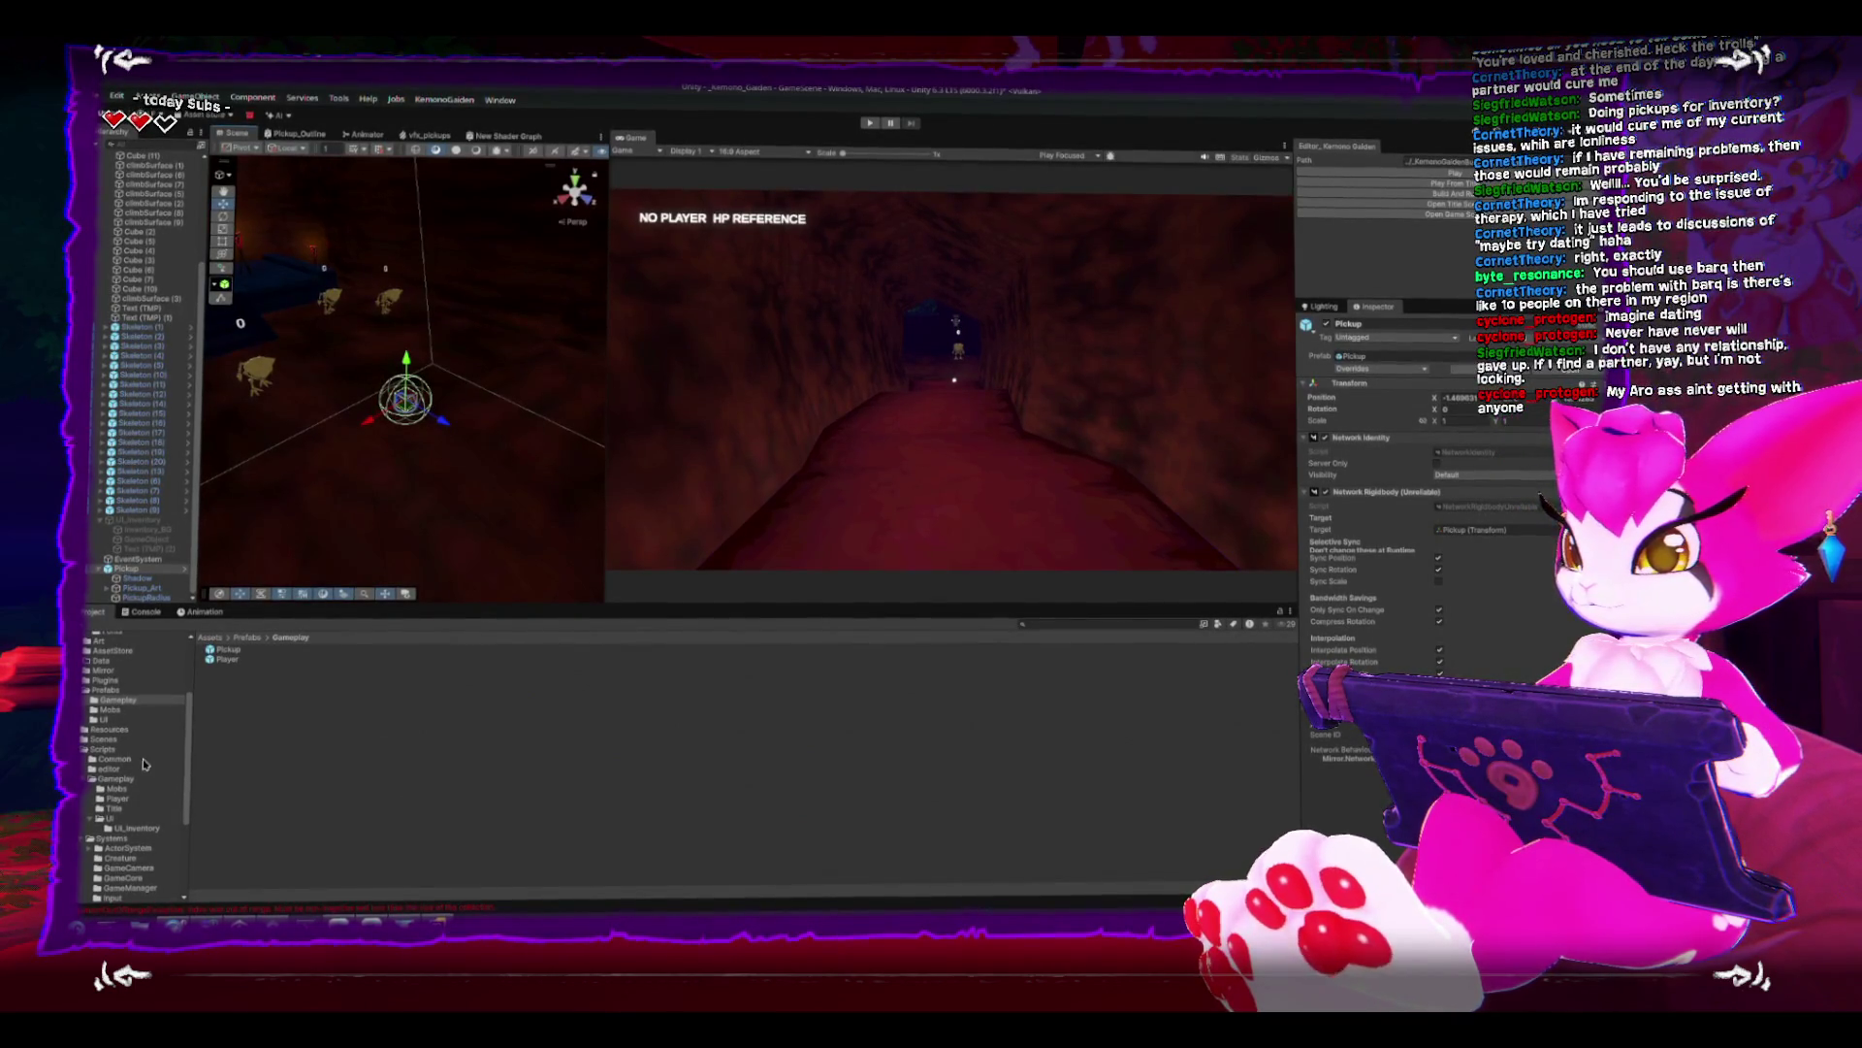
- Browse to Scripts/Systems/Pickups, showing DropSettings, Pickup and PickupsManager
left_click(114, 752)
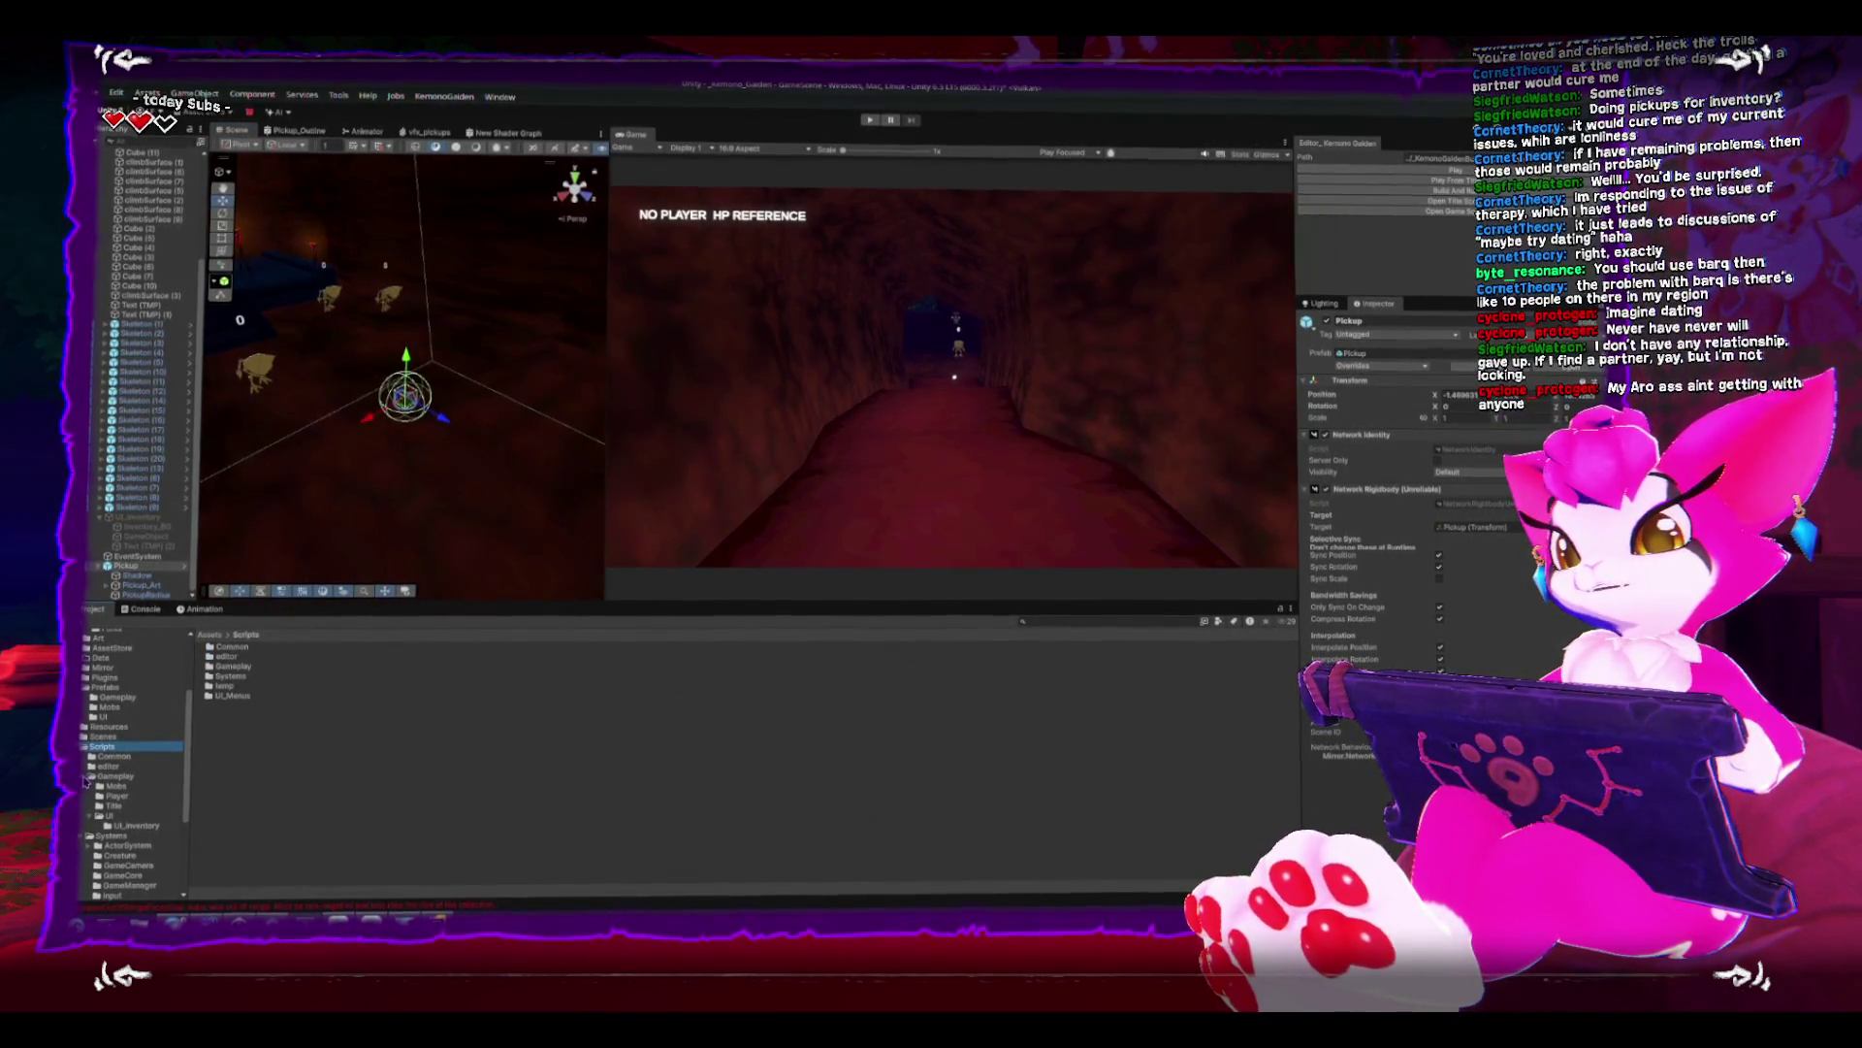
left_click(90, 780)
left_click(89, 785)
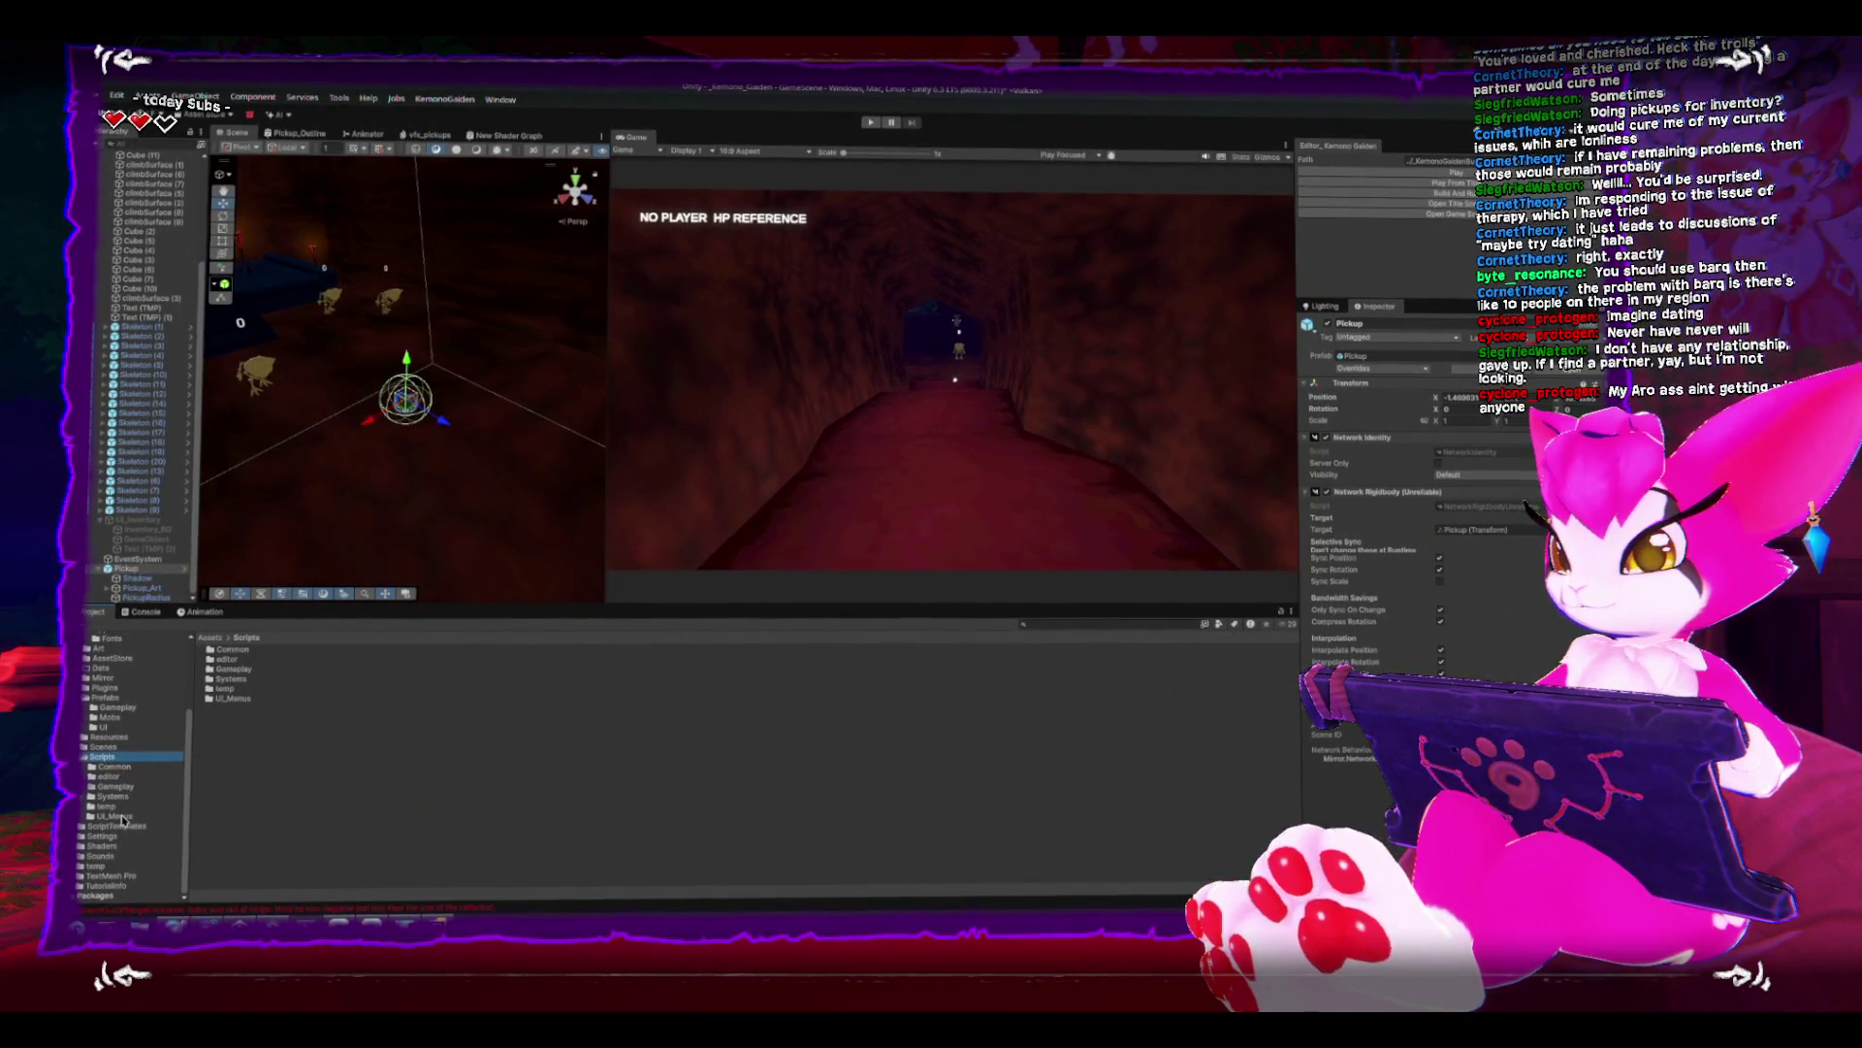
left_click(112, 795)
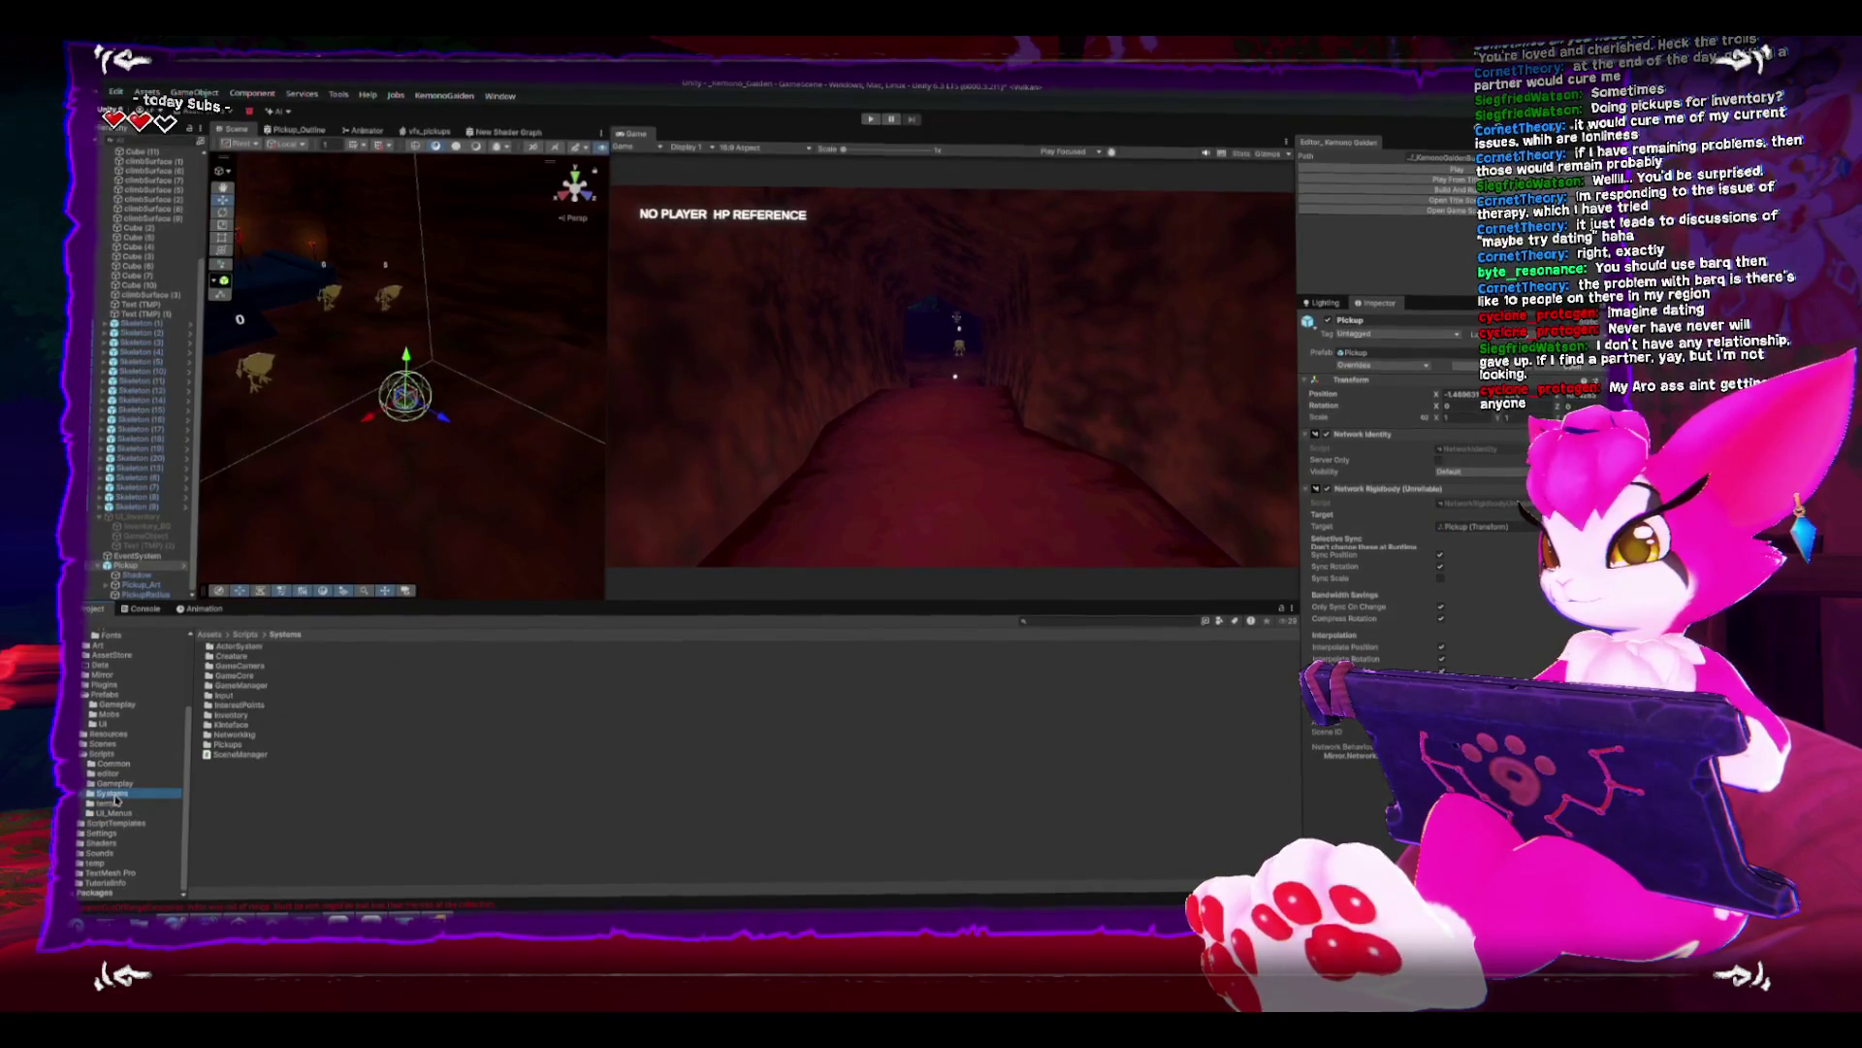
double_click(229, 745)
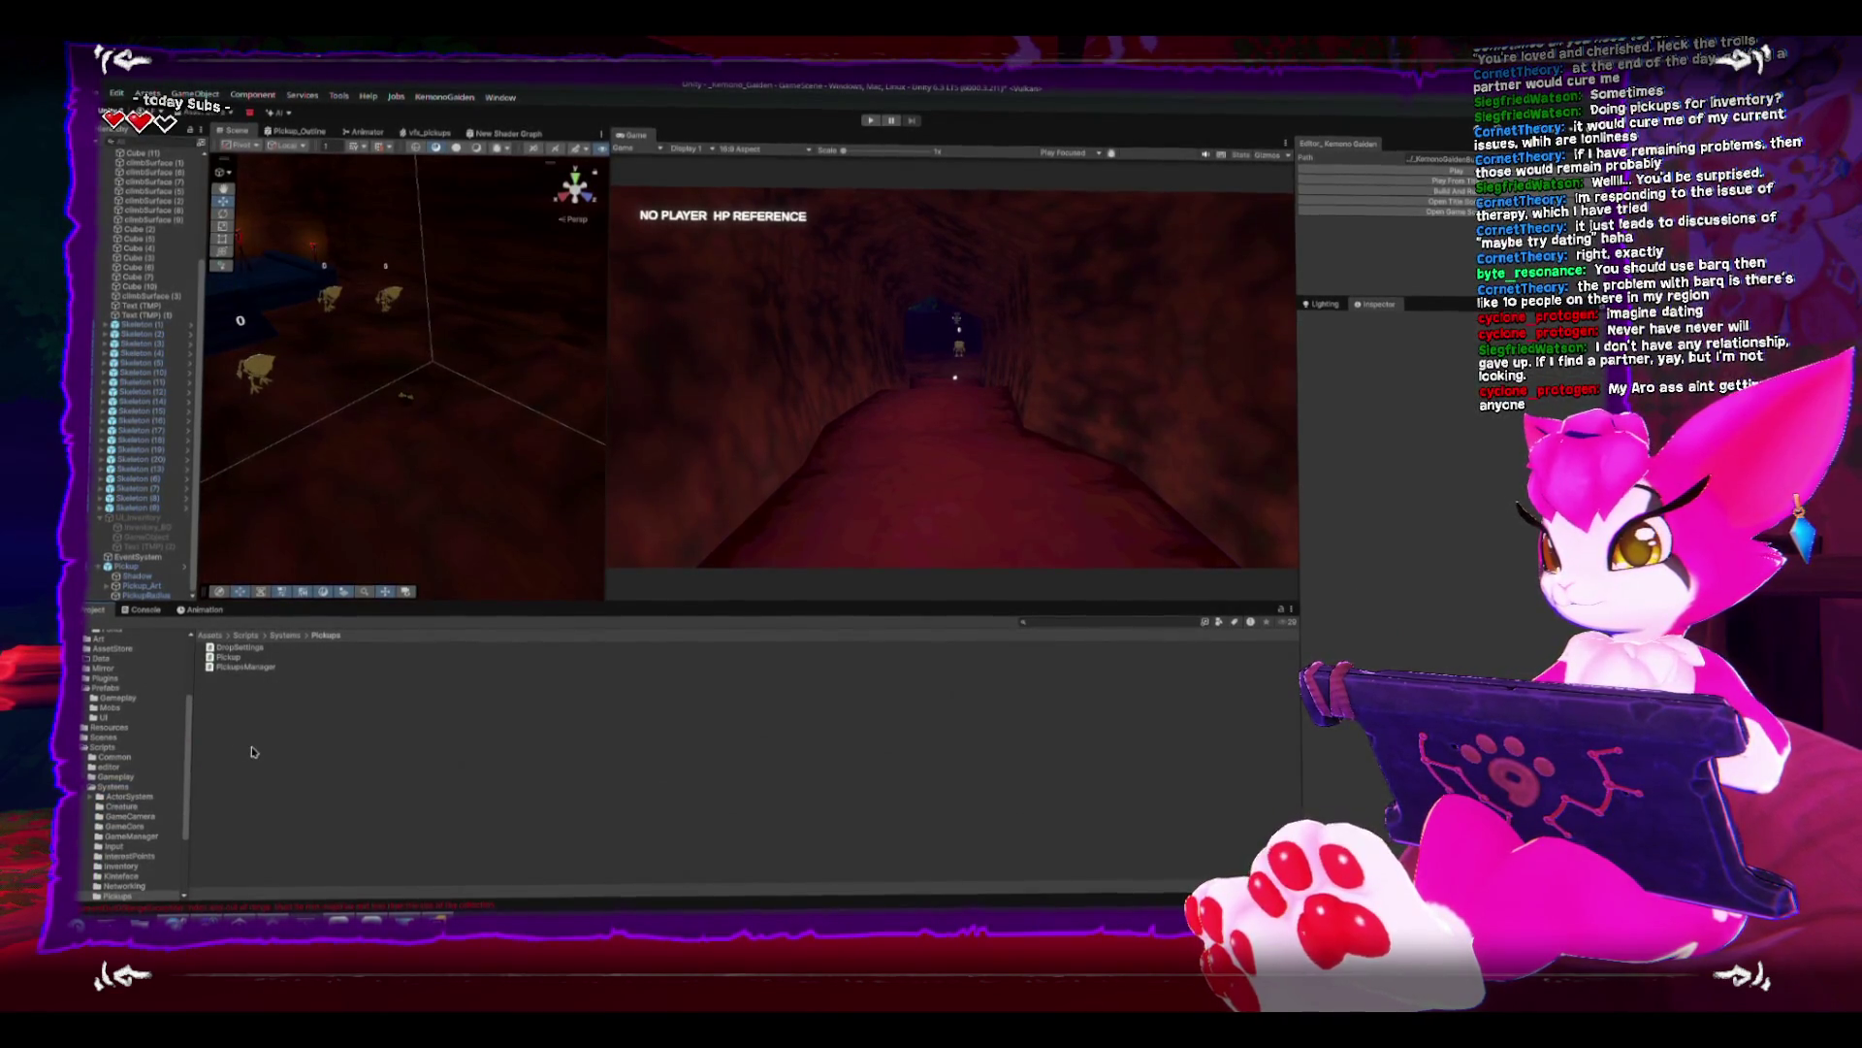
right_click(257, 746)
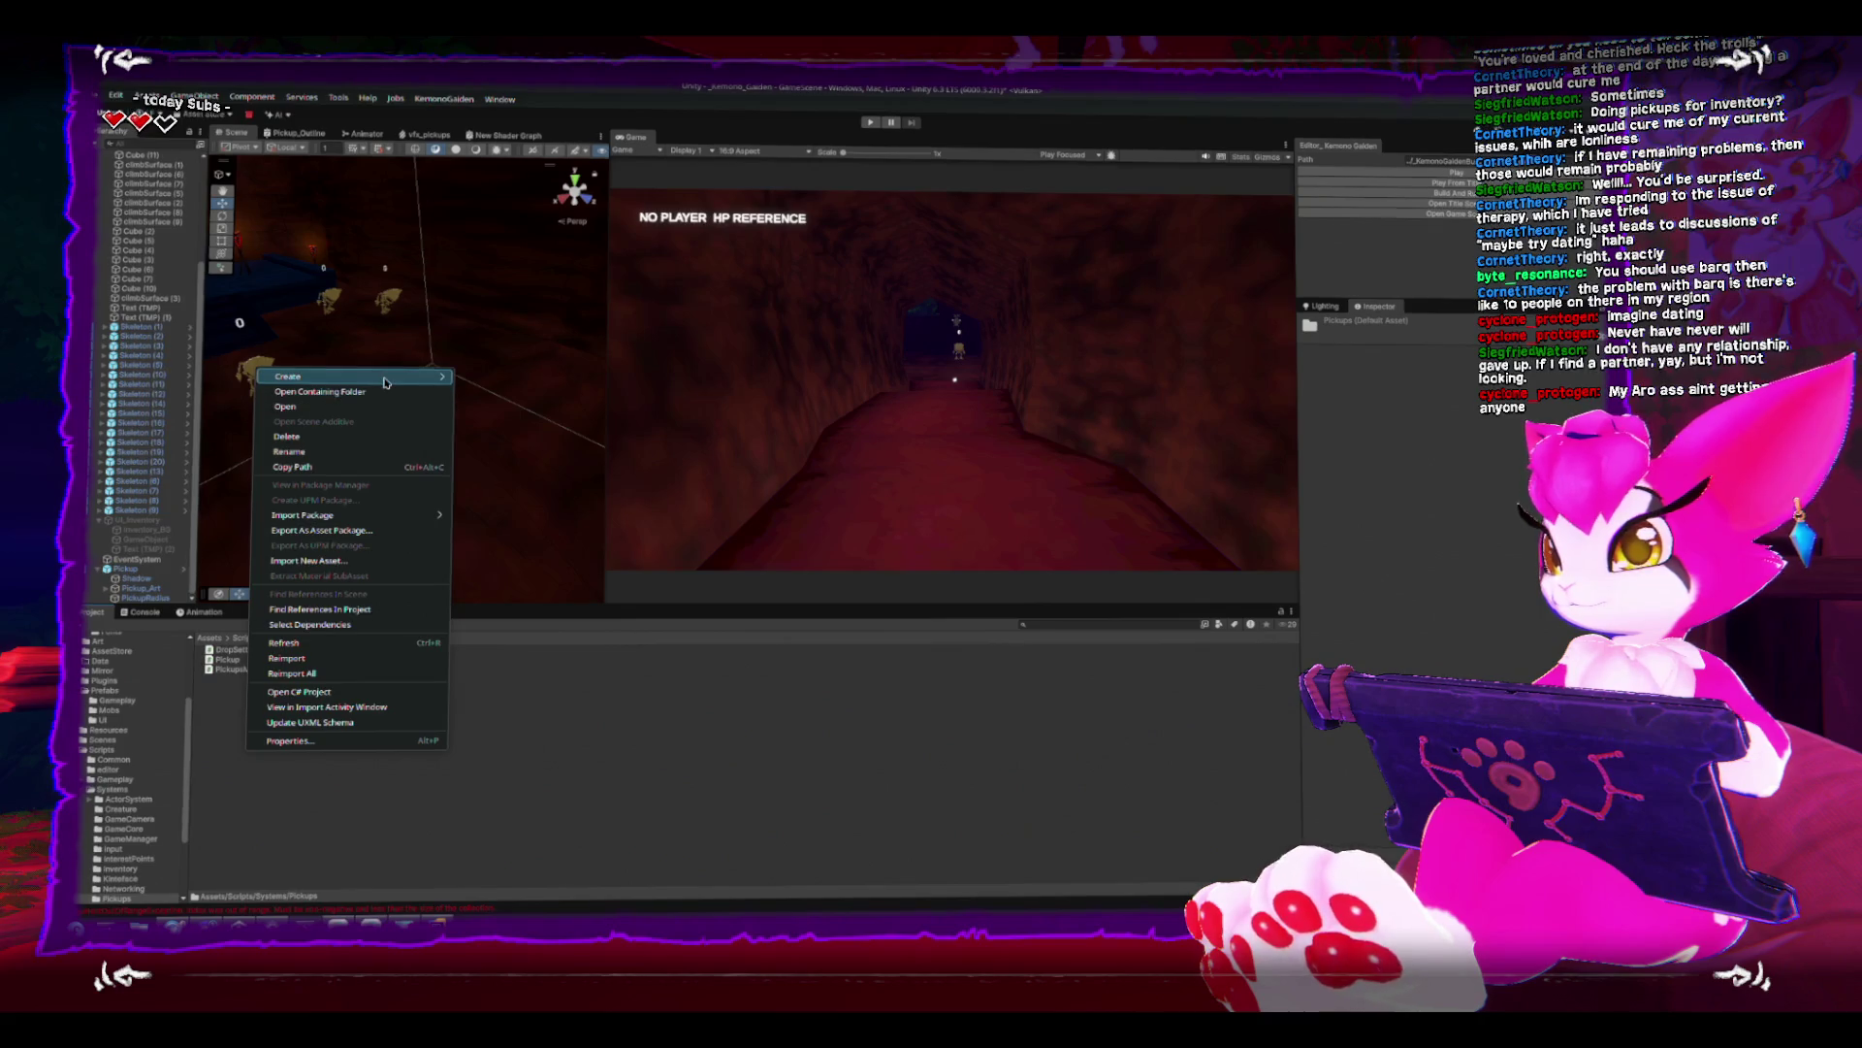
- Create a MonoBehaviour script named Pickup_Trigger in the Pickups folder
mouse_move(426, 375)
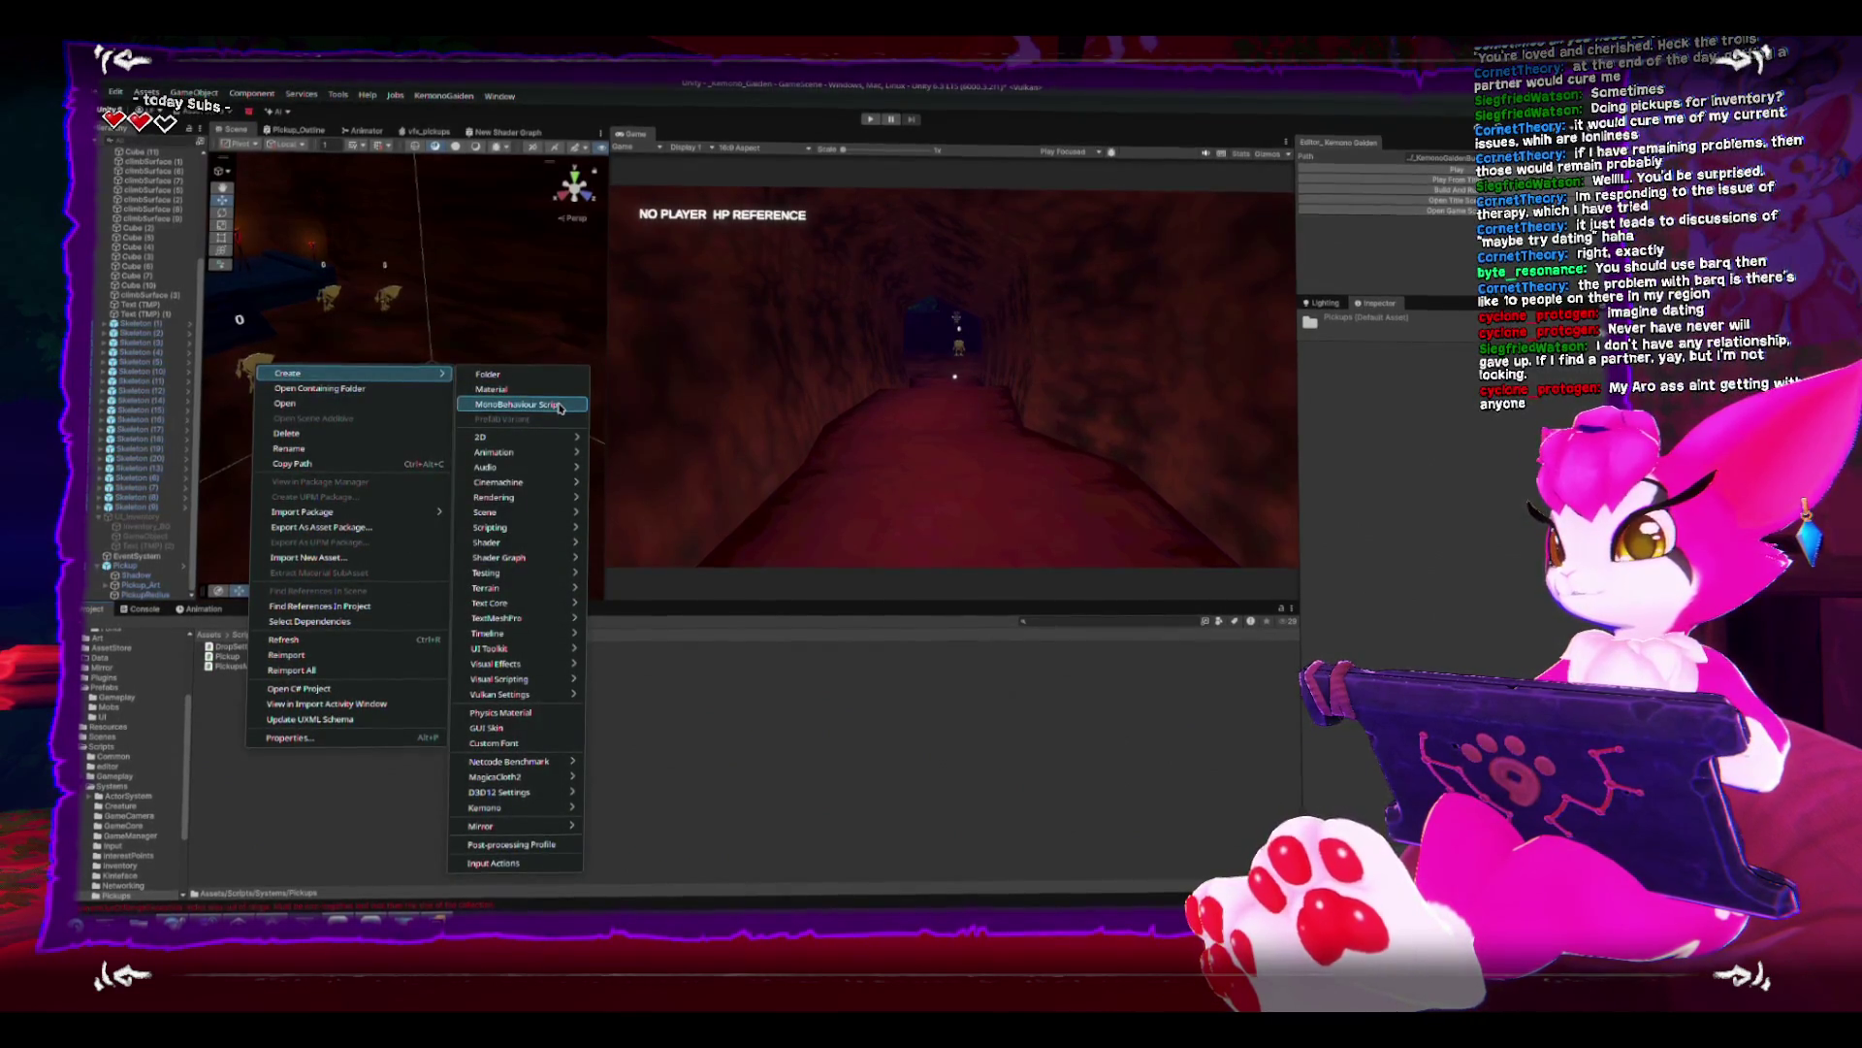
left_click(564, 406)
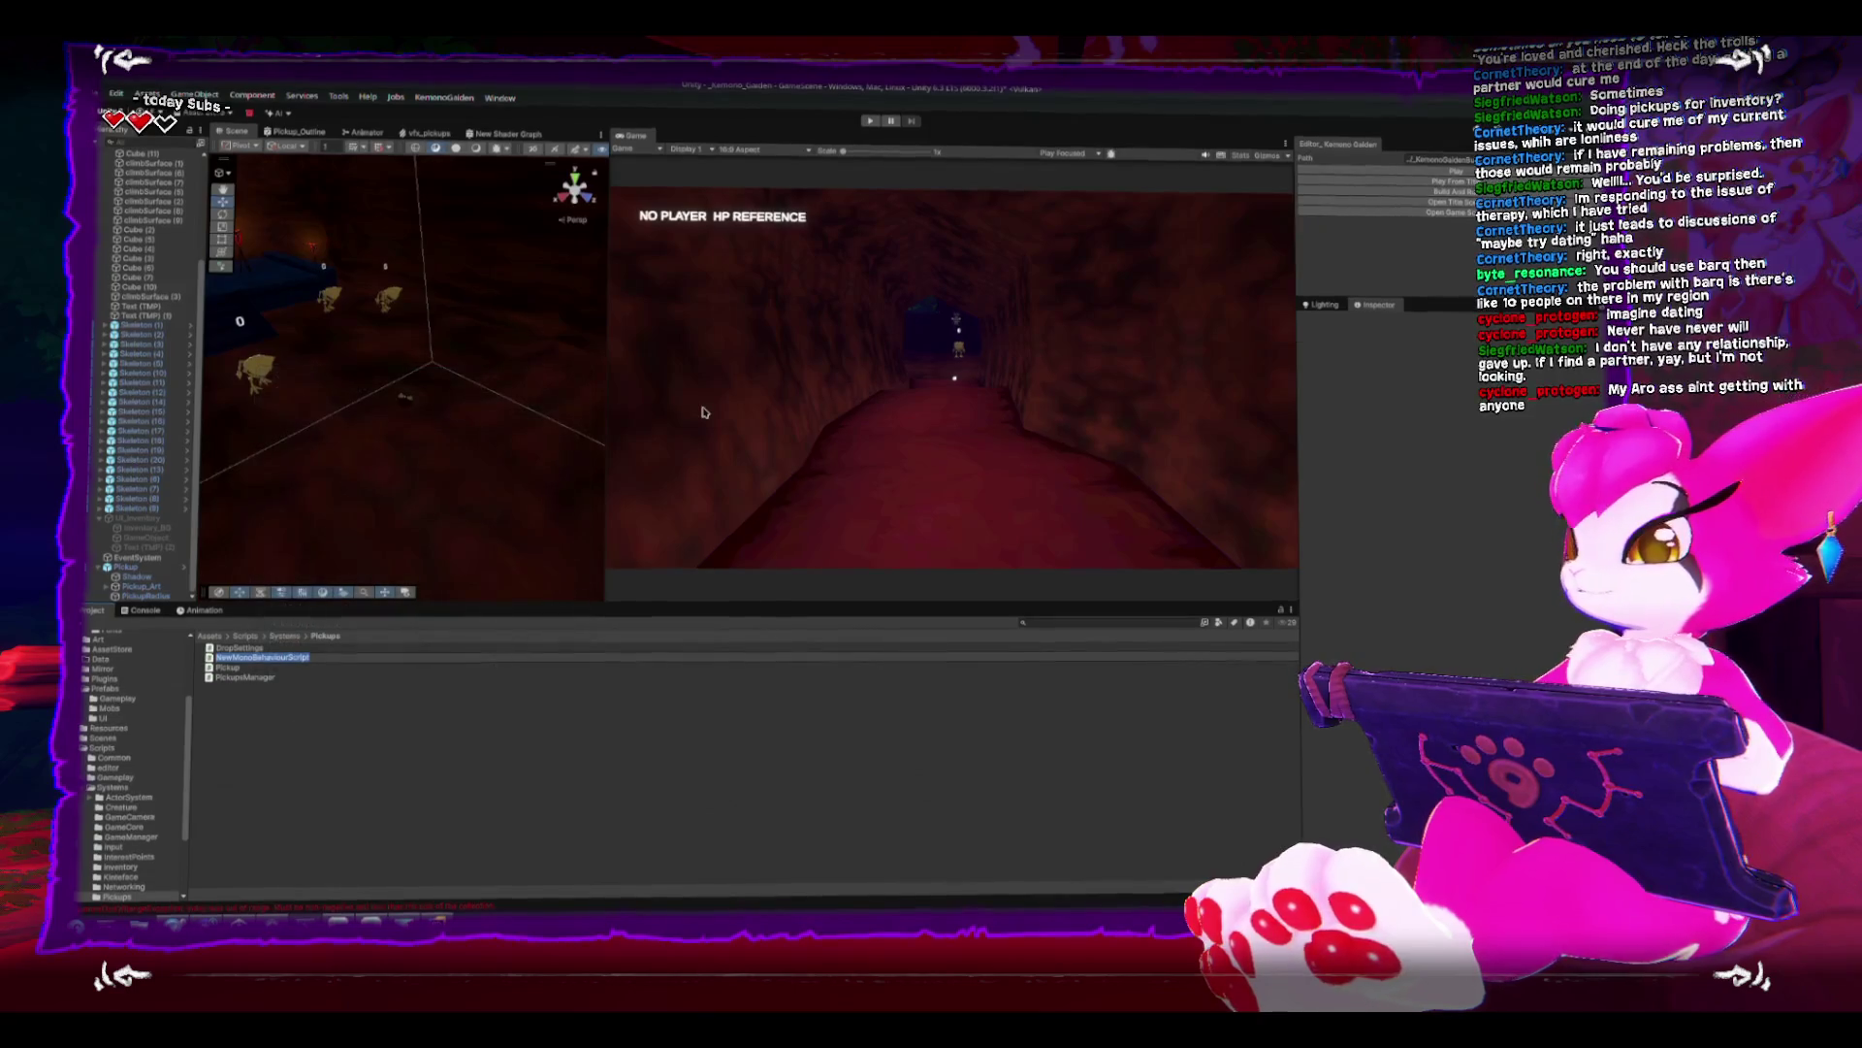
type("Pick")
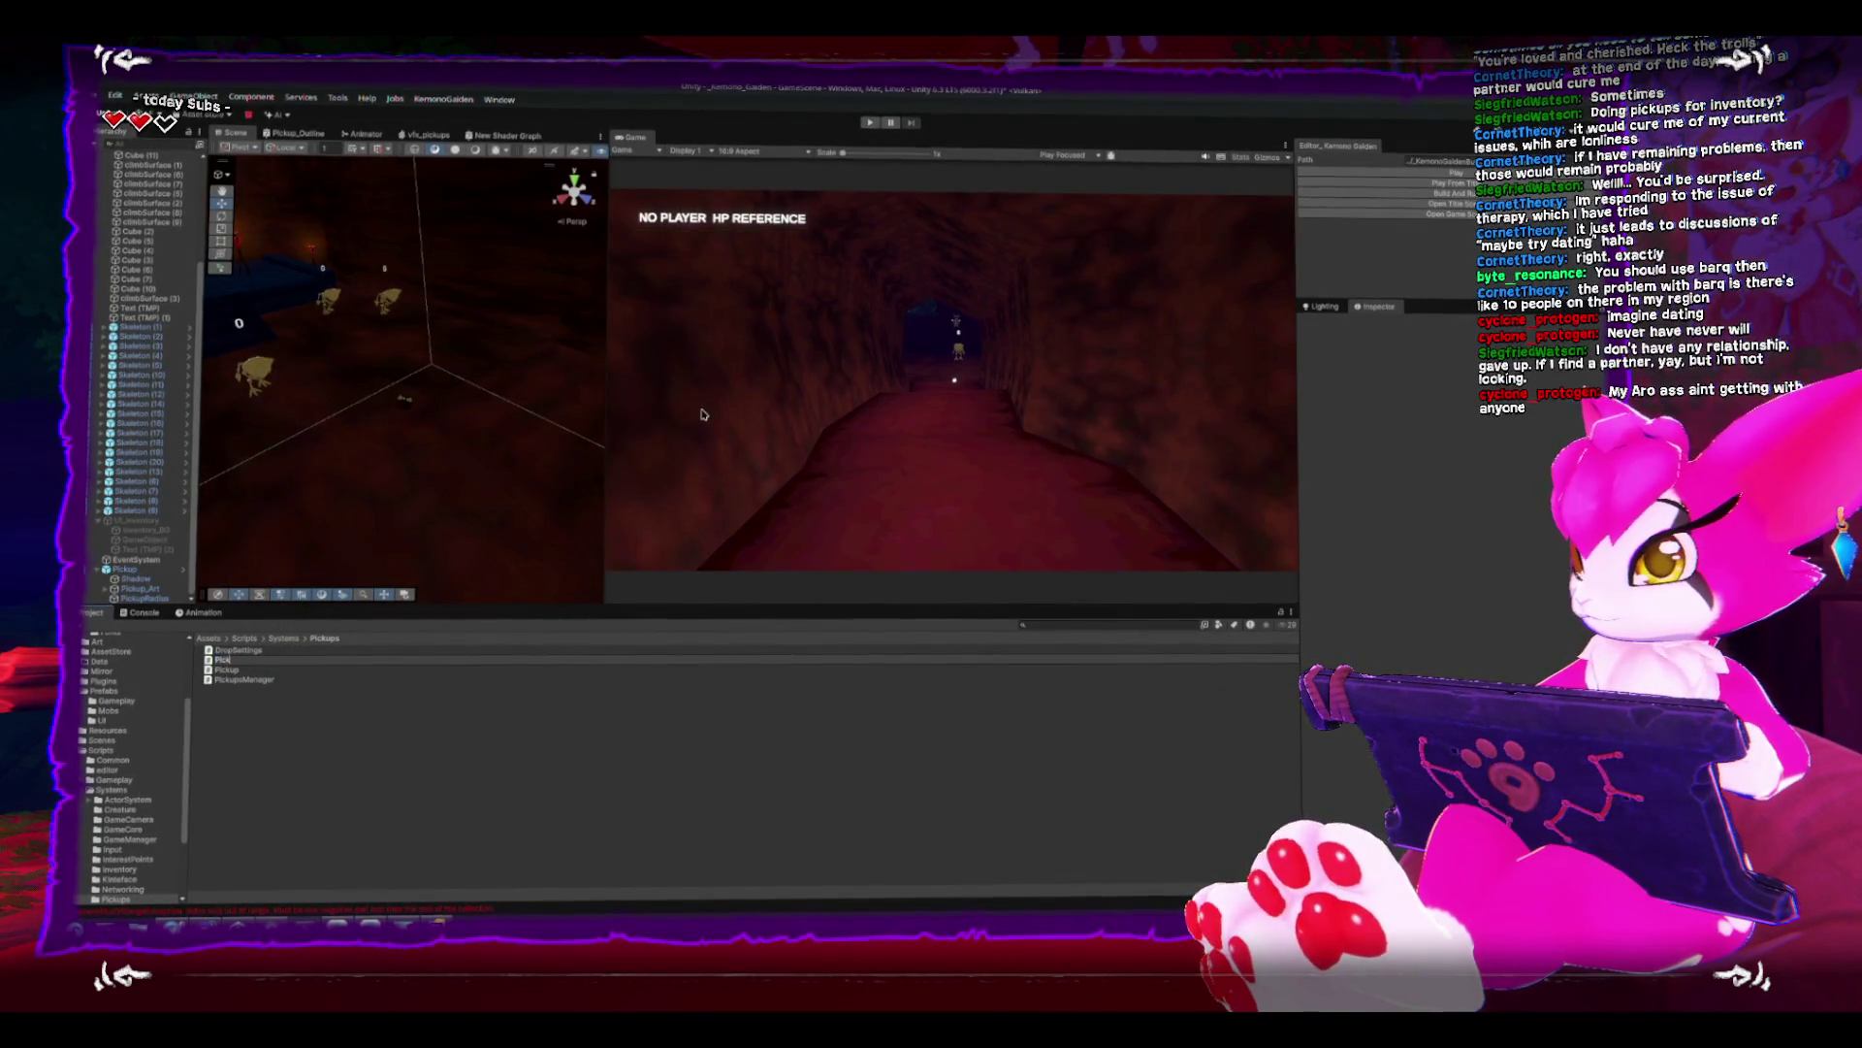
type("up_Trigger")
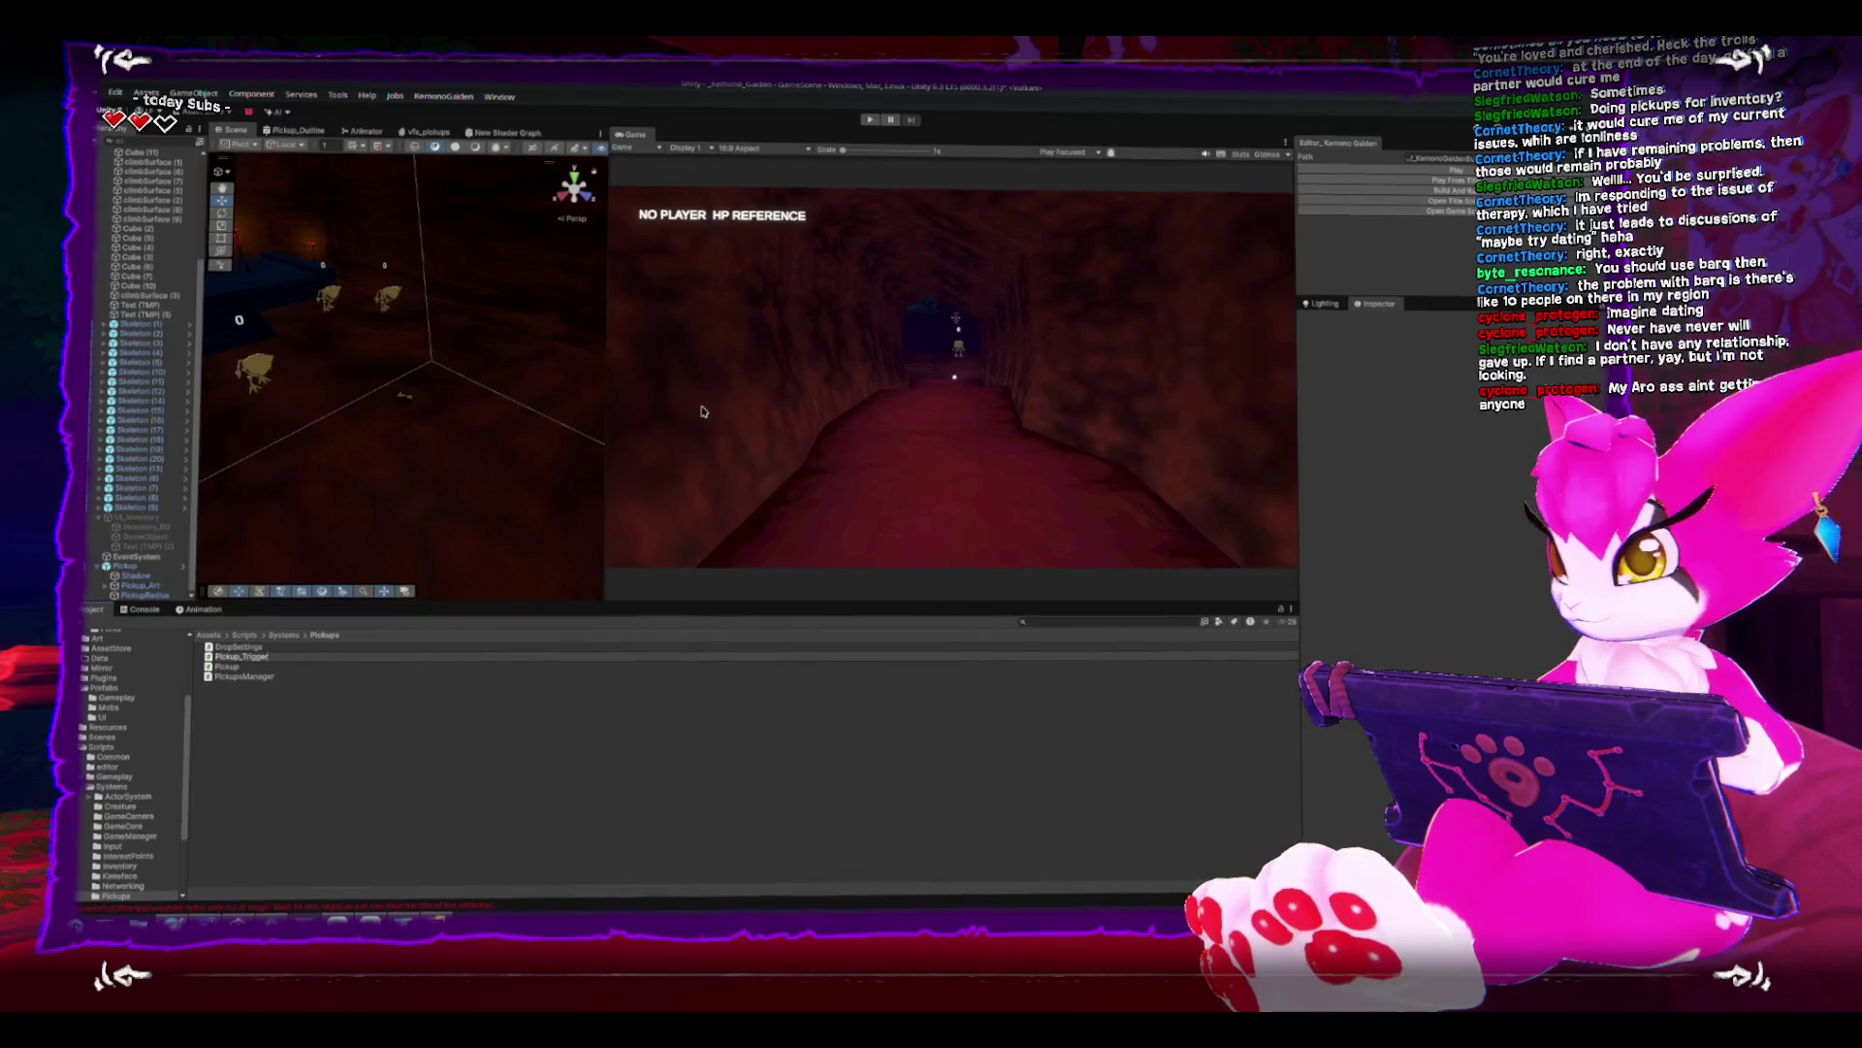
key("Return")
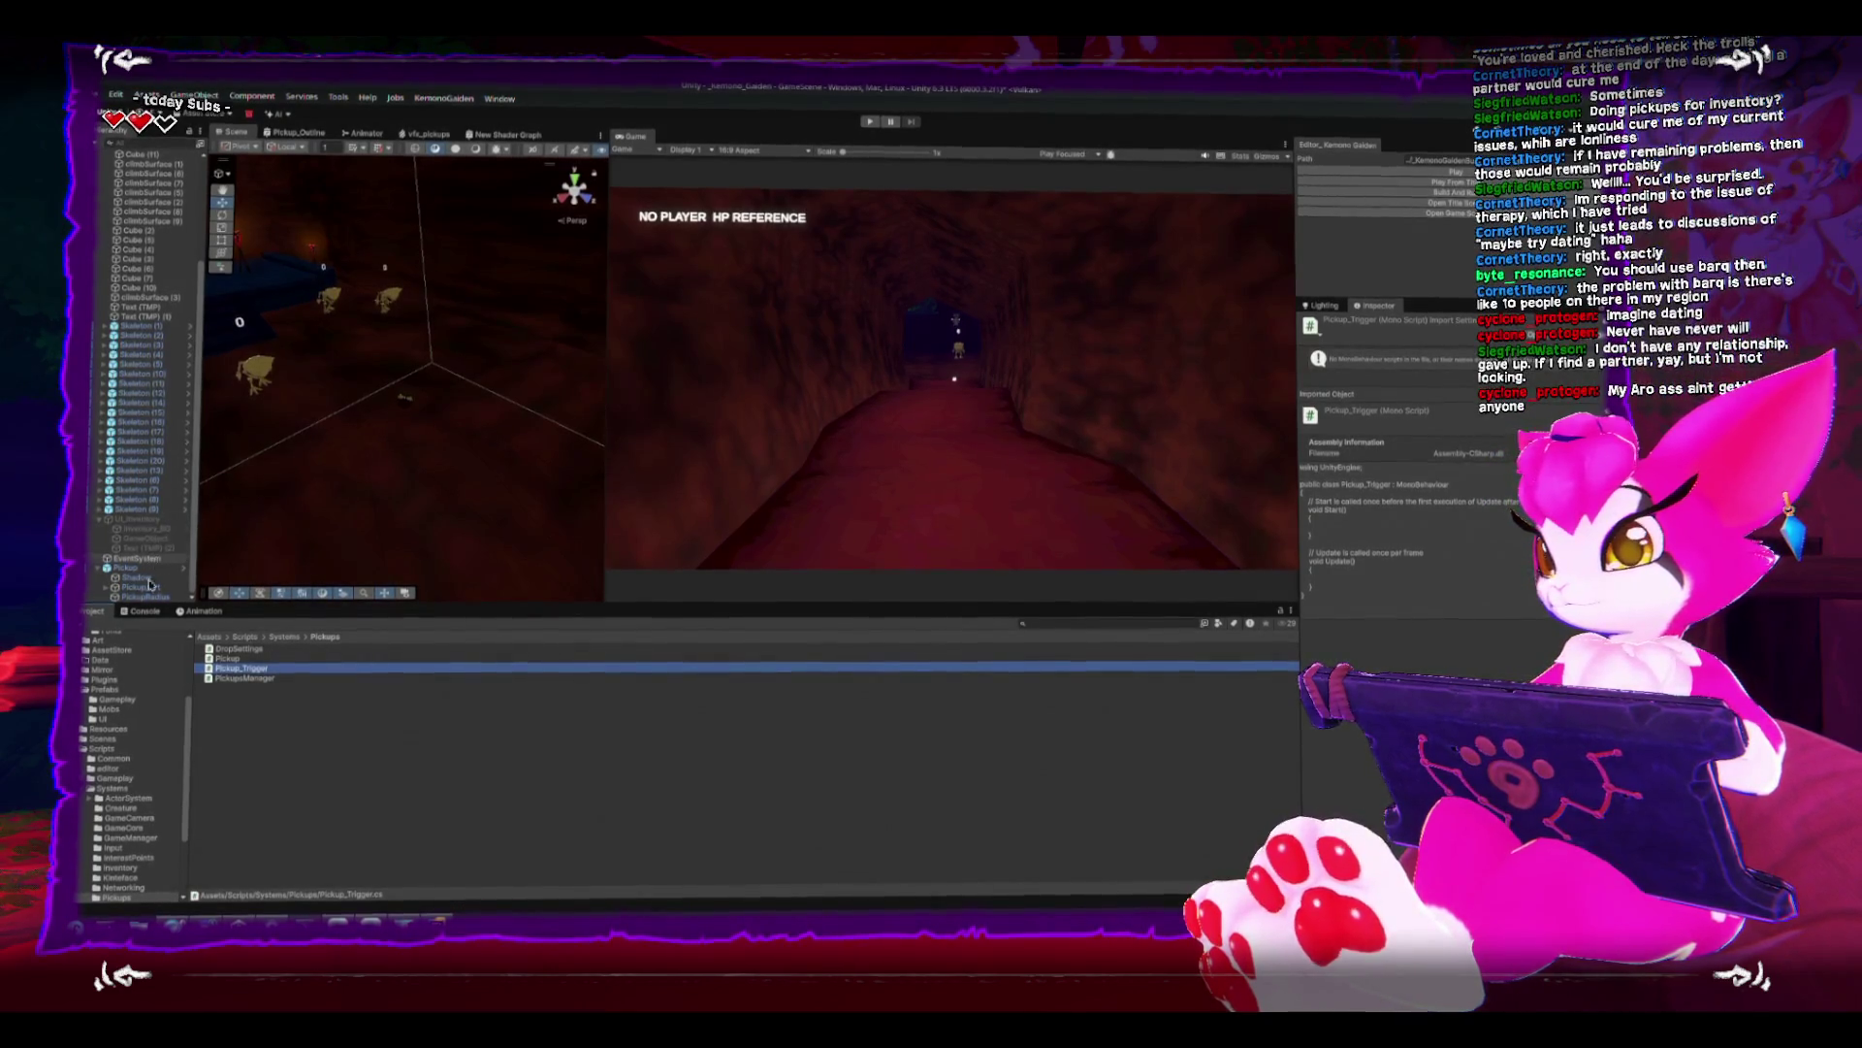
left_click(150, 598)
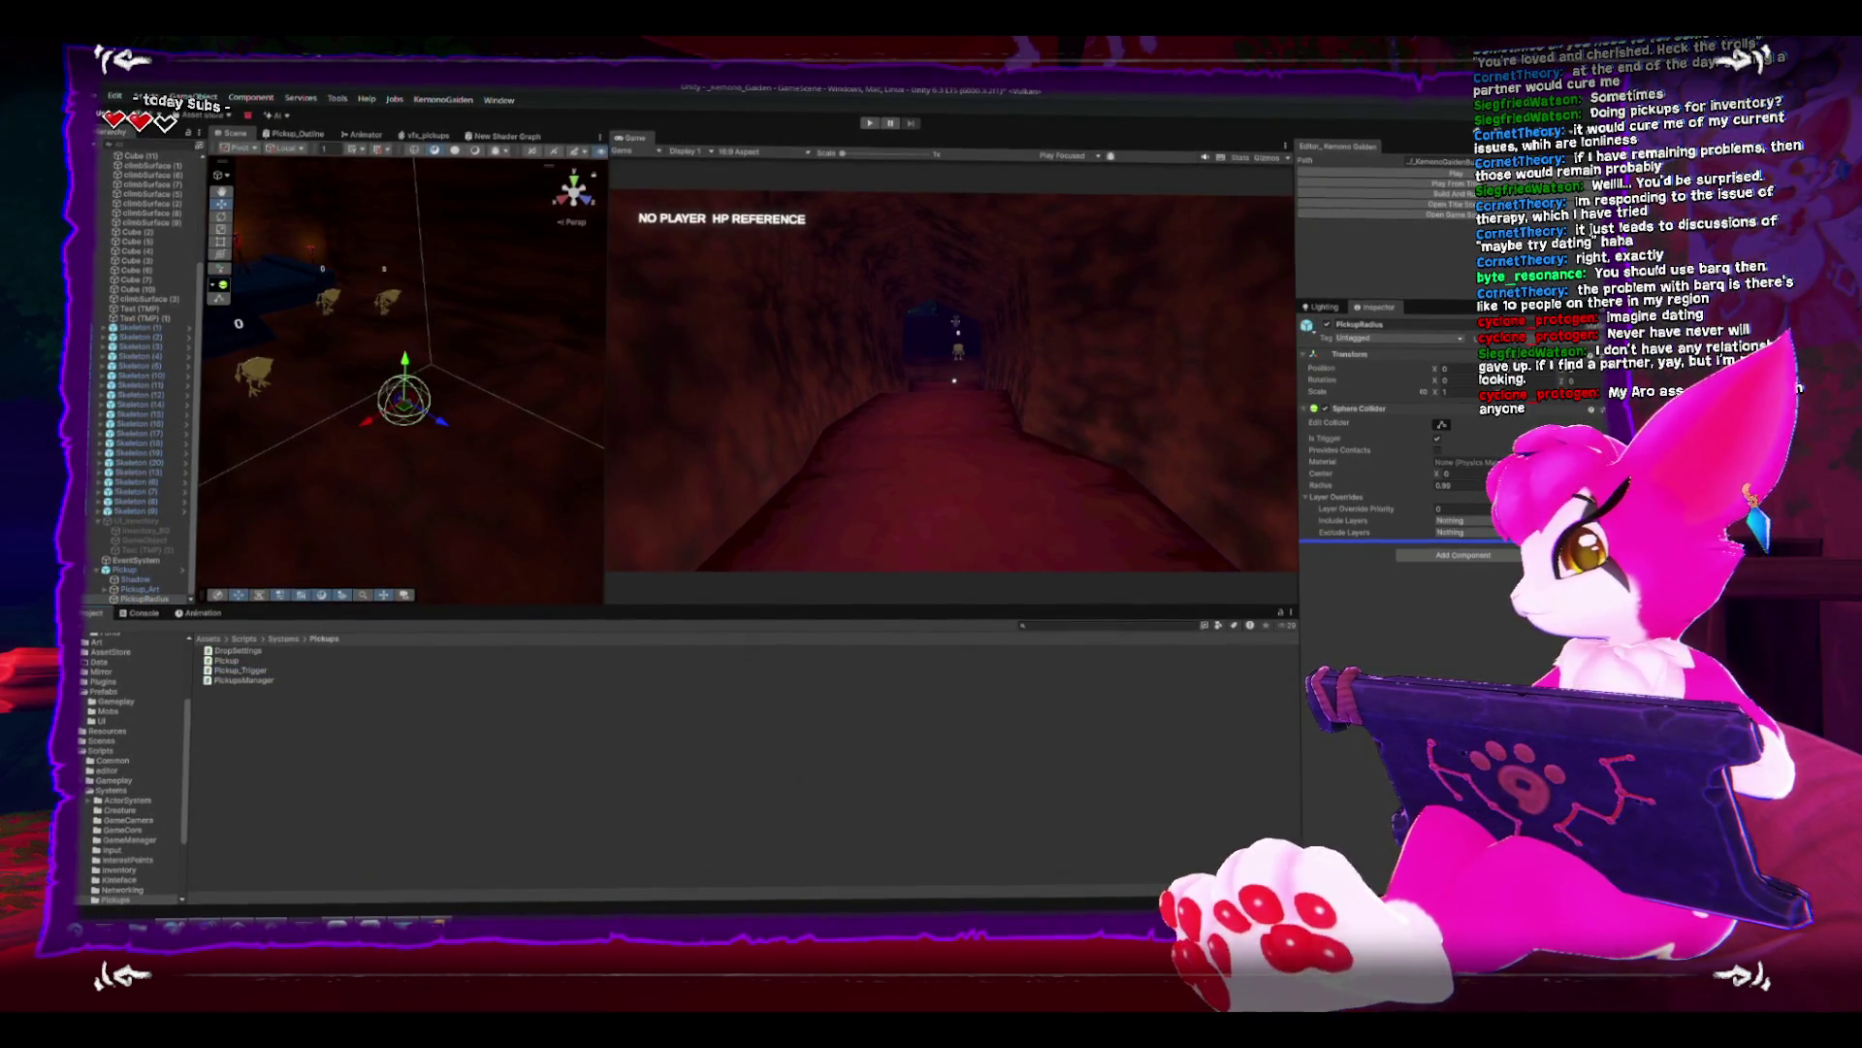
- Dismiss the warning and preview Pickup_Trigger's default Start/Update template in the Inspector
key("Return")
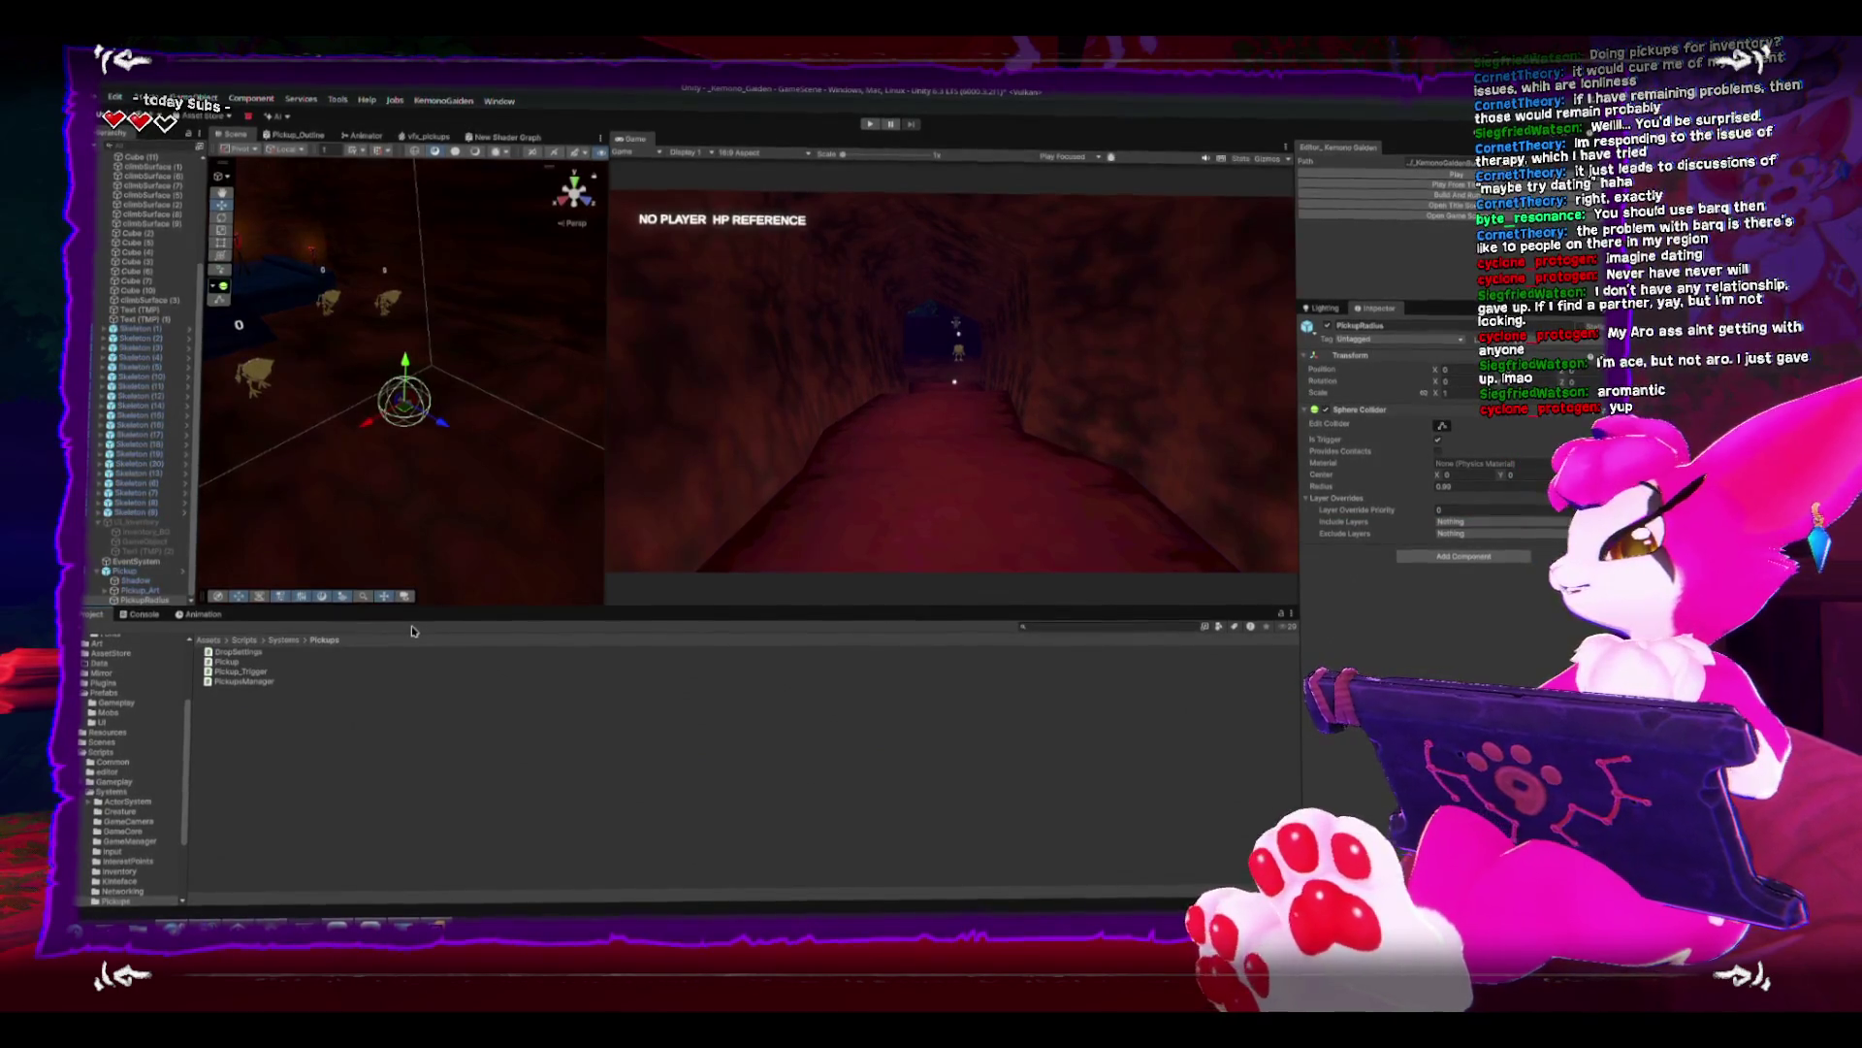
left_click(279, 672)
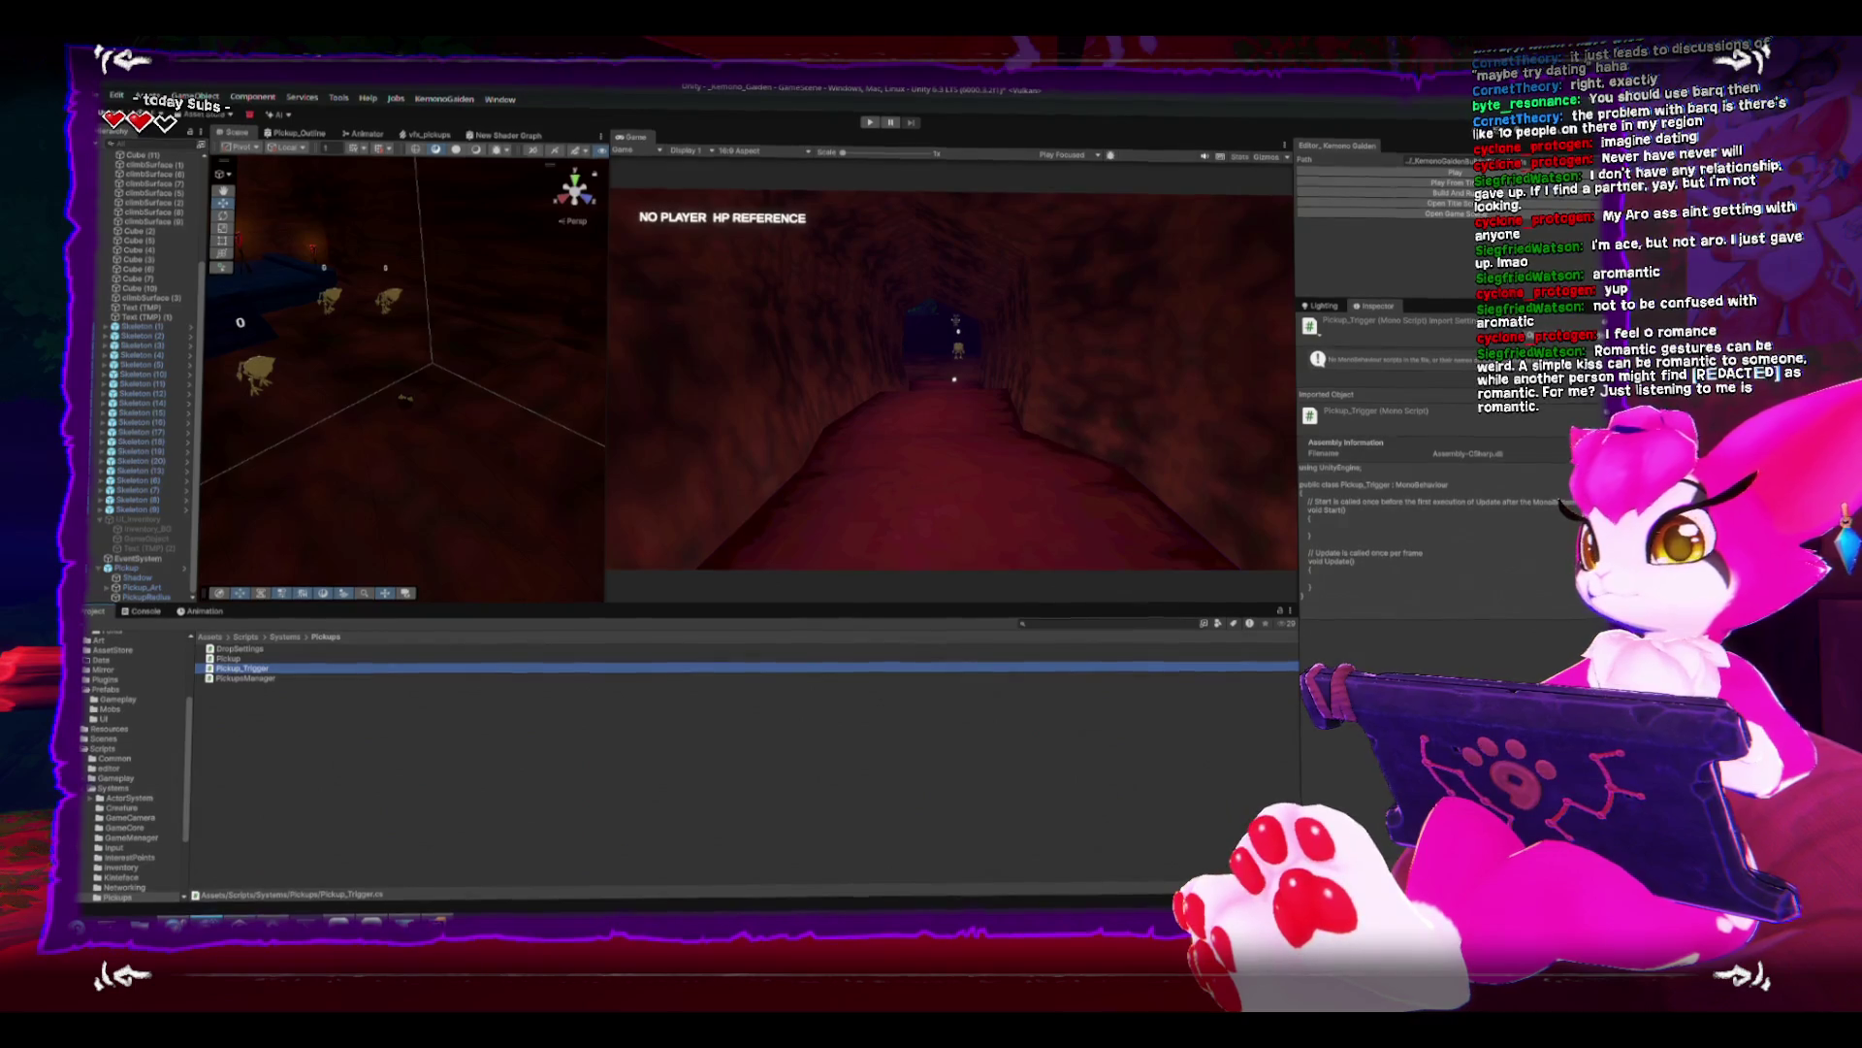
- Select and frame PickupRadius, drag Pickup_Trigger onto its Inspector, and dismiss the warning
mouse_move(190, 908)
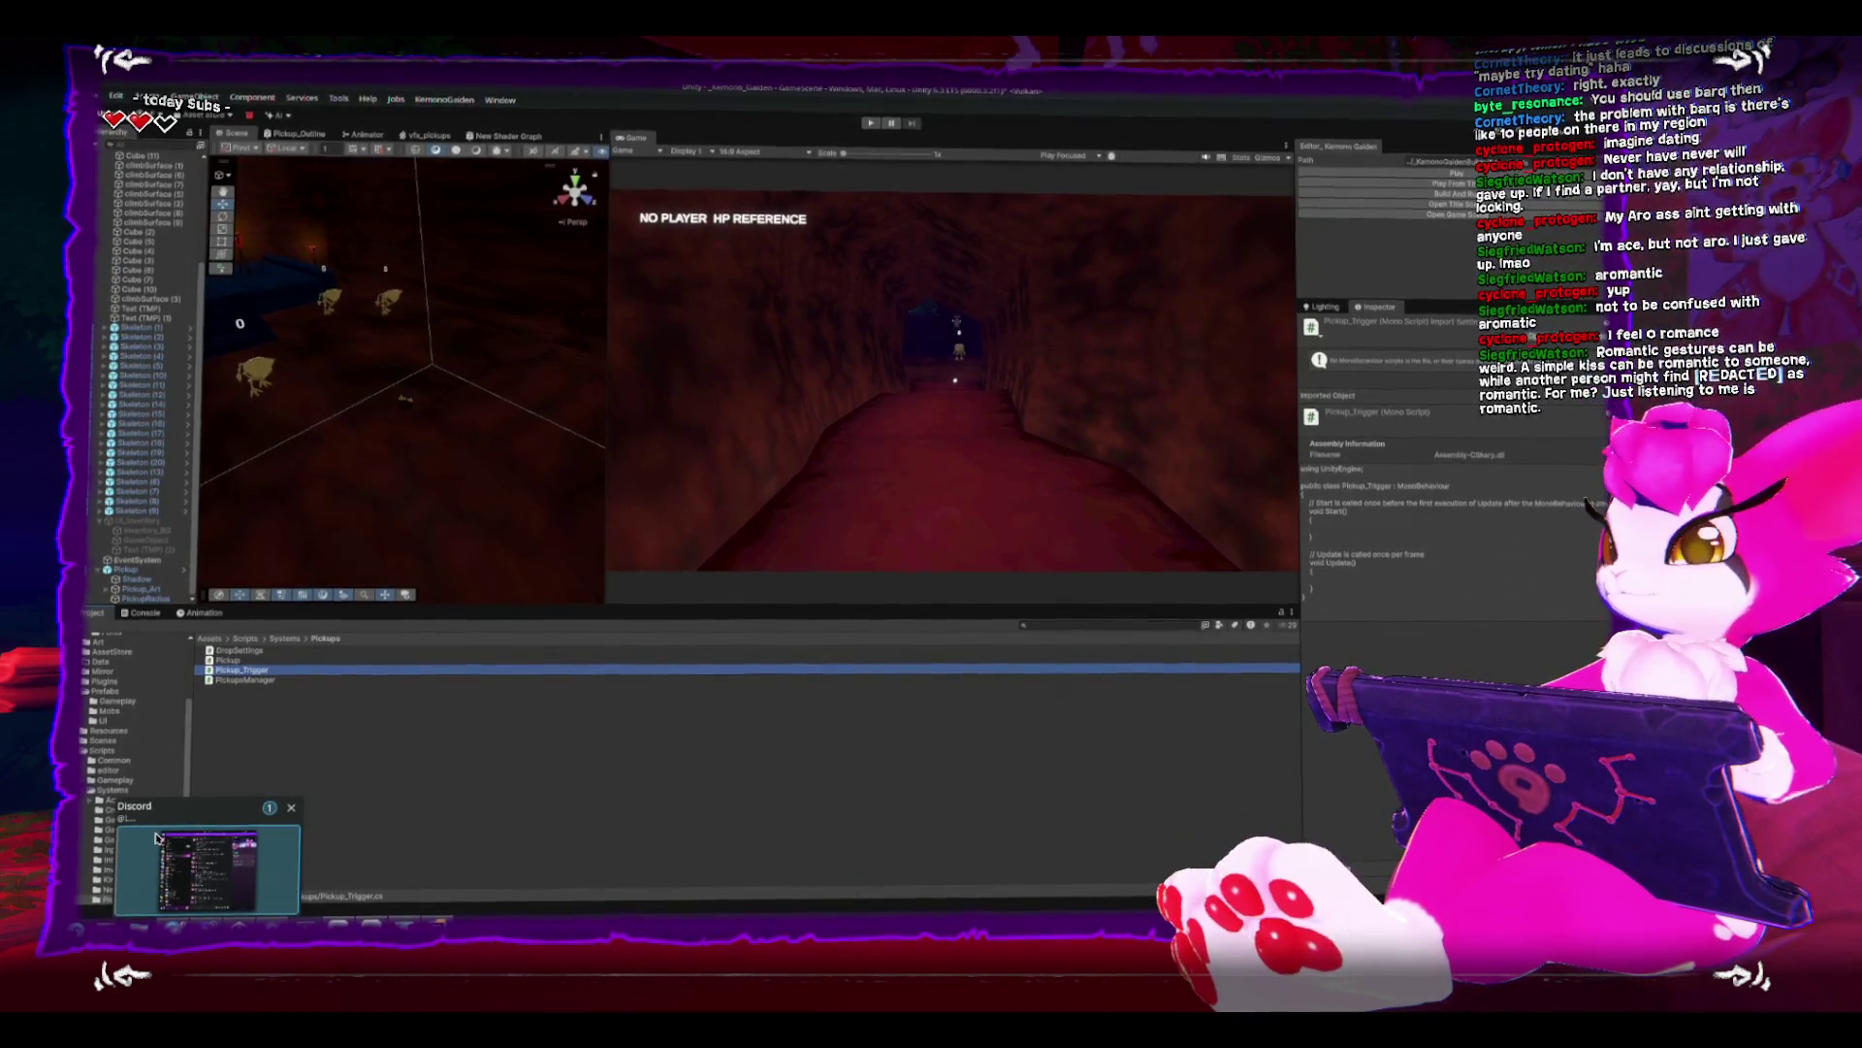
left_click(405, 395)
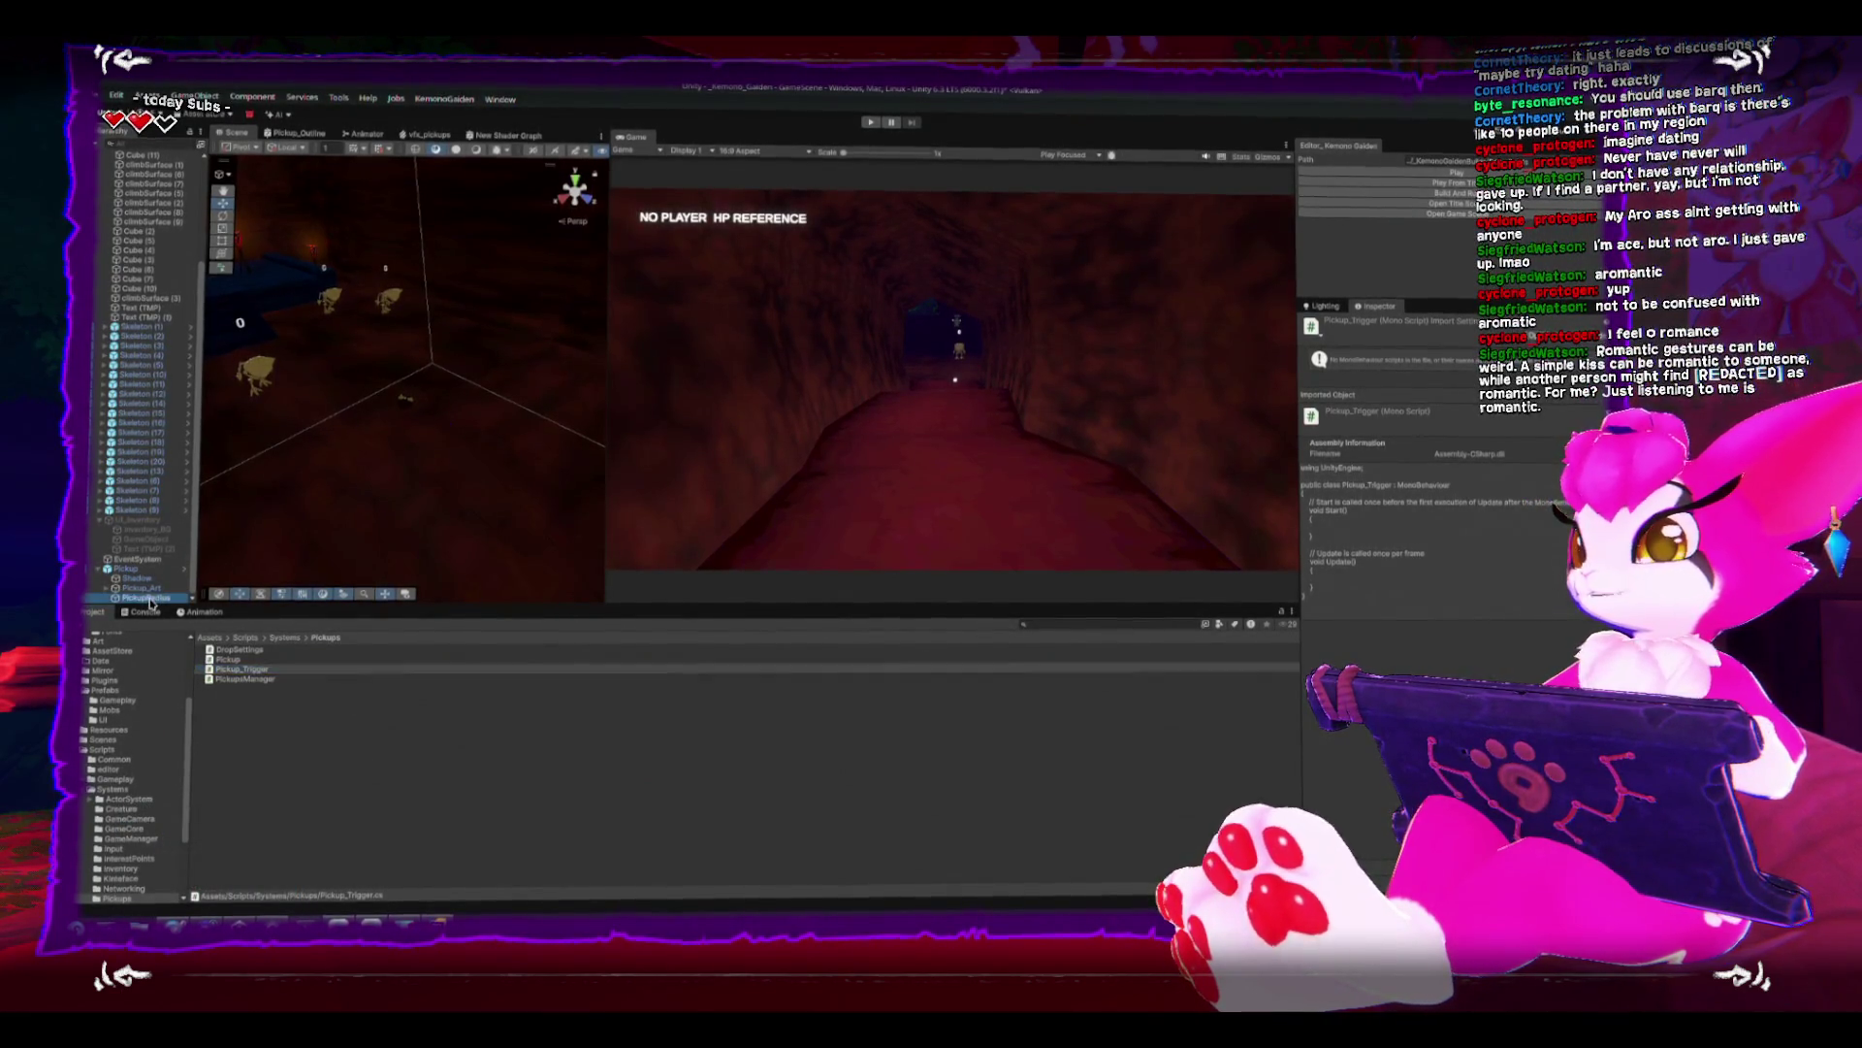
key("f")
scroll(495, 468, "down", 5)
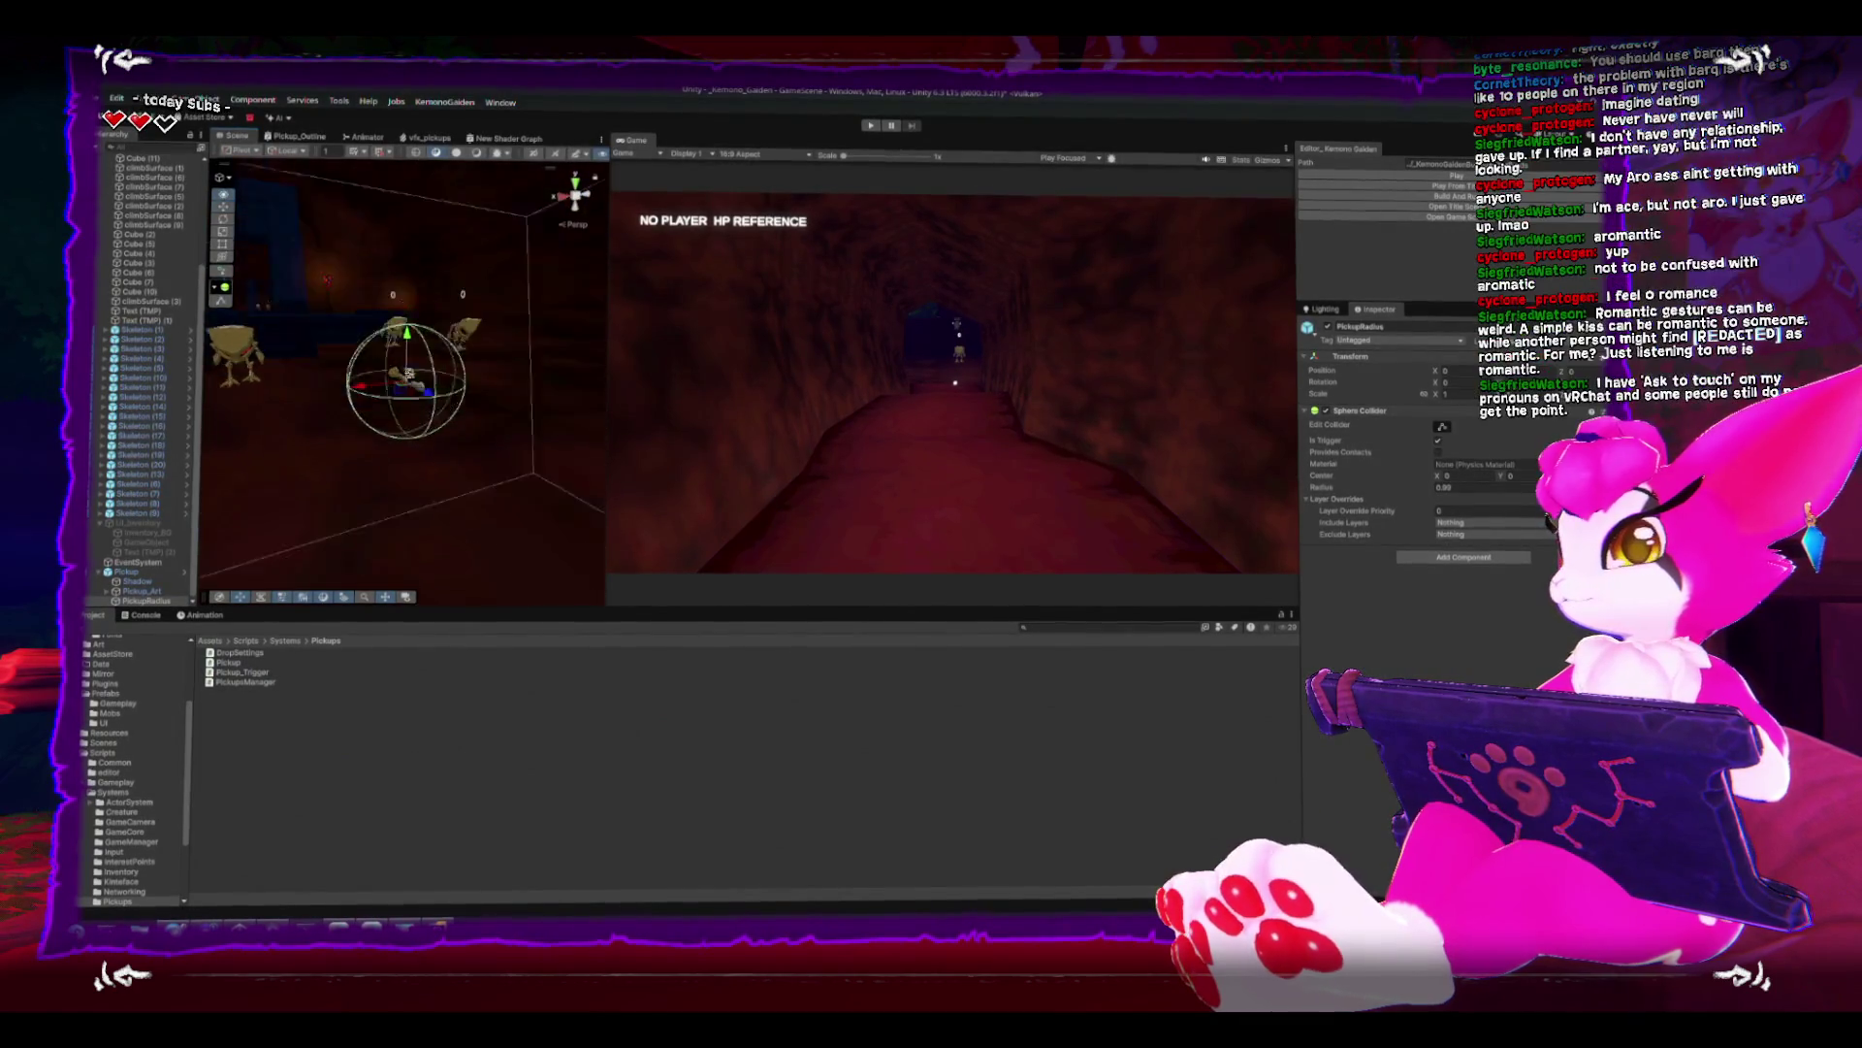
left_click_drag(242, 672, 1494, 630)
left_click(852, 458)
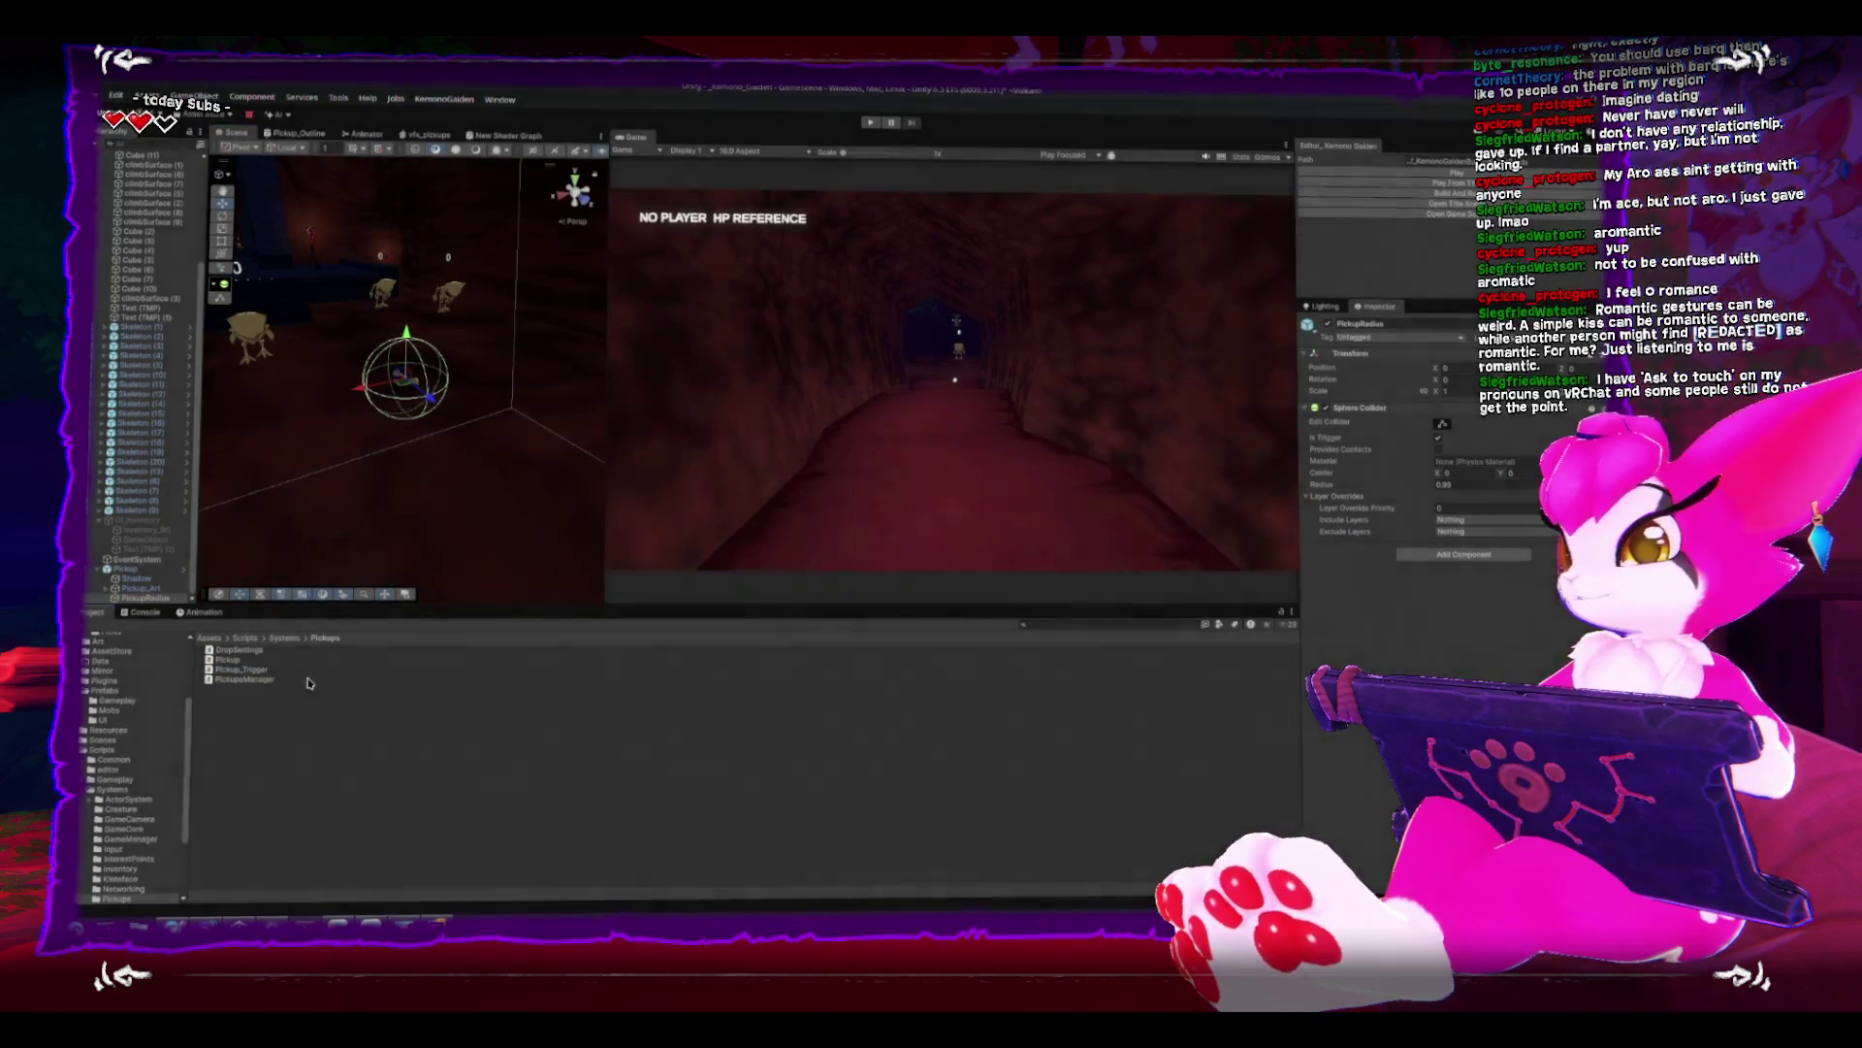
- Check the Console for errors, then return to the Pickups folder and select Pickup_Trigger
left_click(136, 614)
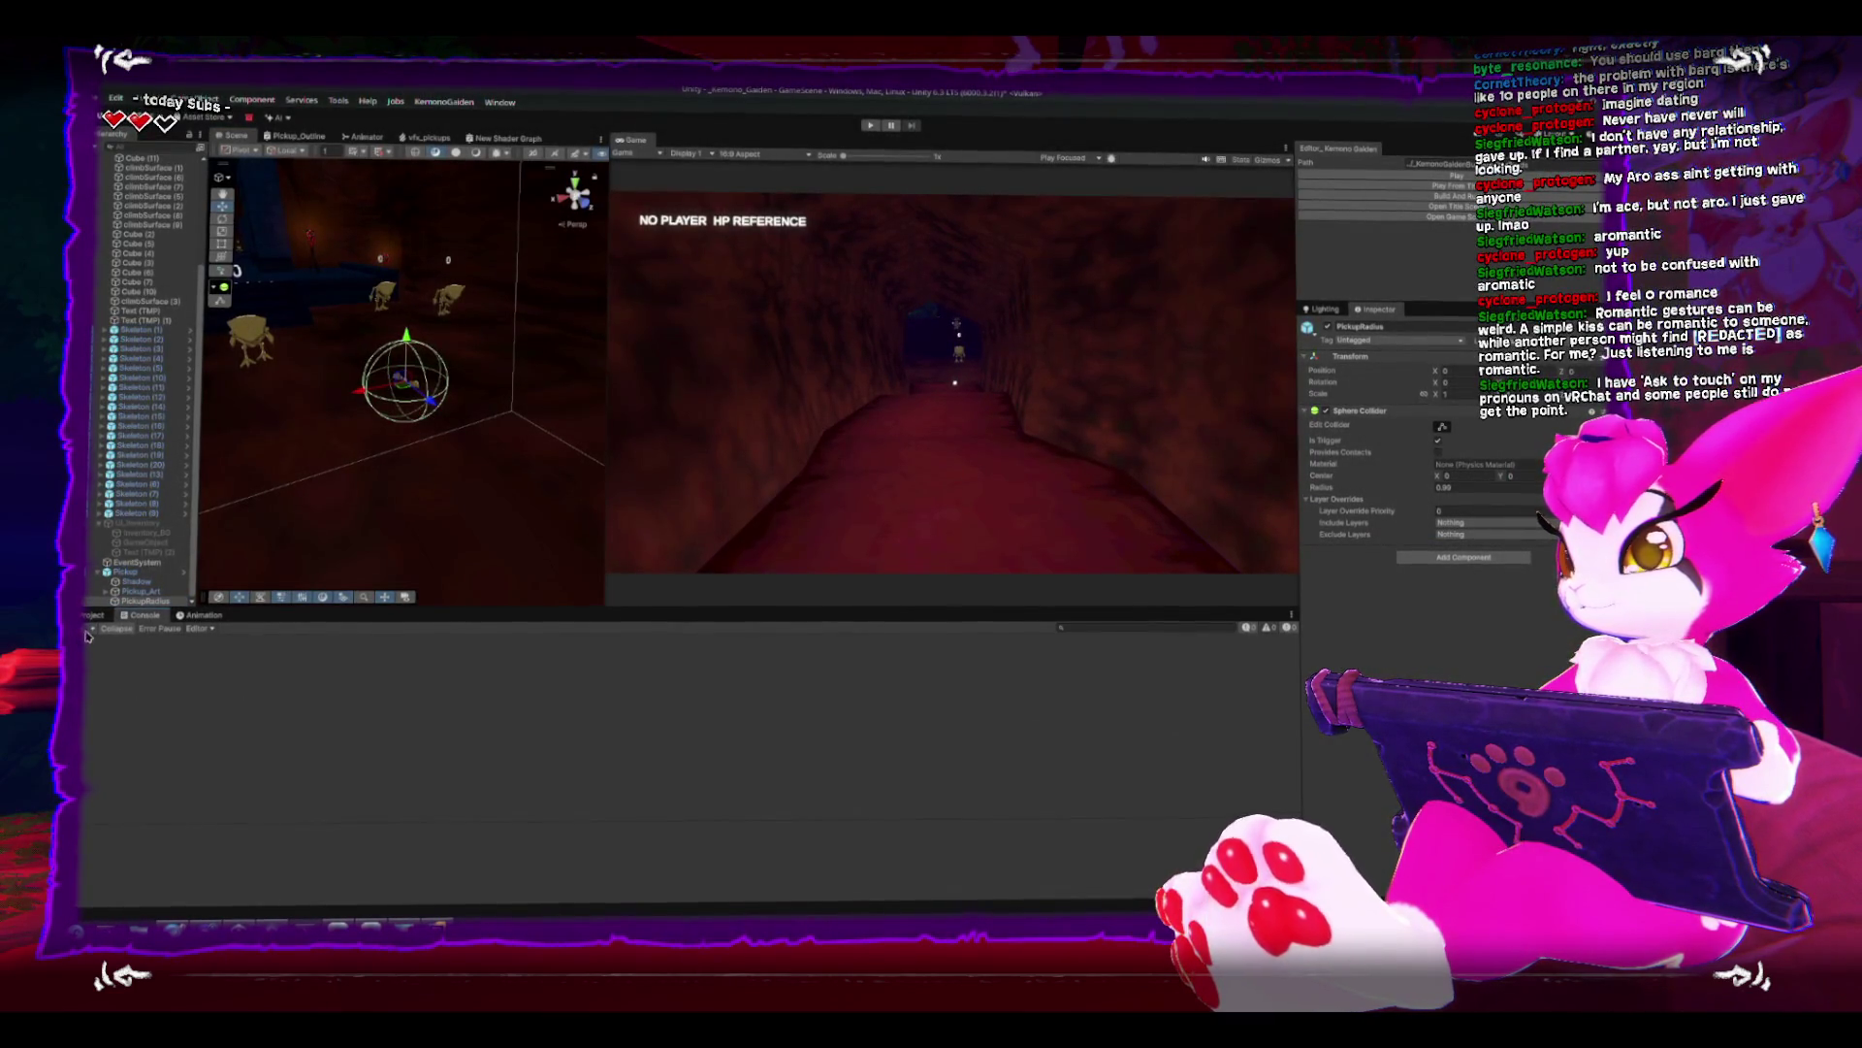
left_click(94, 614)
left_click(241, 669)
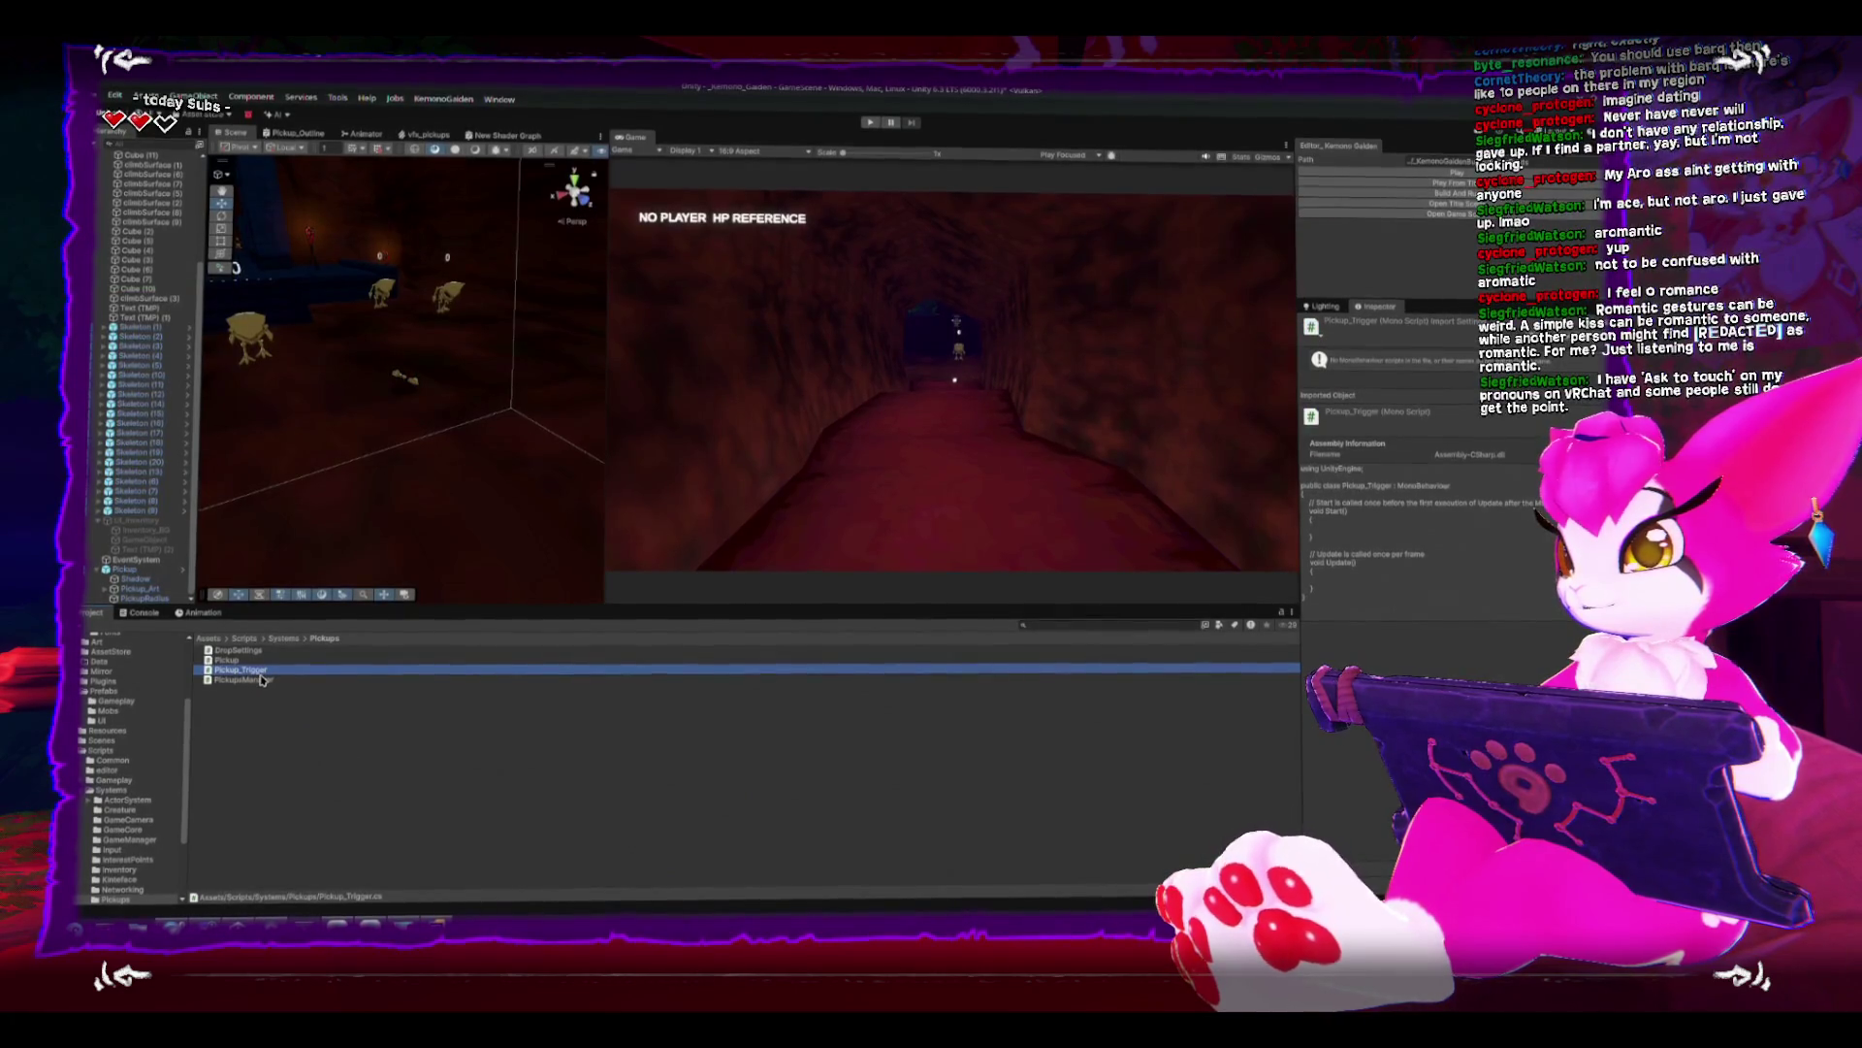
double_click(258, 671)
left_click(669, 517)
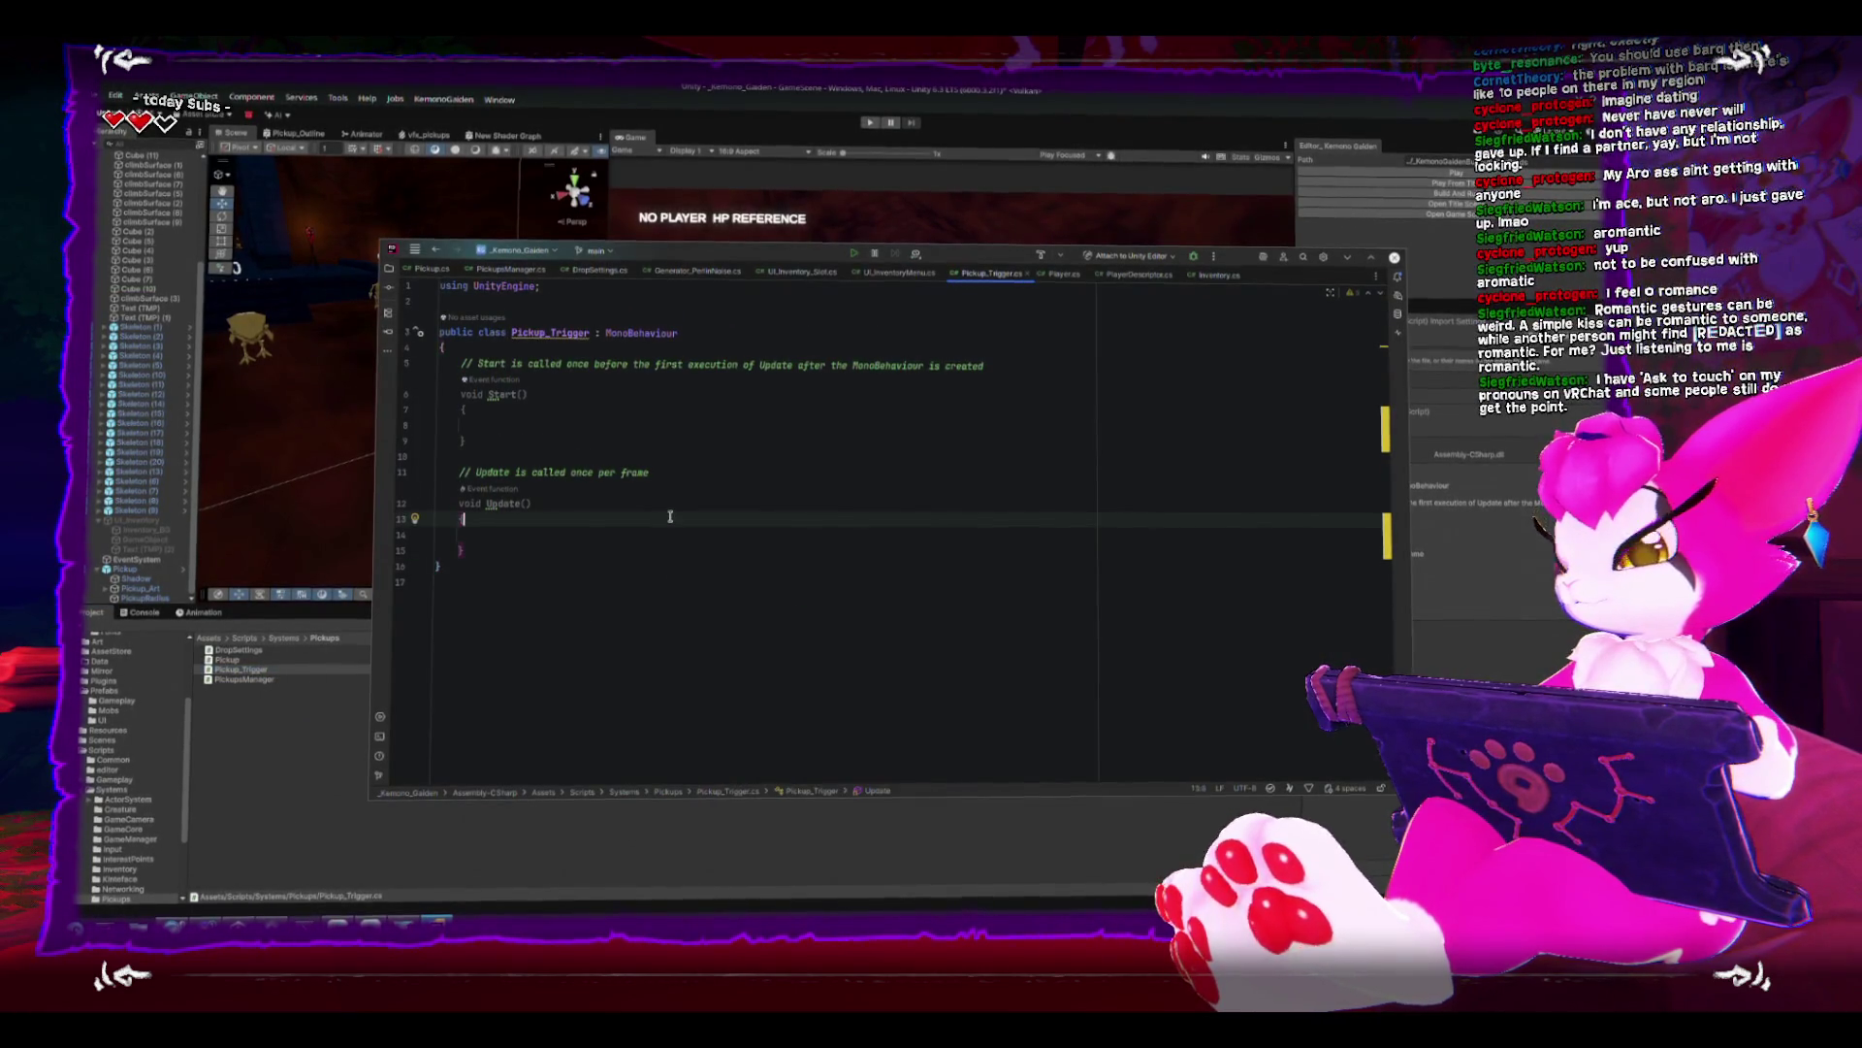
key("Down")
key("Down")
key("Down")
key("Up")
key("Down")
key("Down")
left_click(302, 747)
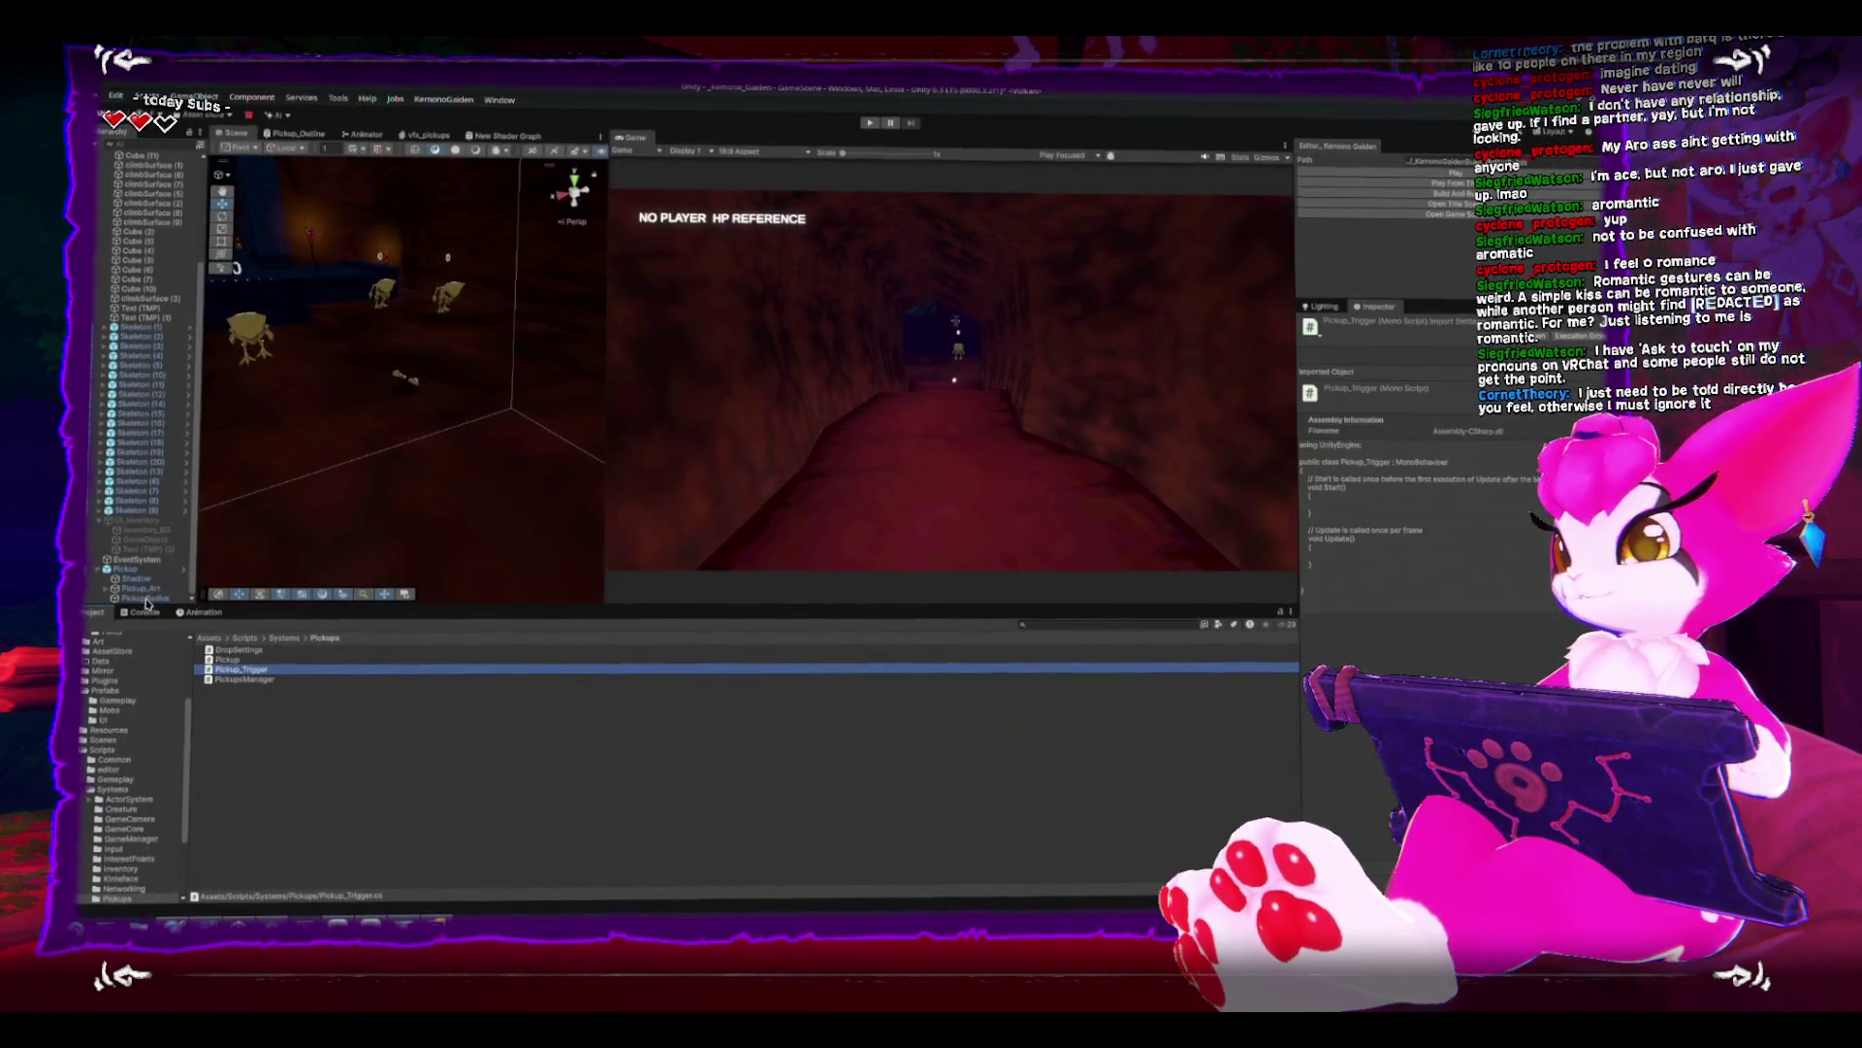
- Drag Pickup_Trigger onto PickupRadius, check the Console, and open the script for editing
left_click(147, 598)
left_click_drag(242, 669, 147, 600)
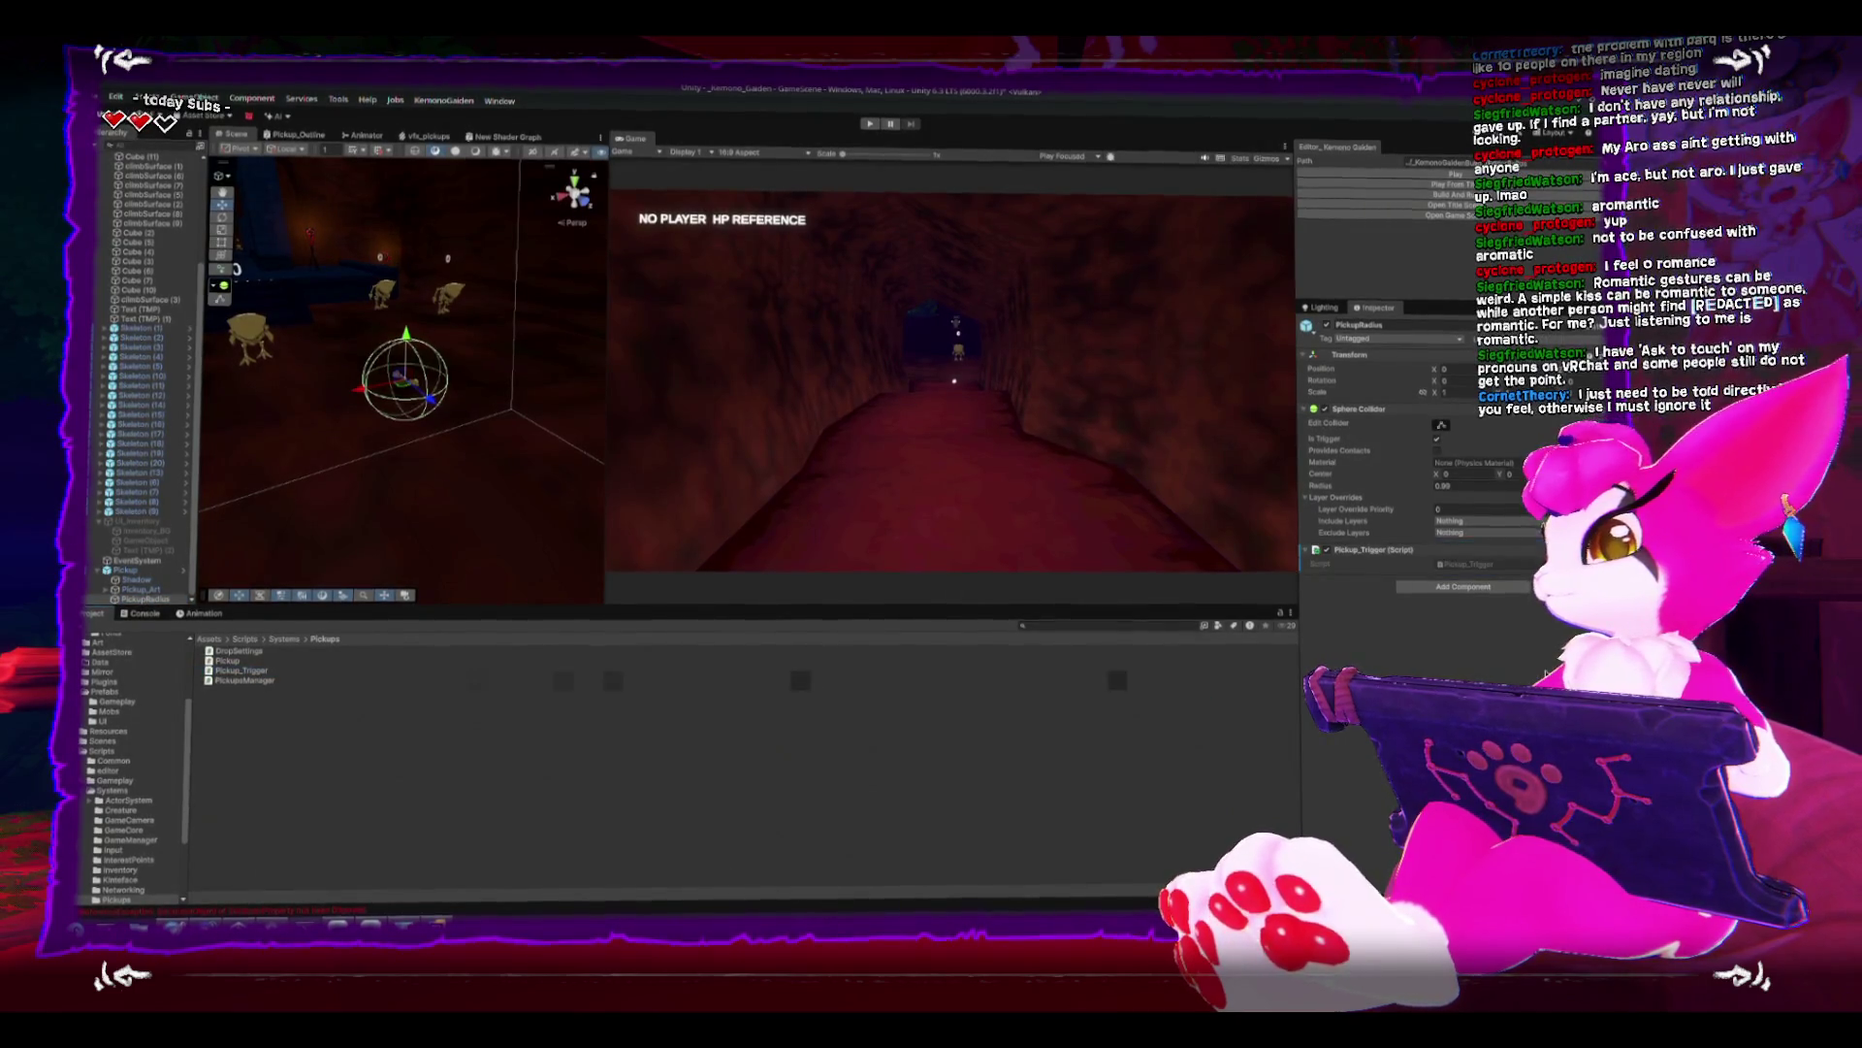
left_click(157, 616)
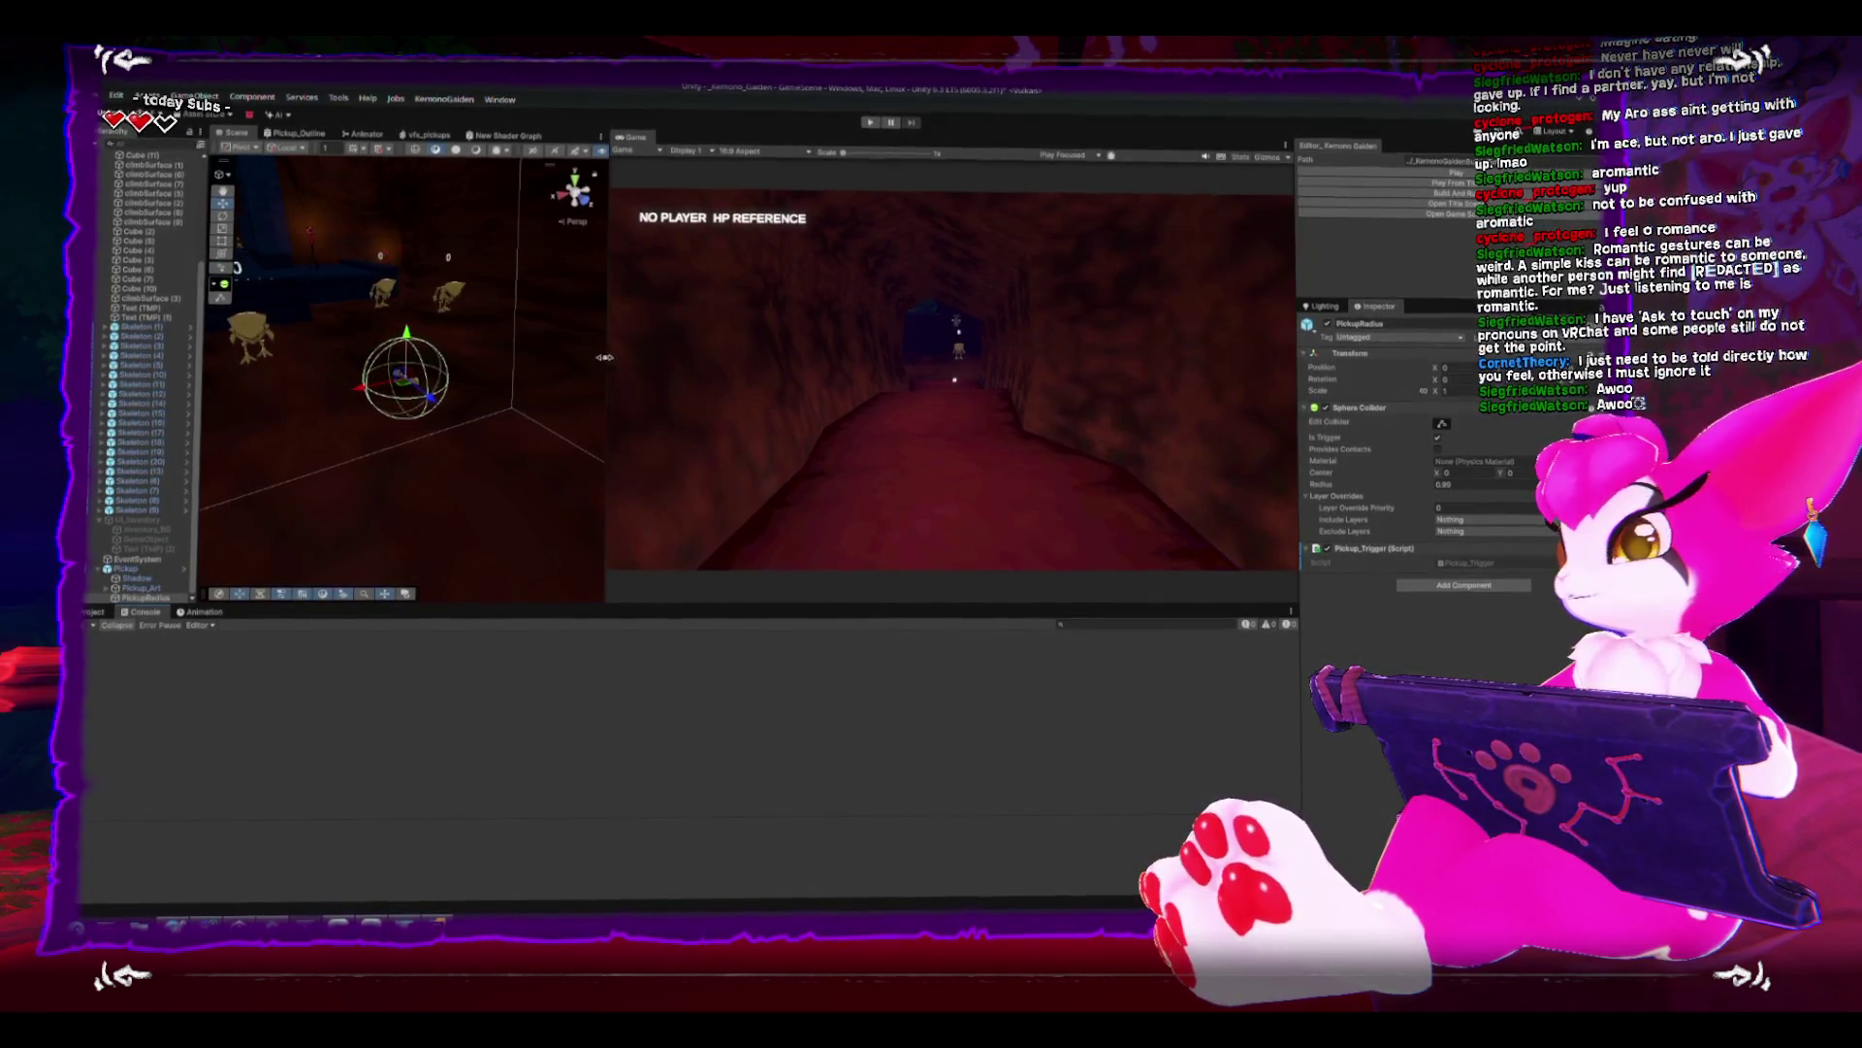
double_click(1467, 567)
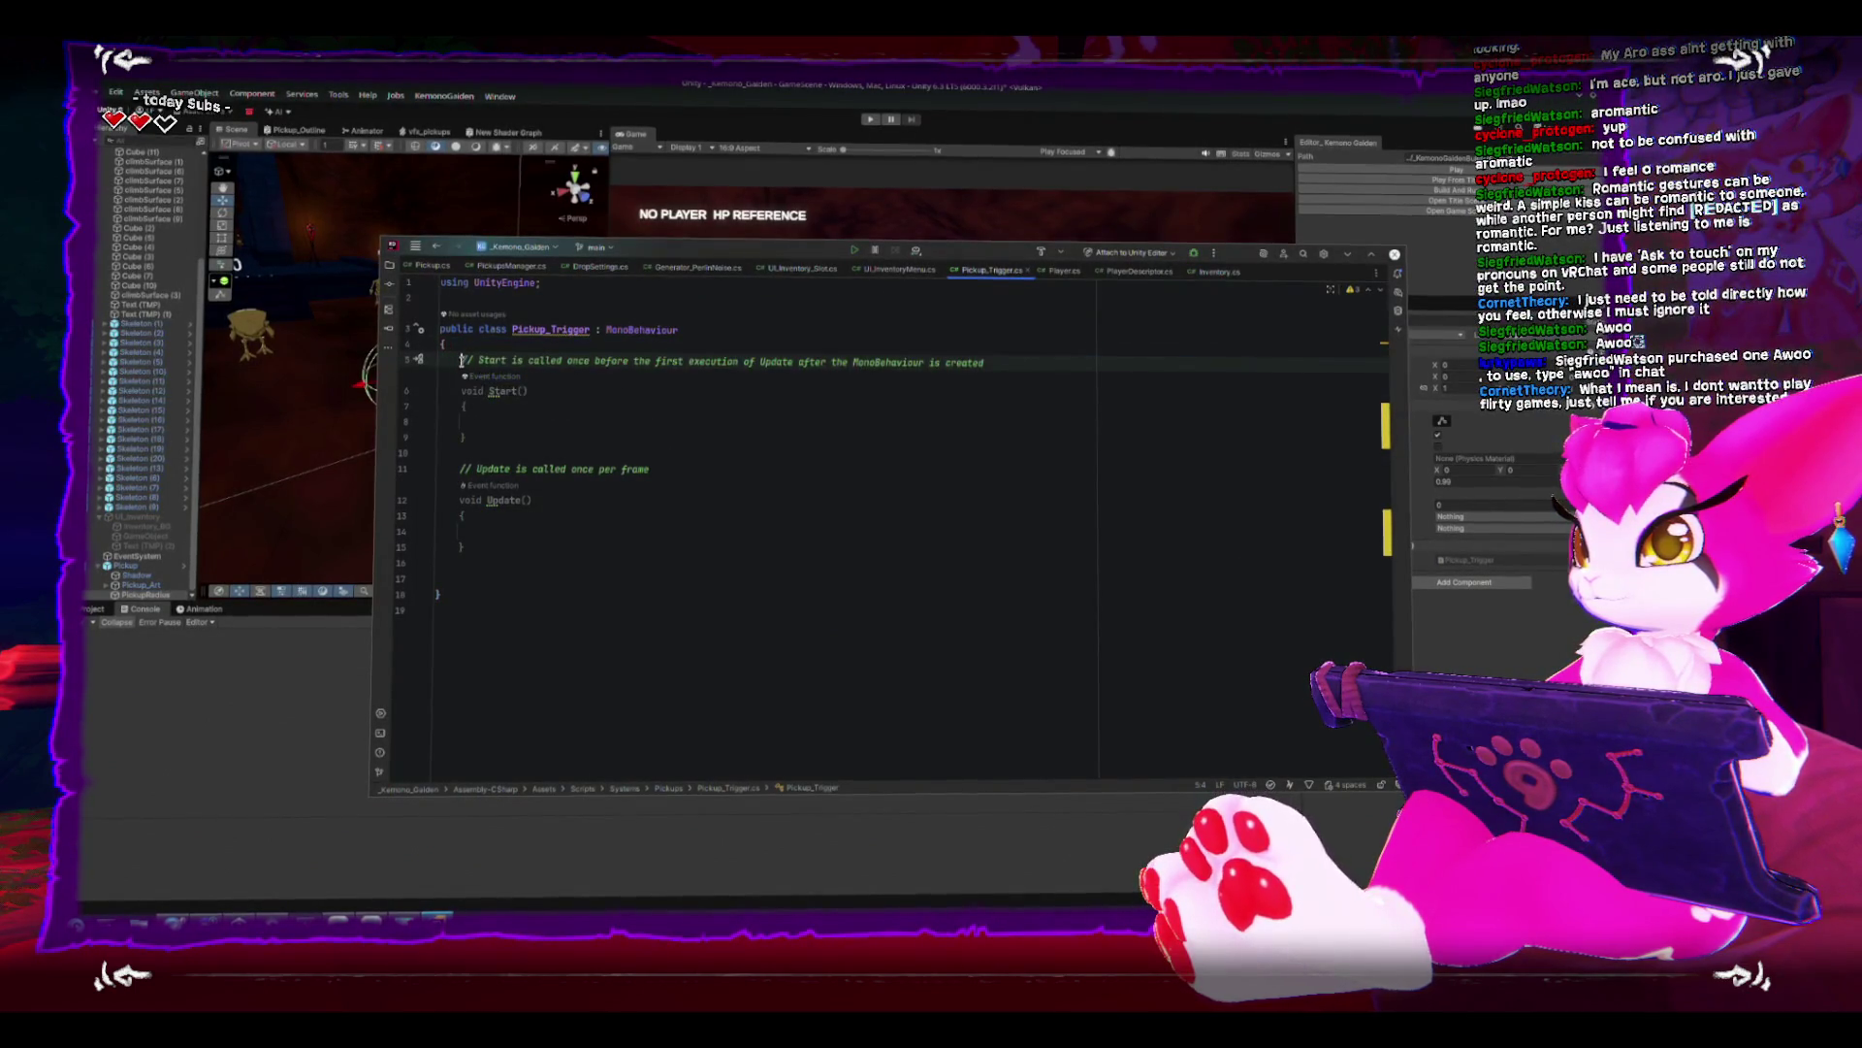
- Delete Start and Update and add a [SerializeField] private Pickup pickup field
key("shift+Down")
key("shift+Down")
key("shift+Down")
key("Delete")
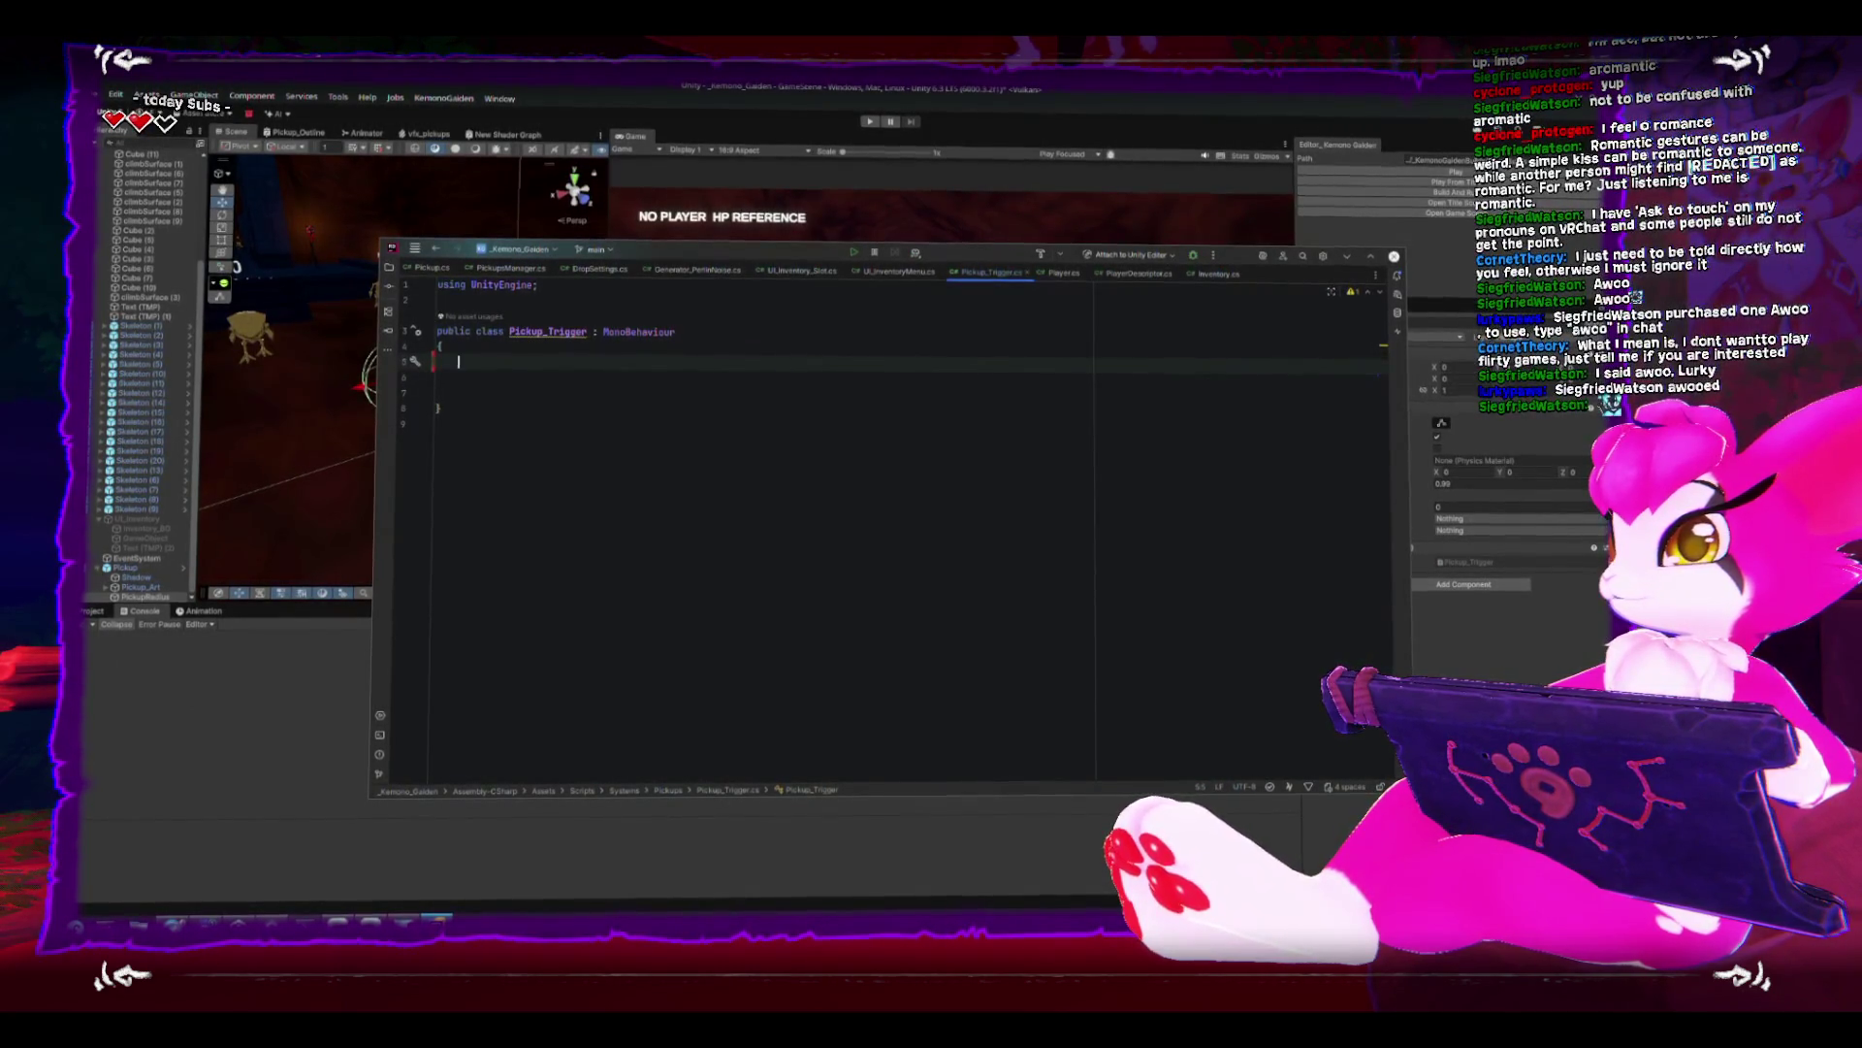
type("pub")
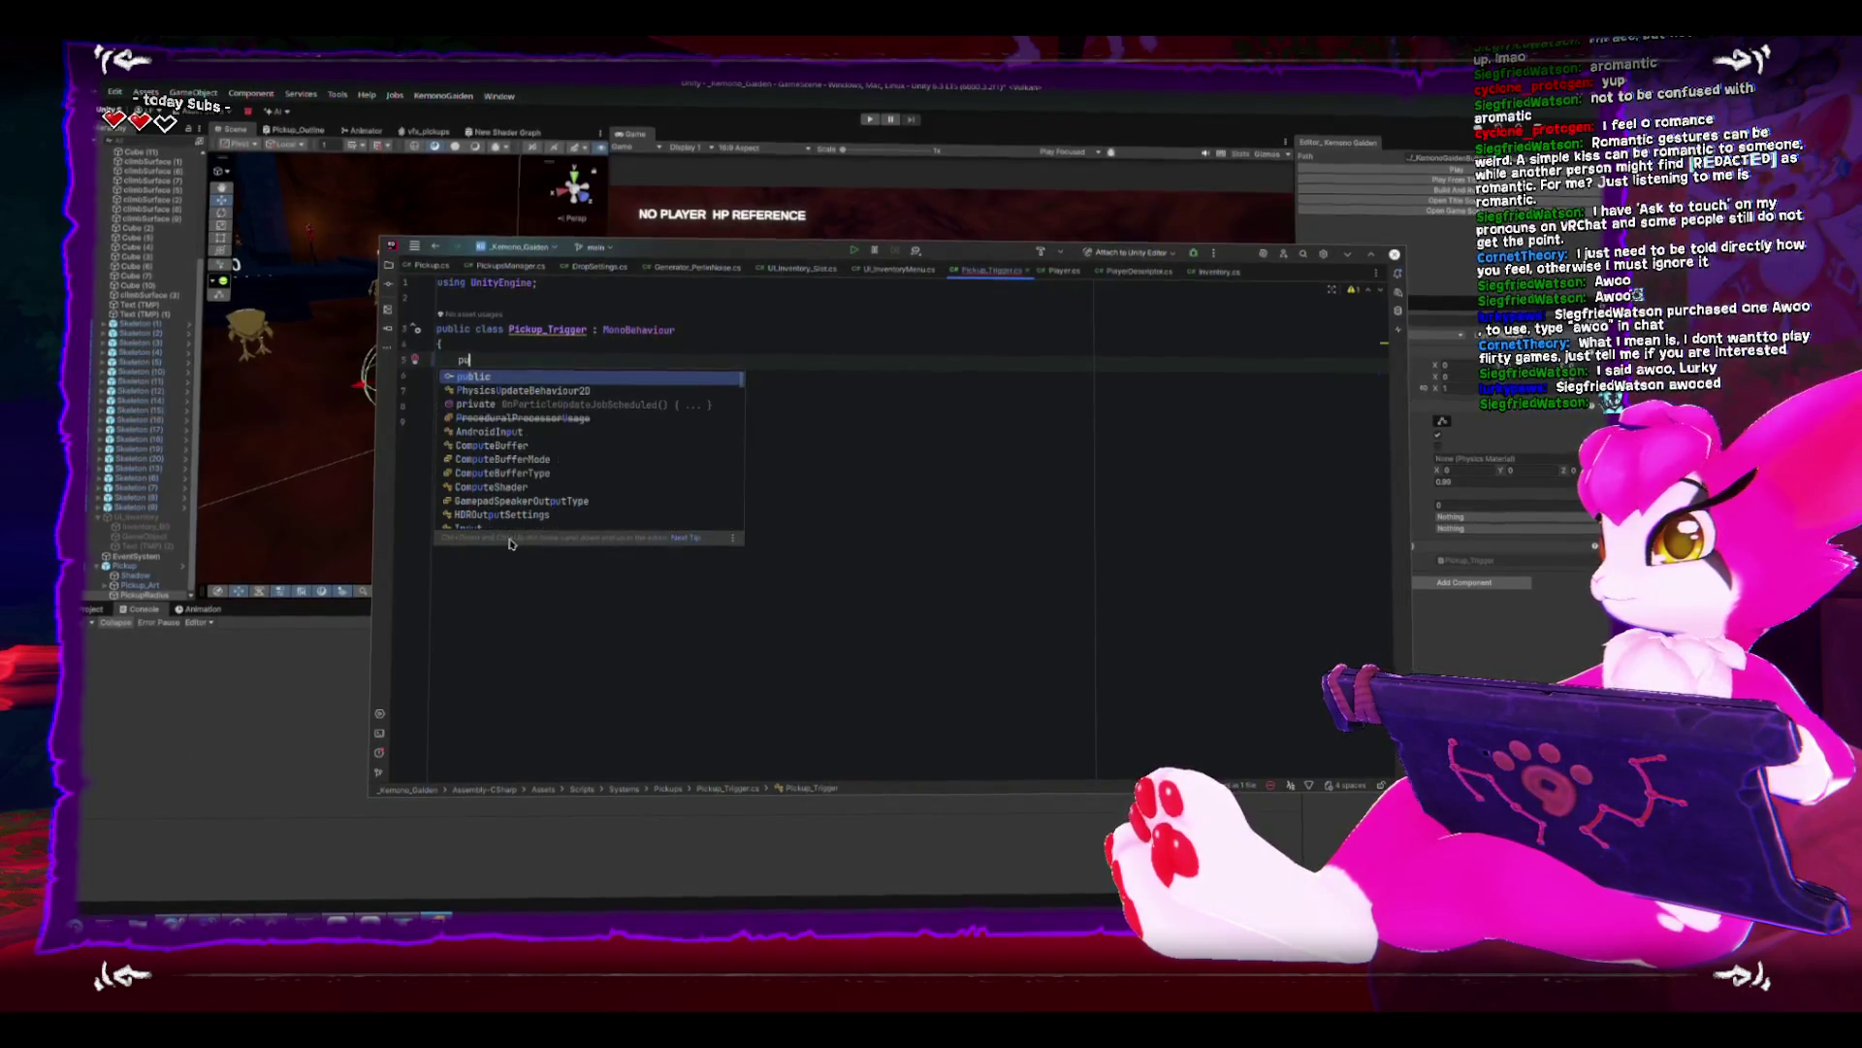
key("BackSpace")
key("BackSpace")
type("[Ser")
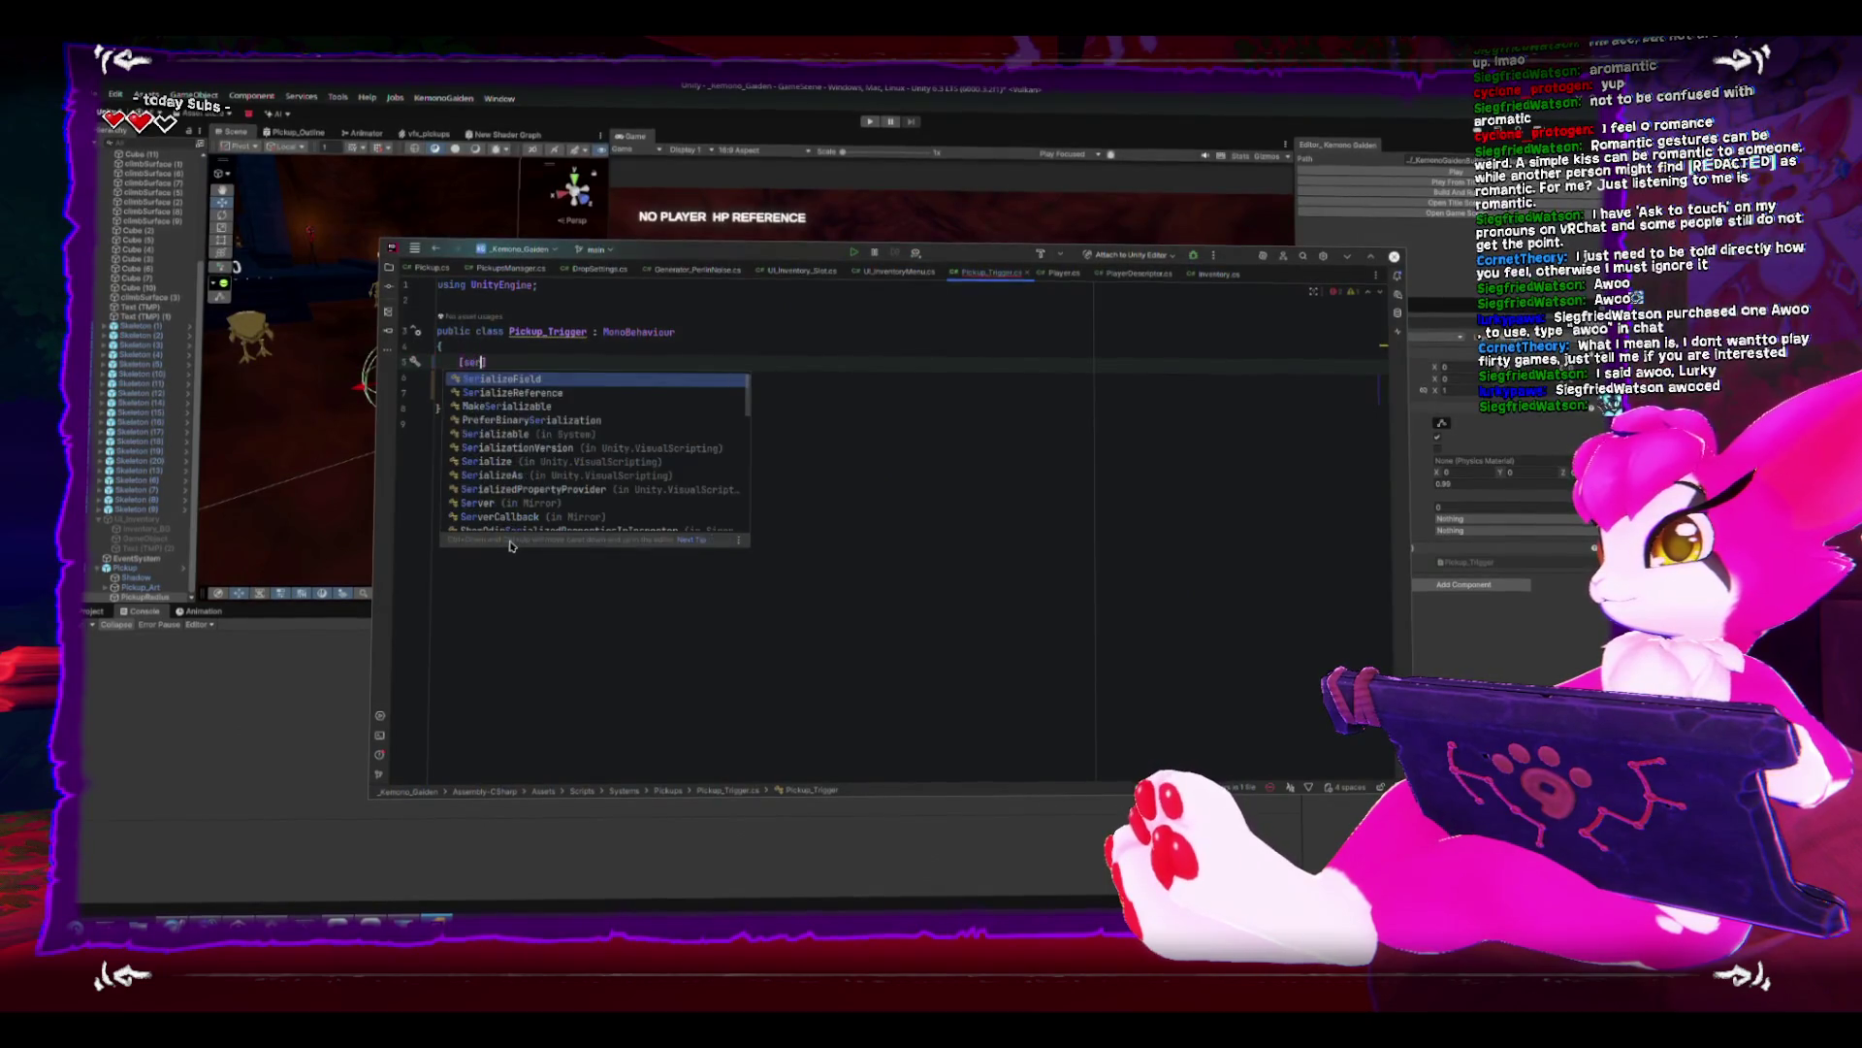
key("Return")
key("Return")
type("Pick")
key("Return")
type(";")
key("BackSpace")
key("BackSpace")
key("BackSpace")
type("pickup")
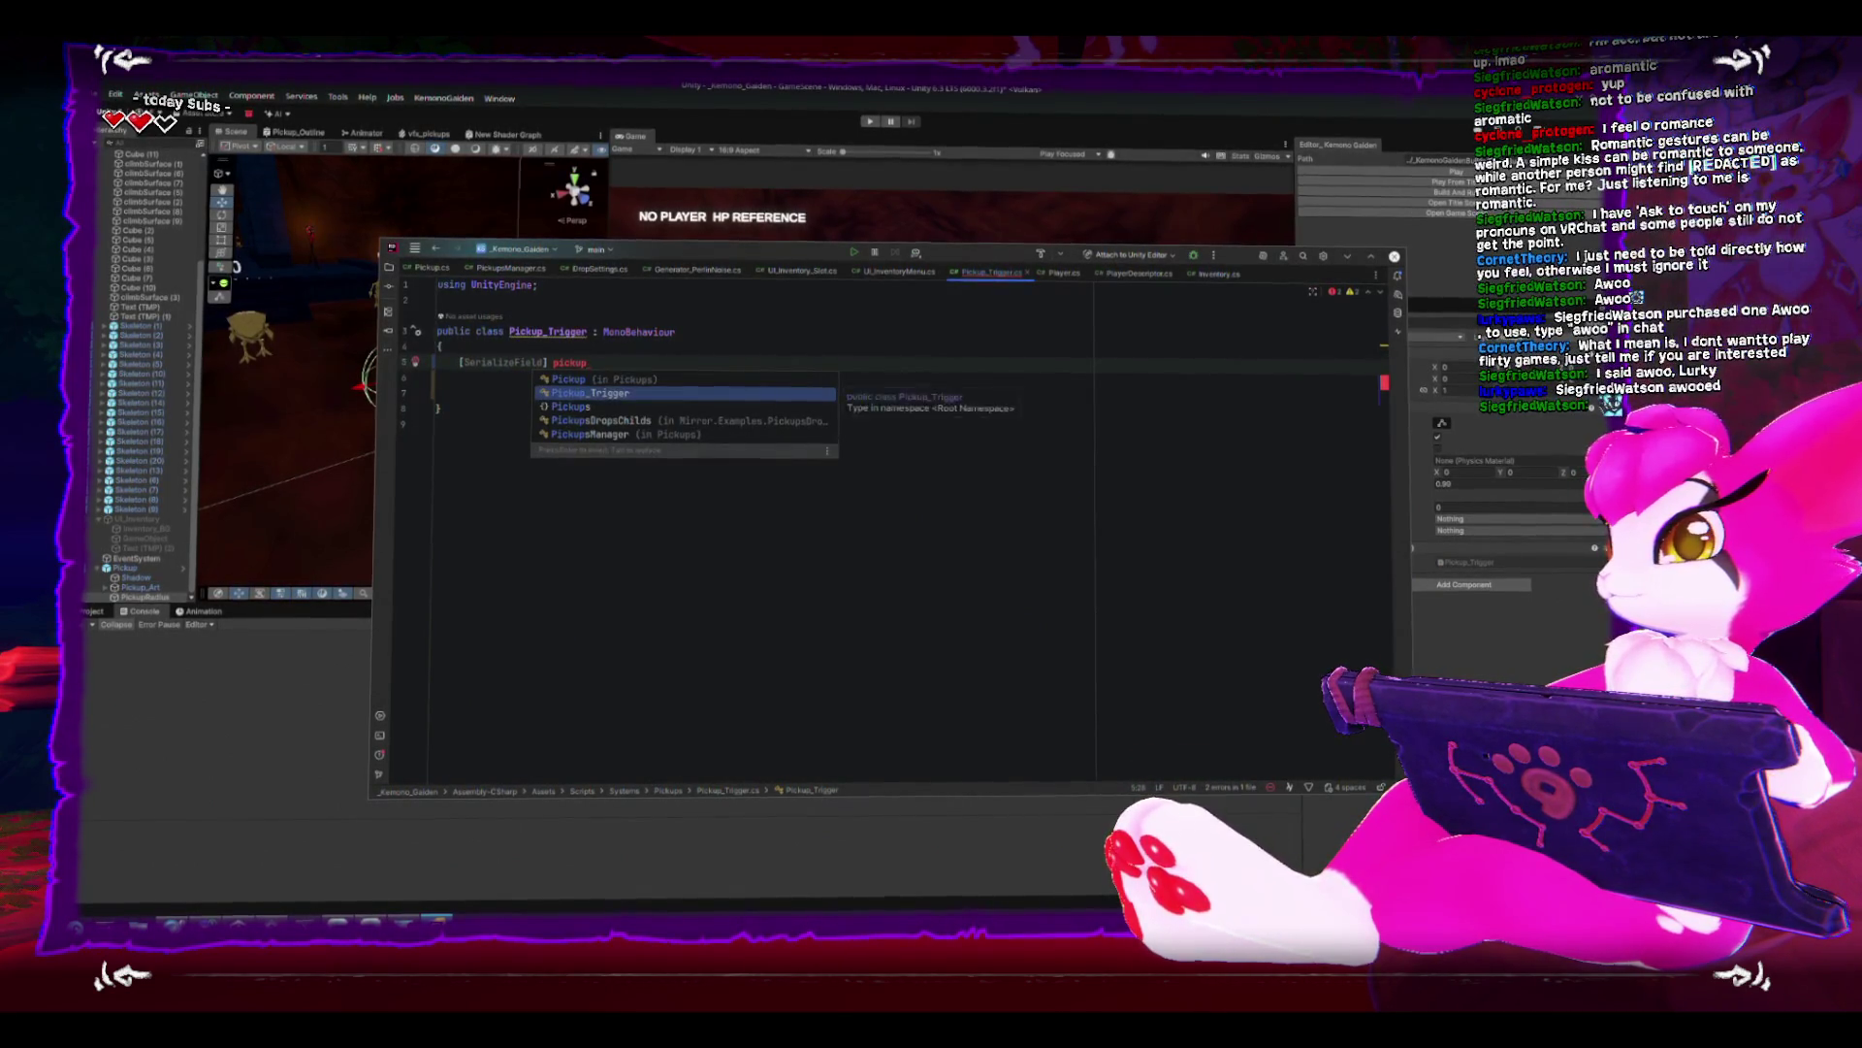
key("Up")
key("Return")
type("pickup")
key("BackSpace")
type(";")
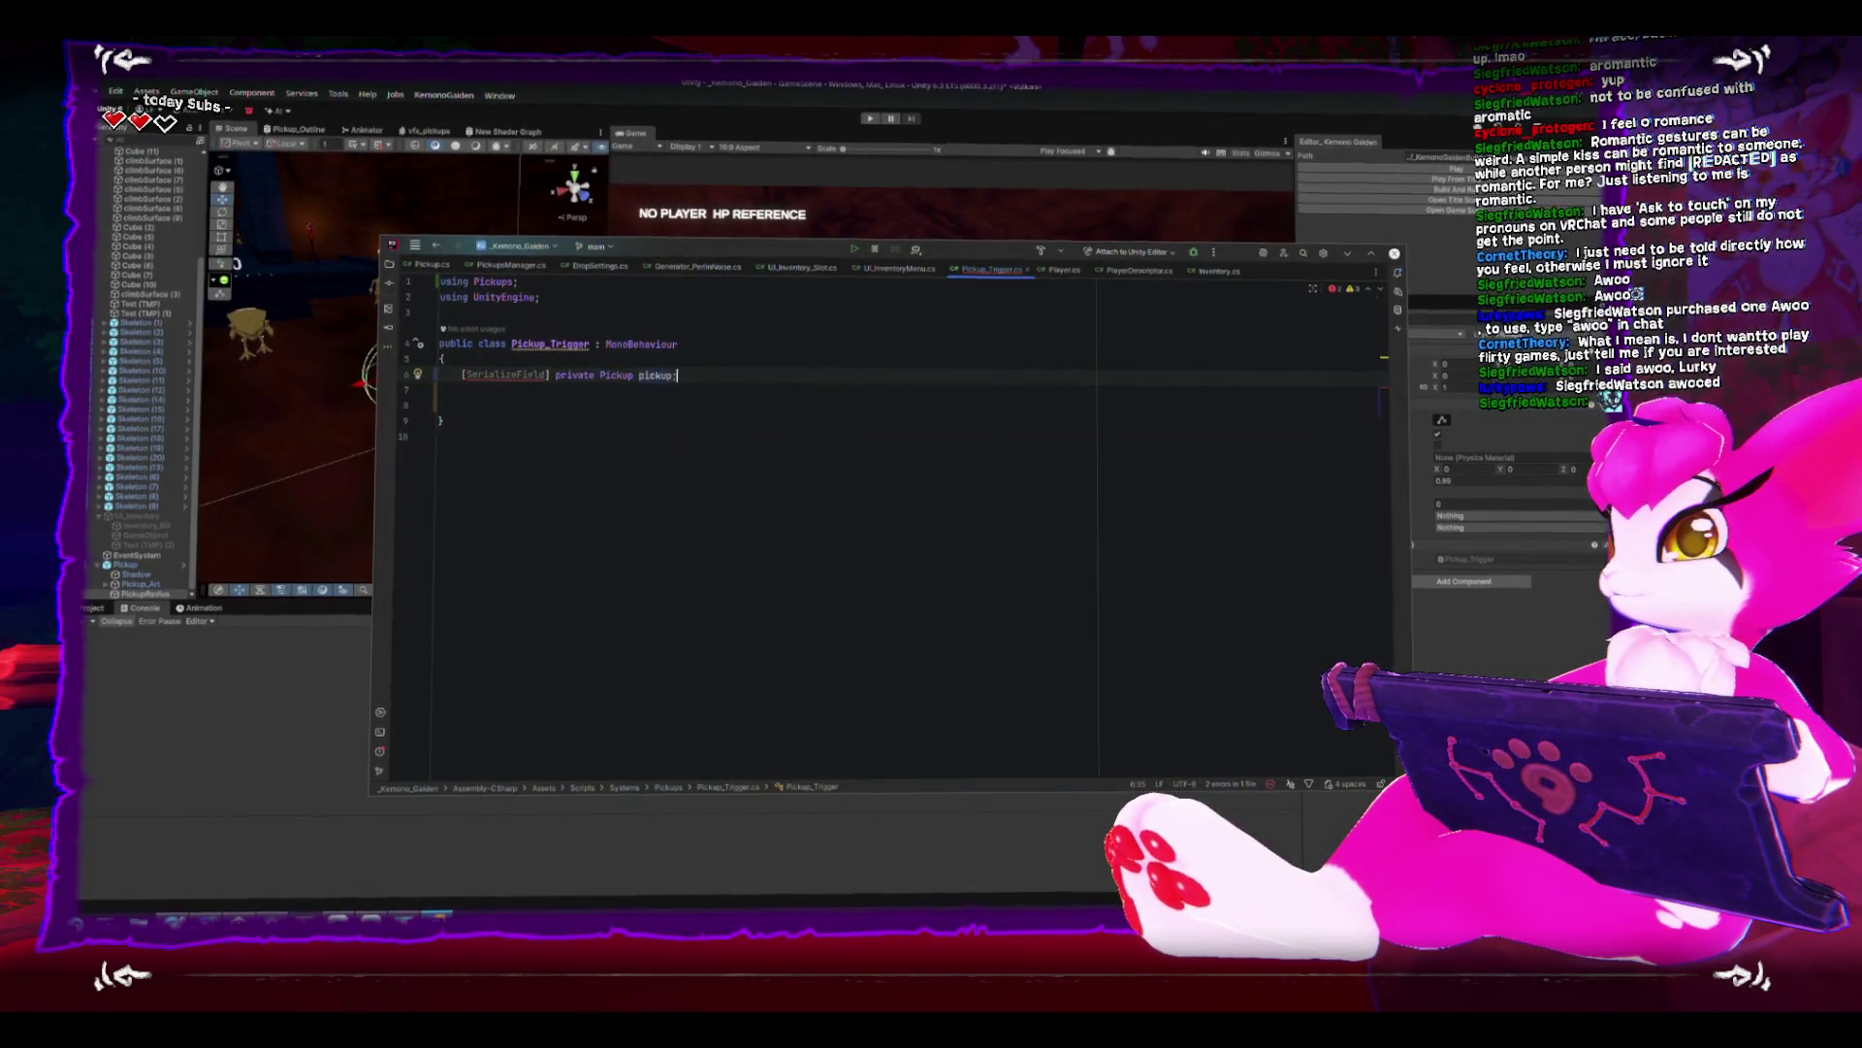
- Add an empty OnTriggerEnter(Collider other) method, removing the generated throw line
key("Down")
key("Down")
key("Return")
key("Up")
type("void ontr")
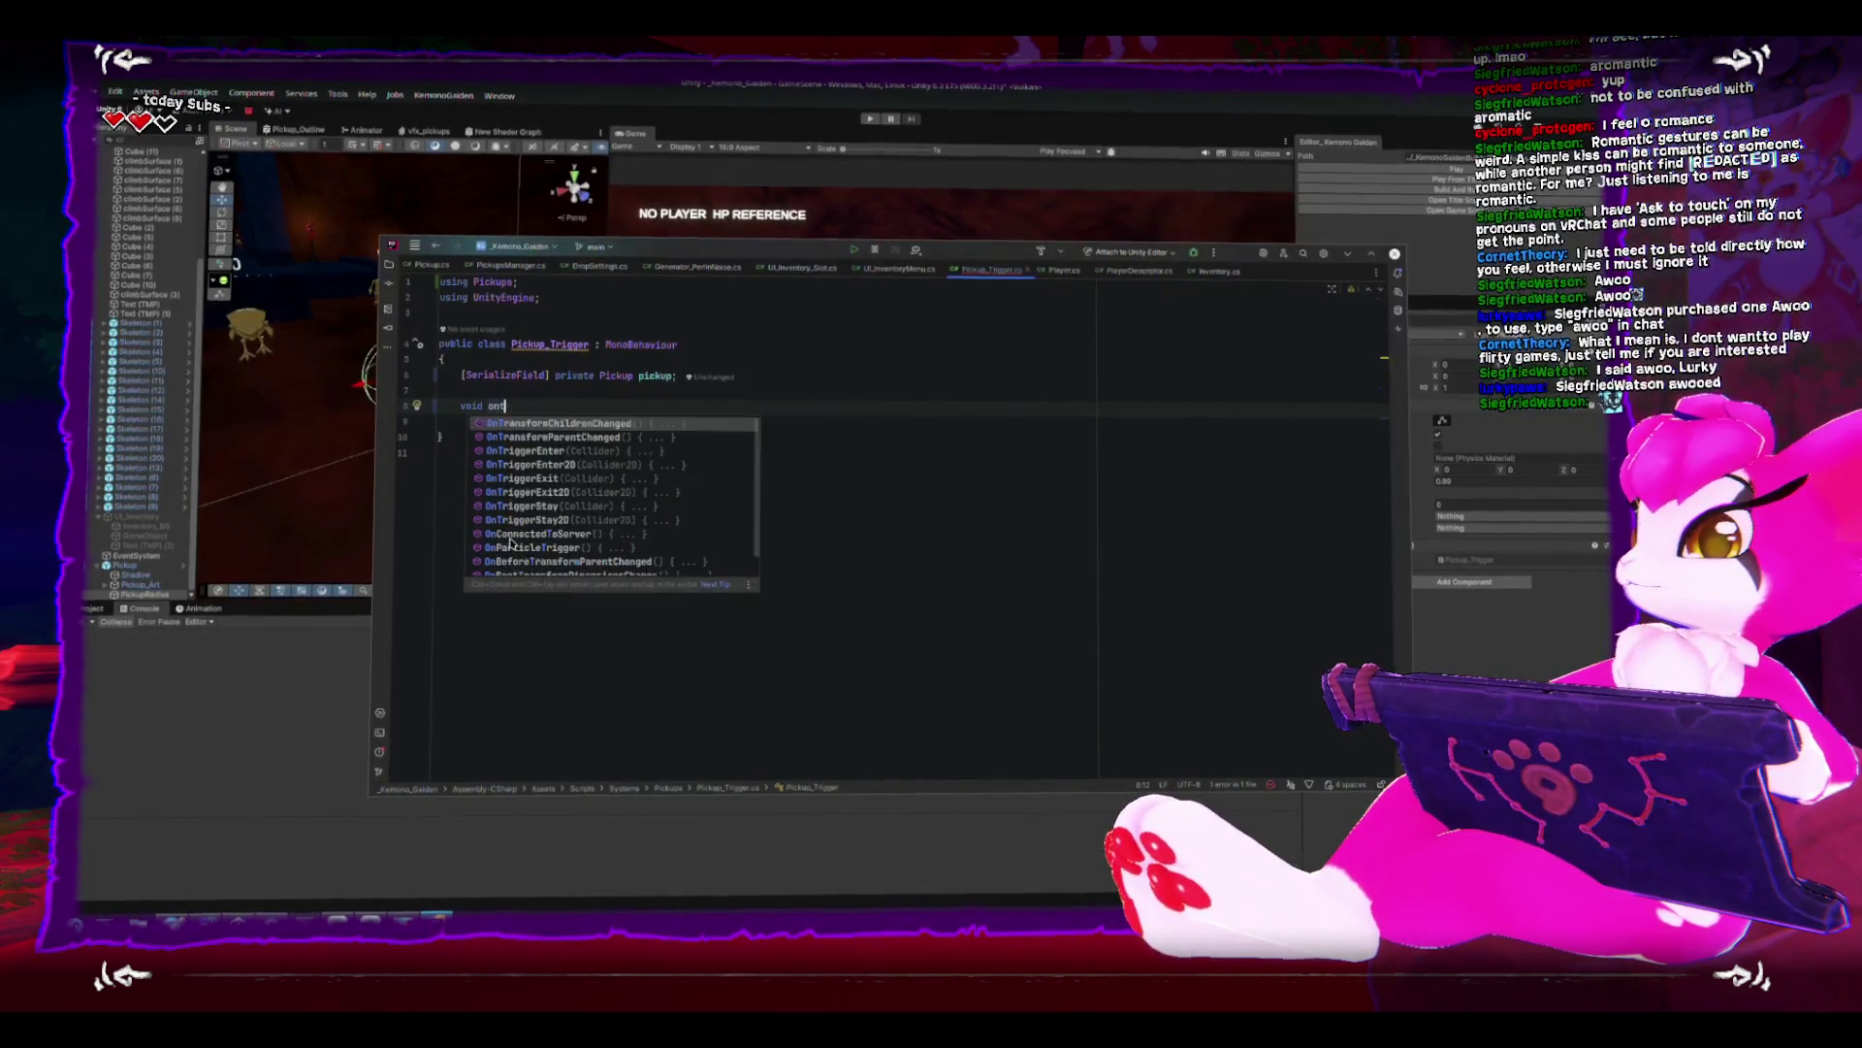
type("iggere")
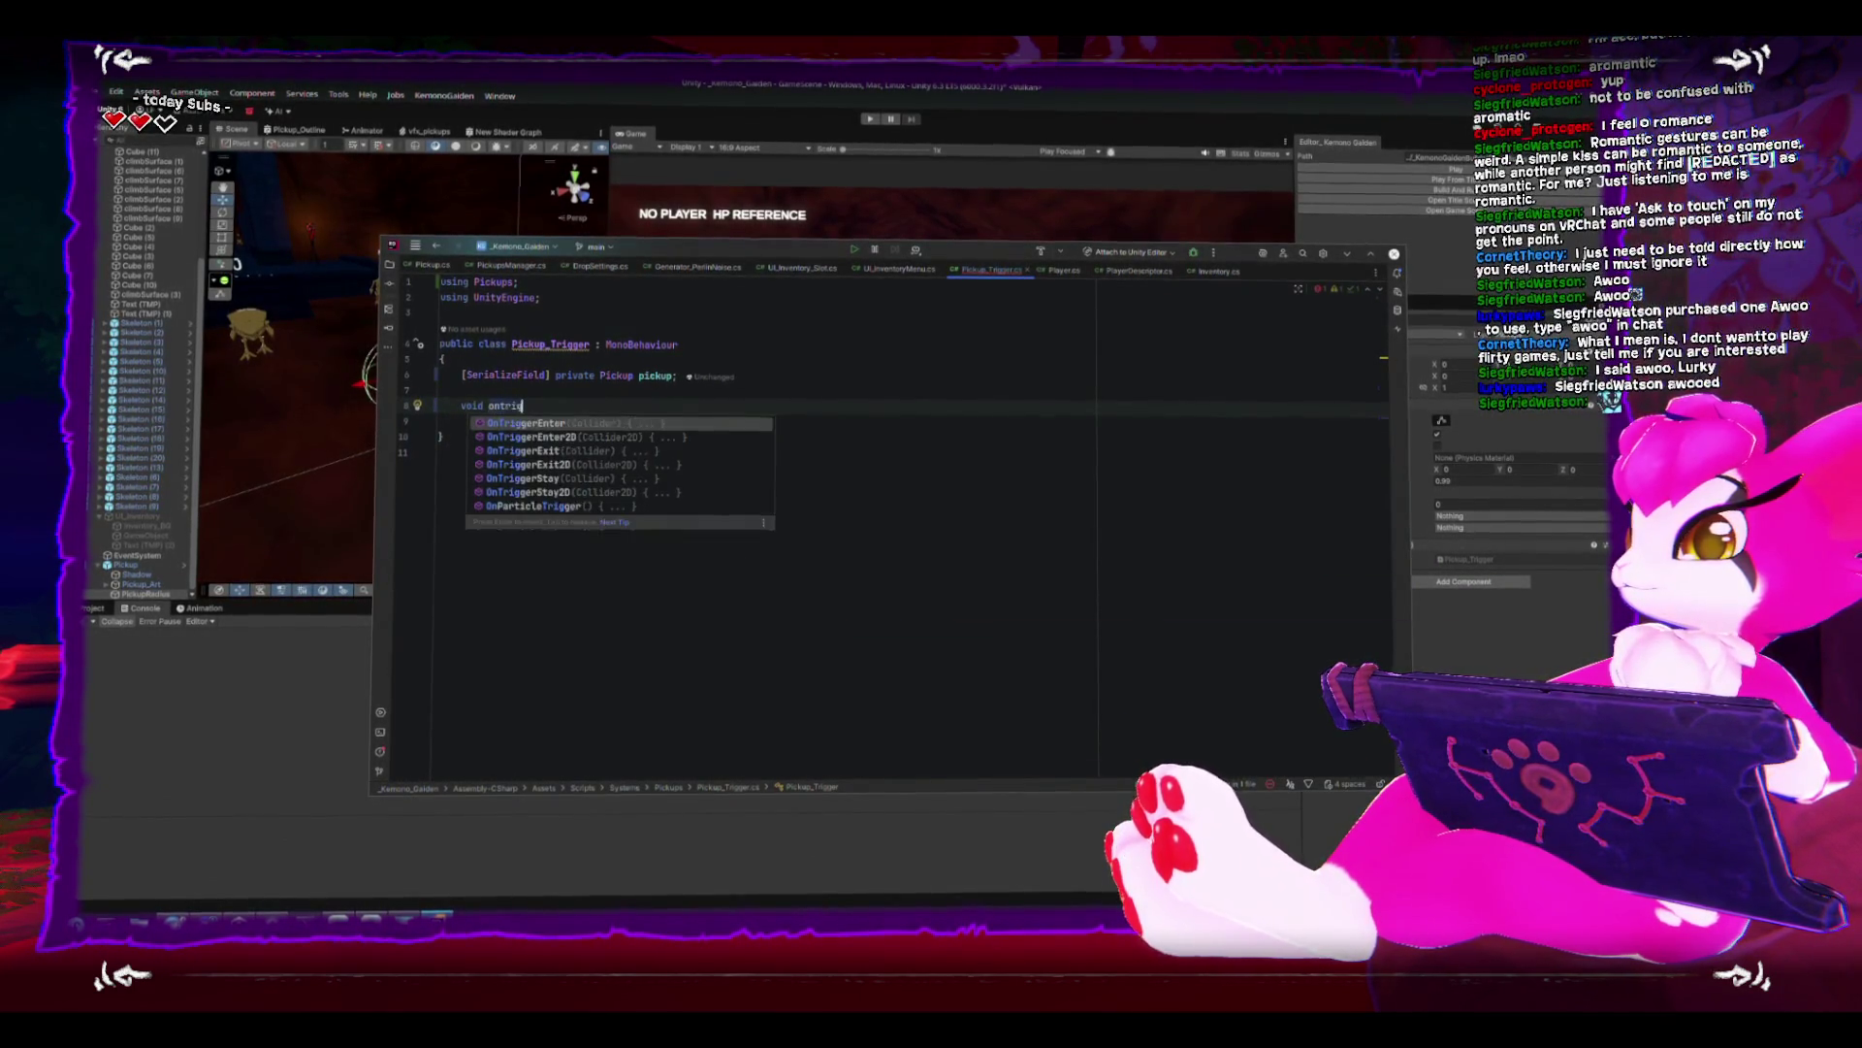
key("Return")
key("BackSpace")
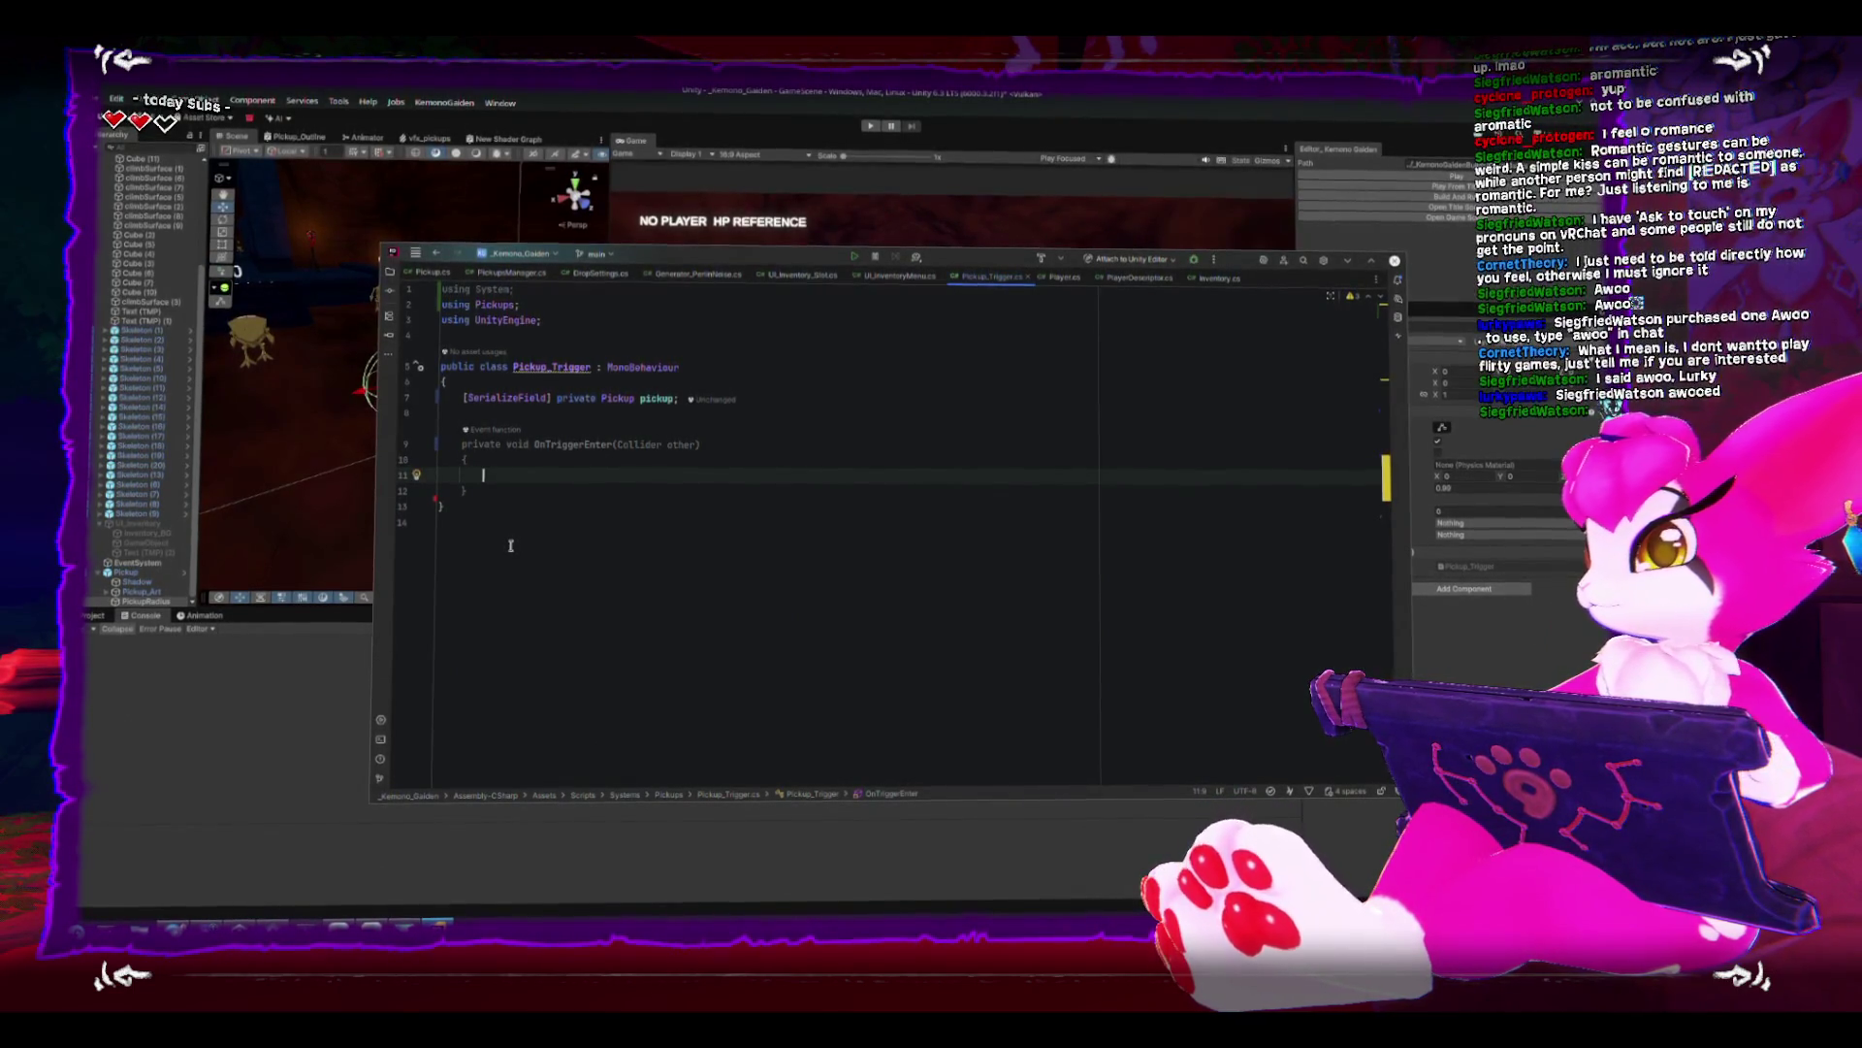
- Write an if checking other.TryGetComponent<PlayerDescriptor>(out var descriptor) with an empty block
type("if(")
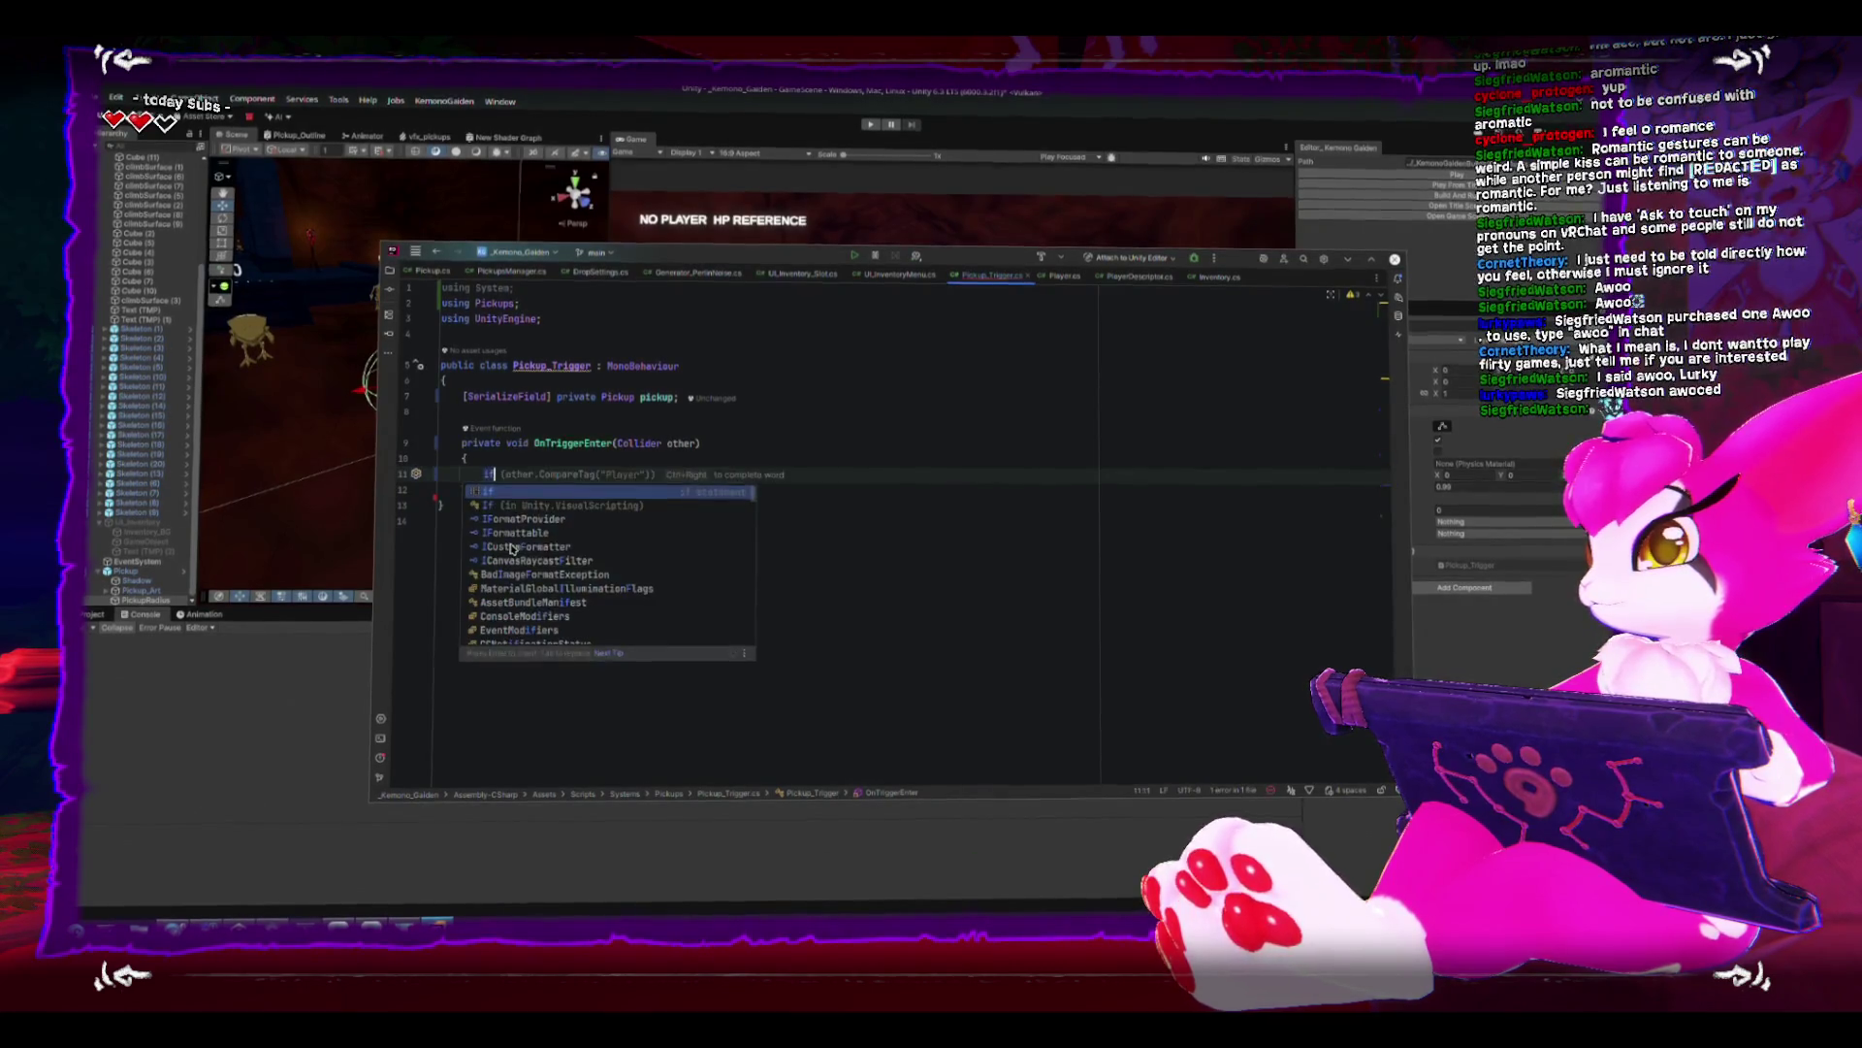
key("Tab")
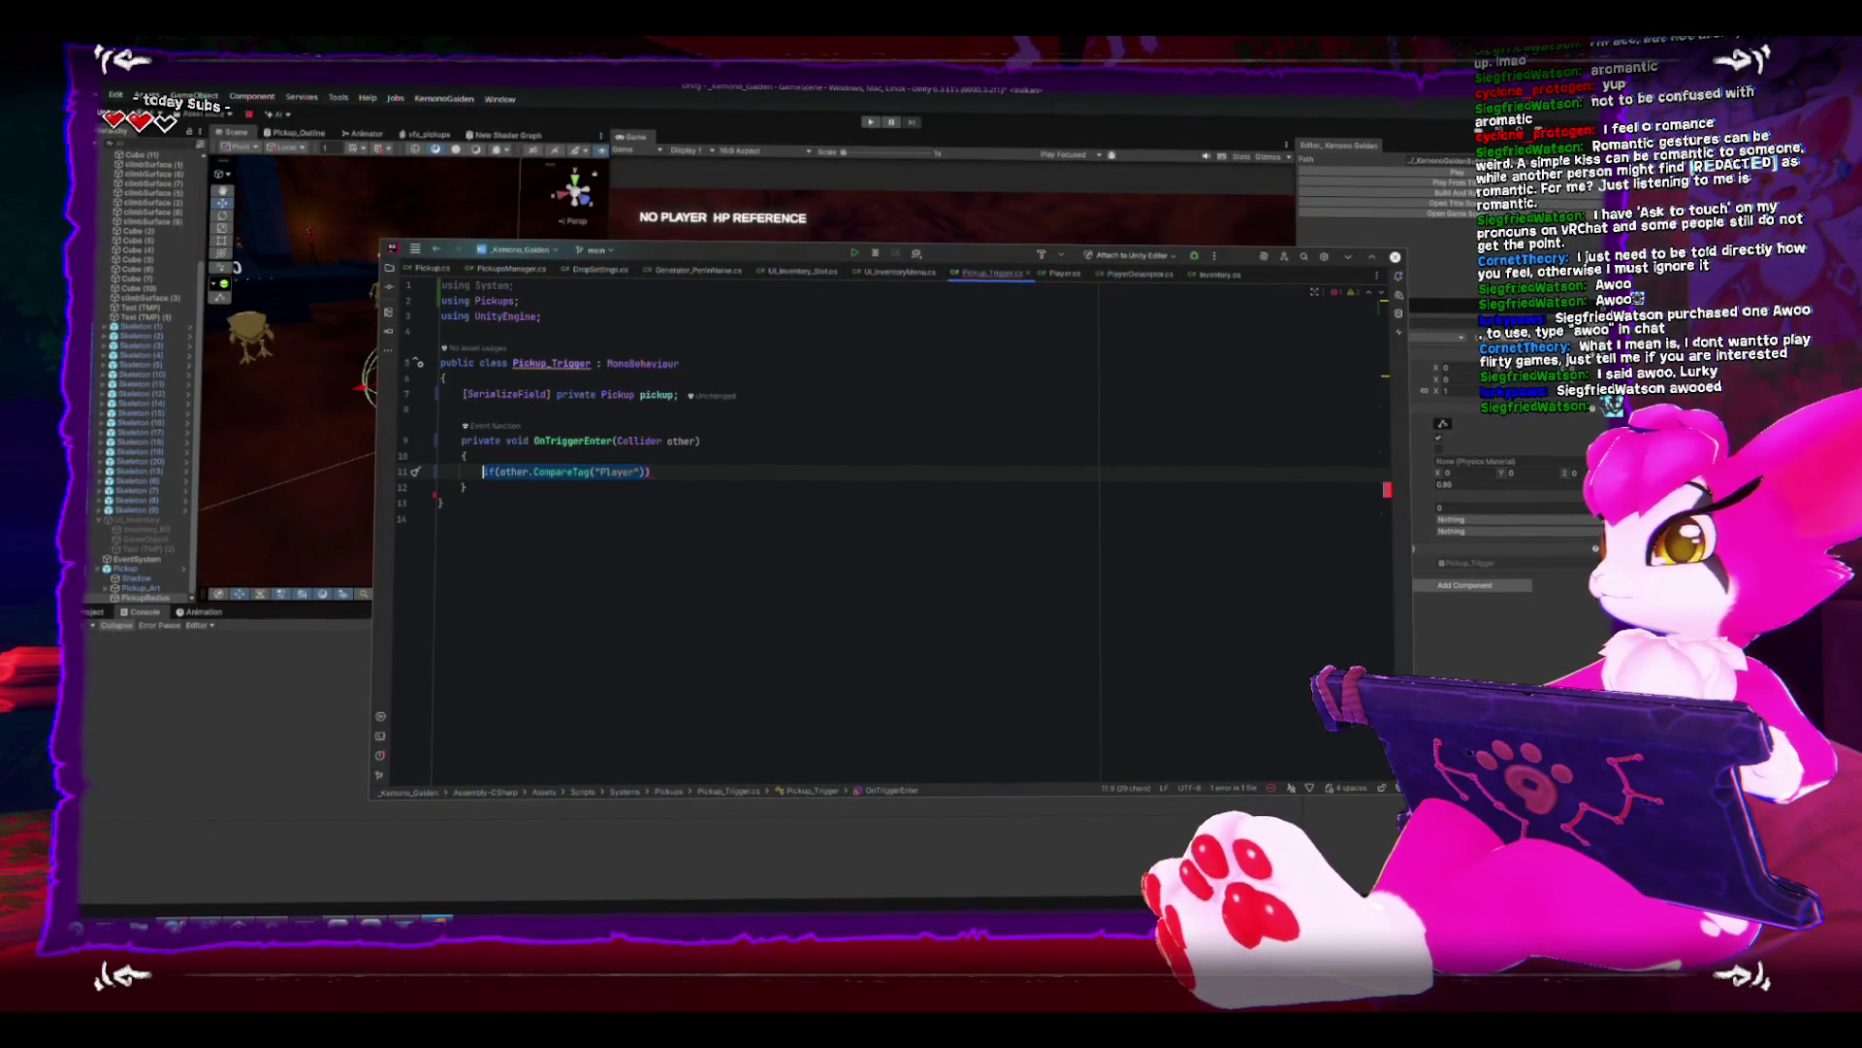
key("BackSpace")
type("i")
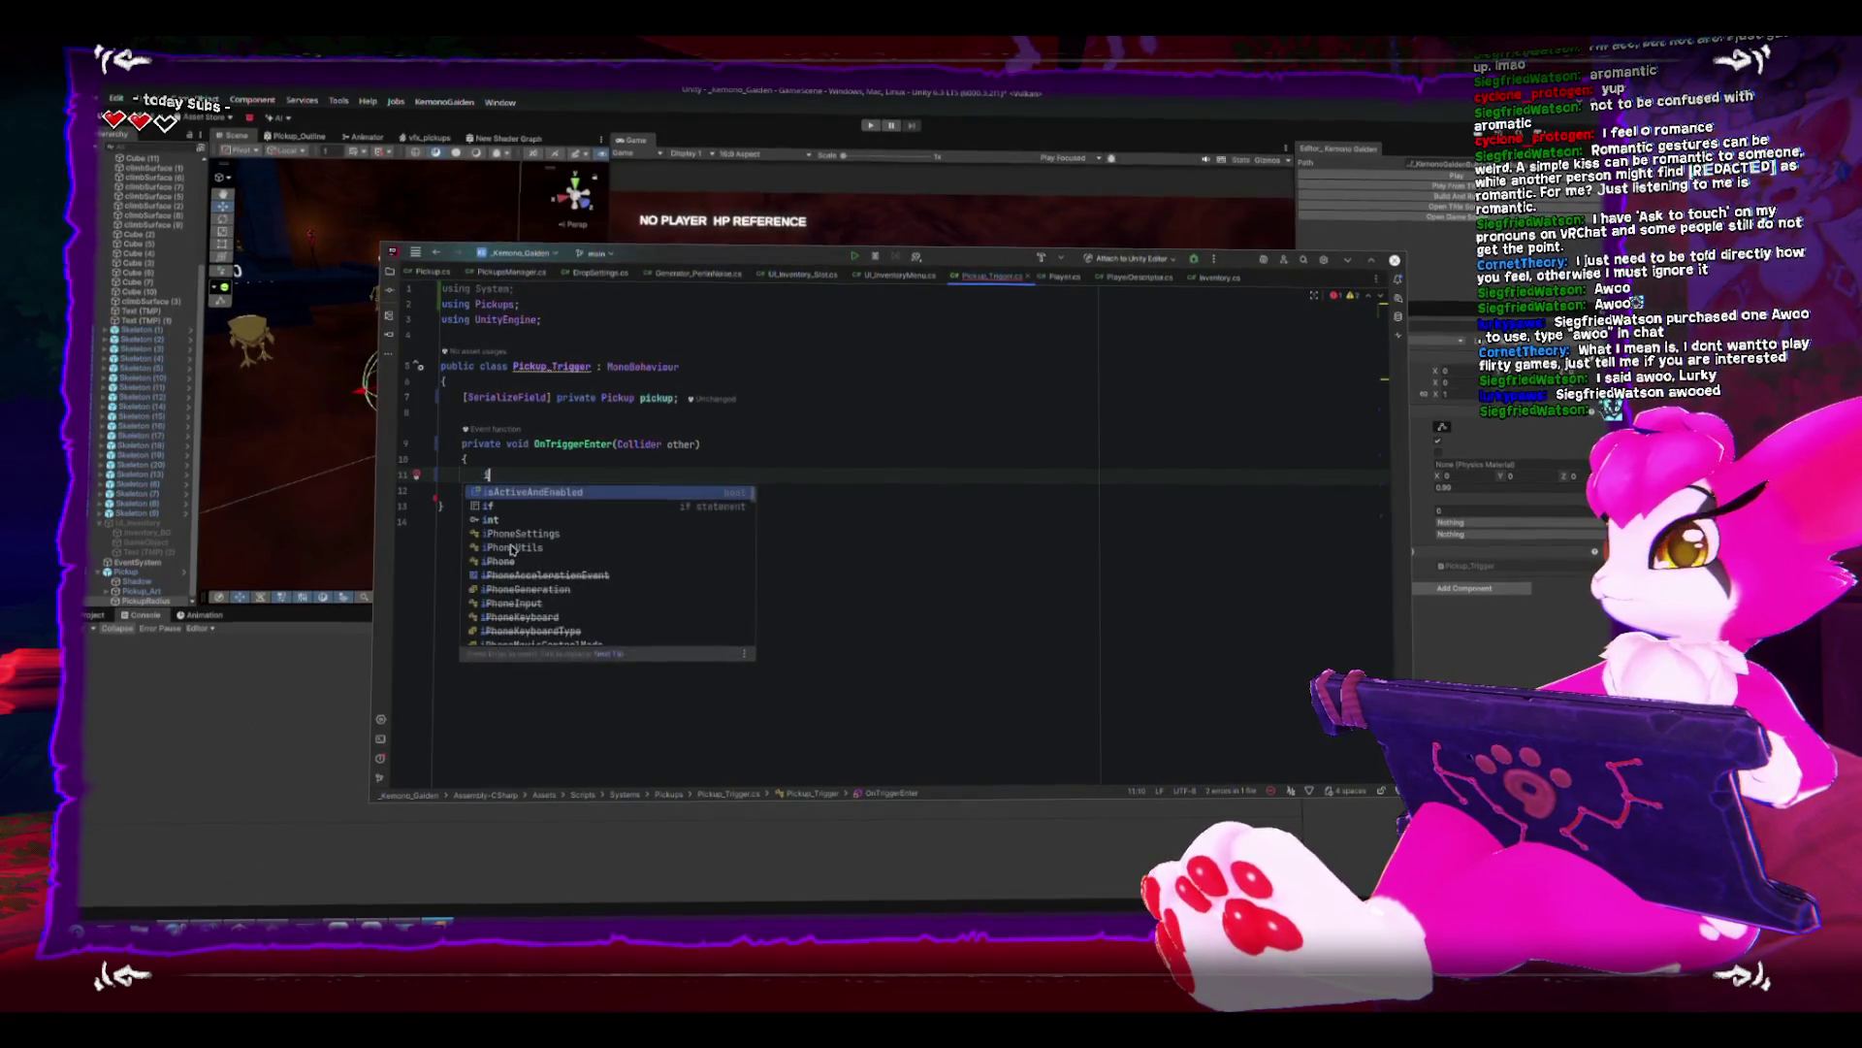
type("f(other")
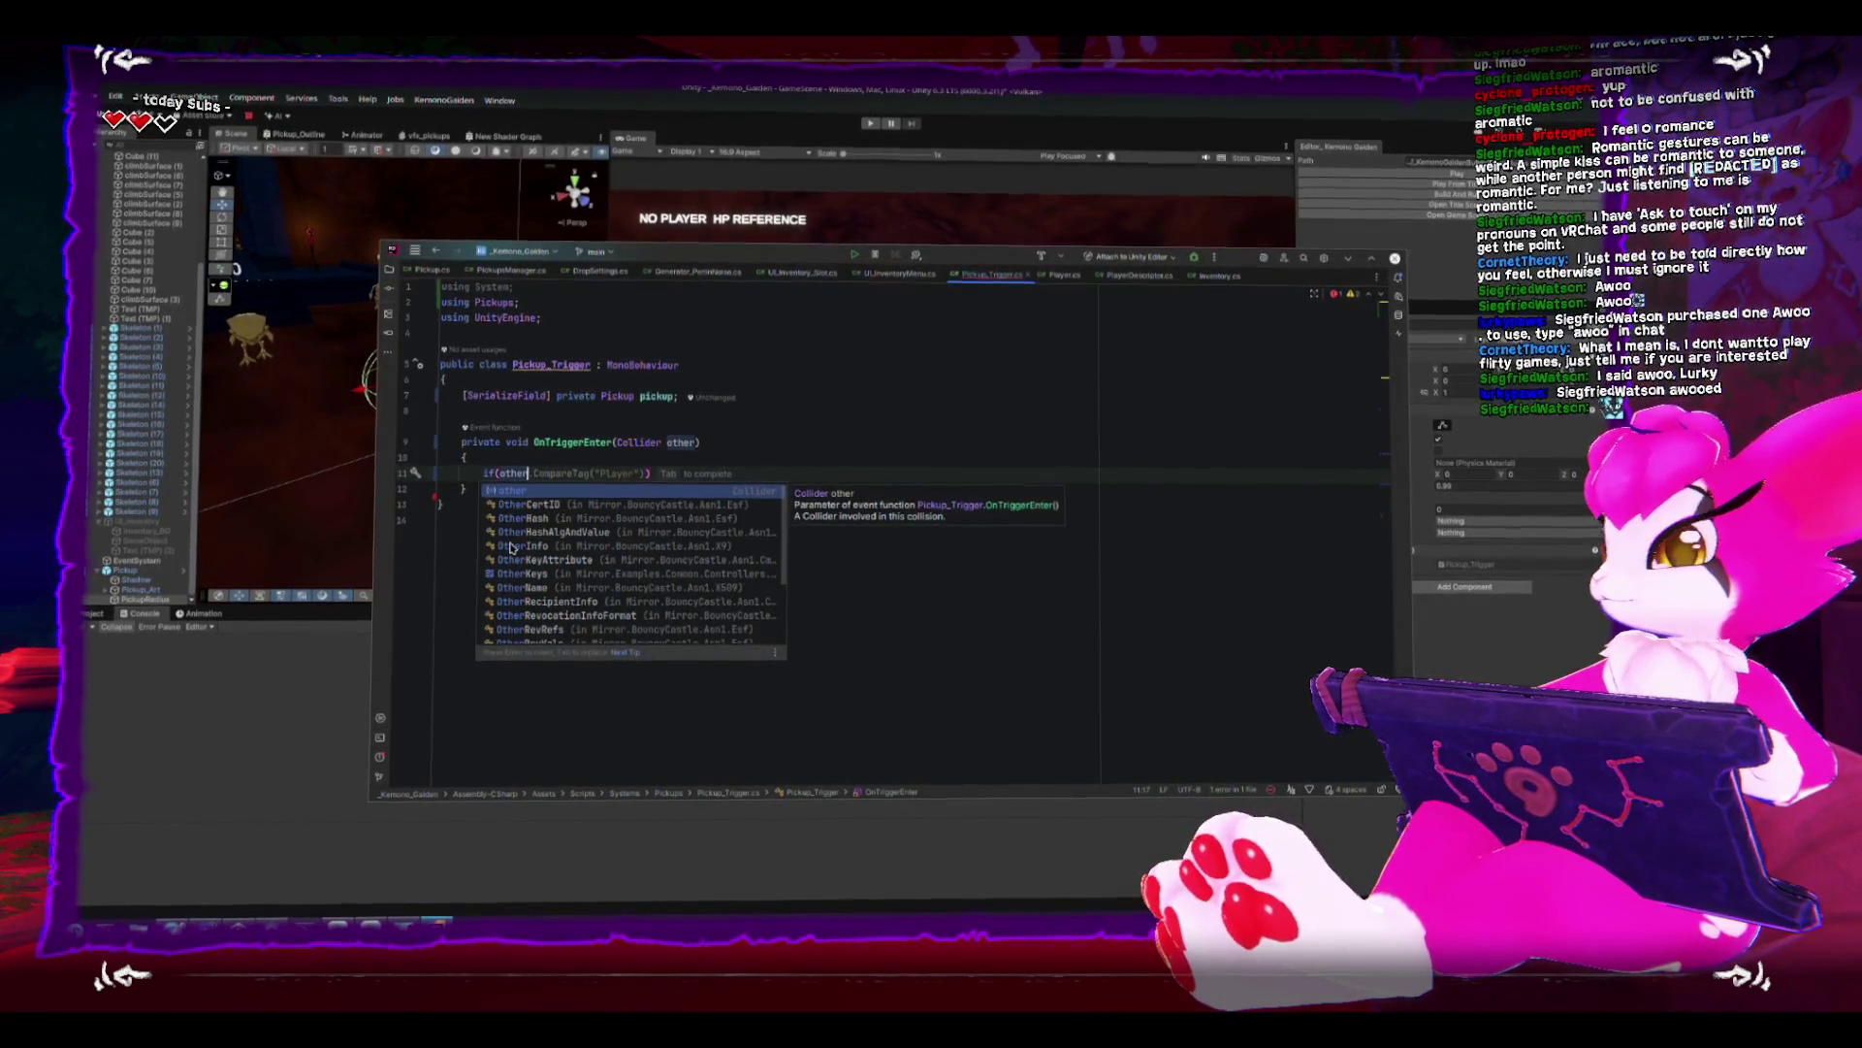
type(".TryGet")
key("Tab")
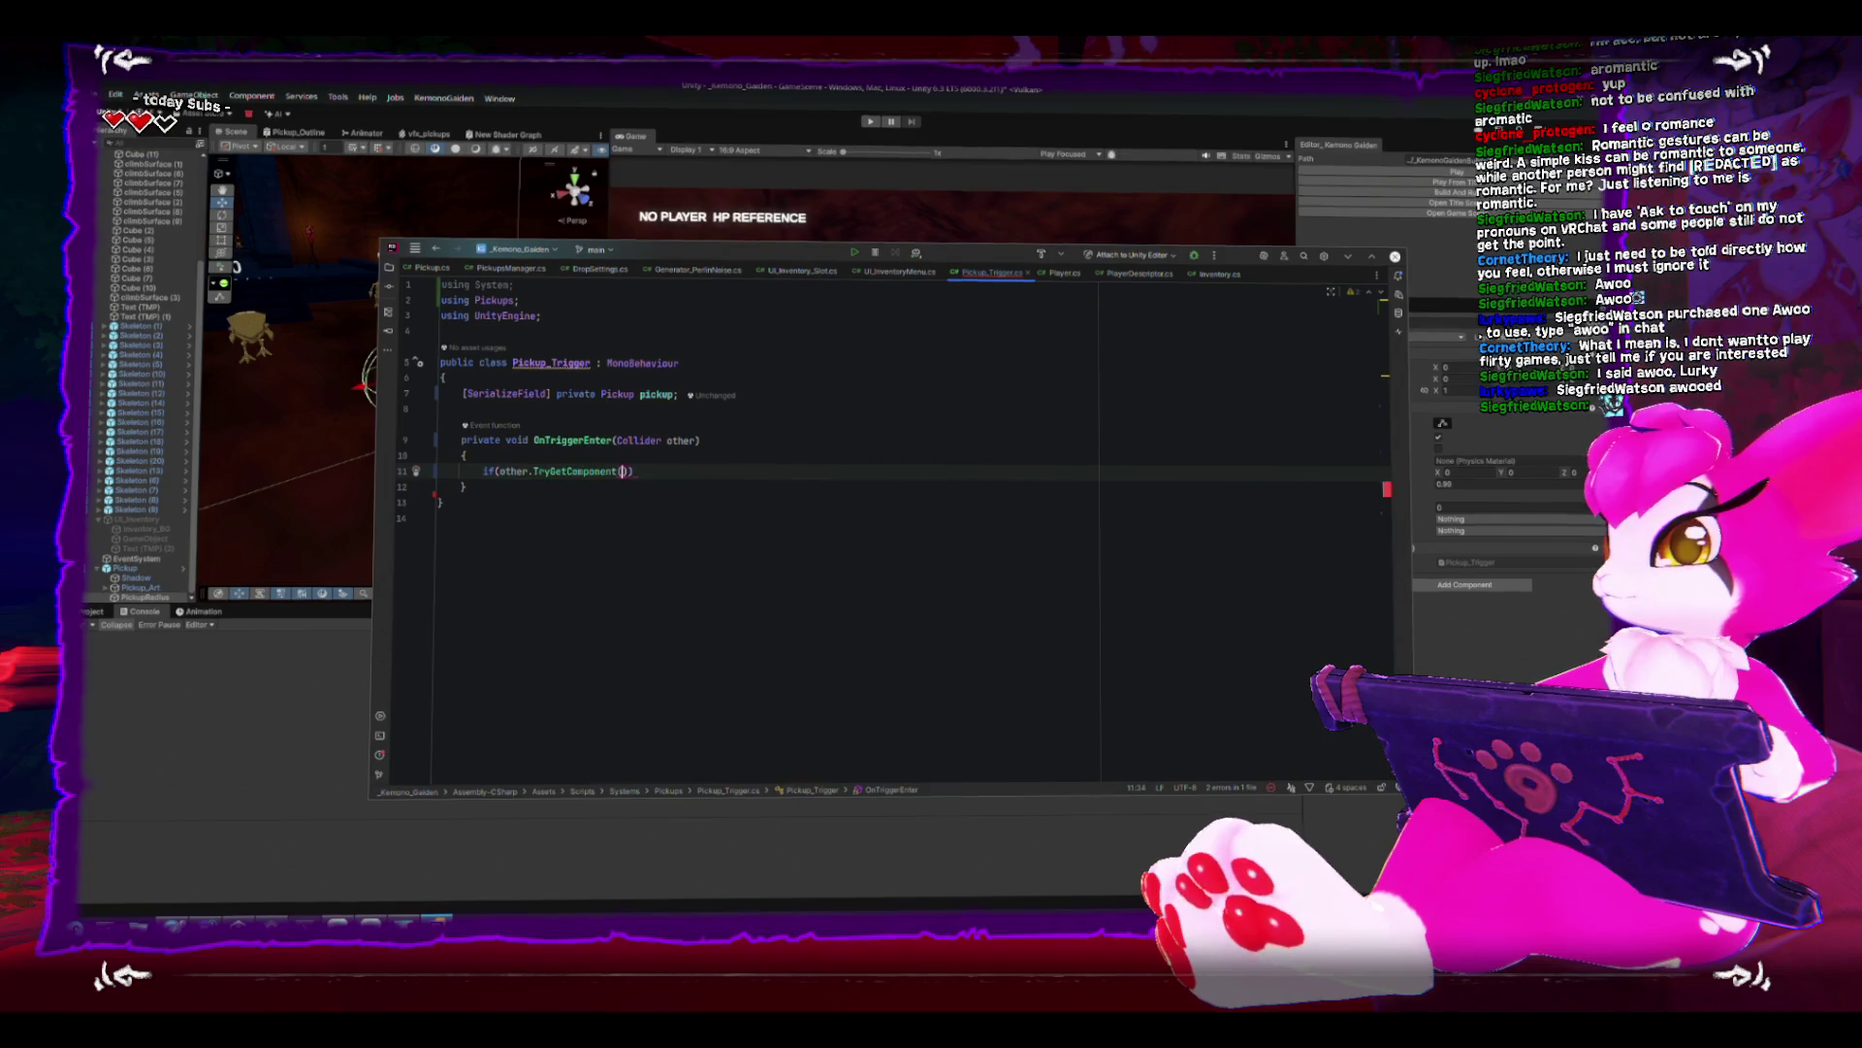
key("BackSpace")
type("<")
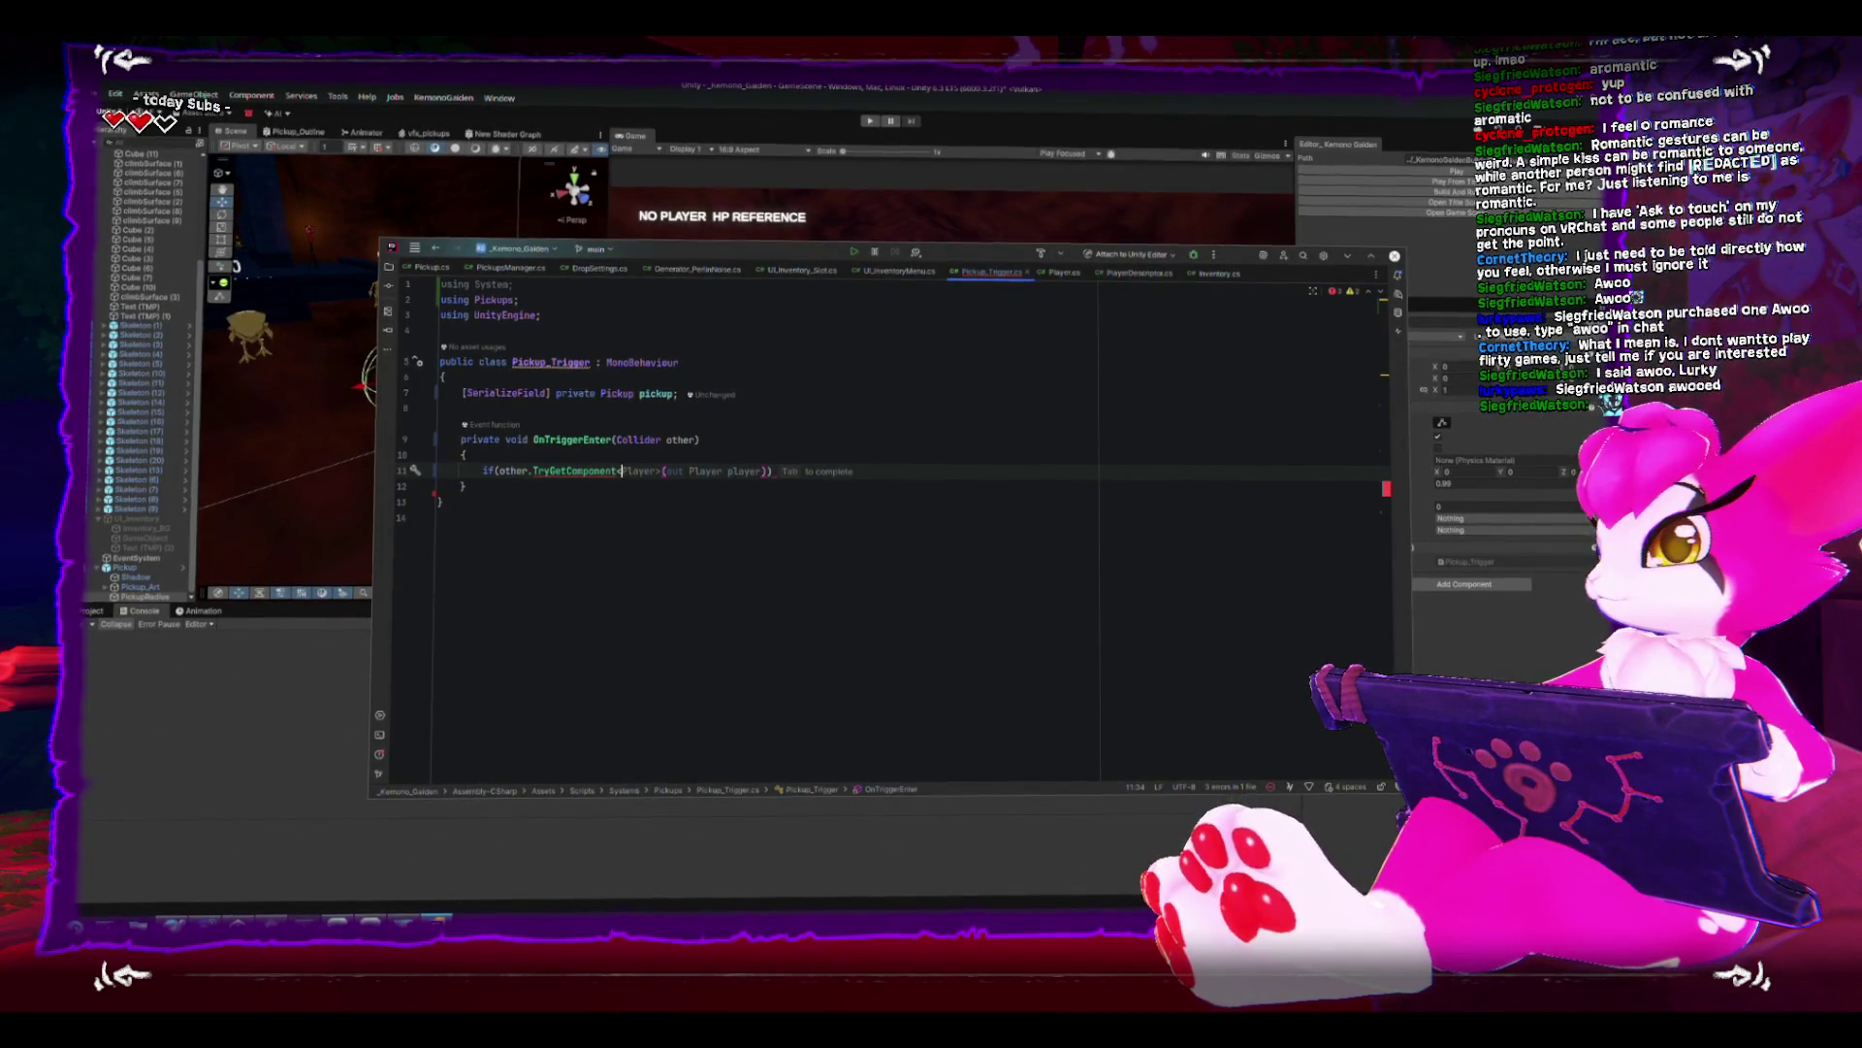
type("PlayerDes")
key("Tab")
type("))")
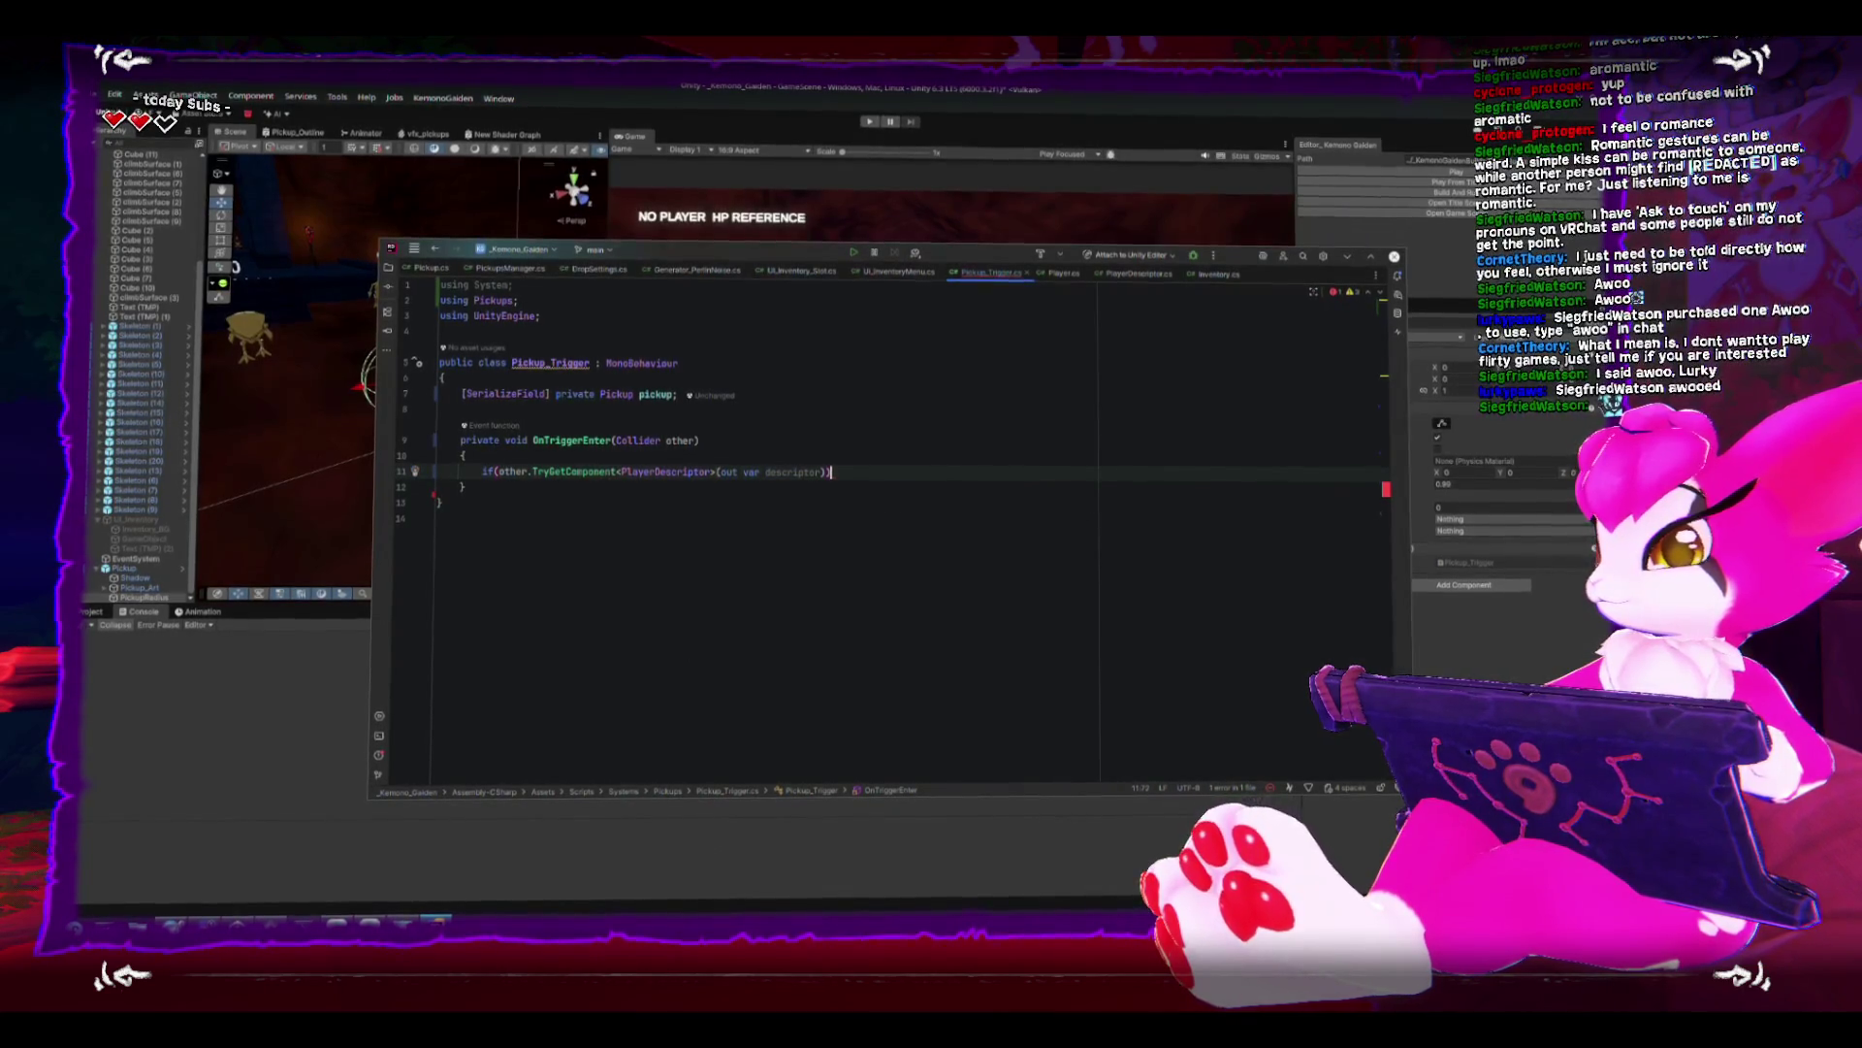
type("{")
key("Return")
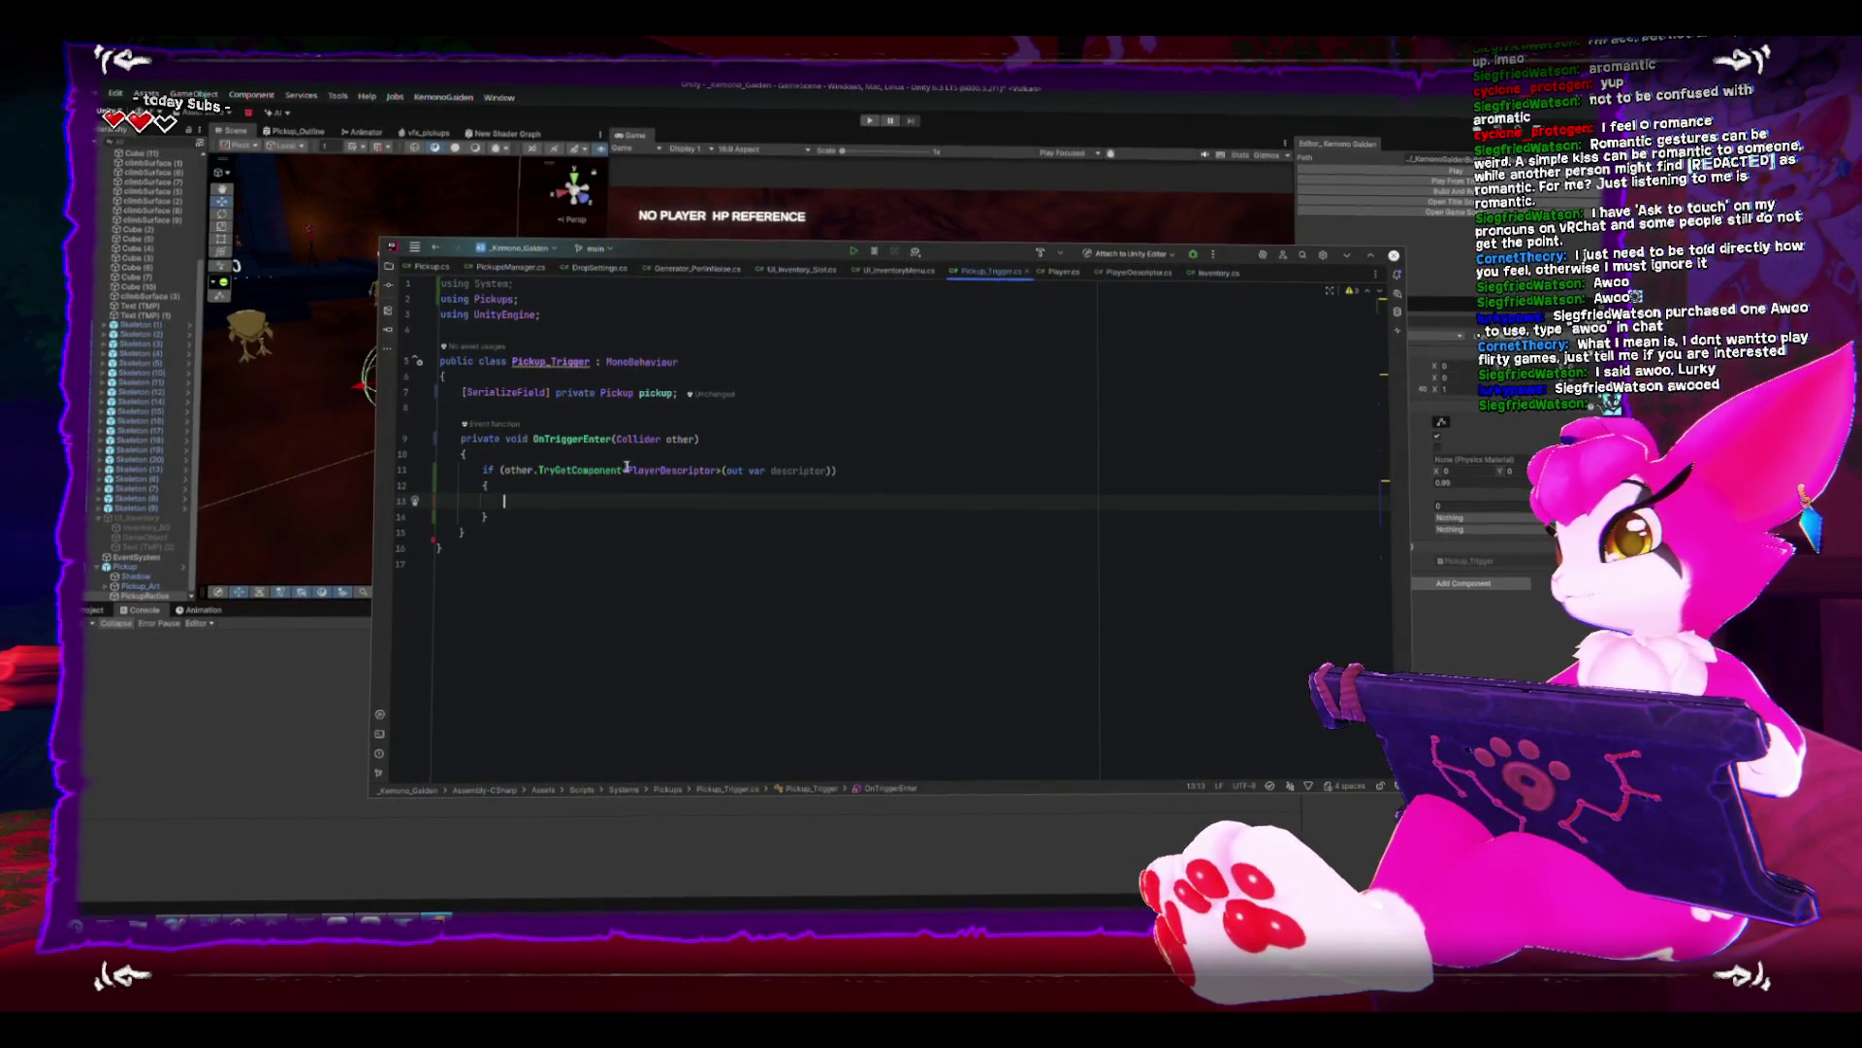
- Change the out variable to explicit PlayerDescriptor type and rename it to player
left_click(758, 471)
key("alt+Return")
key("Return")
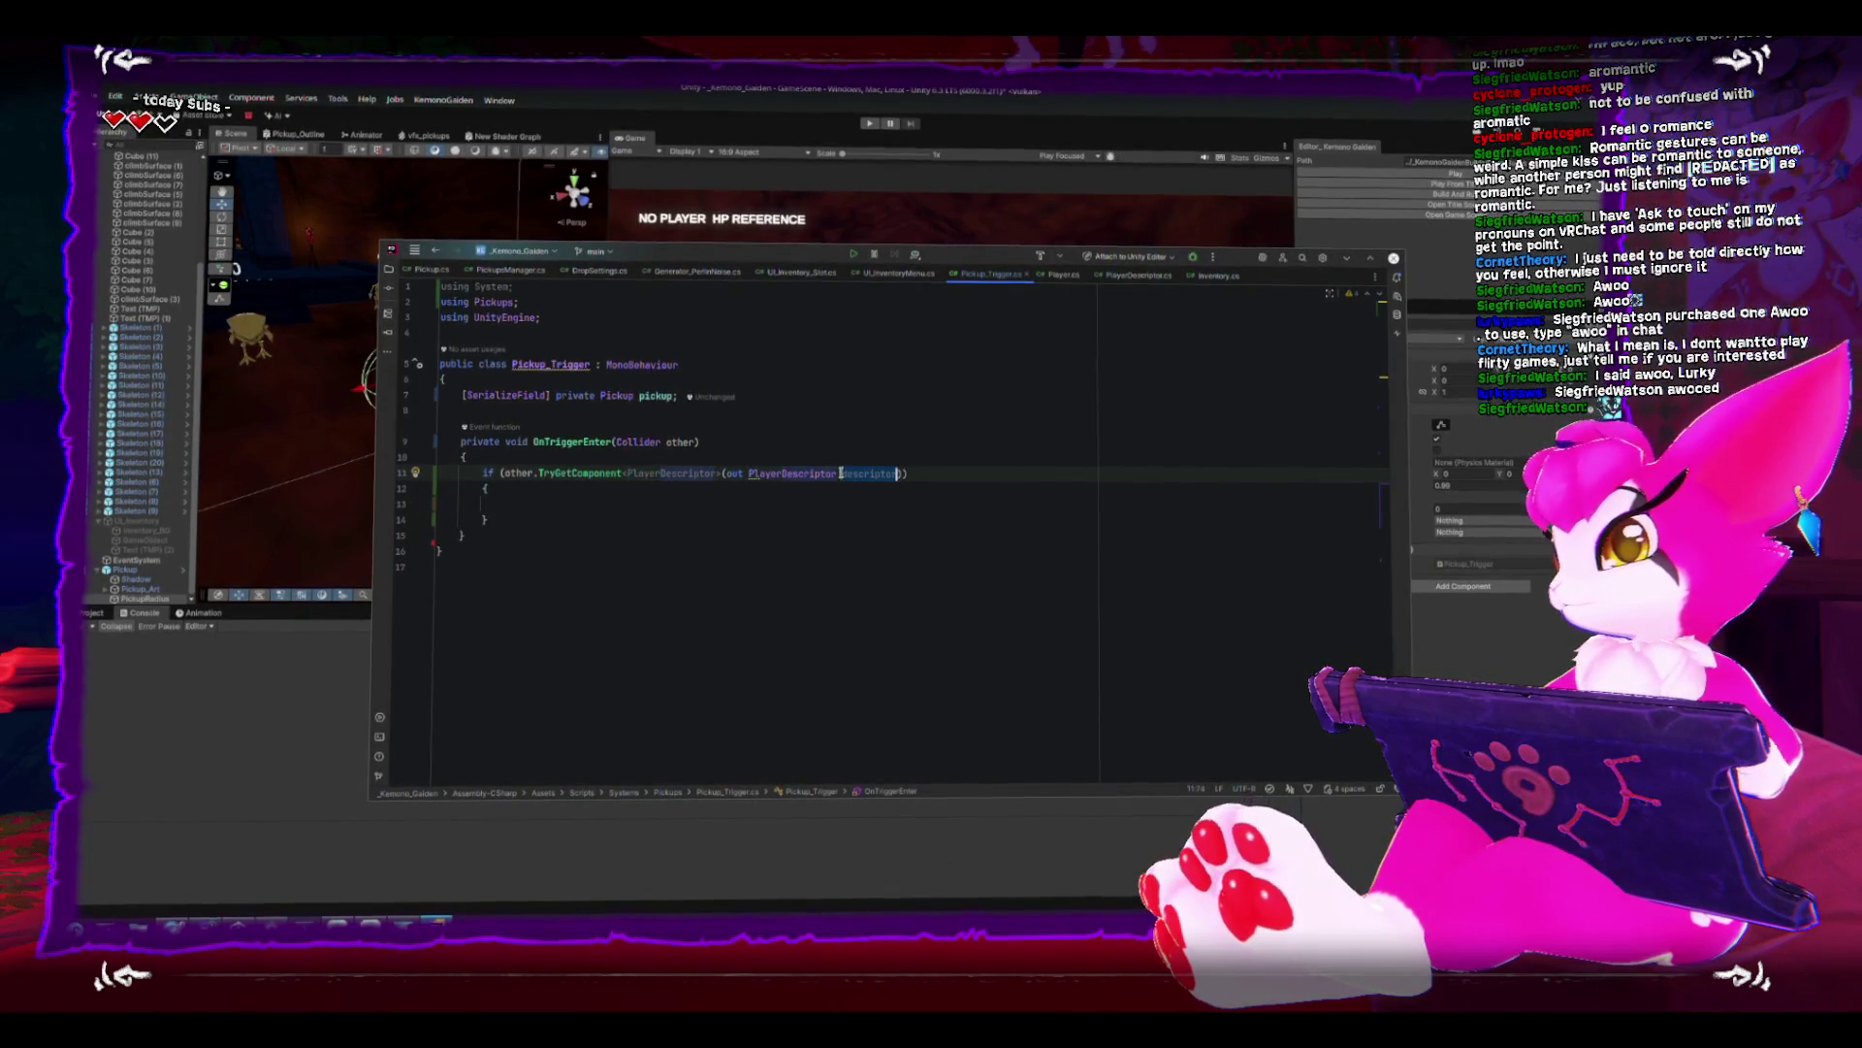
type("player")
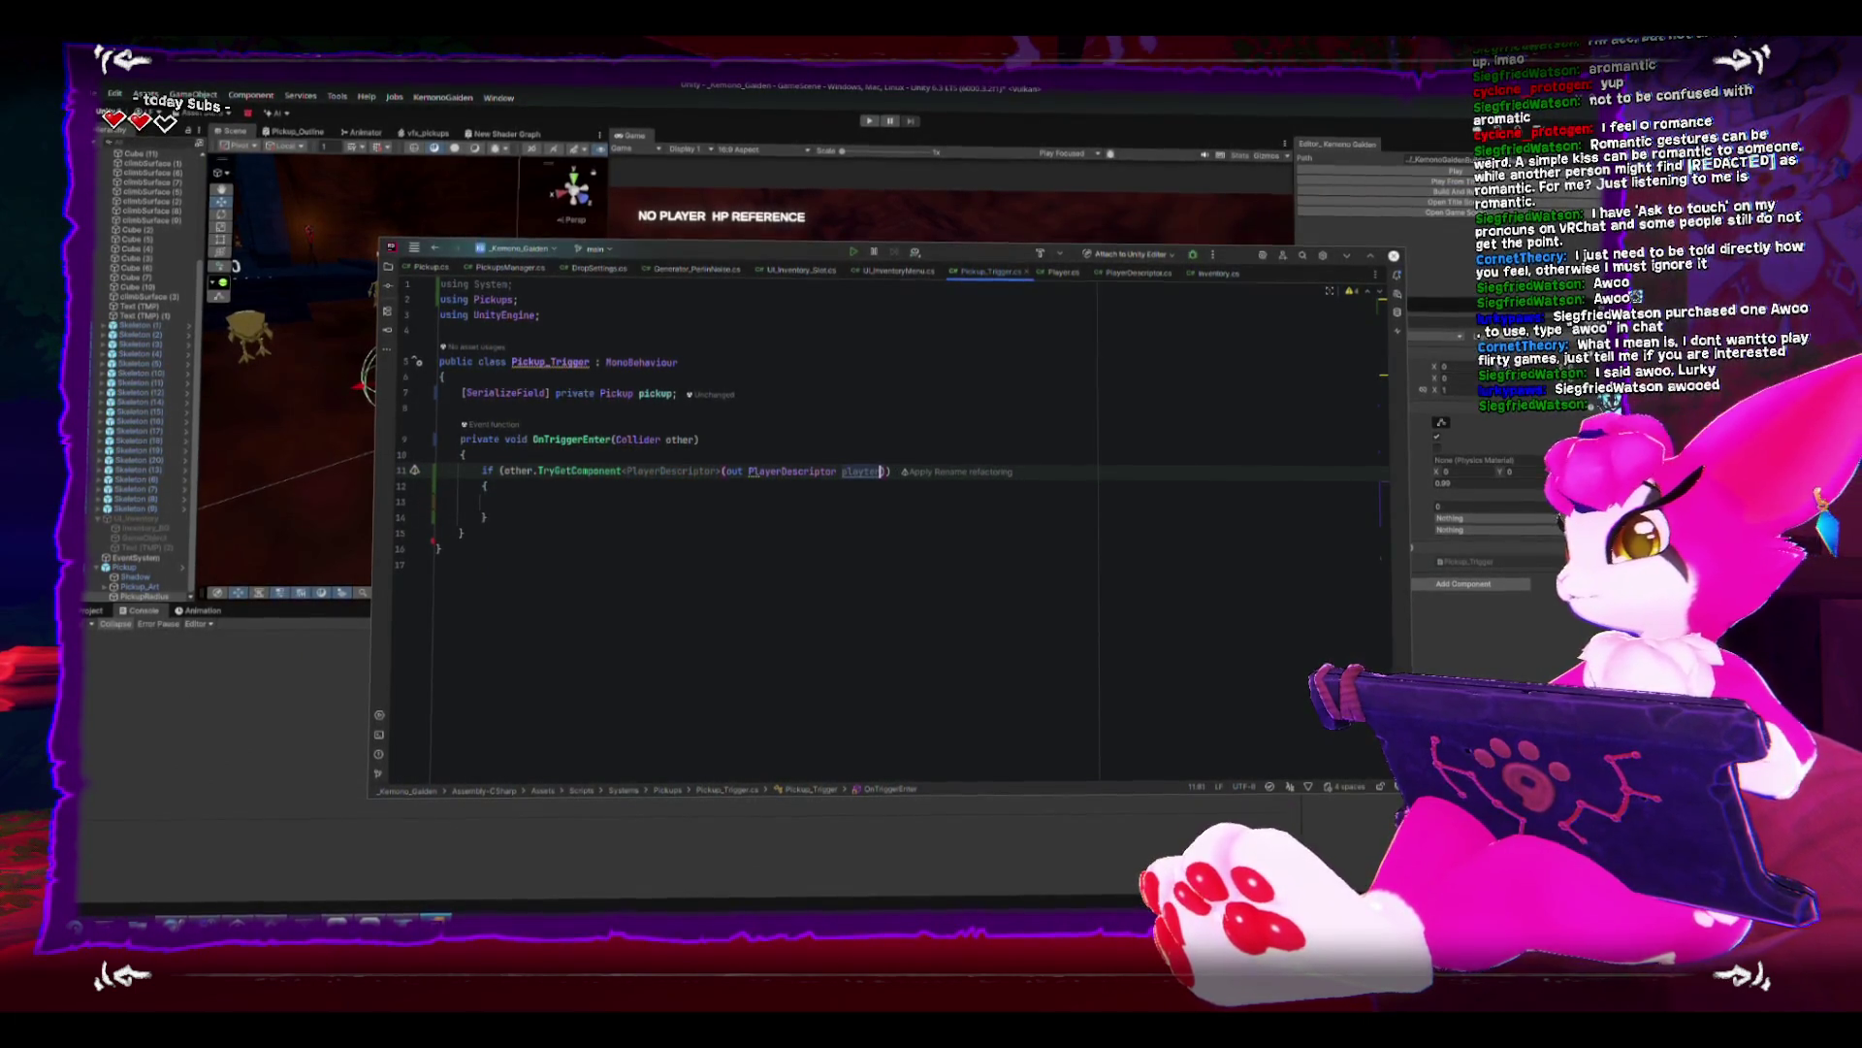
key("Return")
key("Down")
key("Down")
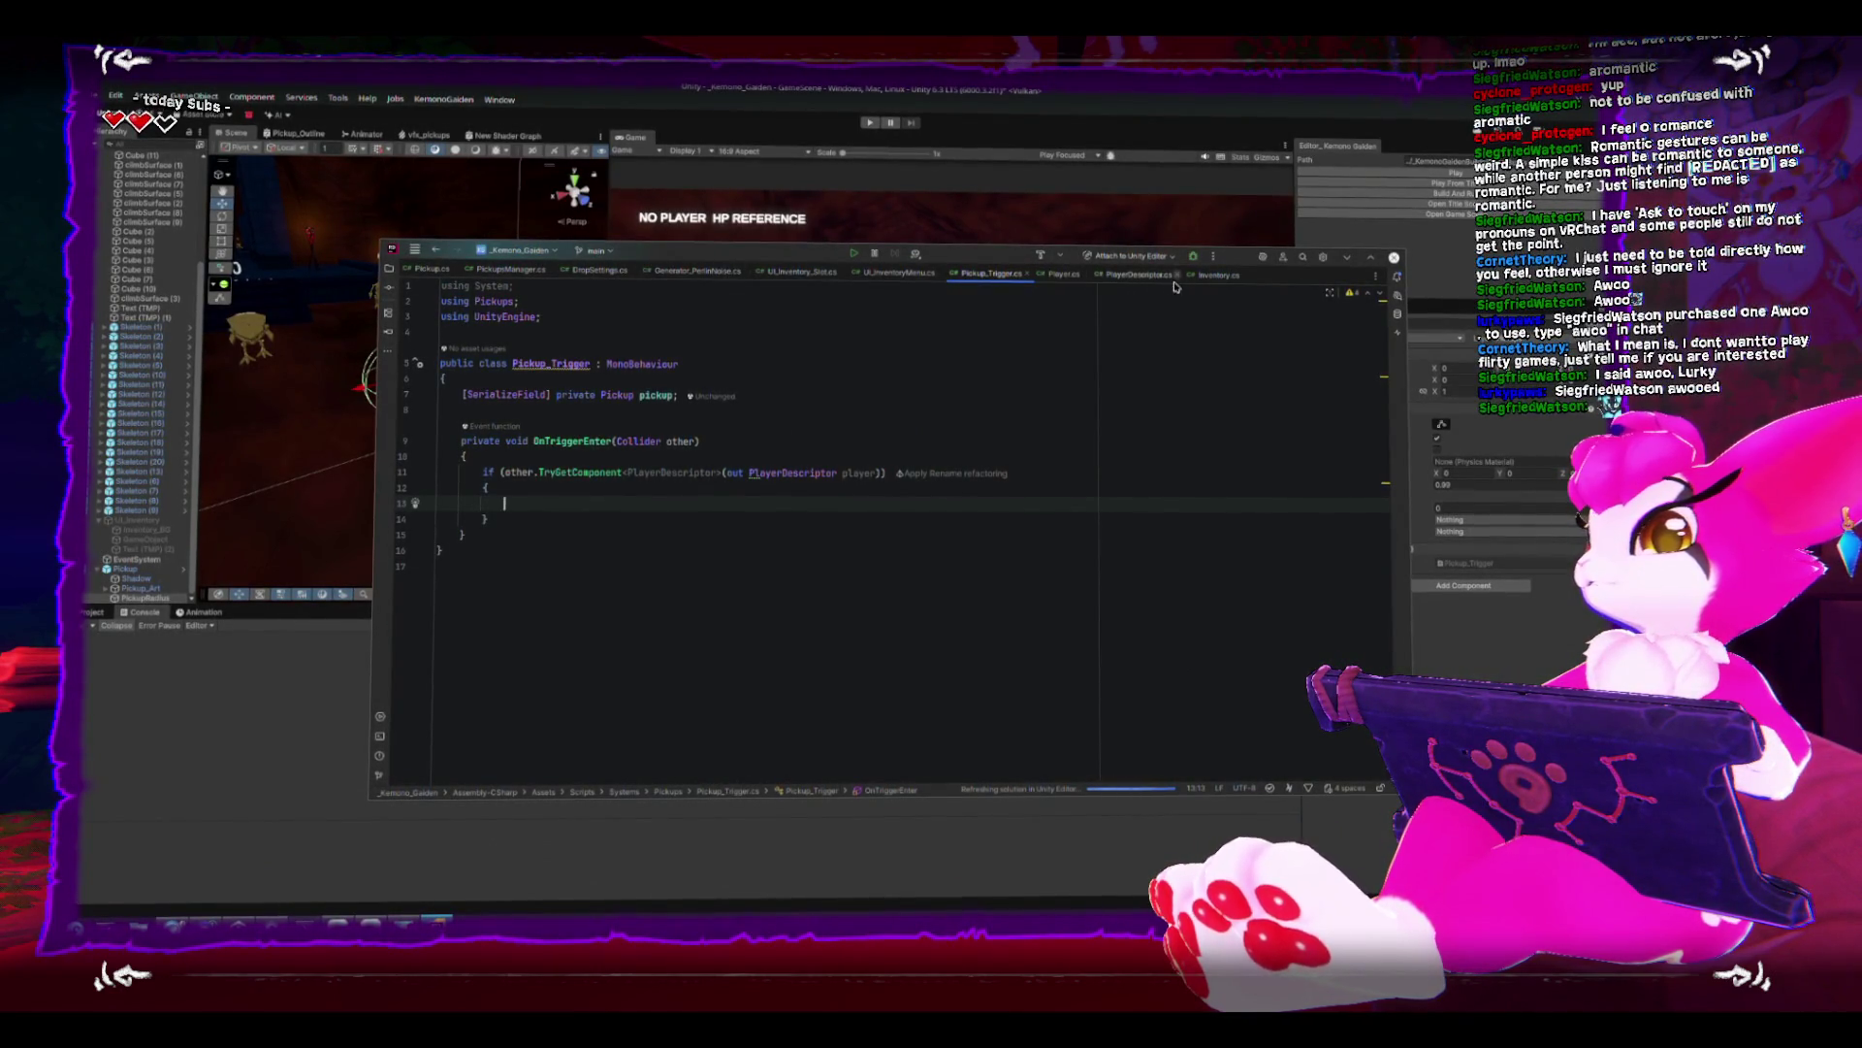
- Open the PlayerDescriptor script, place the caret on empty line 13, then switch to Unity
left_click(1142, 275)
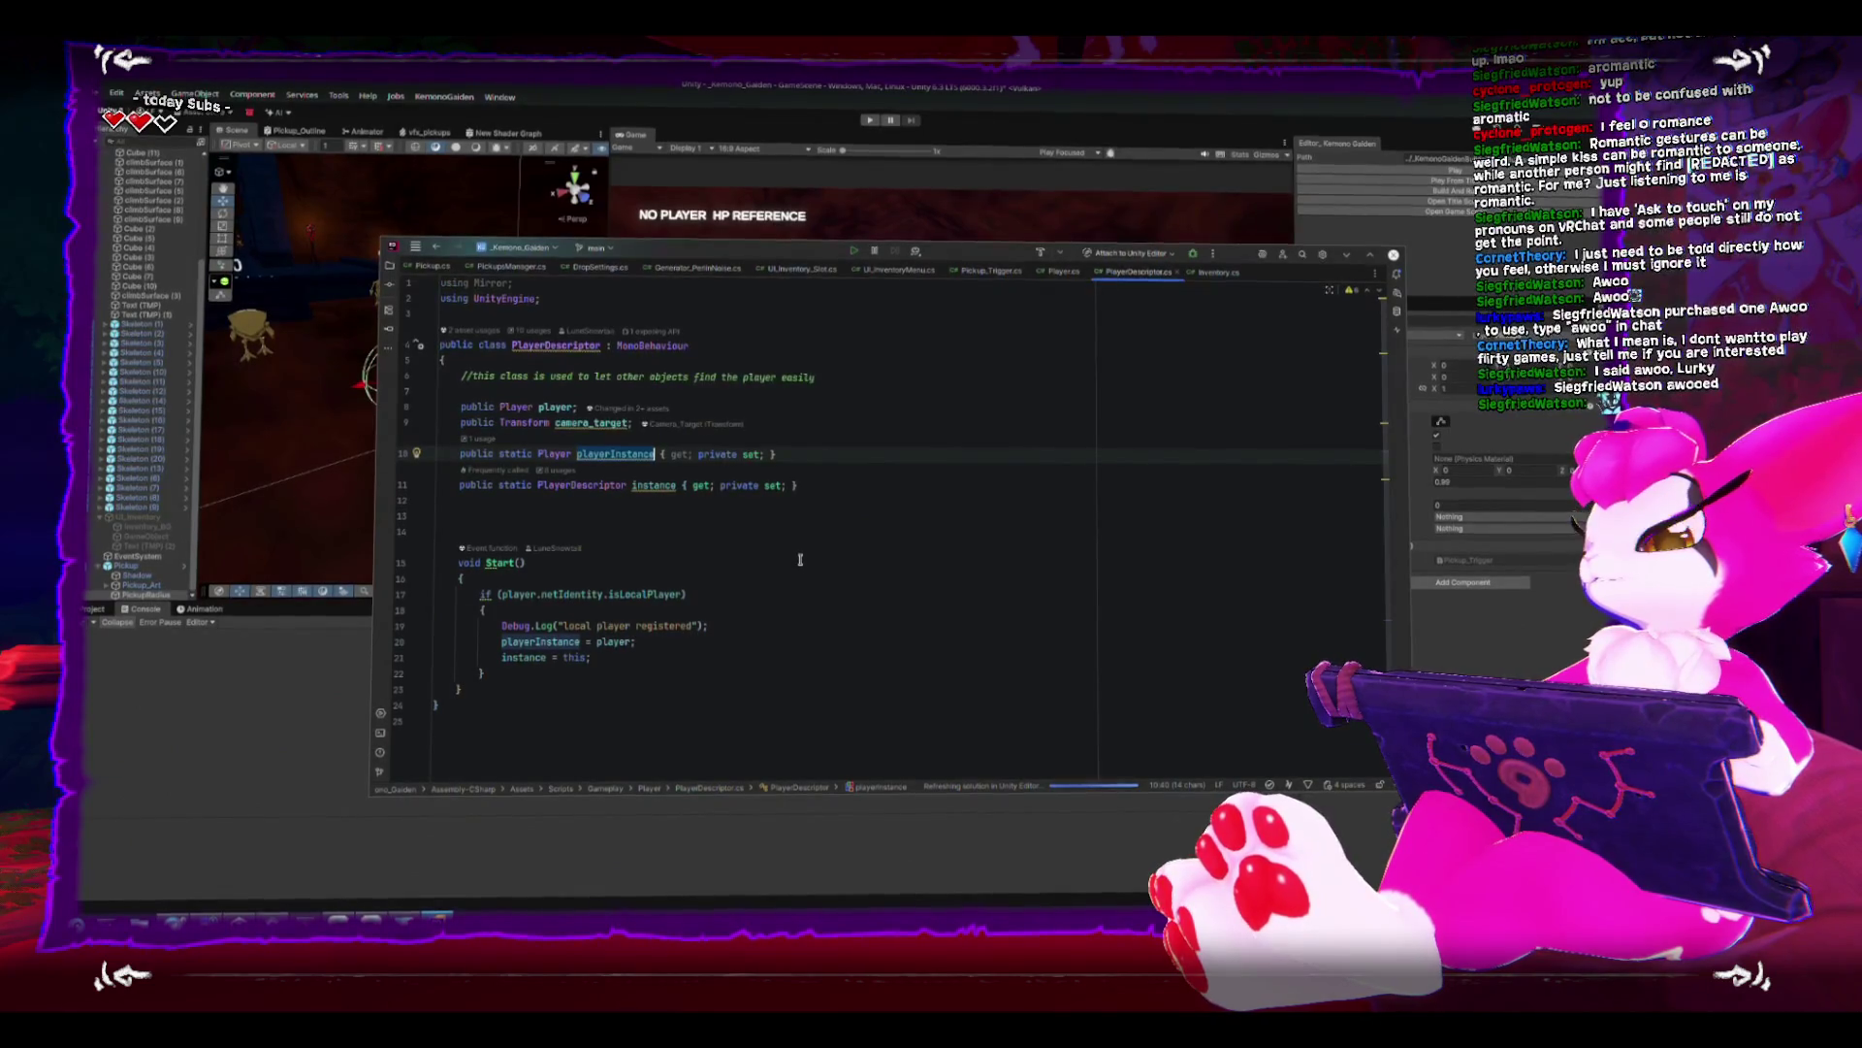
left_click(881, 497)
left_click(895, 510)
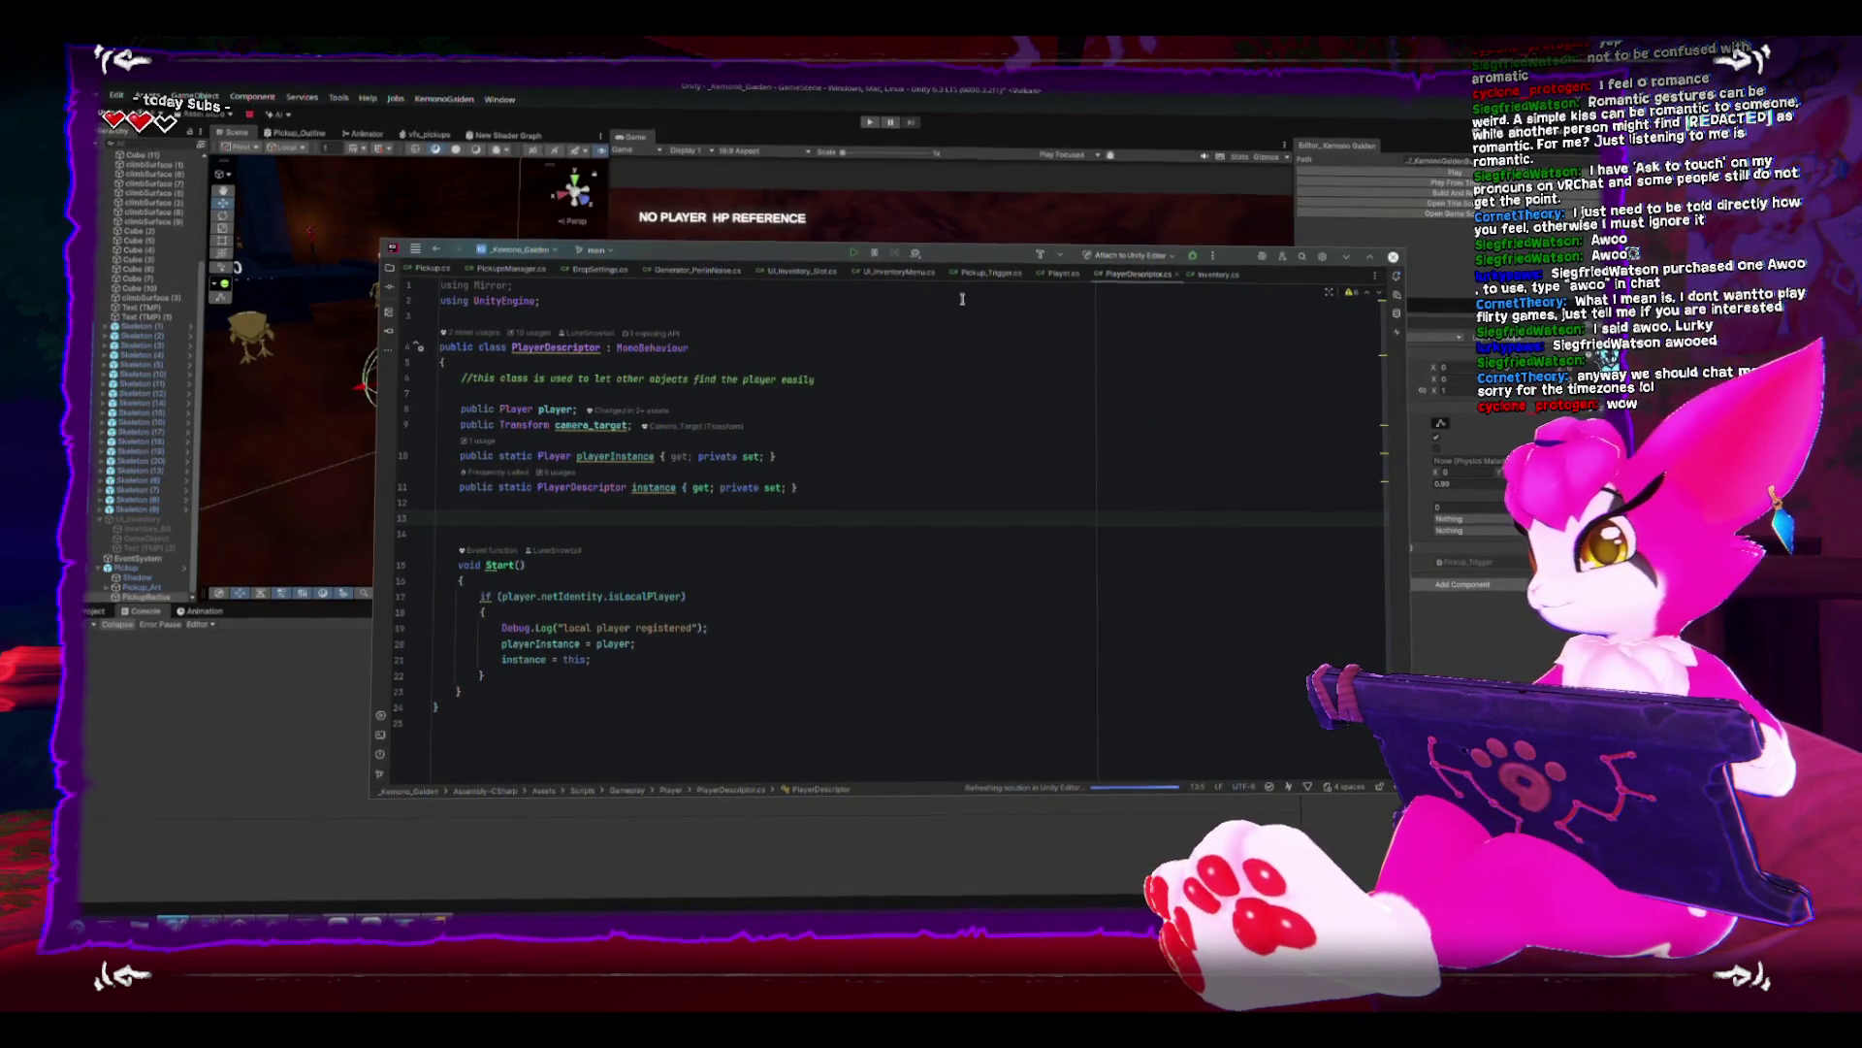
left_click(101, 660)
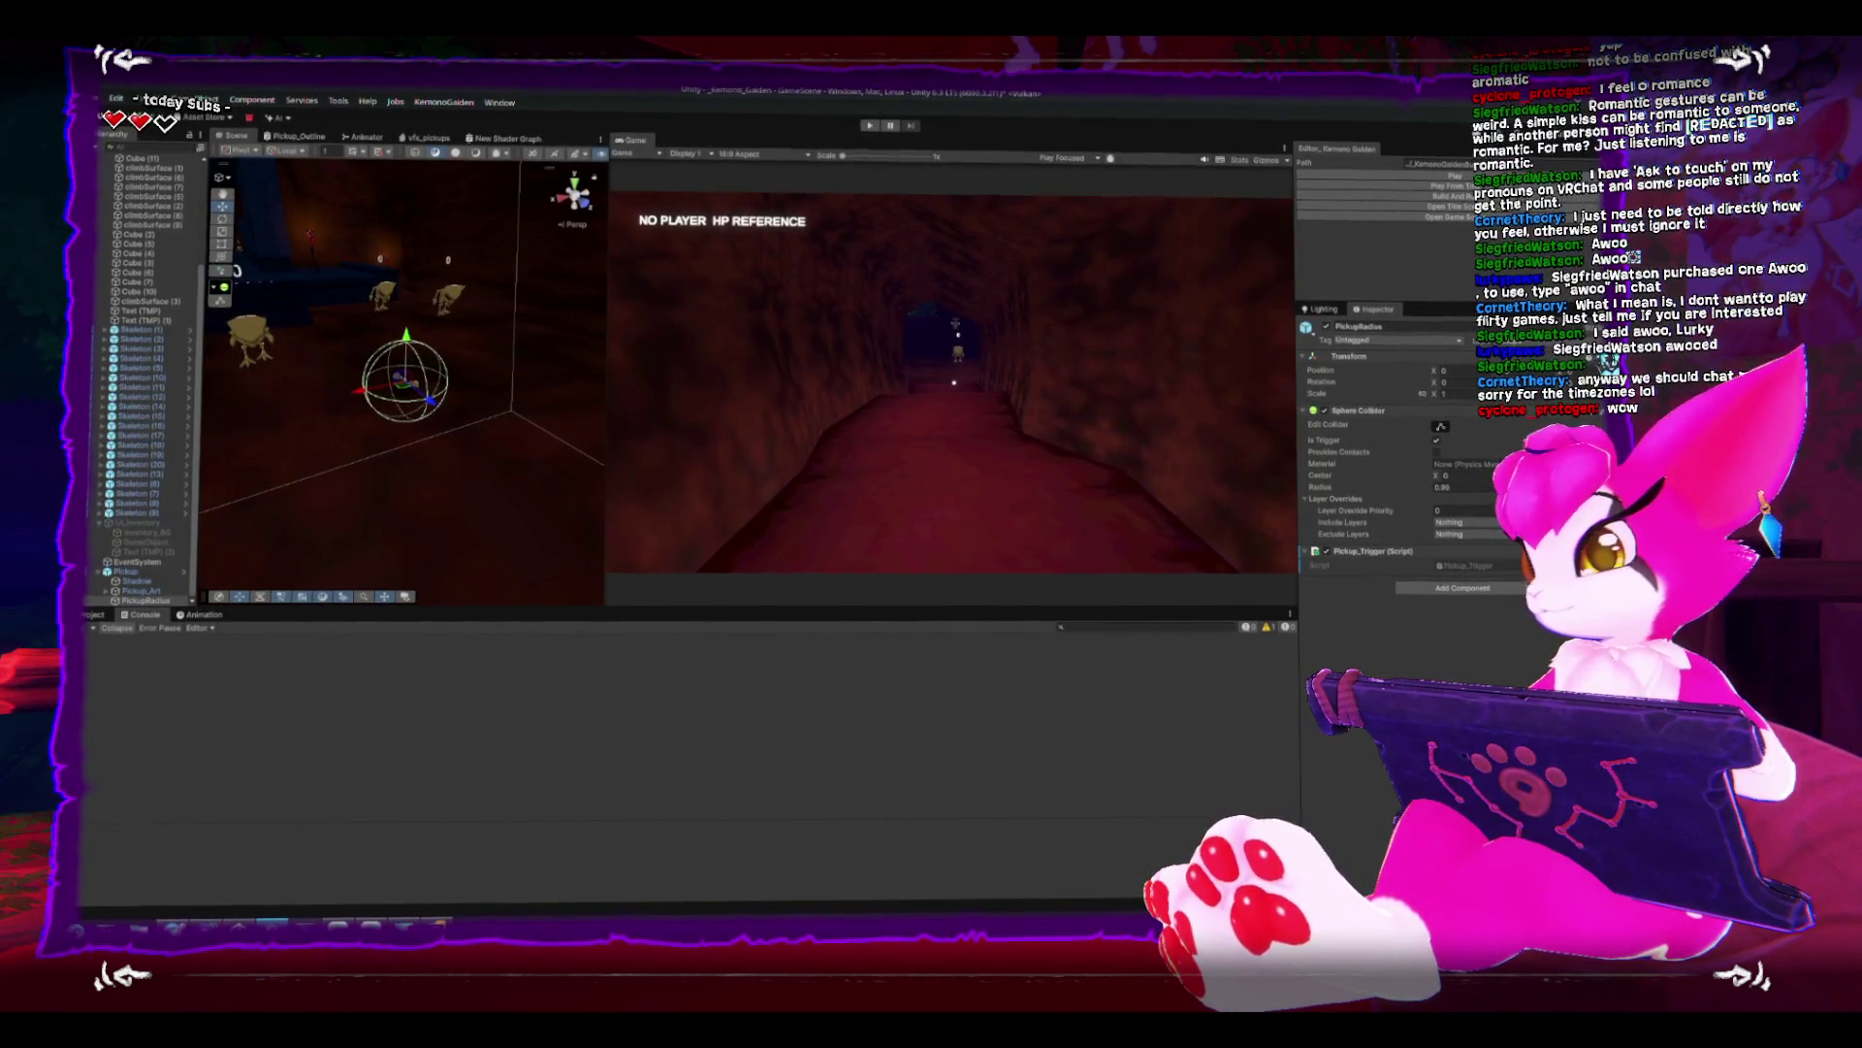
- Return to the PlayerDescriptor script in Rider once Unity finishes compiling
left_click(438, 923)
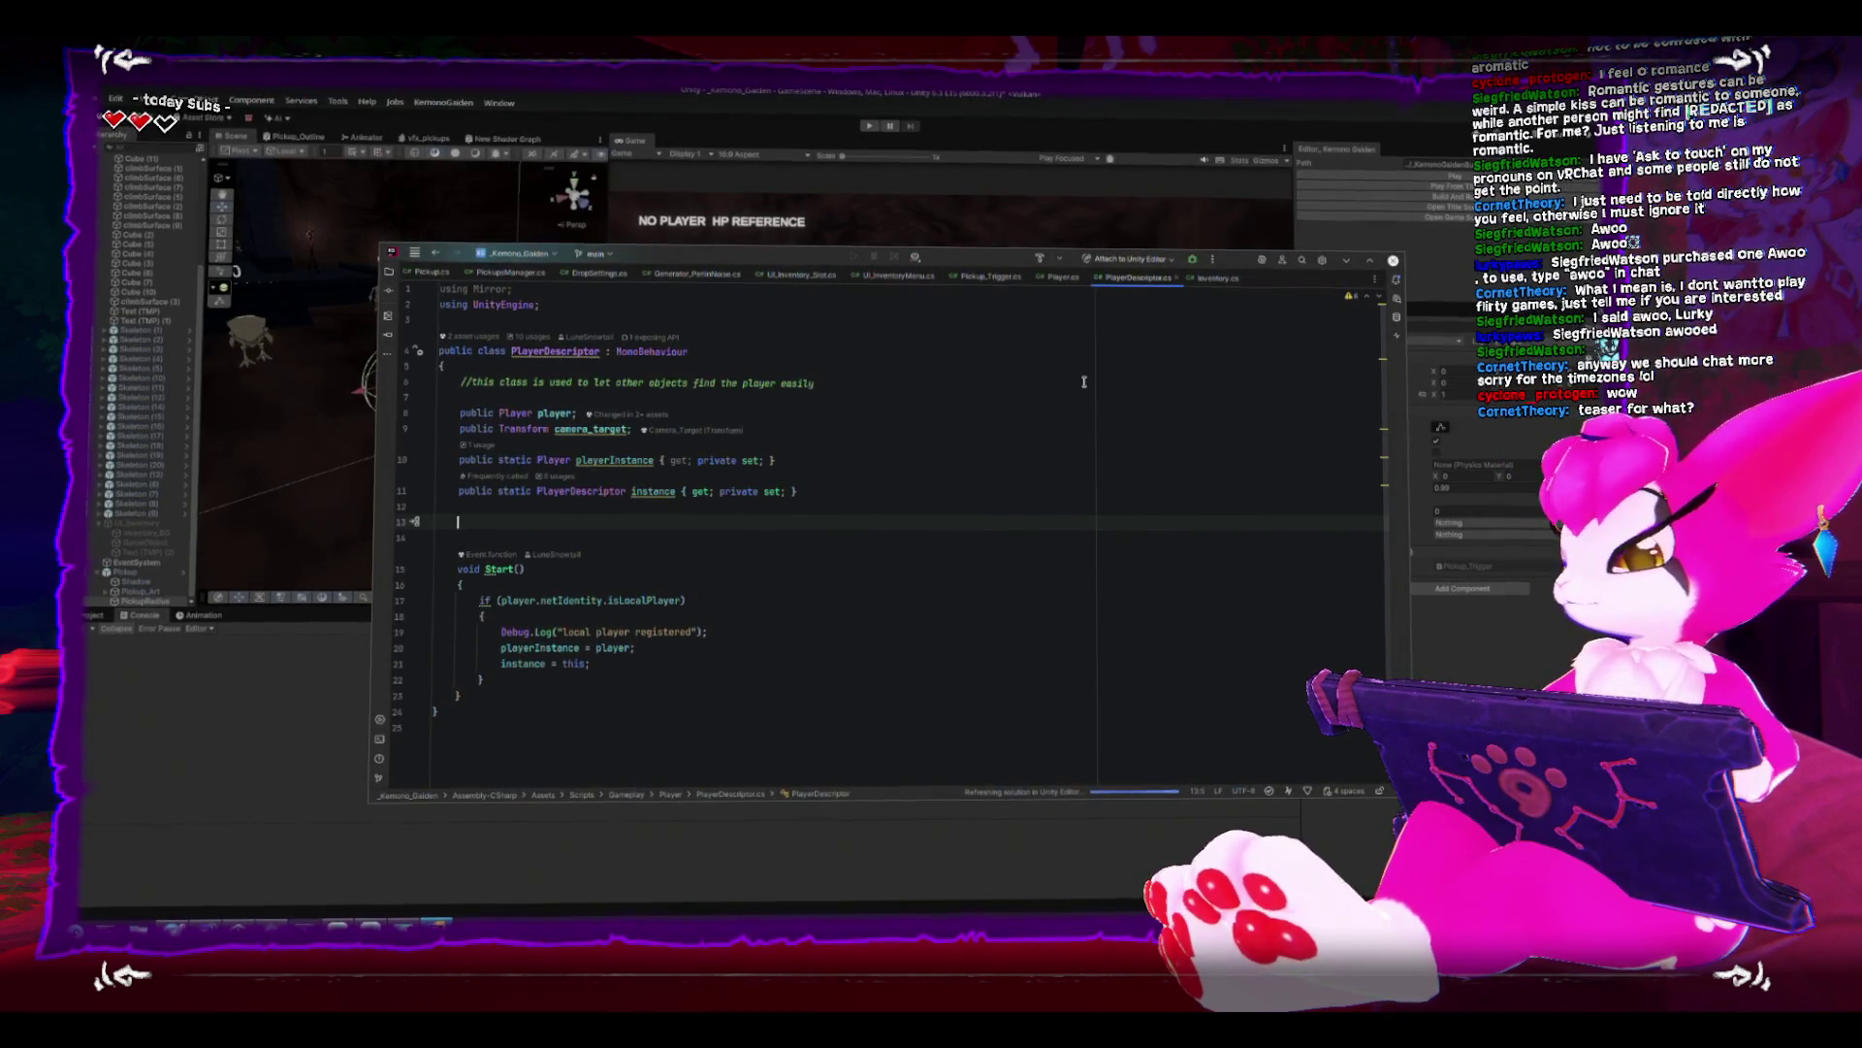
- Declare a 'public Inventory inventory;' field in PlayerDescriptor
type("pulic")
key("BackSpace")
key("BackSpace")
key("BackSpace")
type("blic Invento")
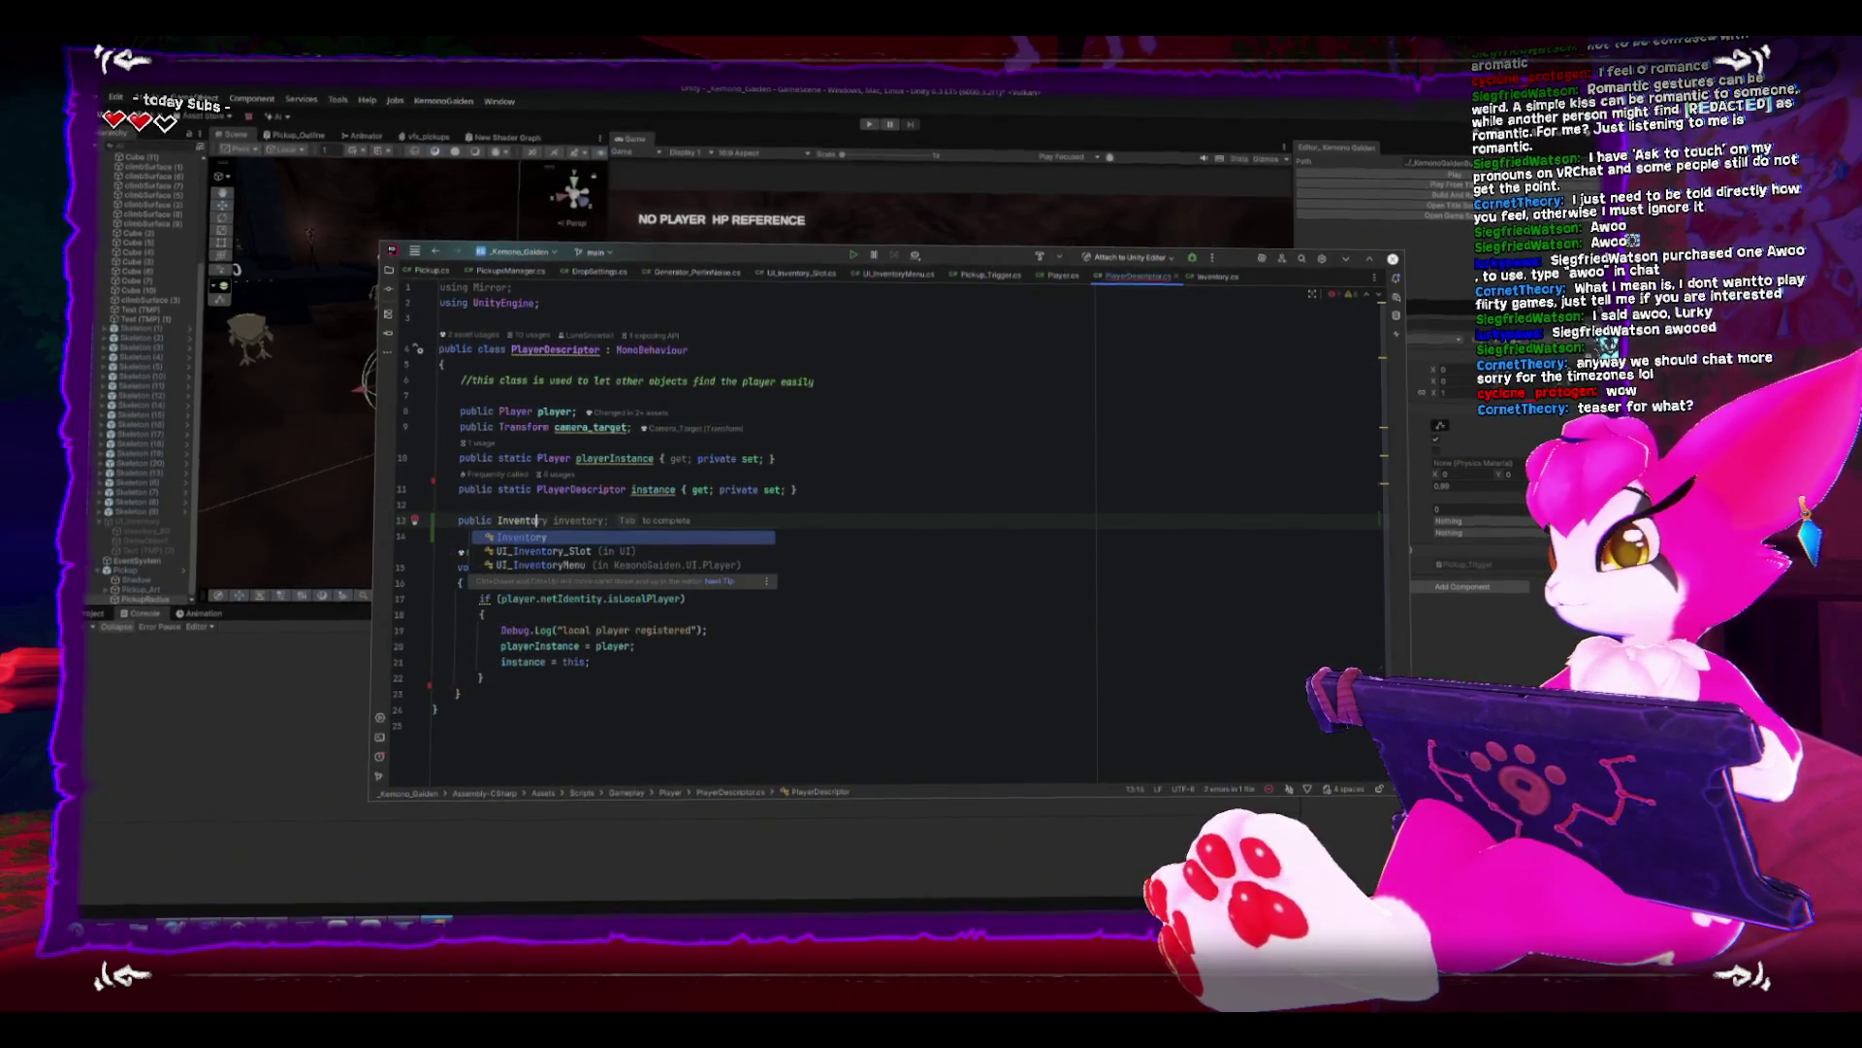
key("Tab")
key("Return")
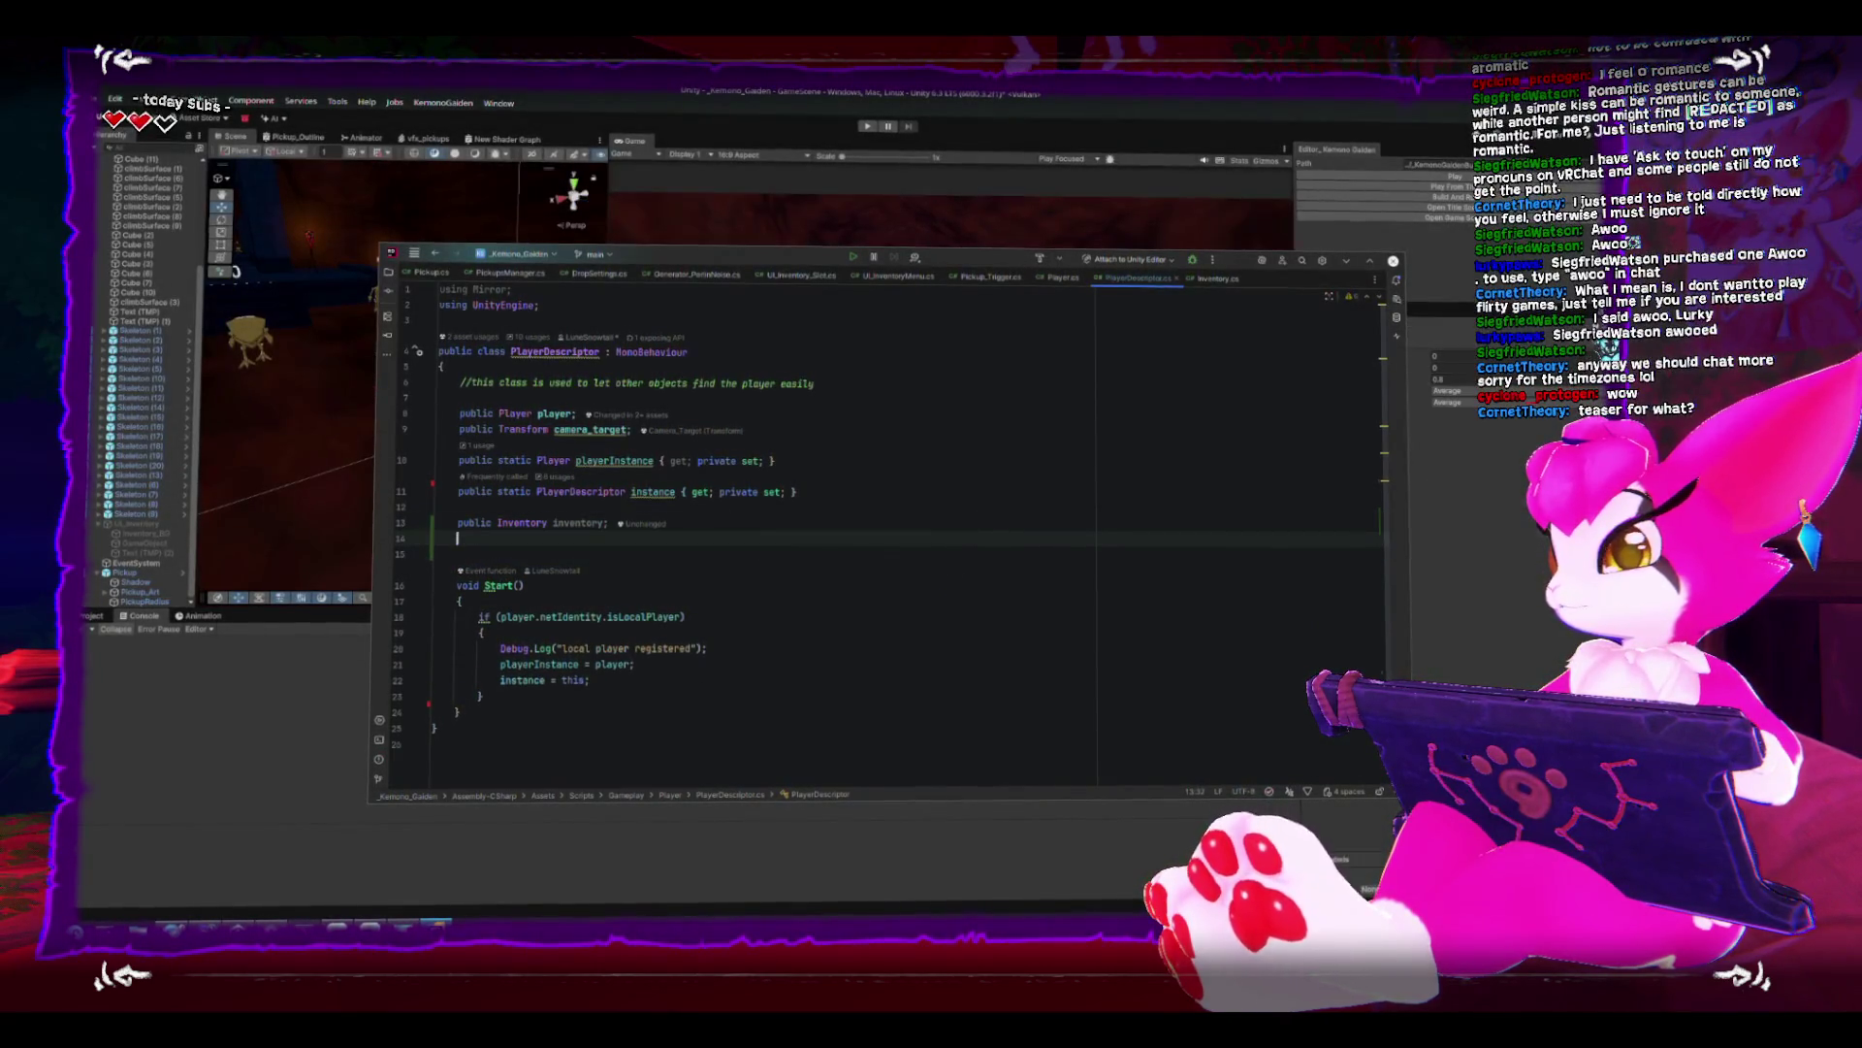
type("public ")
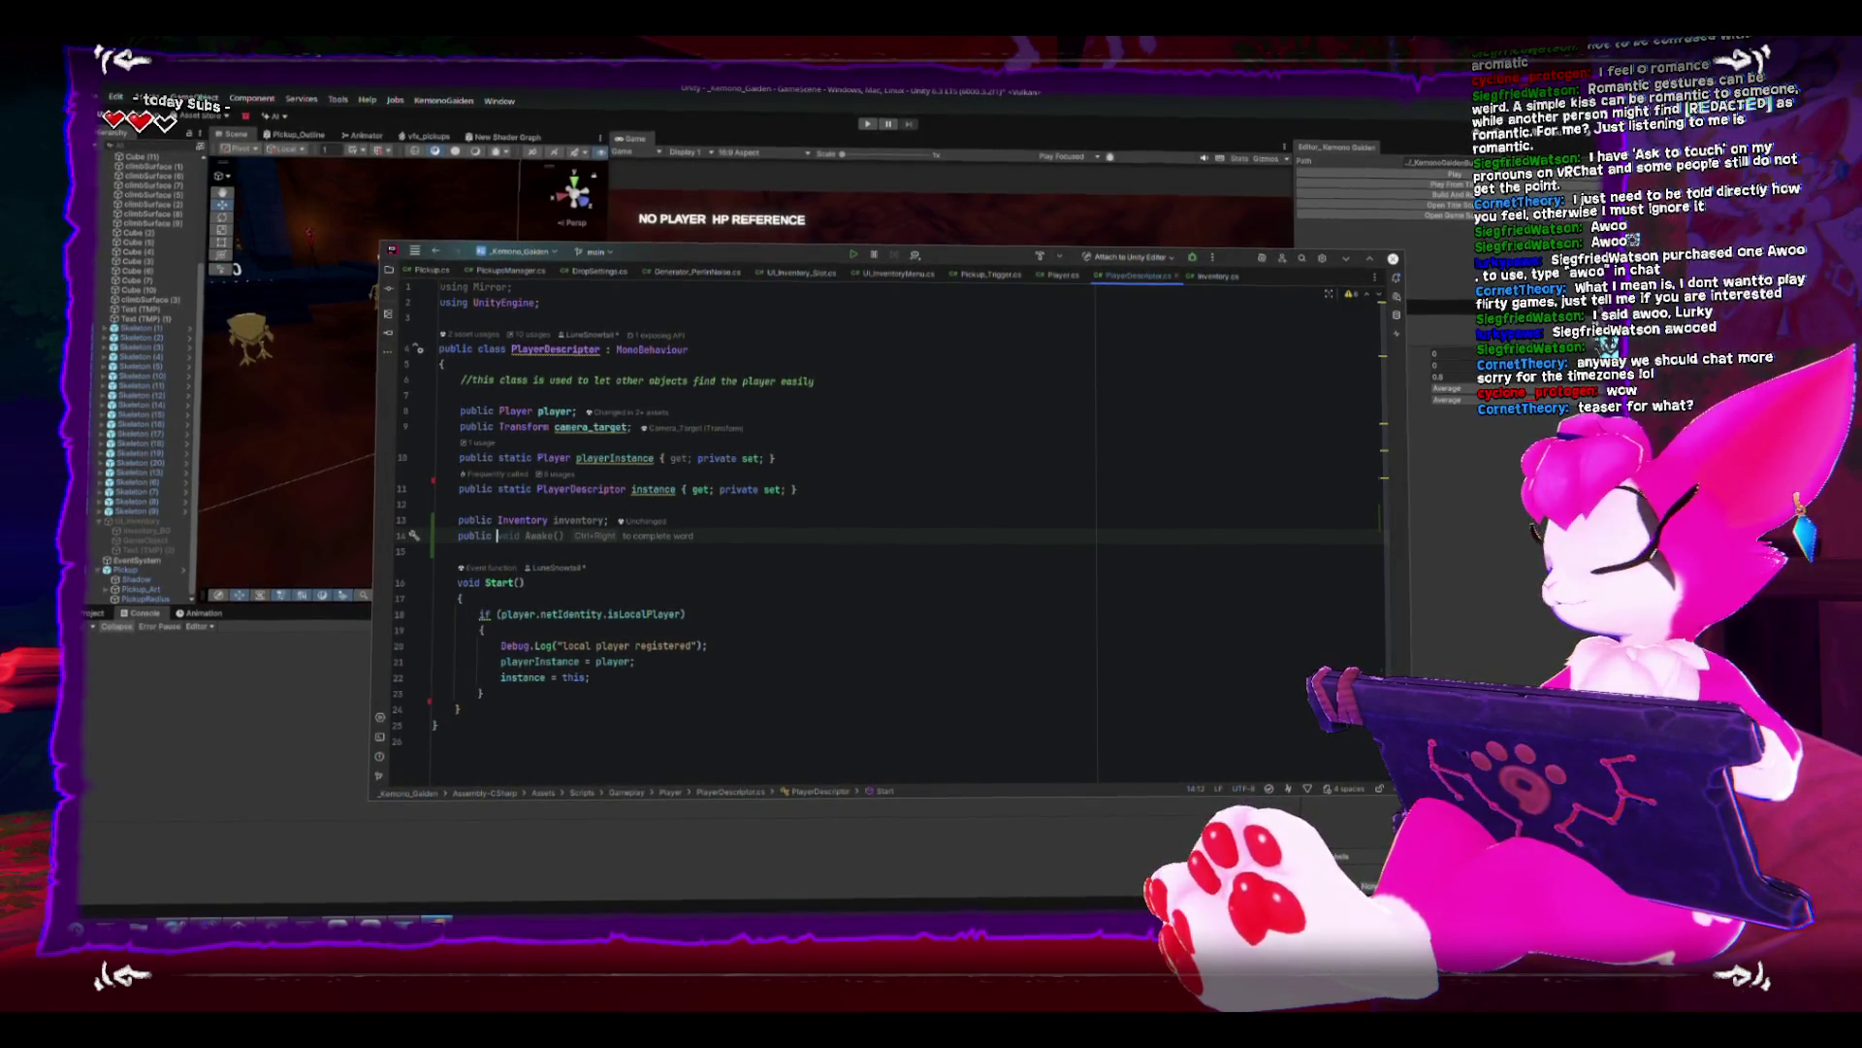
type("Messeng")
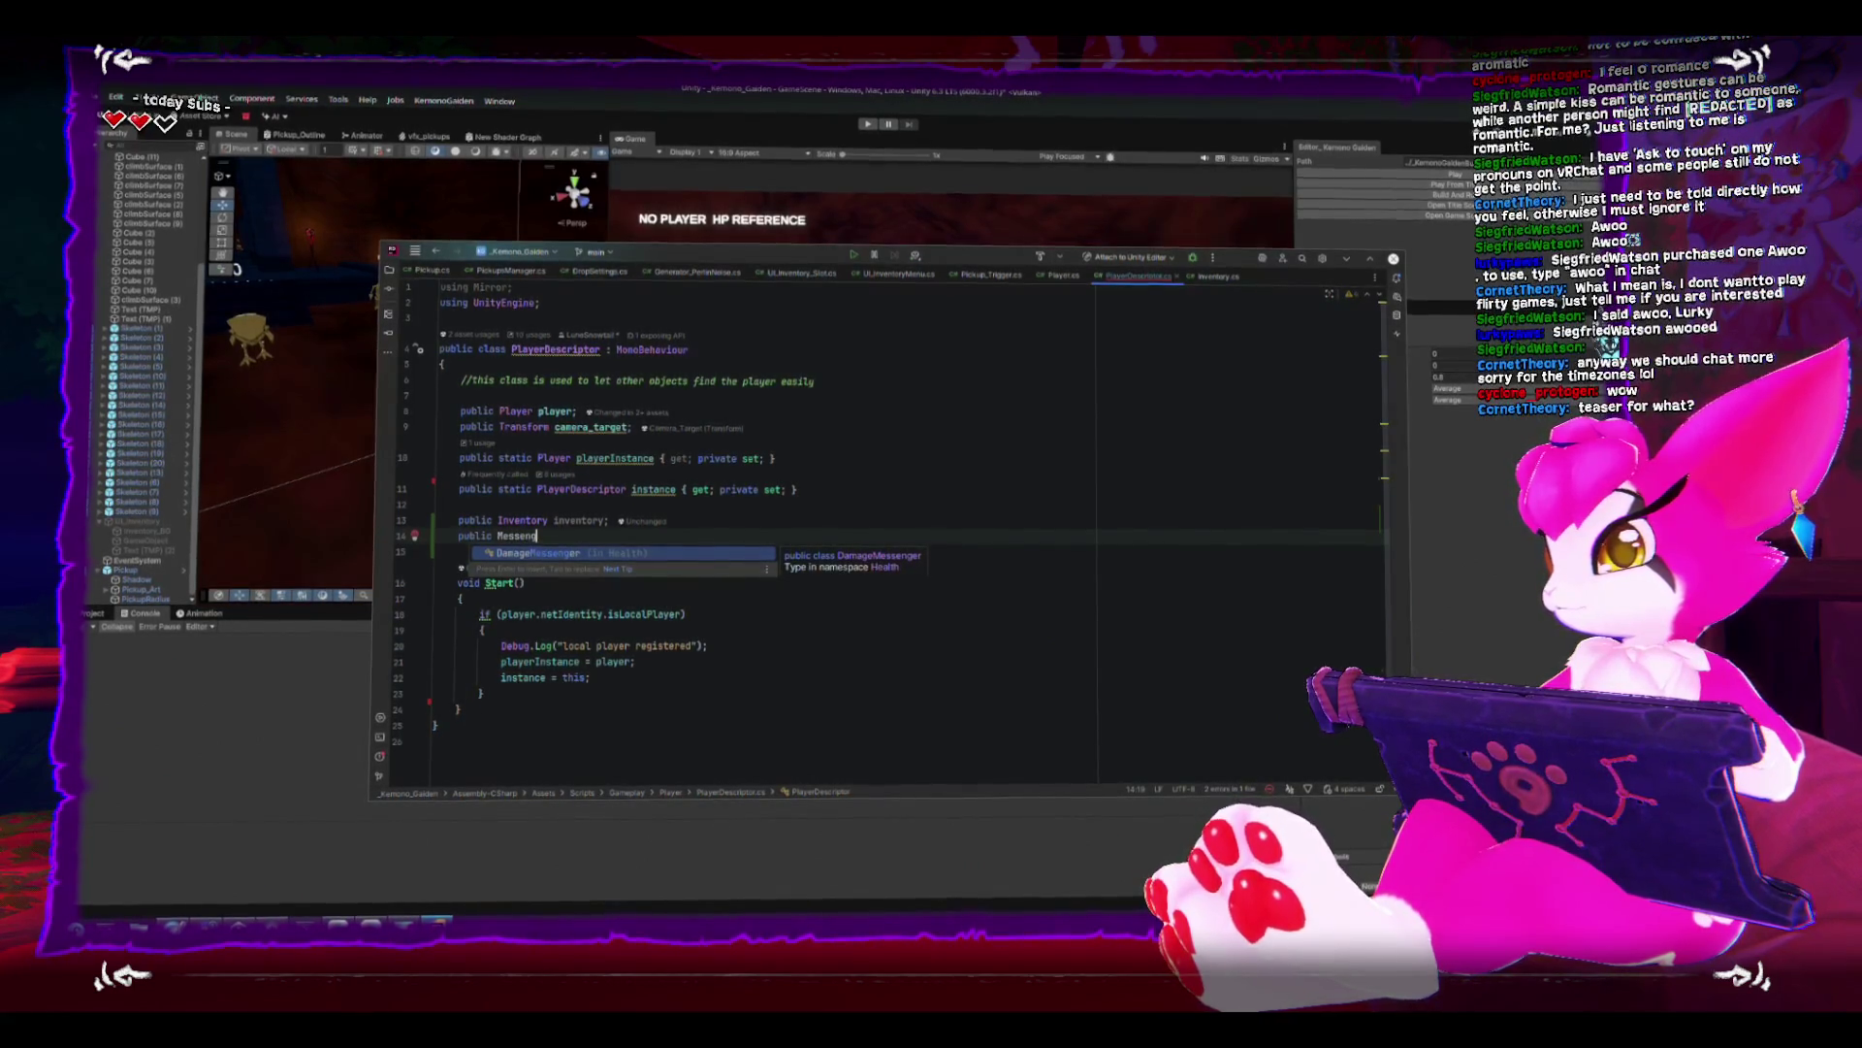
key("ctrl+BackSpace")
key("ctrl+BackSpace")
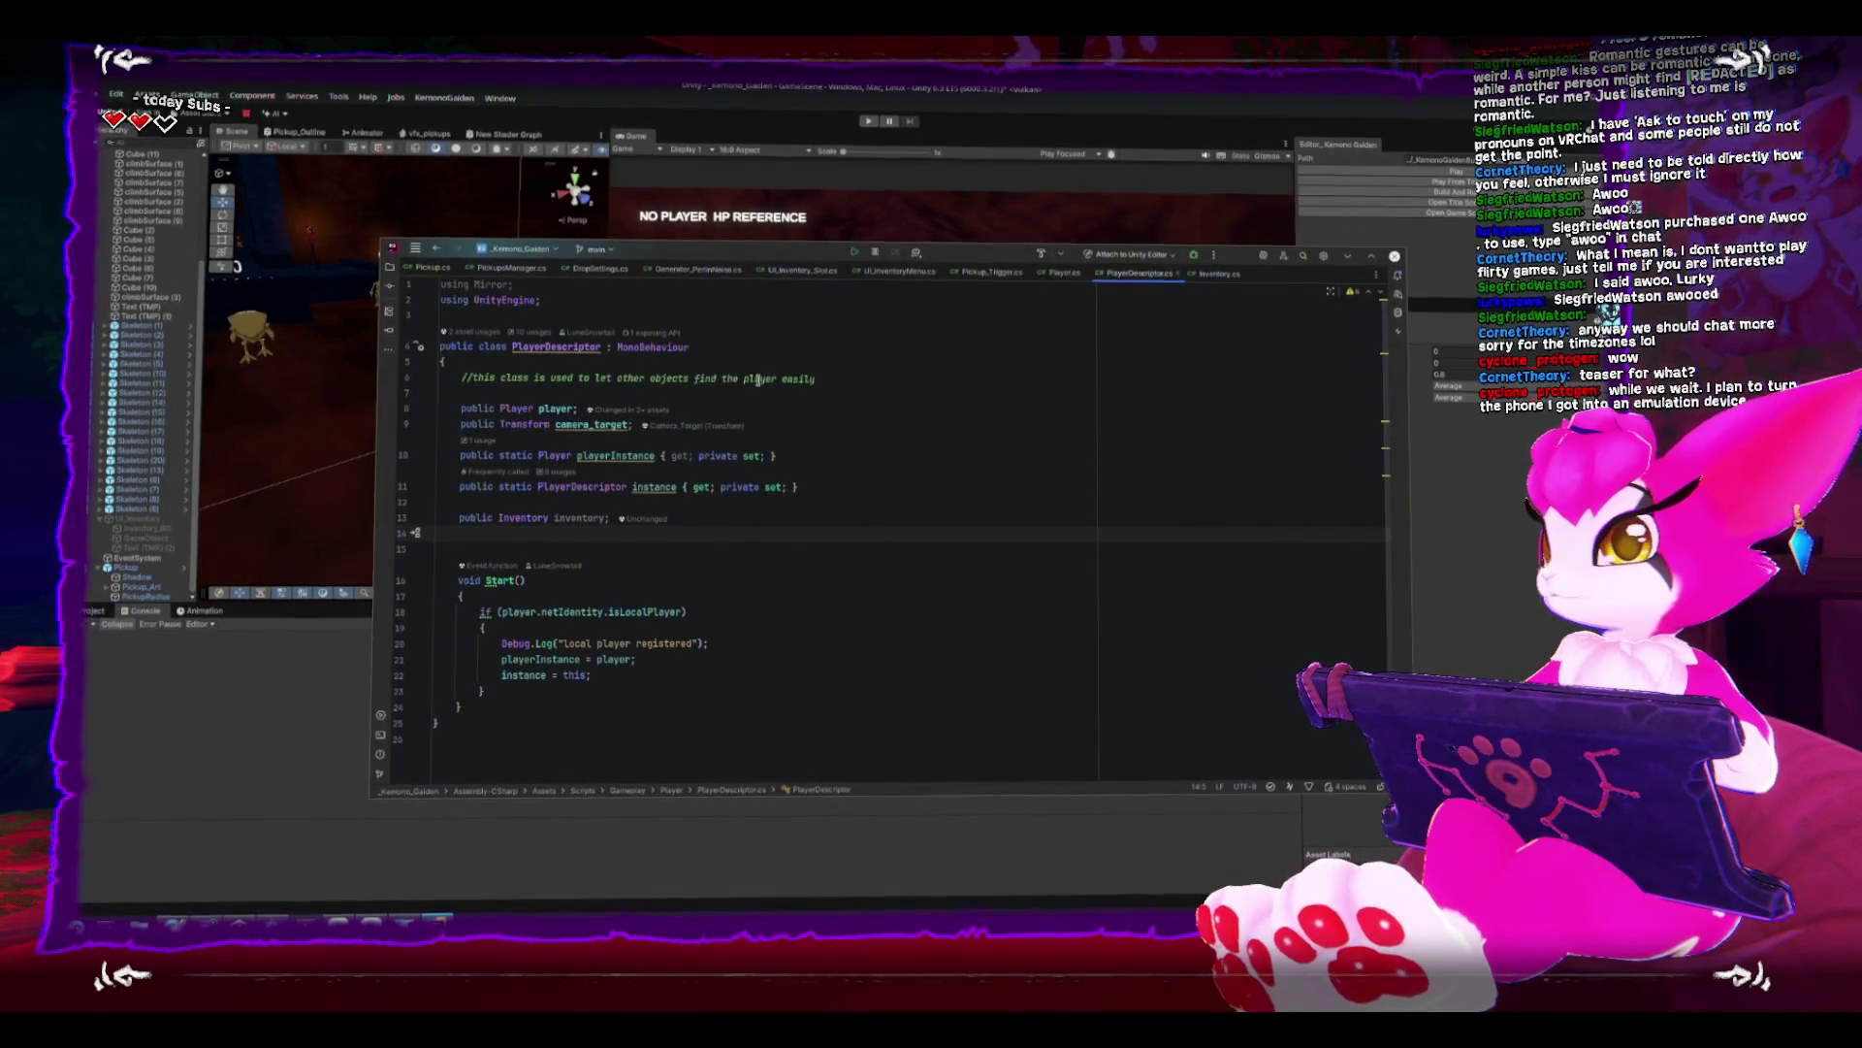
- Add a comment under the class summary about routing player operations through here, save, then open Inventory.cs
left_click(881, 351)
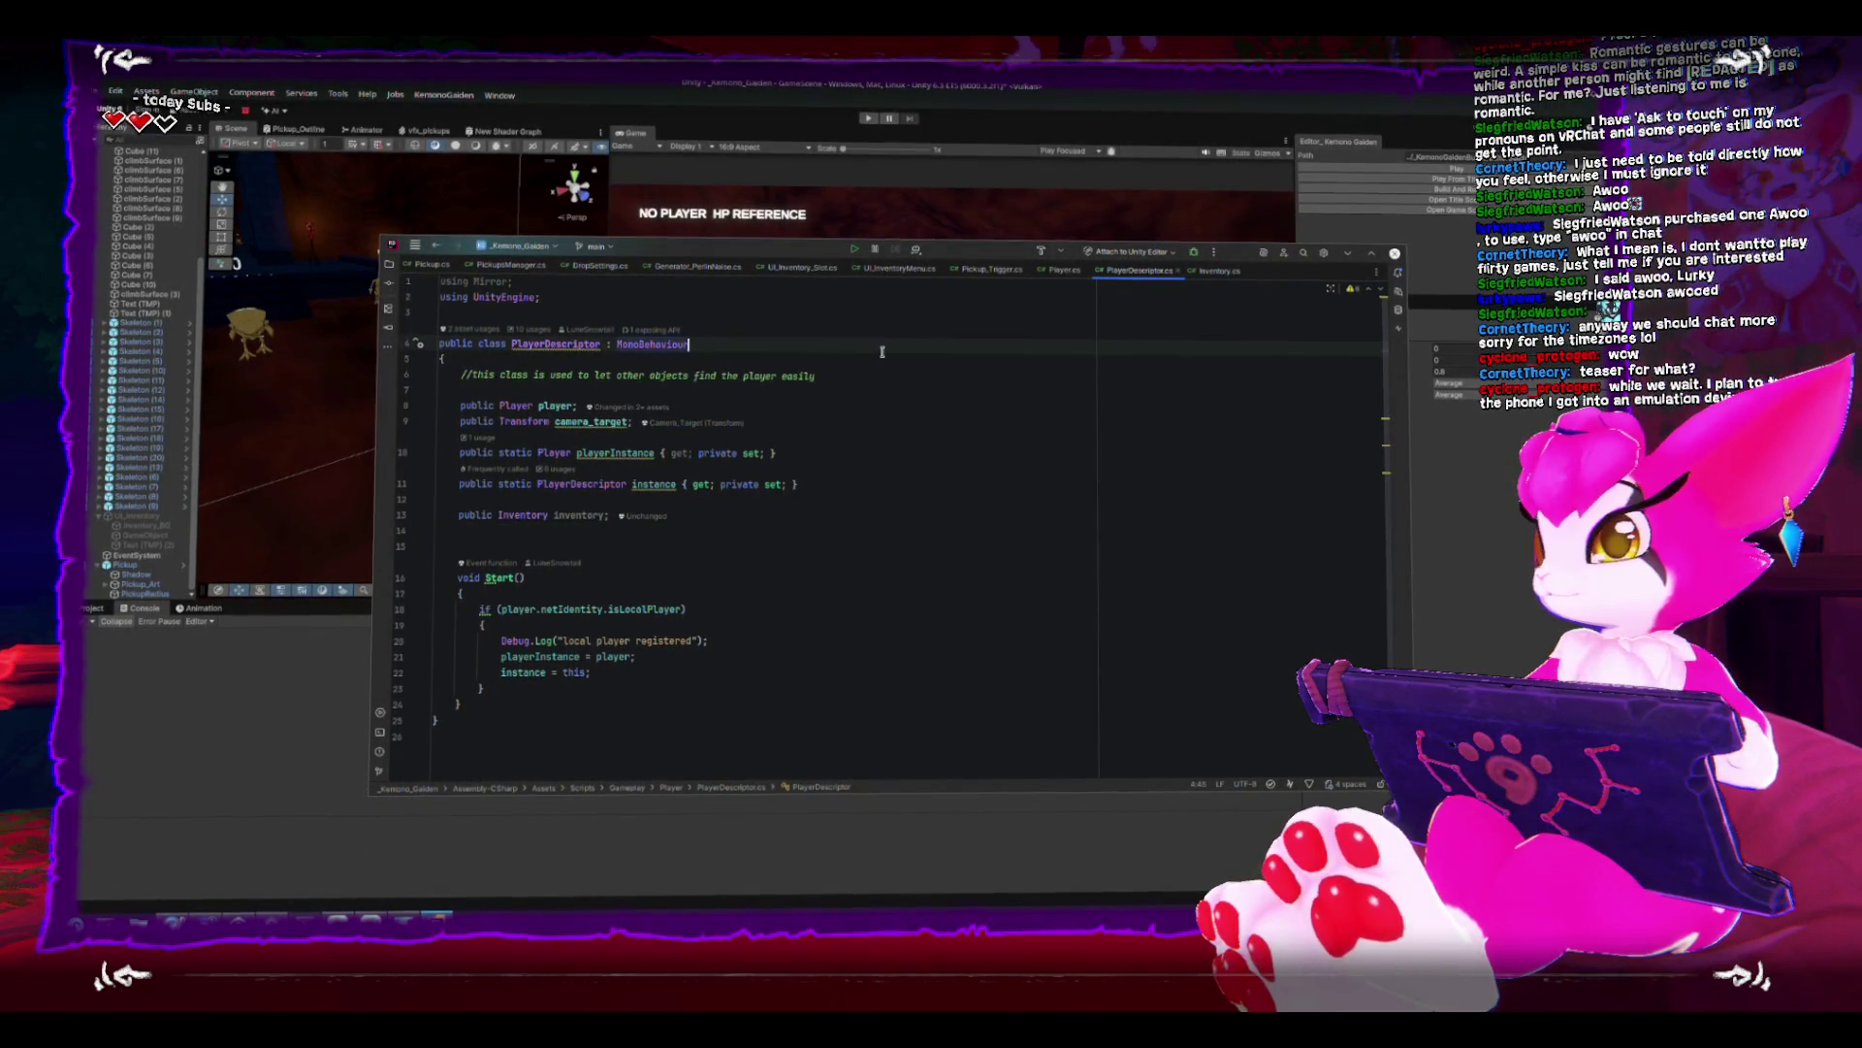
key("Down")
key("Down")
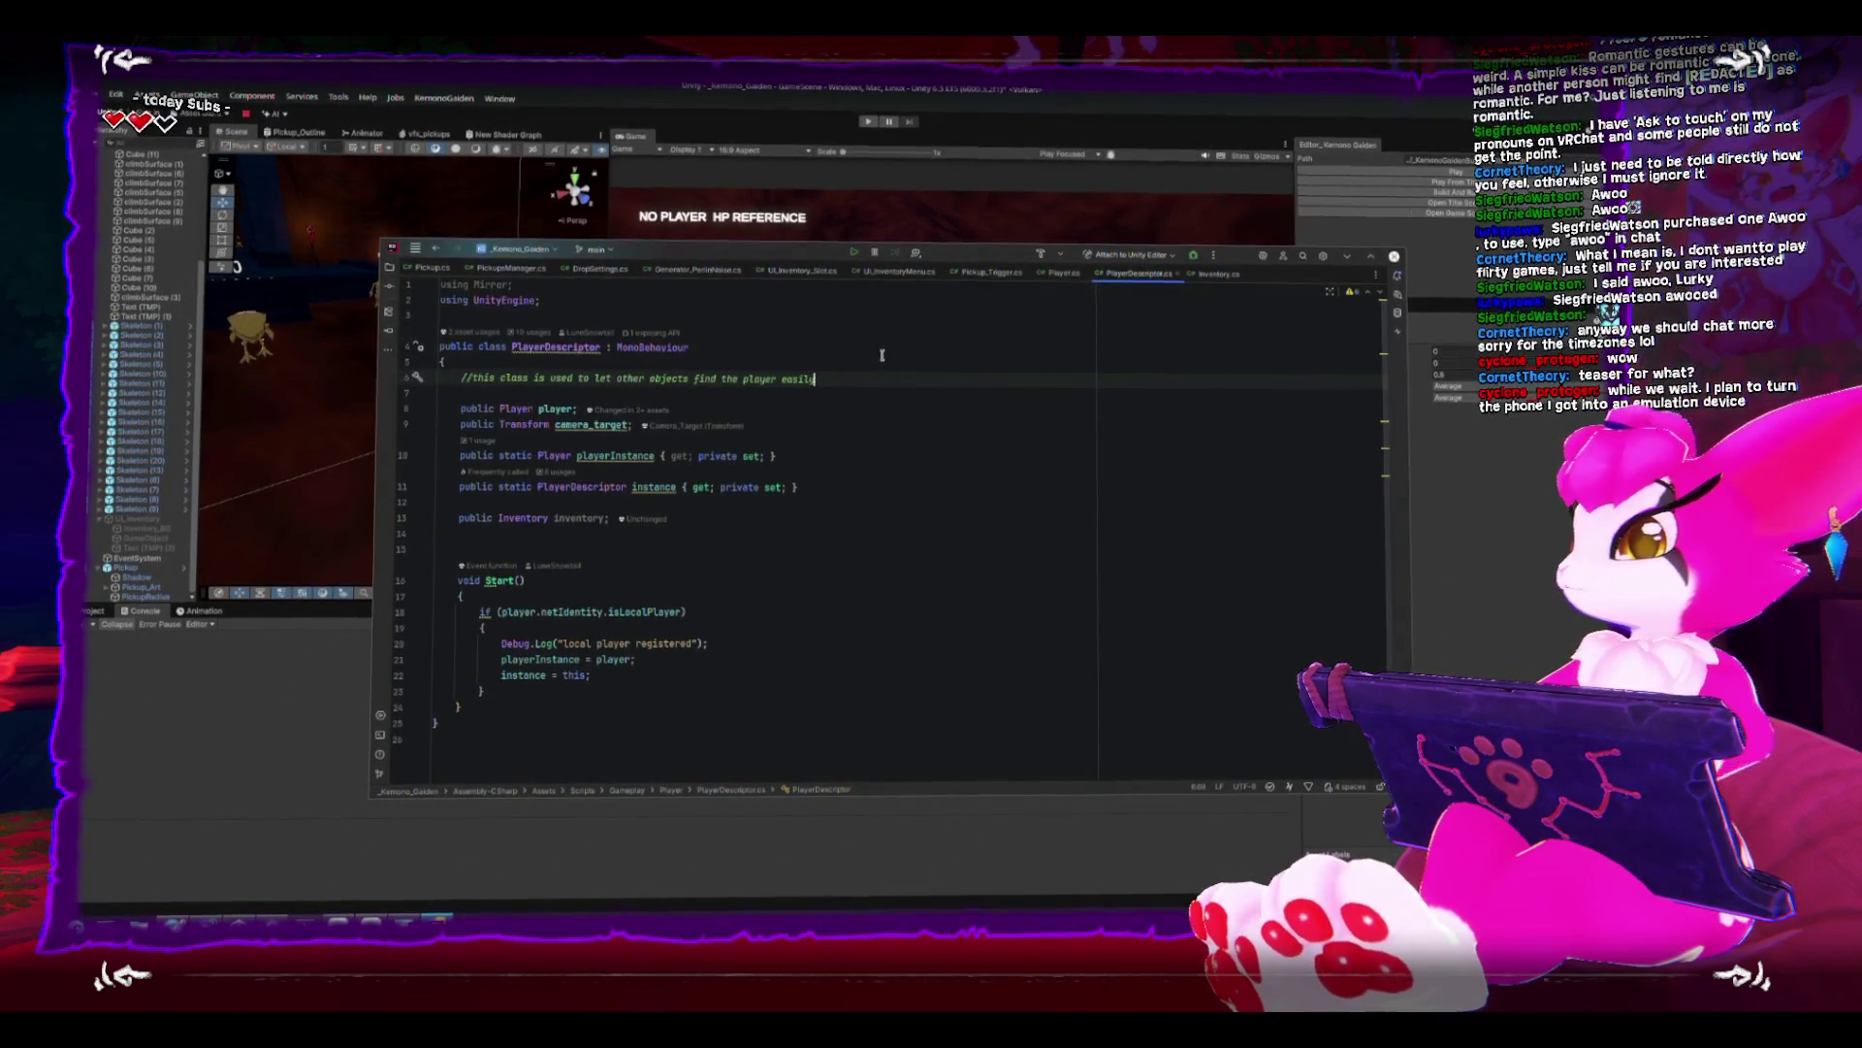
key("End")
key("Return")
key("Return")
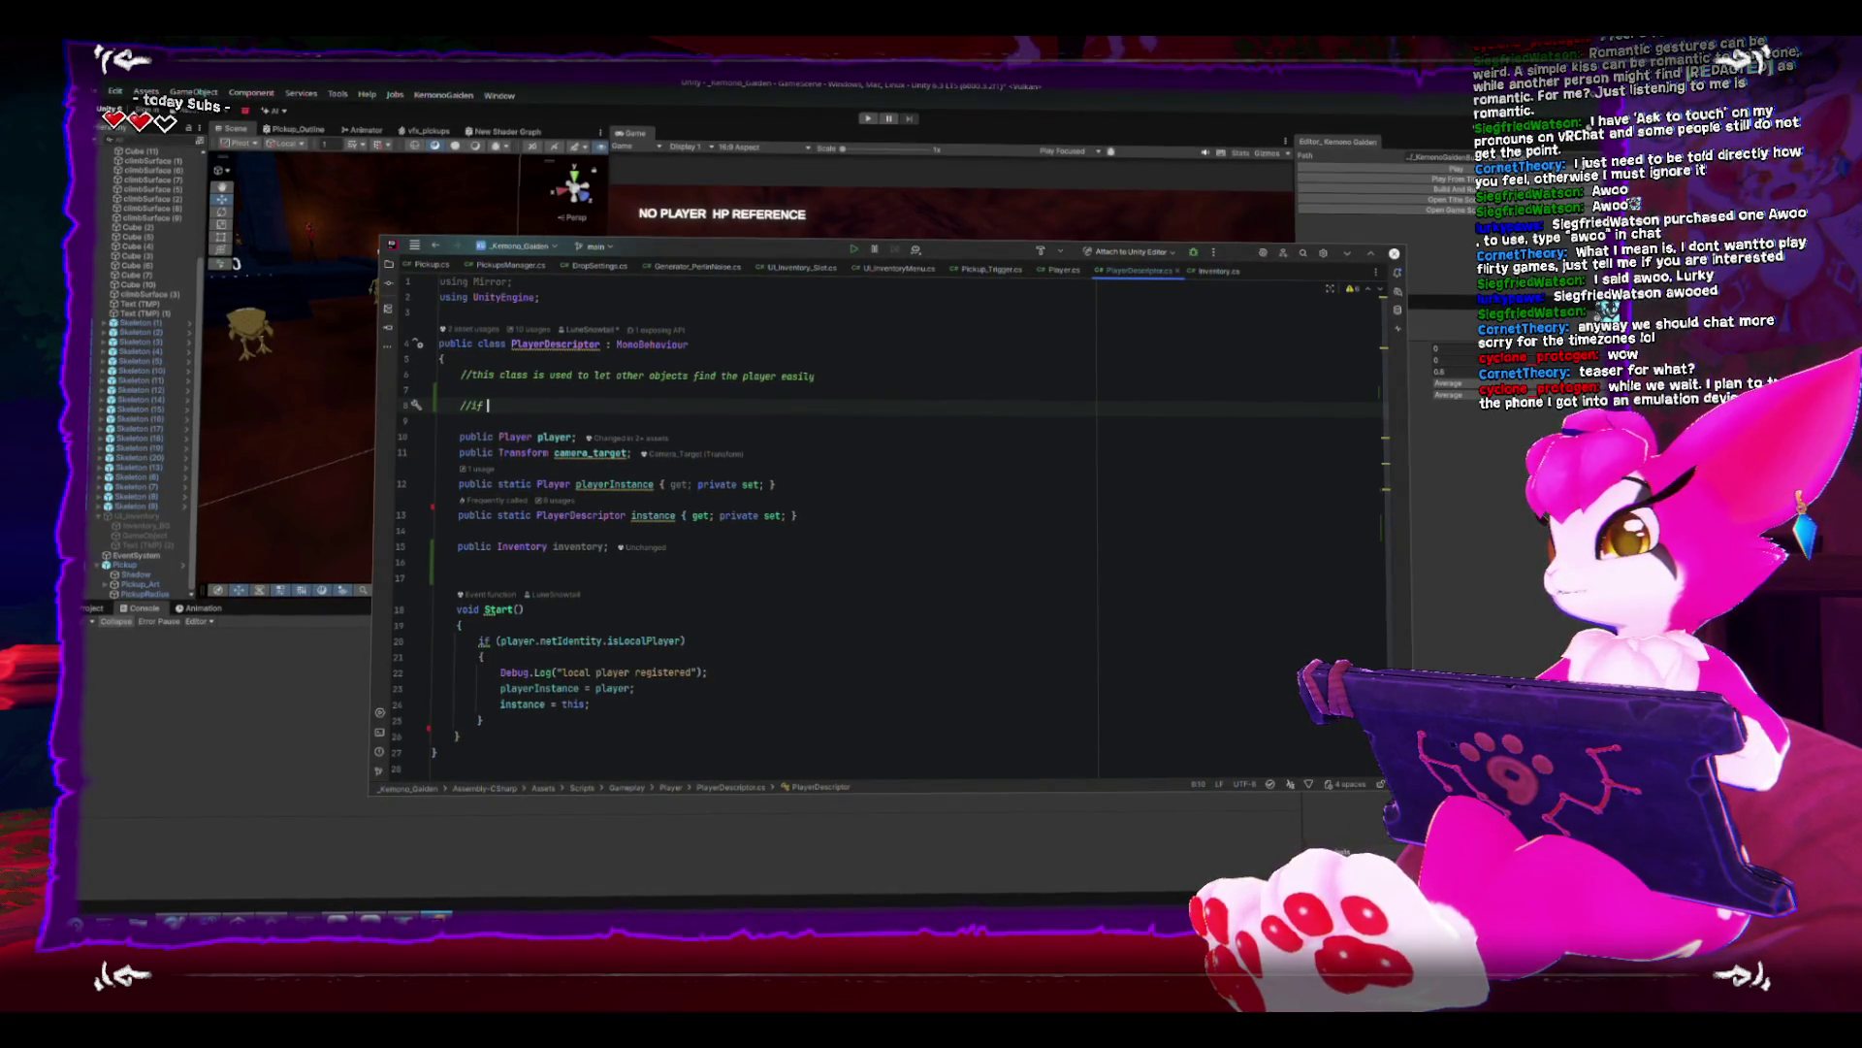
type("we want to do")
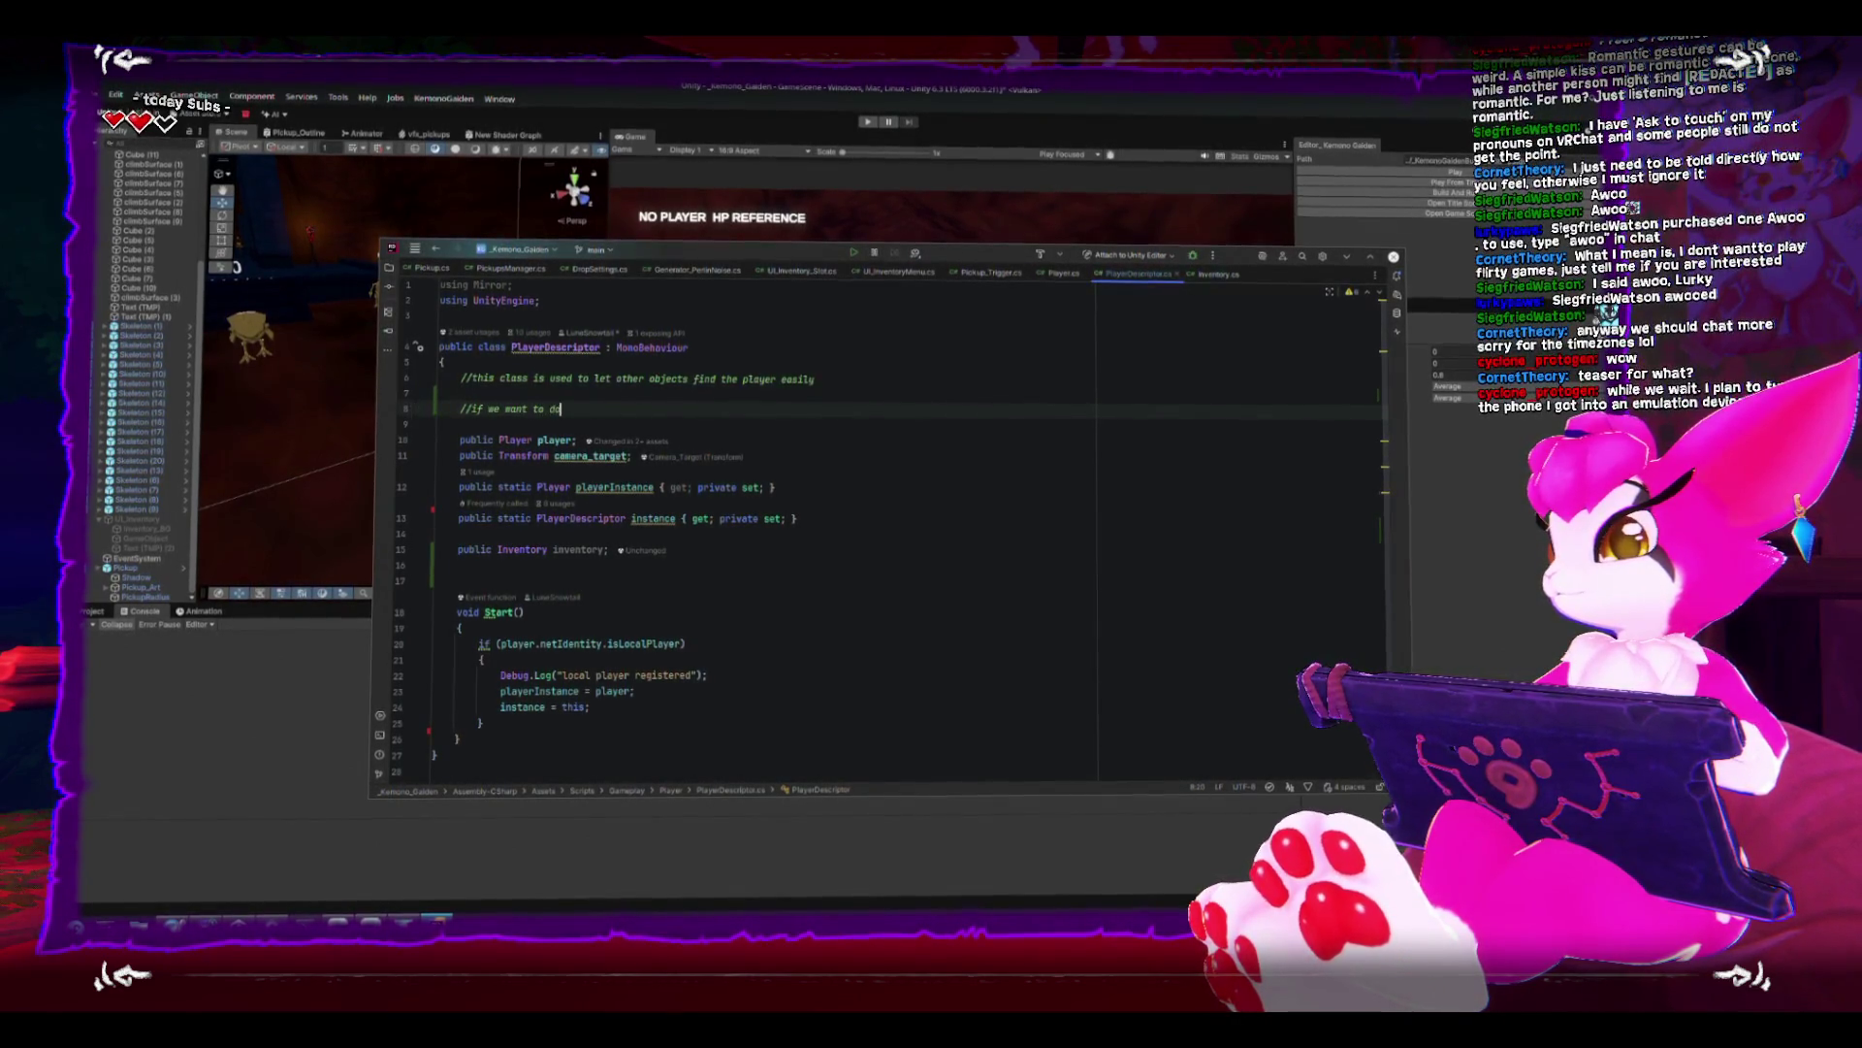
type(" any operations with th")
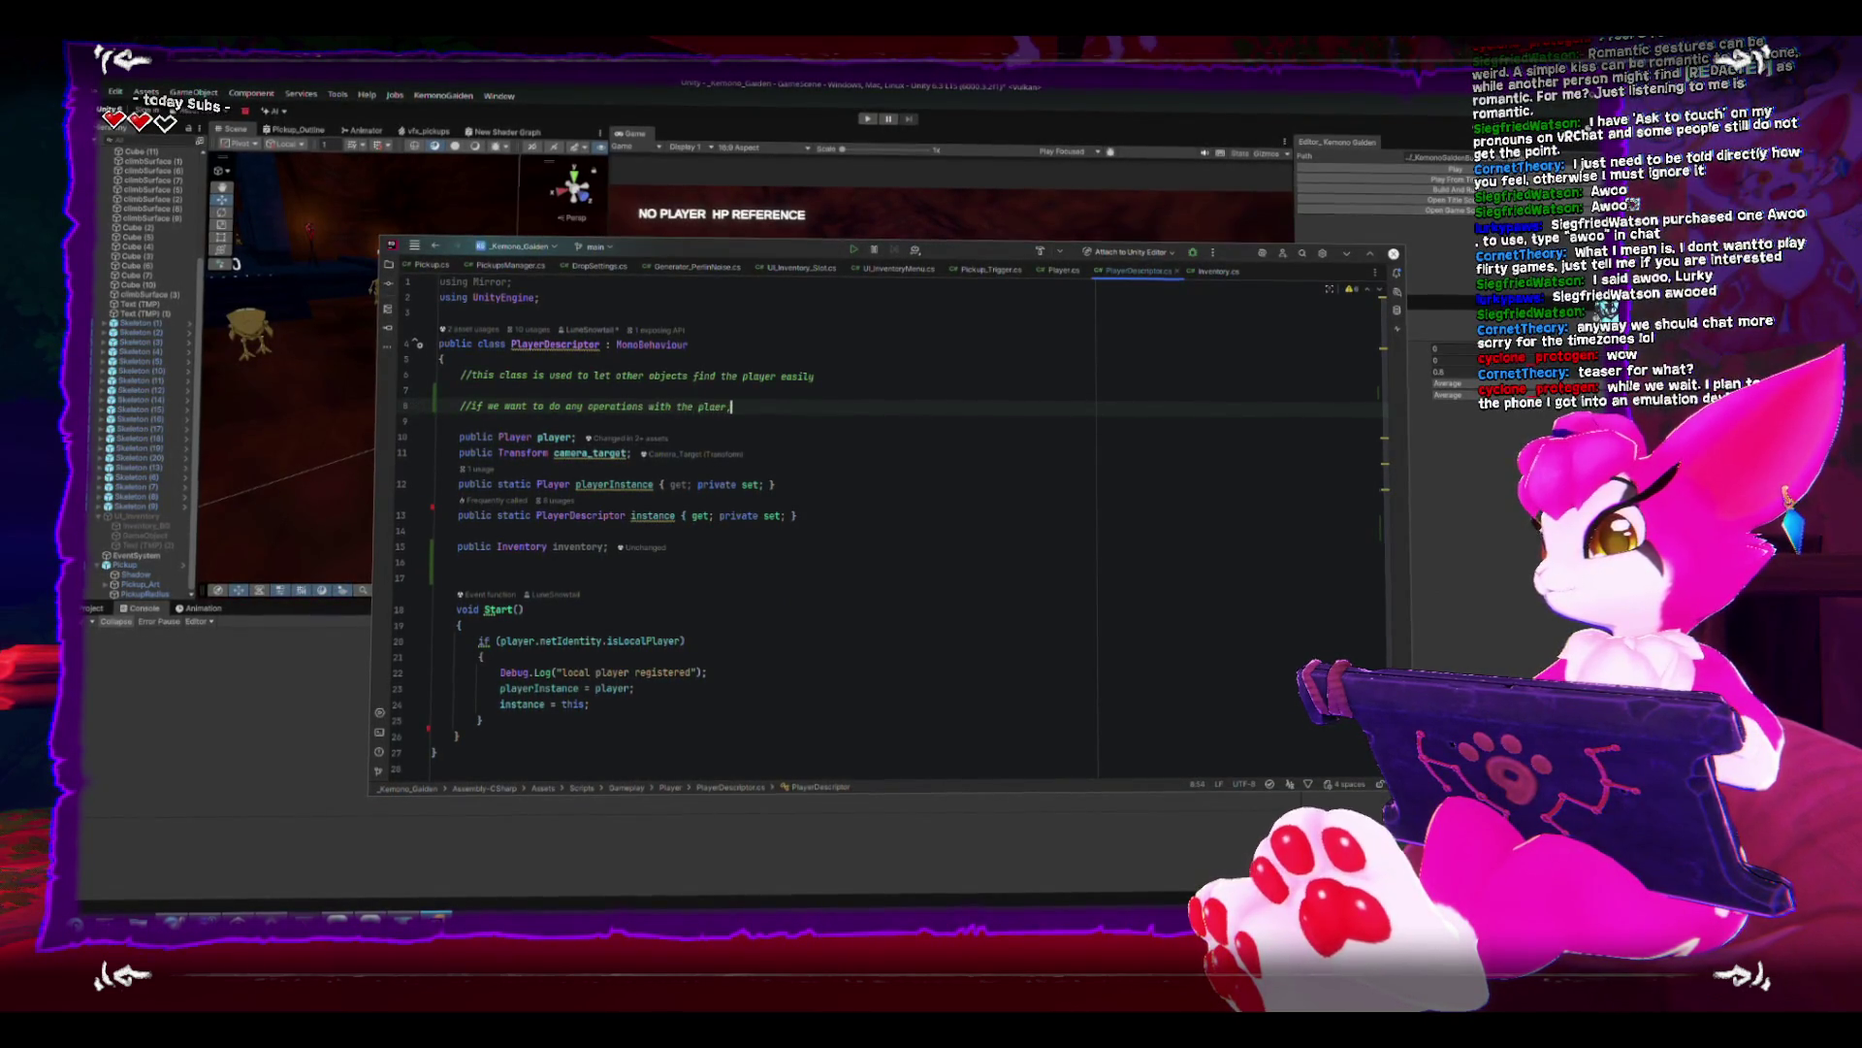
type("e player, we shou")
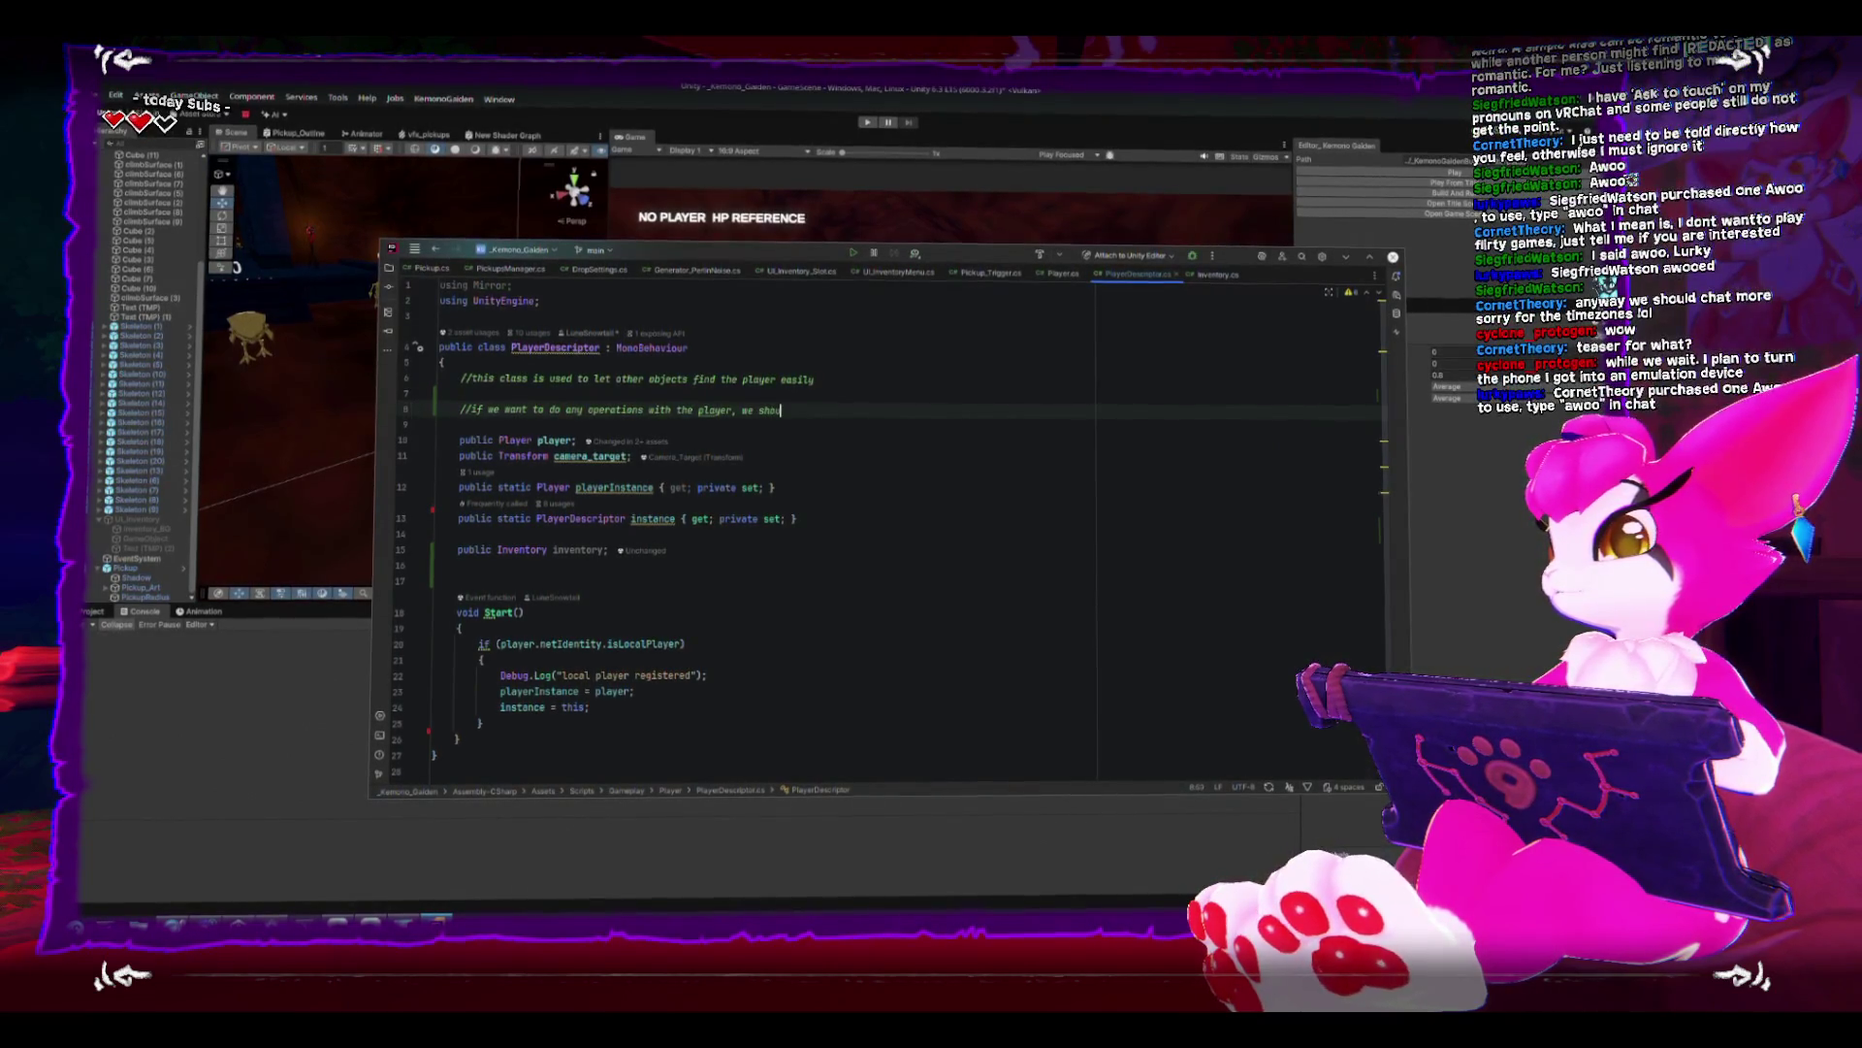
type("dl direct th")
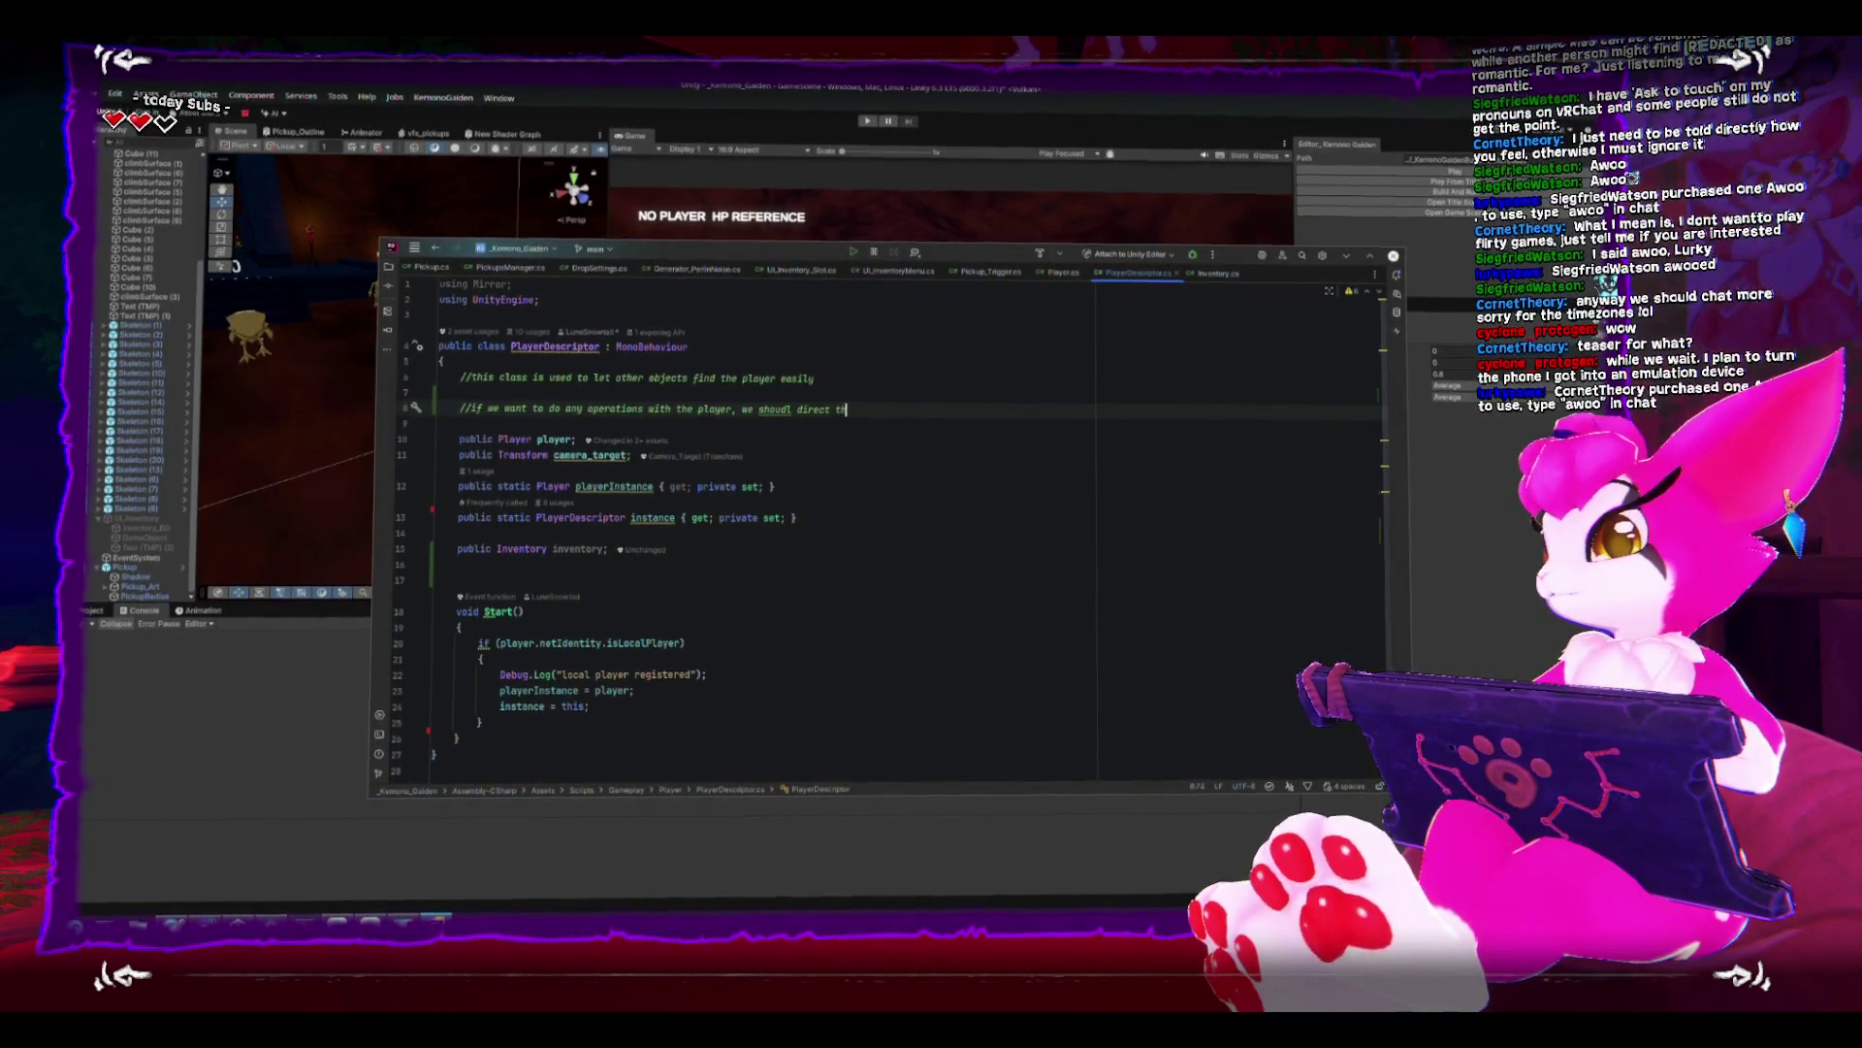
type("em trouhg here")
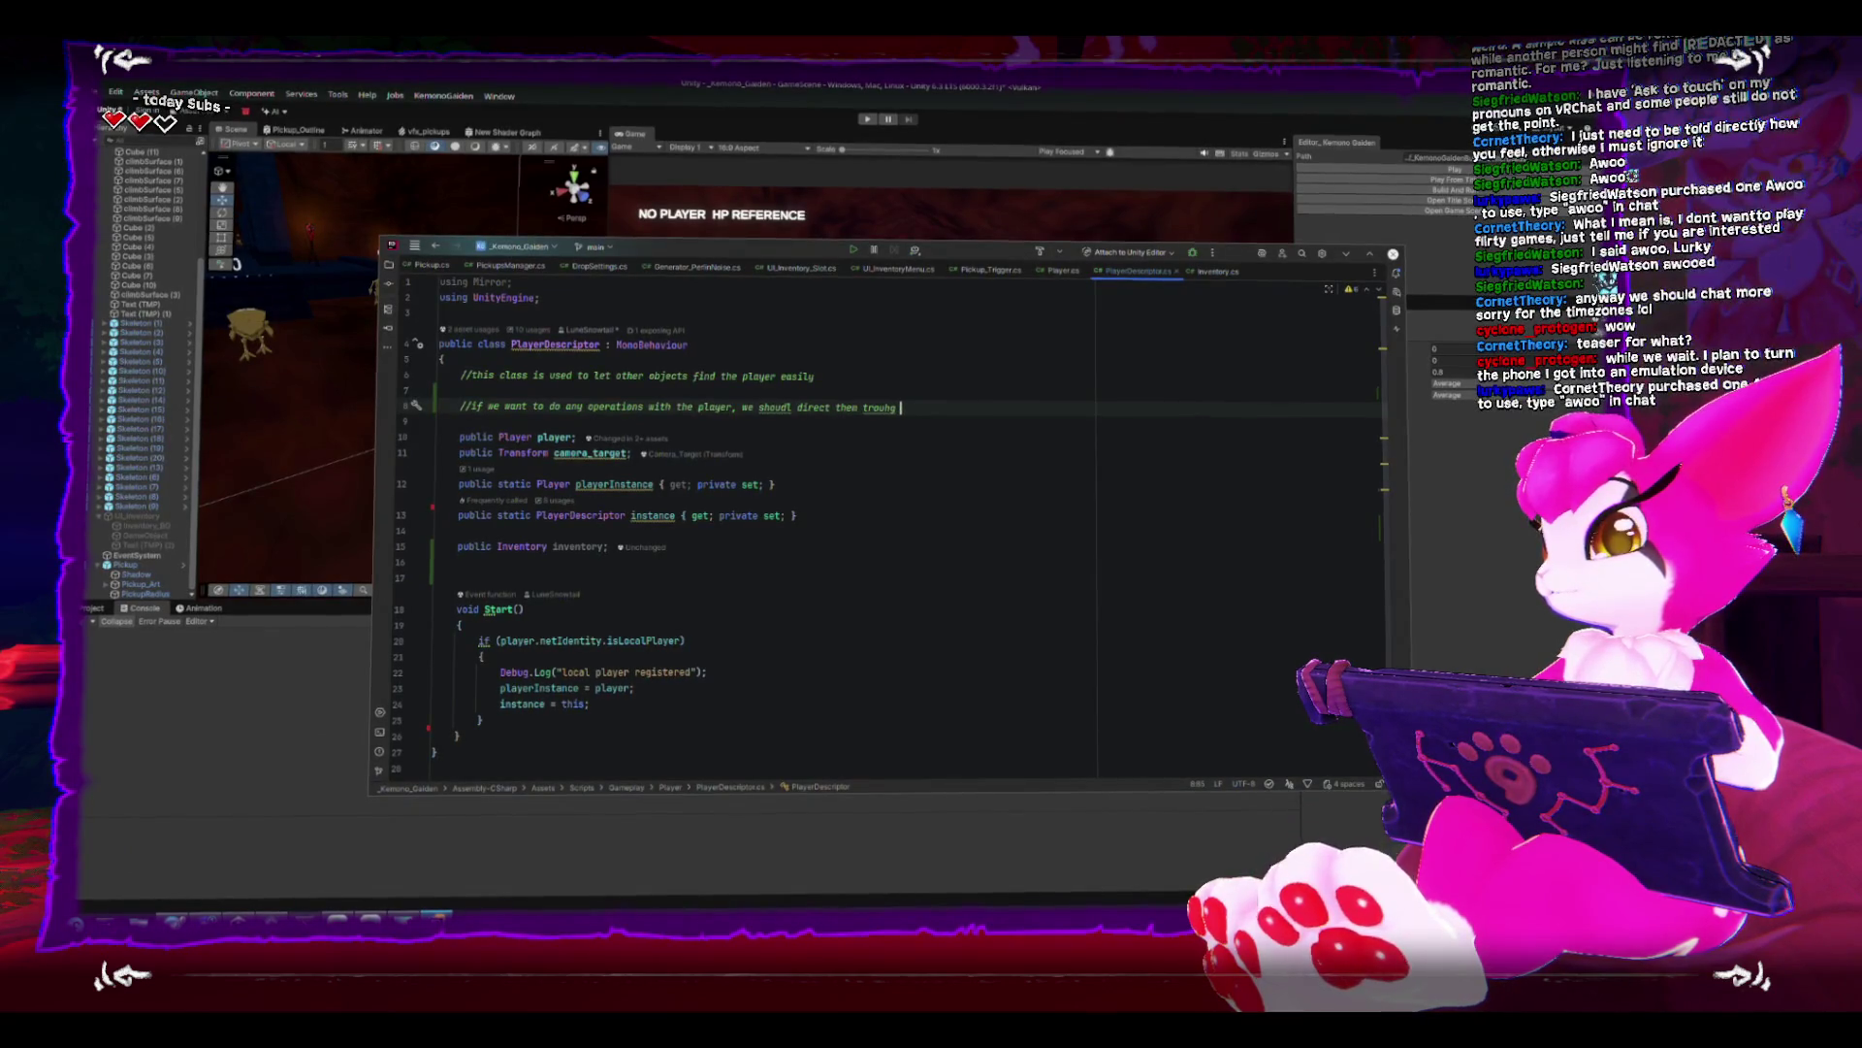
key("ctrl+s")
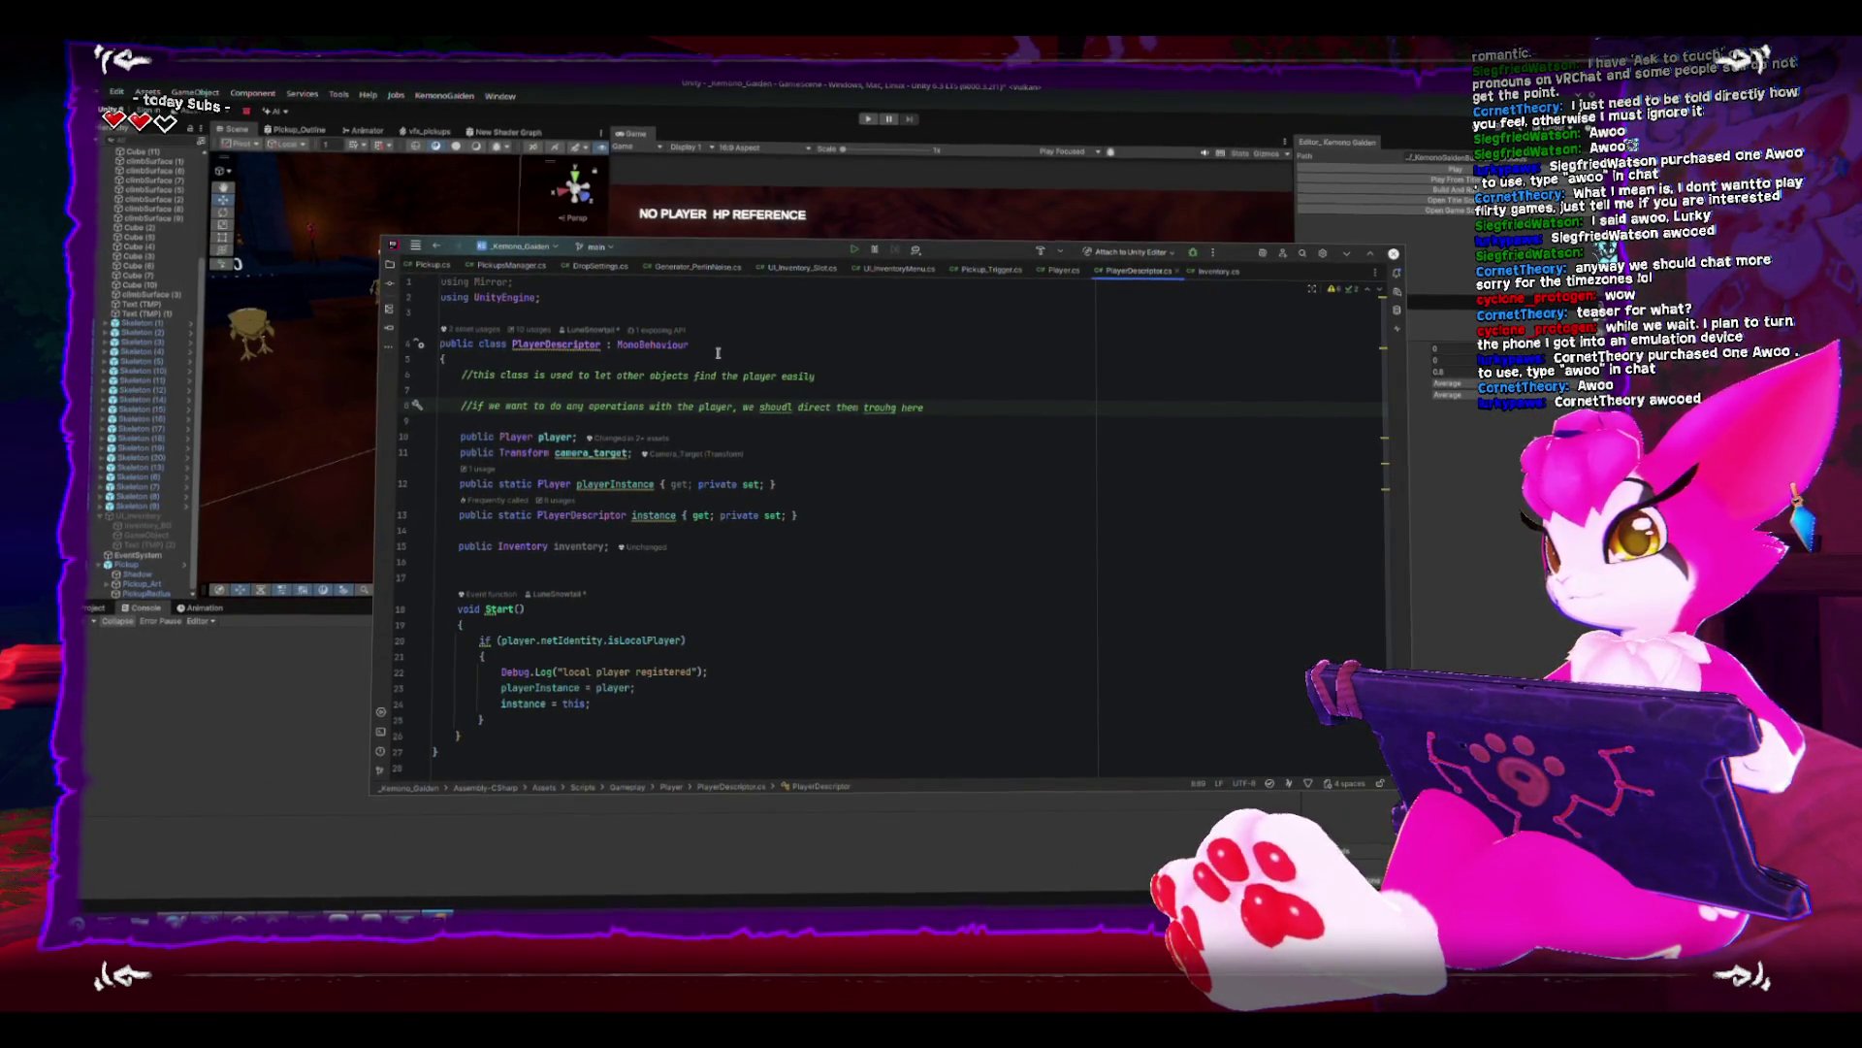
key("ctrl+s")
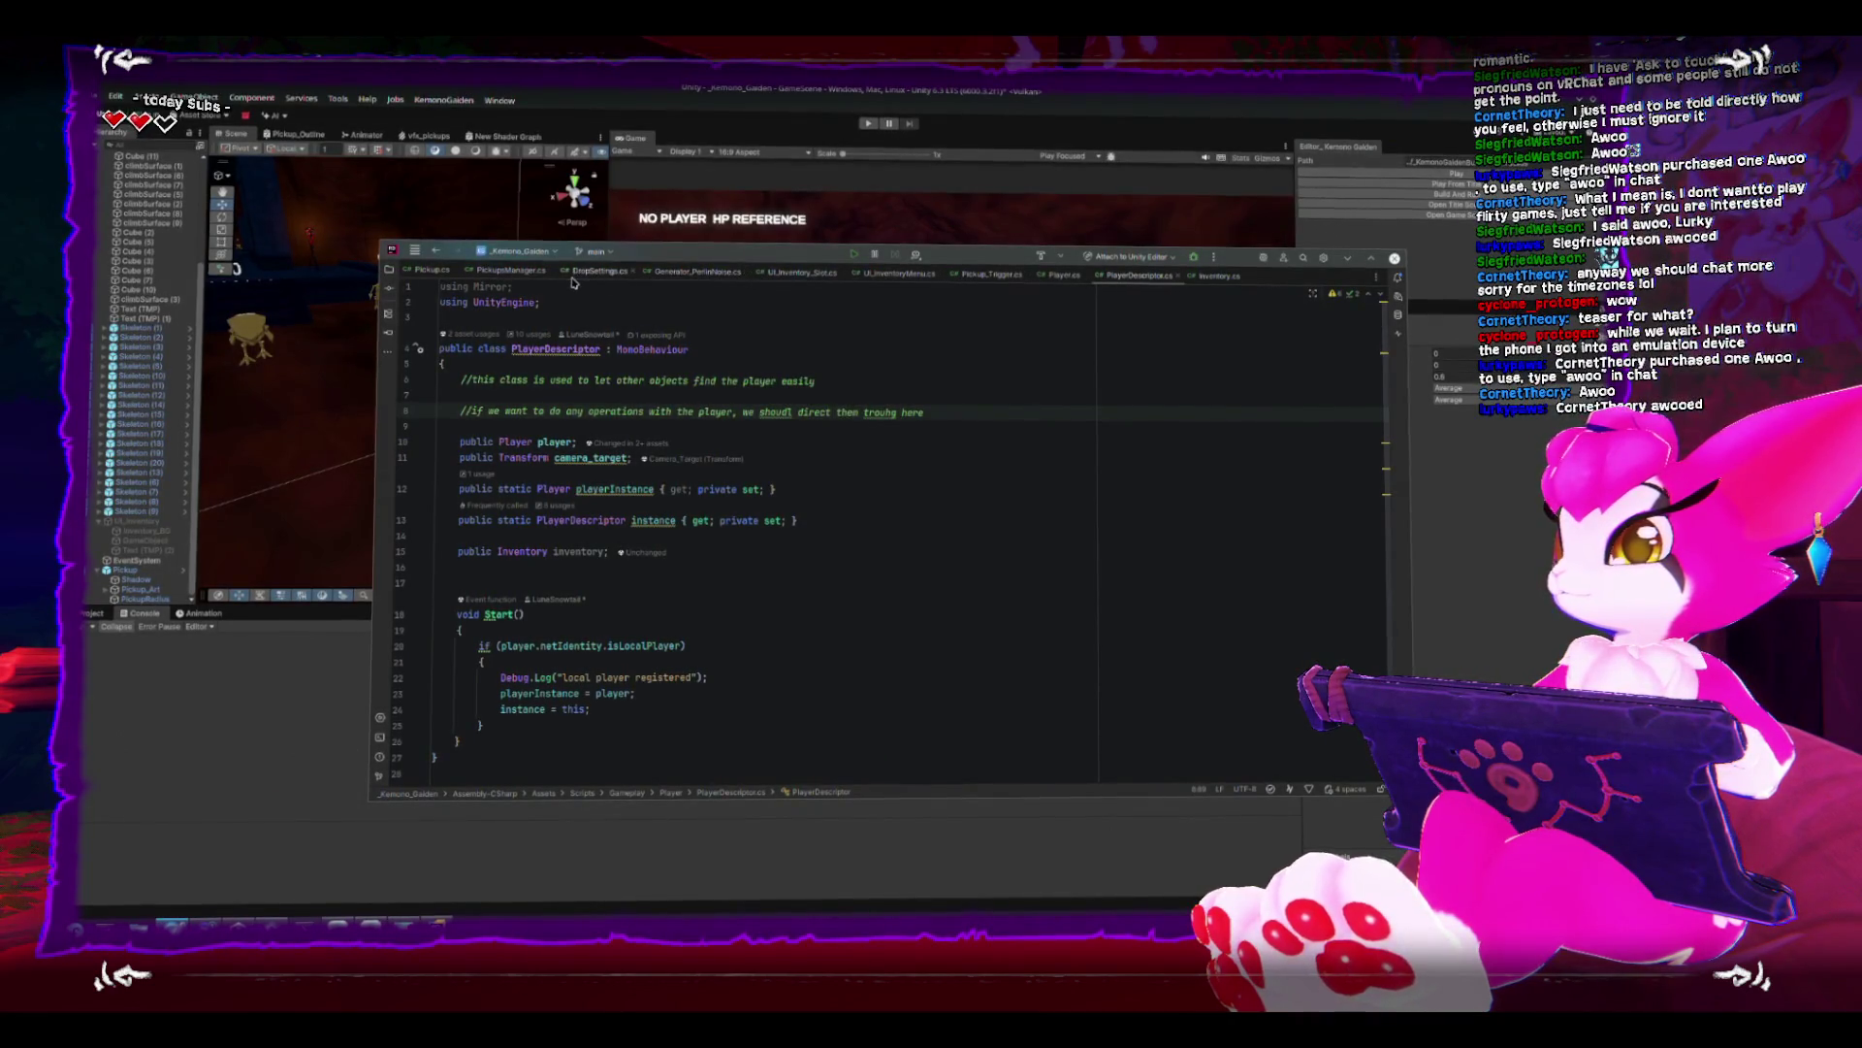
left_click(1216, 275)
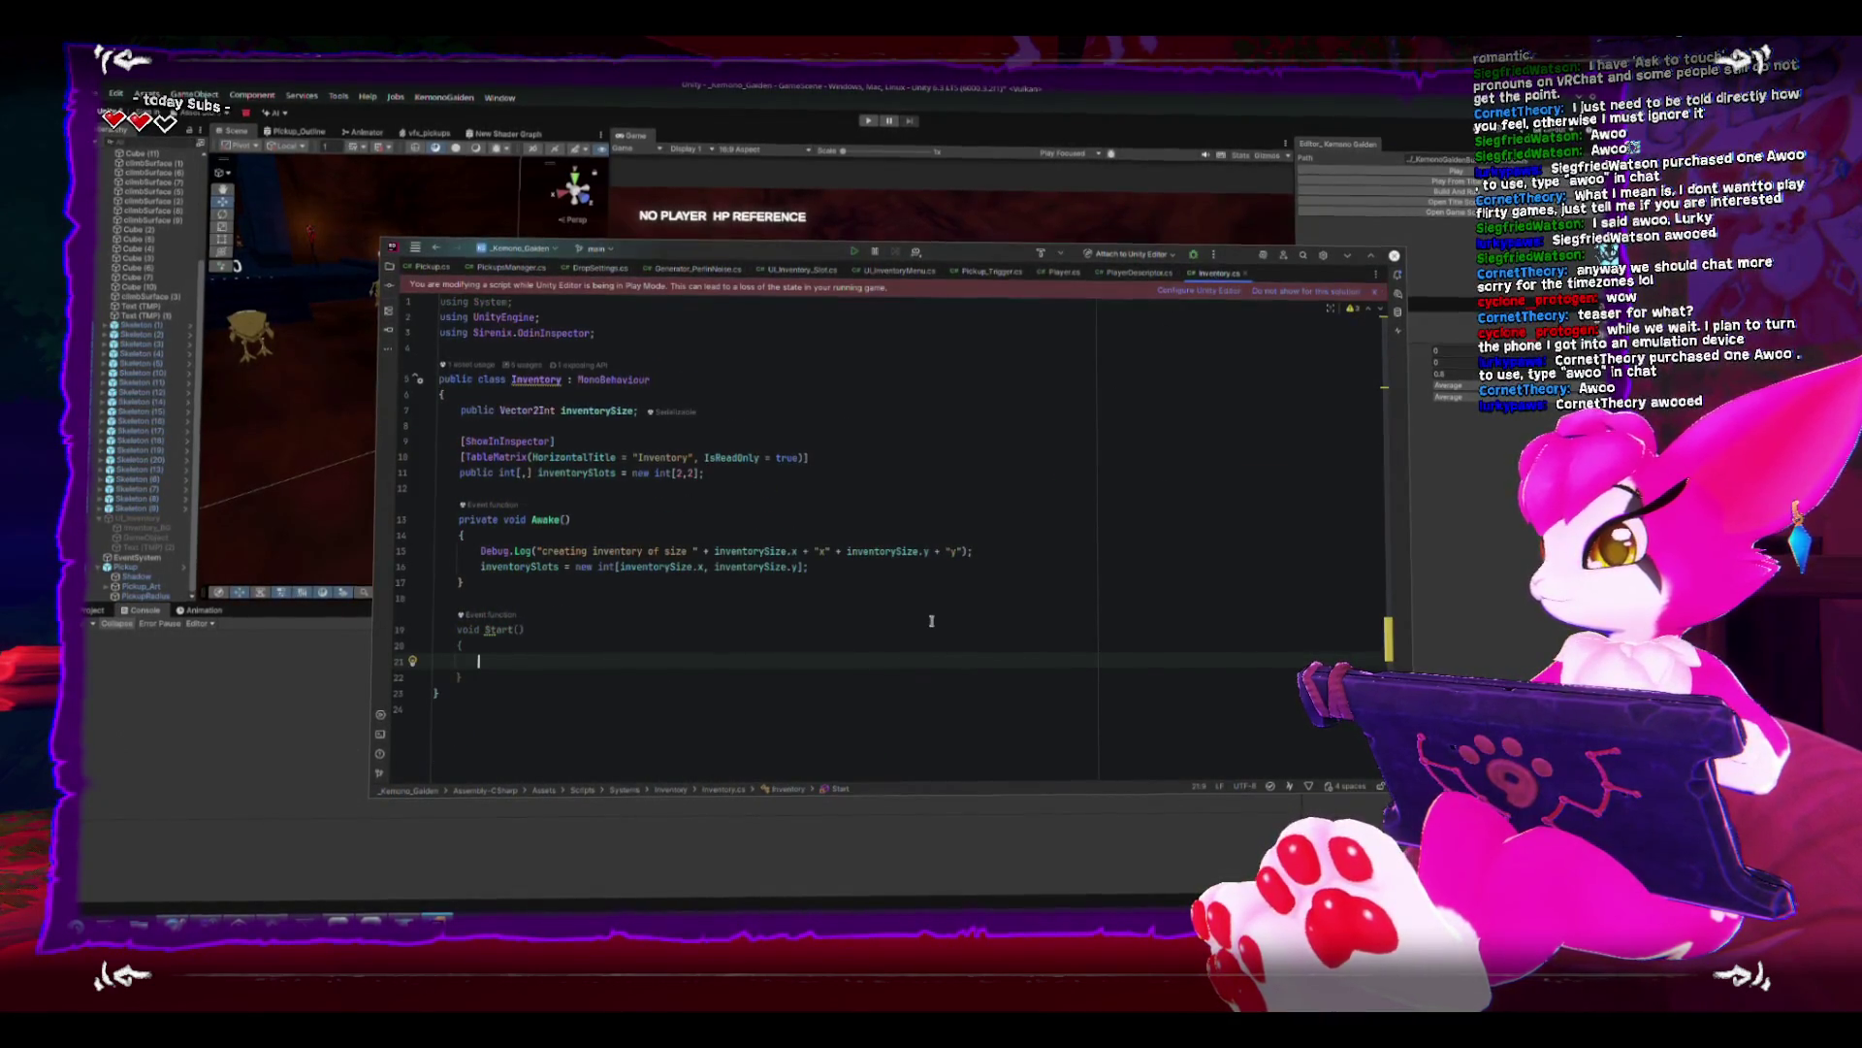
- Replace the empty Start method with an empty 'public bool AddItem()' method
left_click_drag(435, 679, 385, 606)
key("Delete")
key("Return")
type("public void Try")
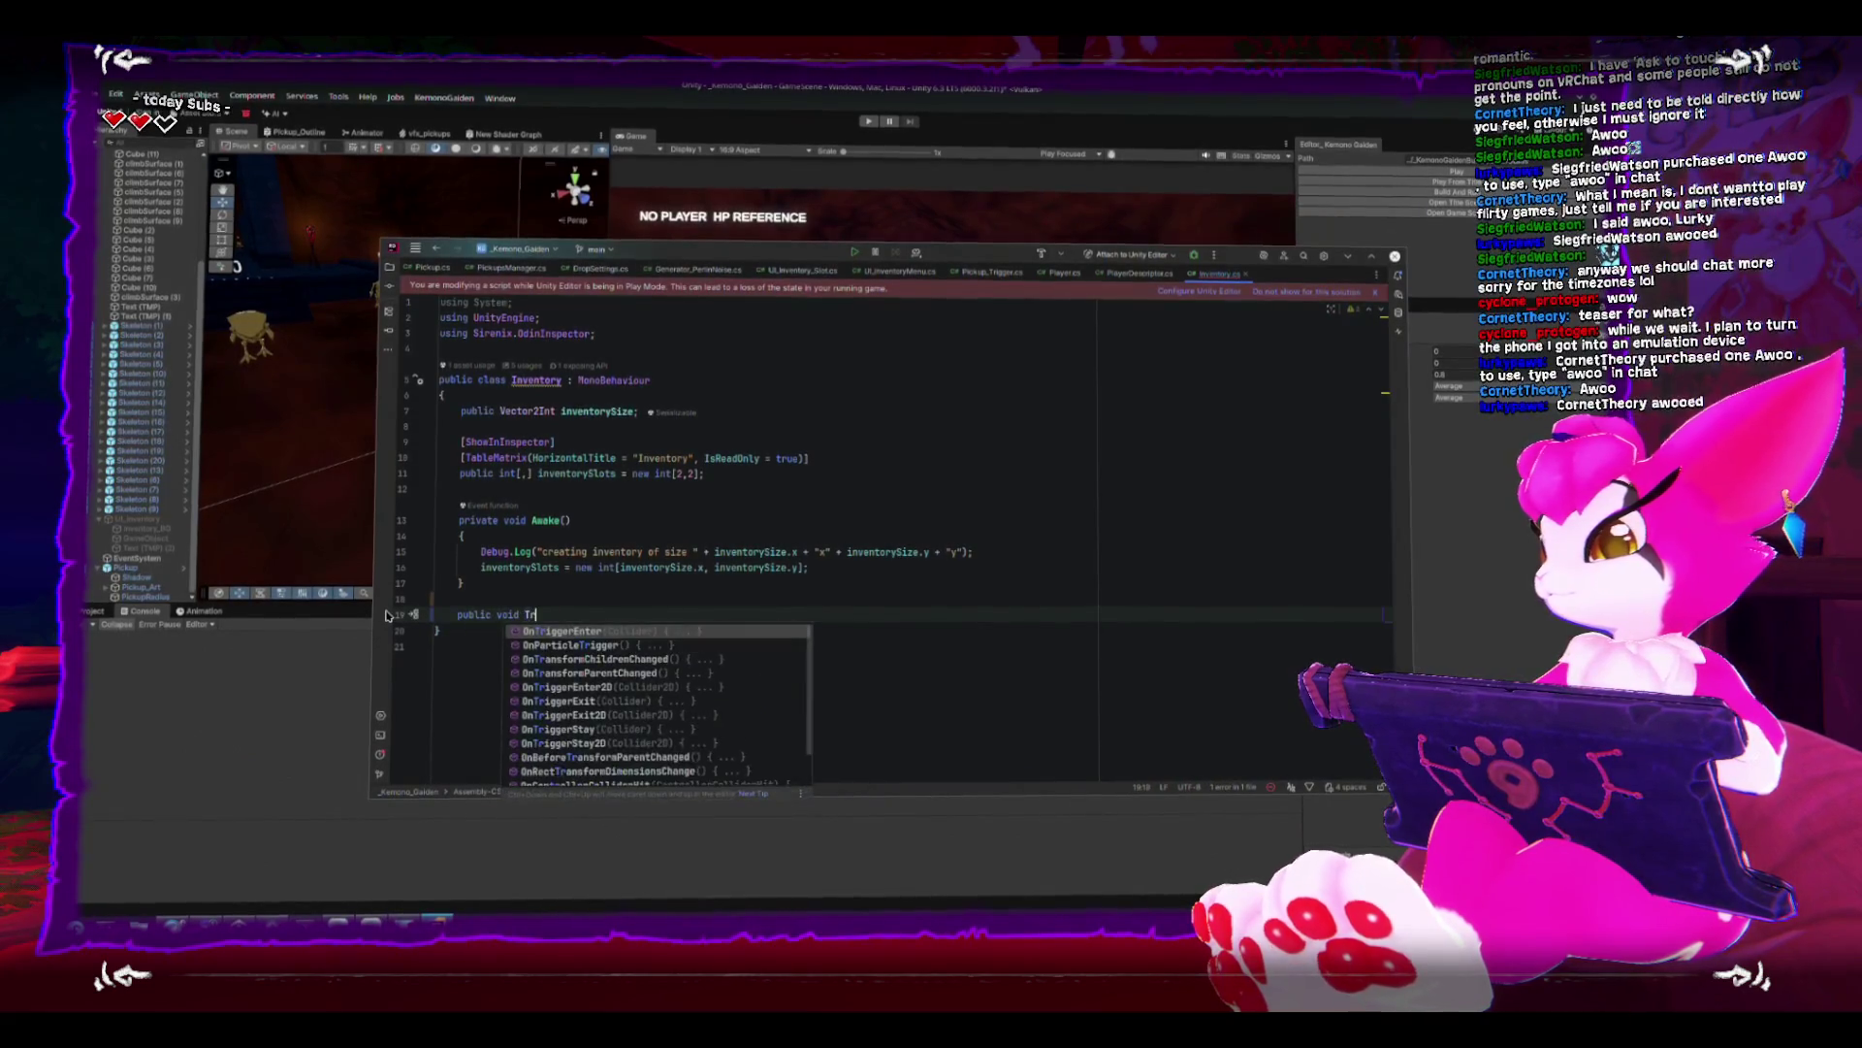
key("BackSpace")
key("BackSpace")
key("BackSpace")
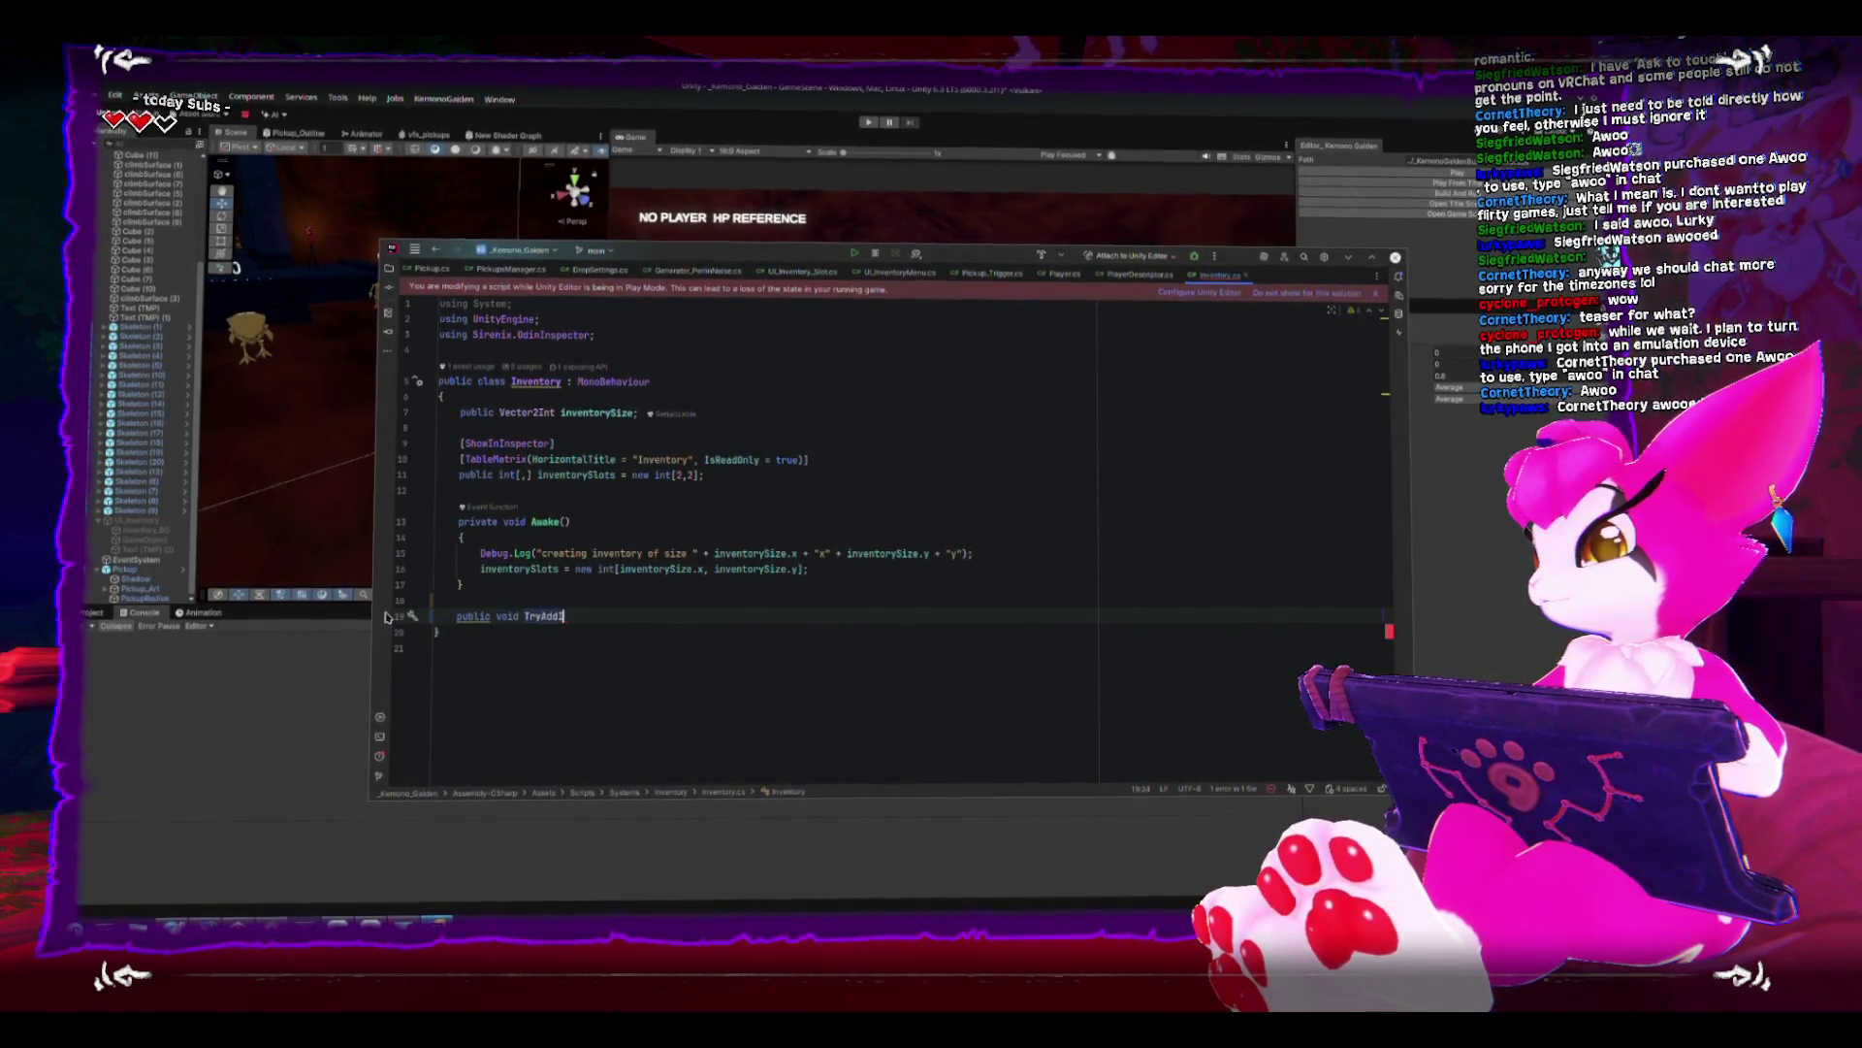
key("BackSpace")
key("BackSpace")
type("bool A")
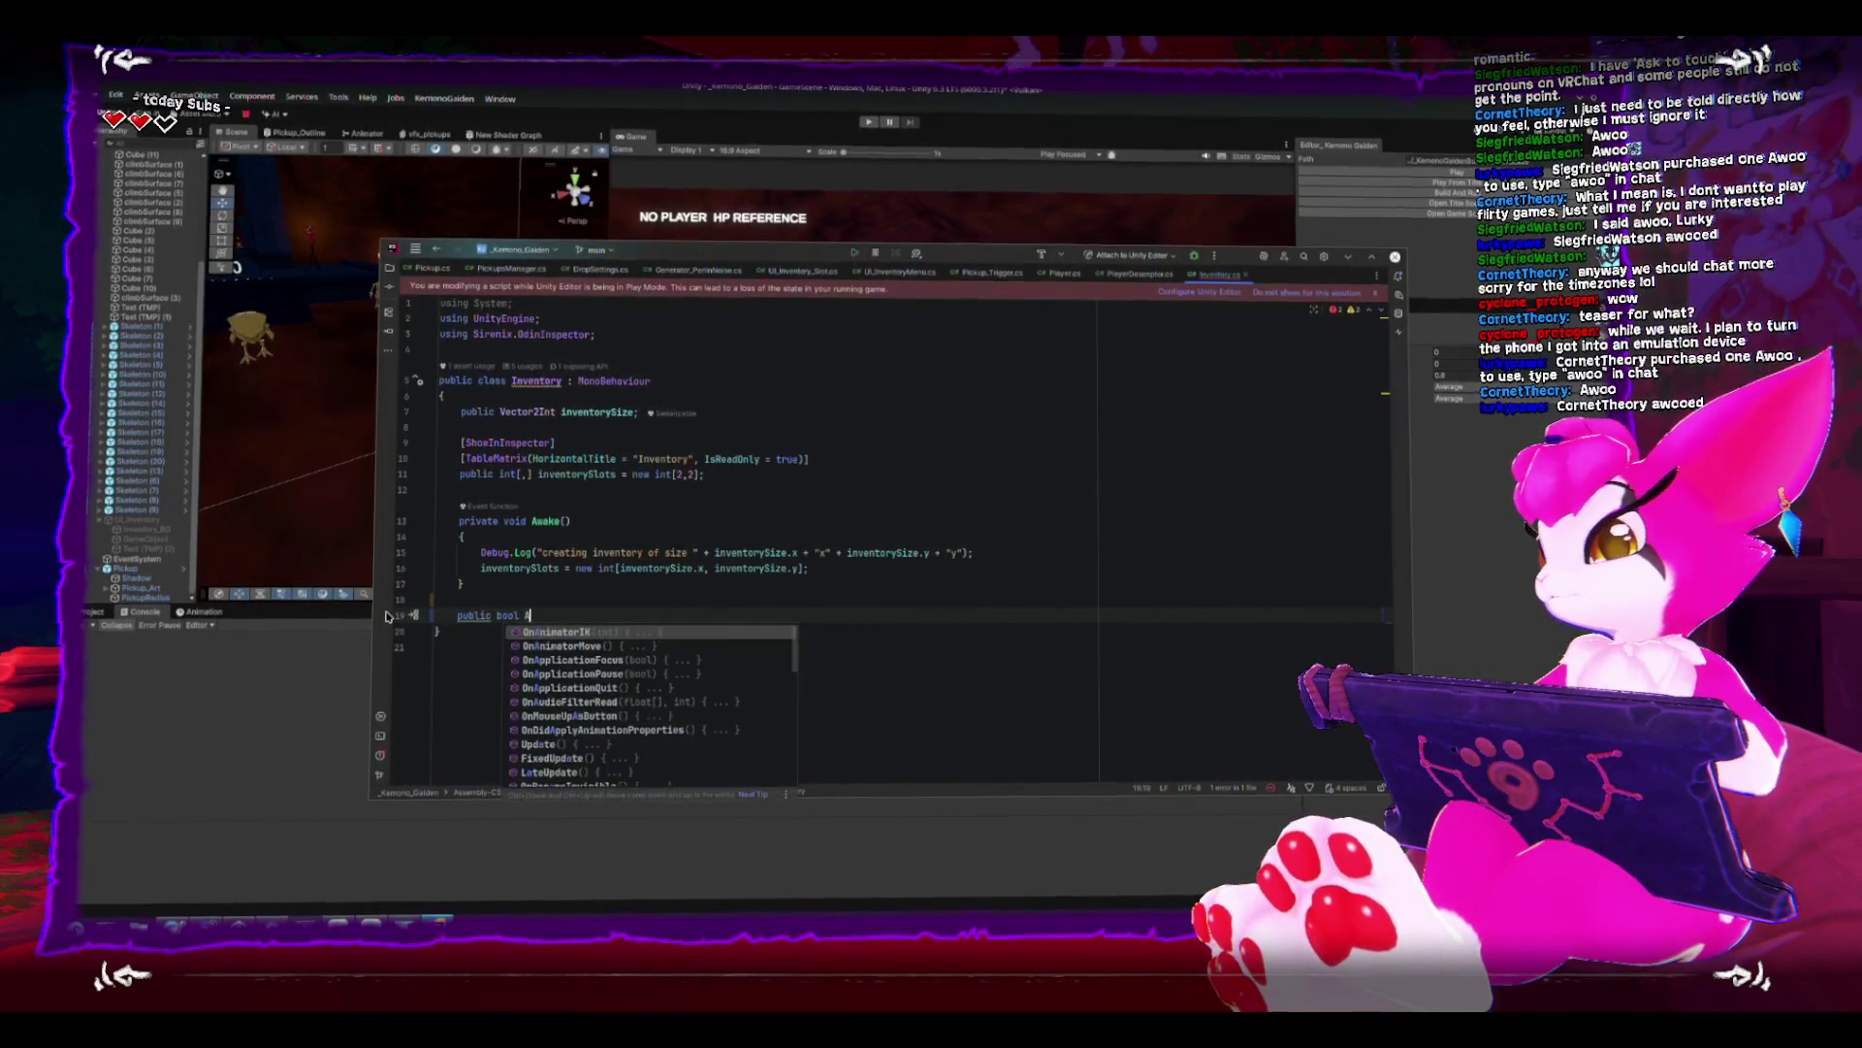
type("dd")
type("()")
key("Return")
type("{")
key("Return")
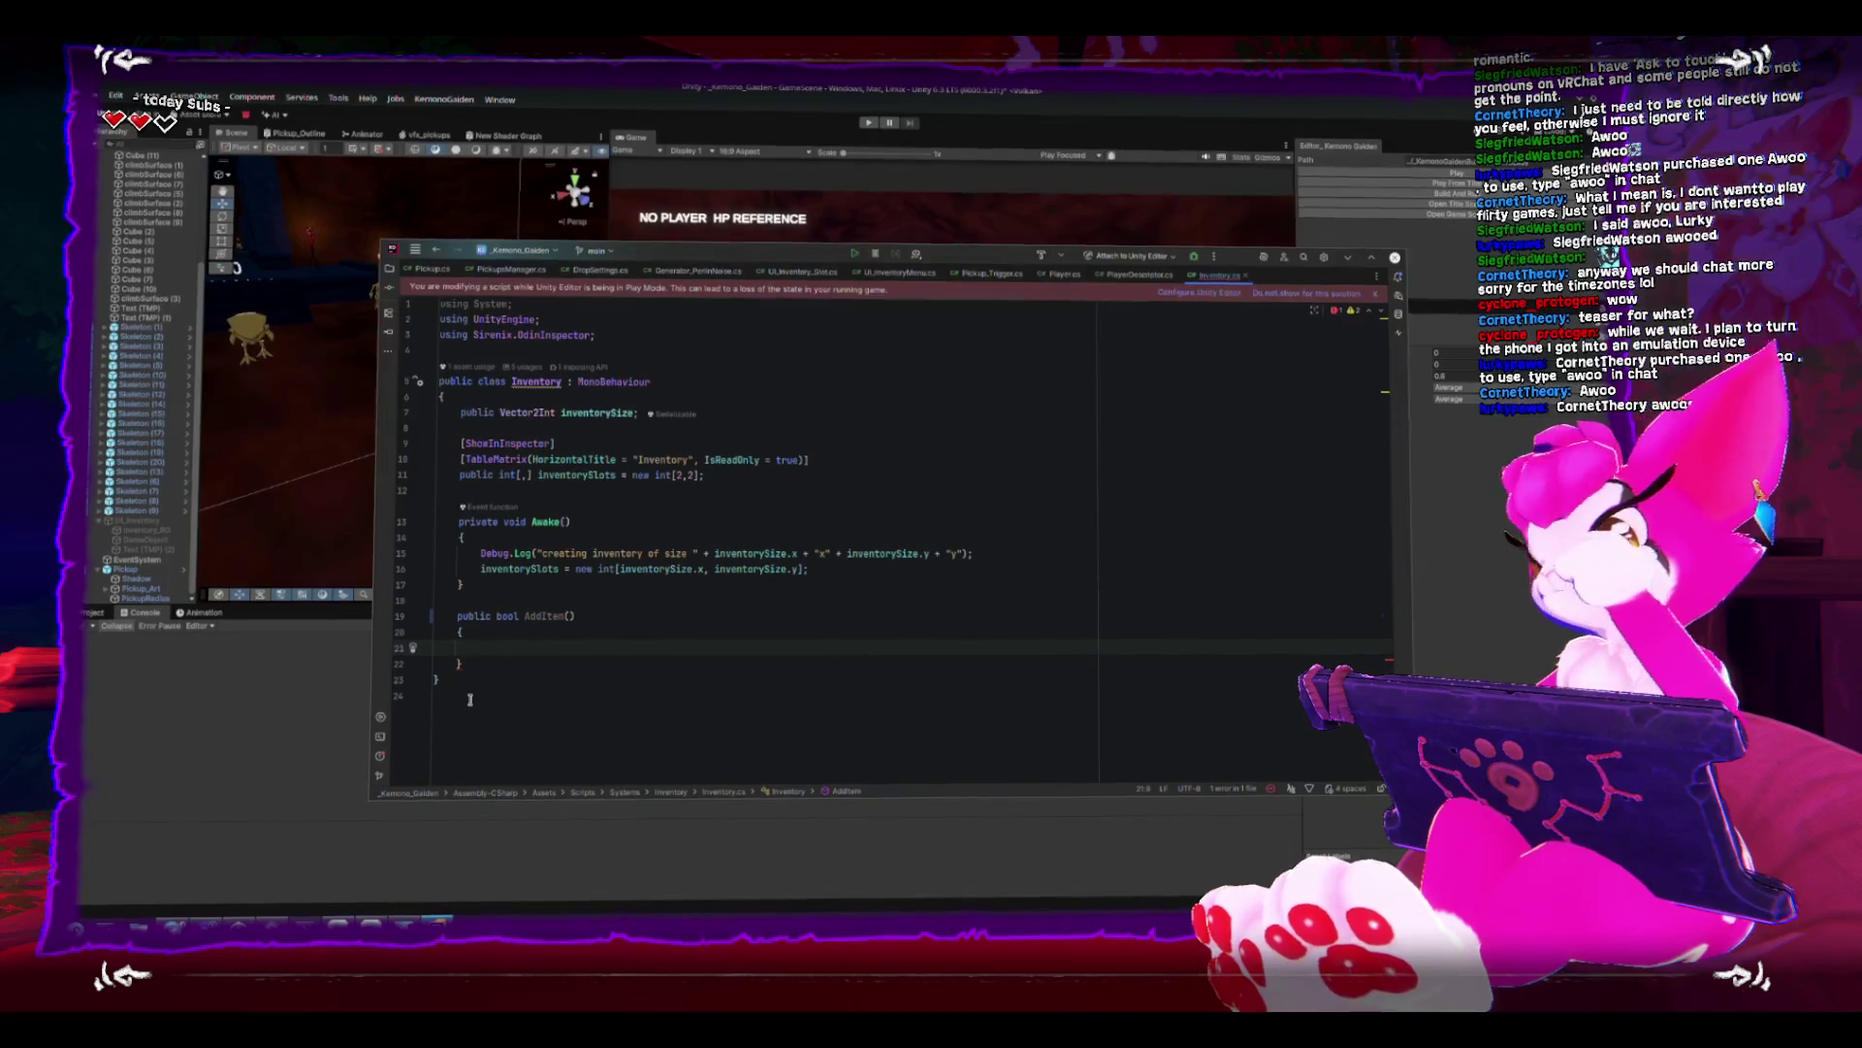
- Let Unity refresh, then return to Inventory.cs below the AddItem method
left_click(599, 666)
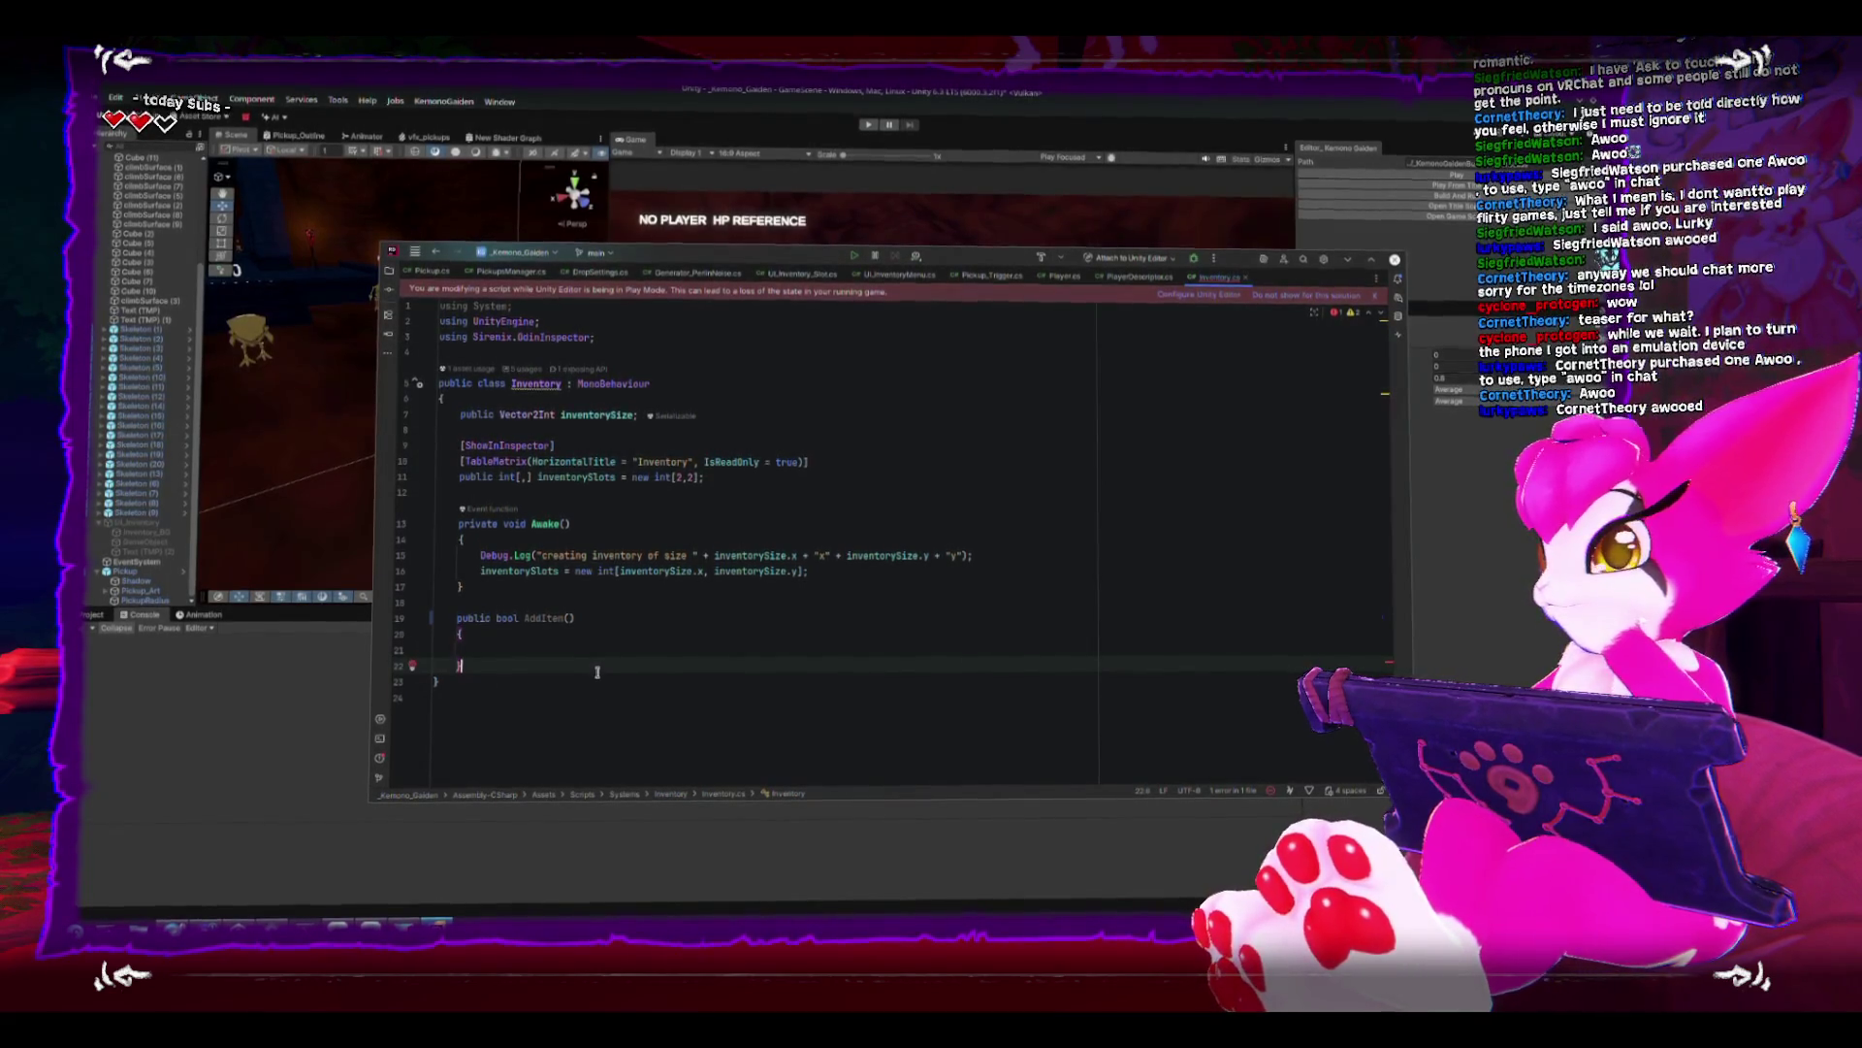
left_click(238, 740)
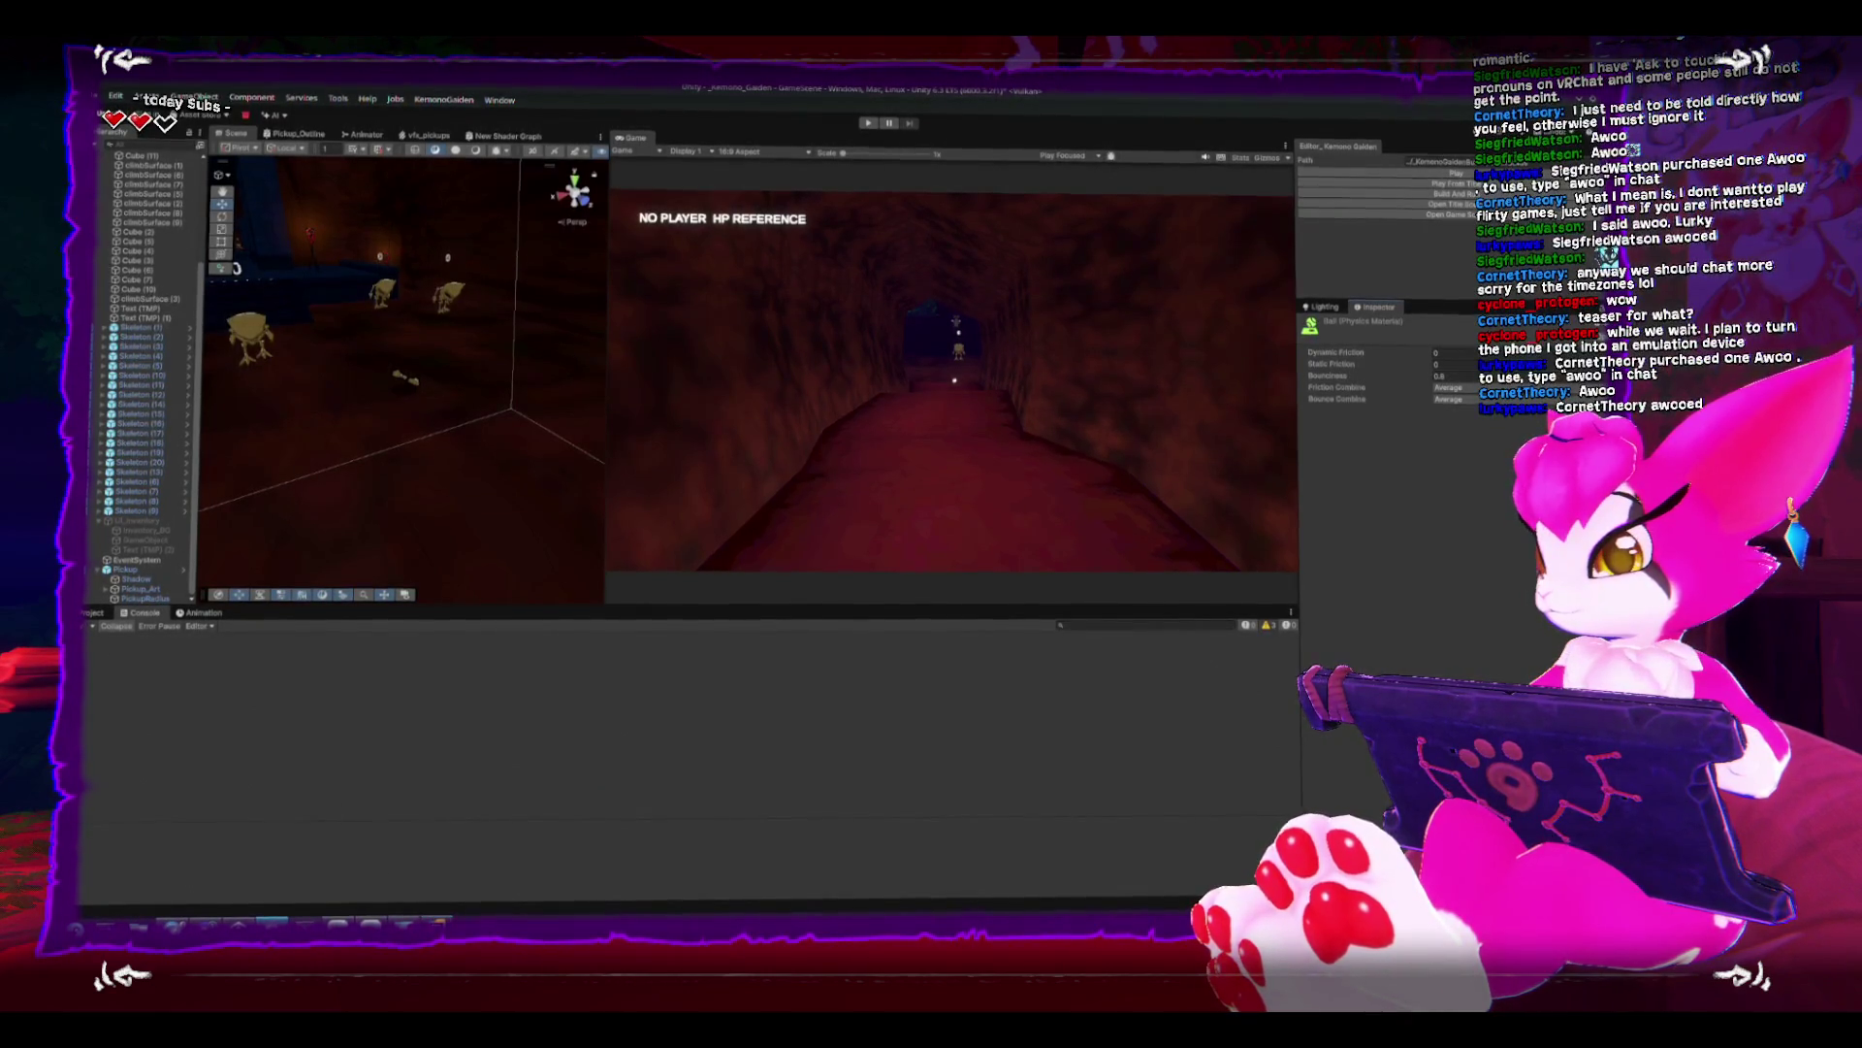
key("alt+Tab")
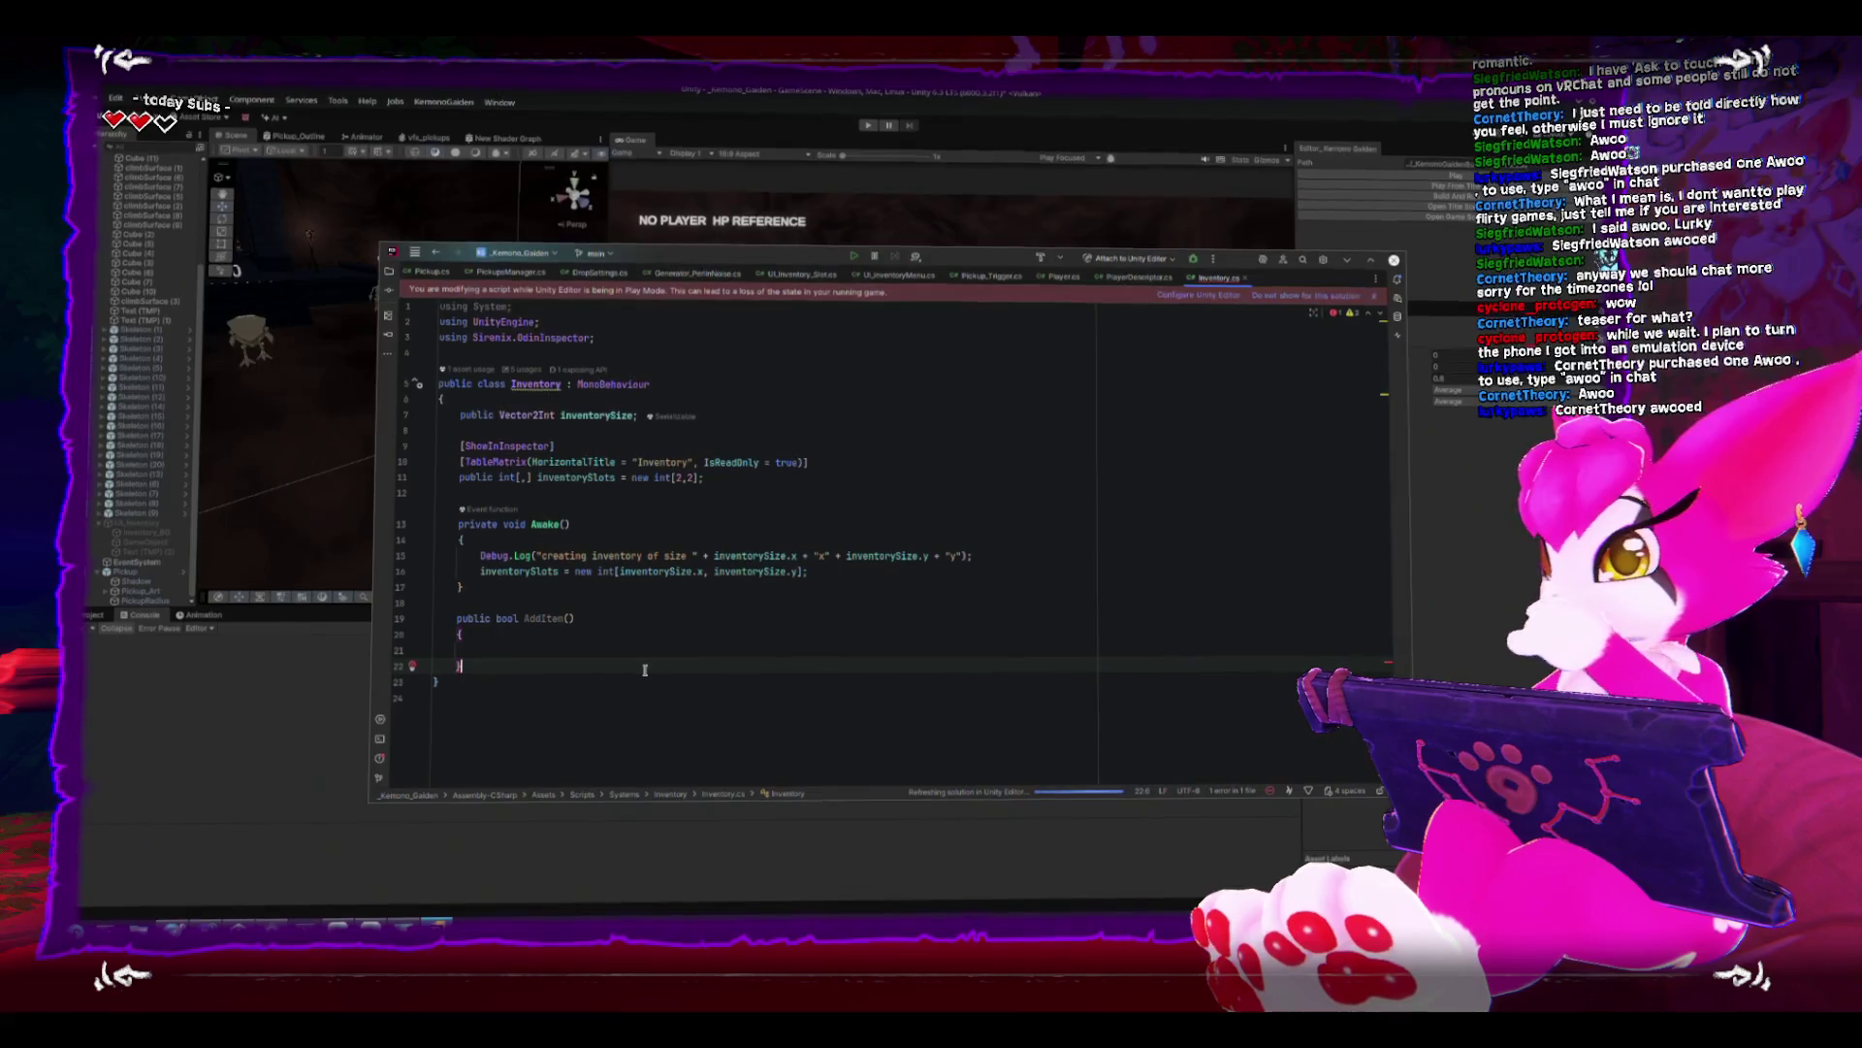
key("Down")
key("Down")
- Add a public InventorySlot struct with int itemType and int amount fields, and save
key("Return")
type("public")
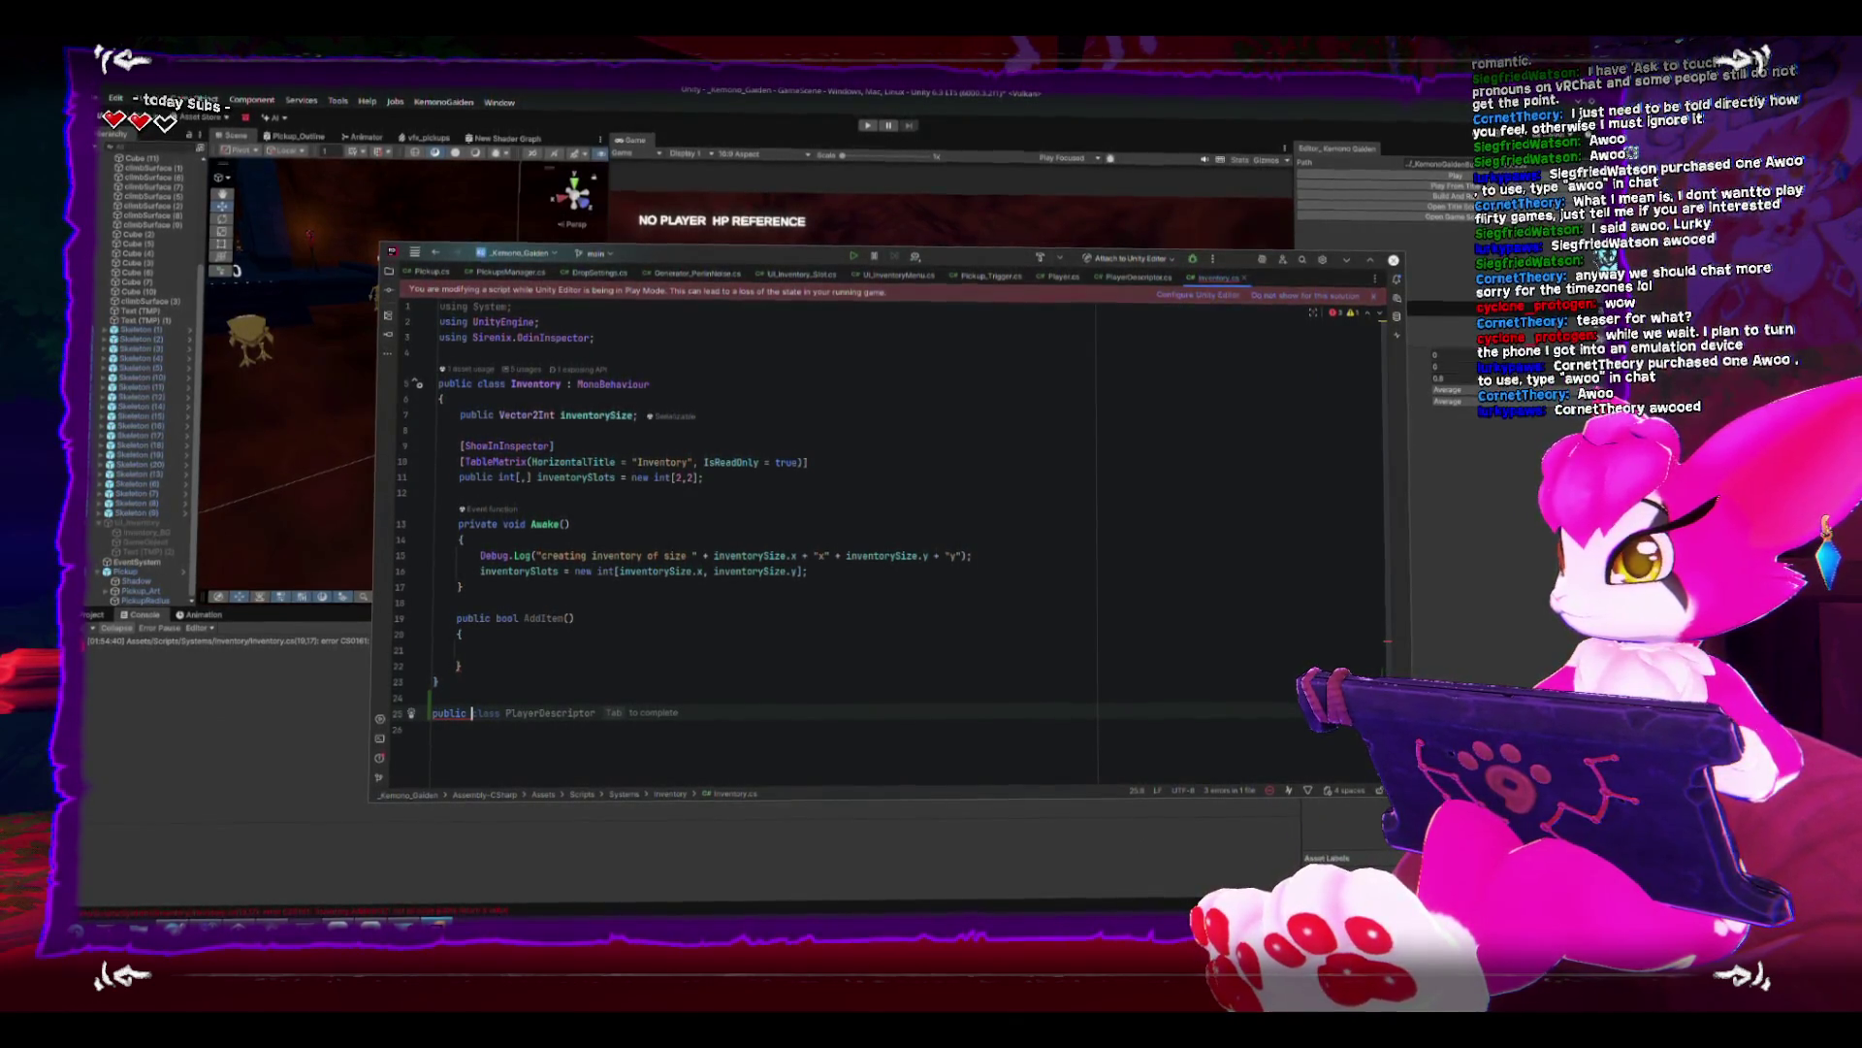
type("struct I")
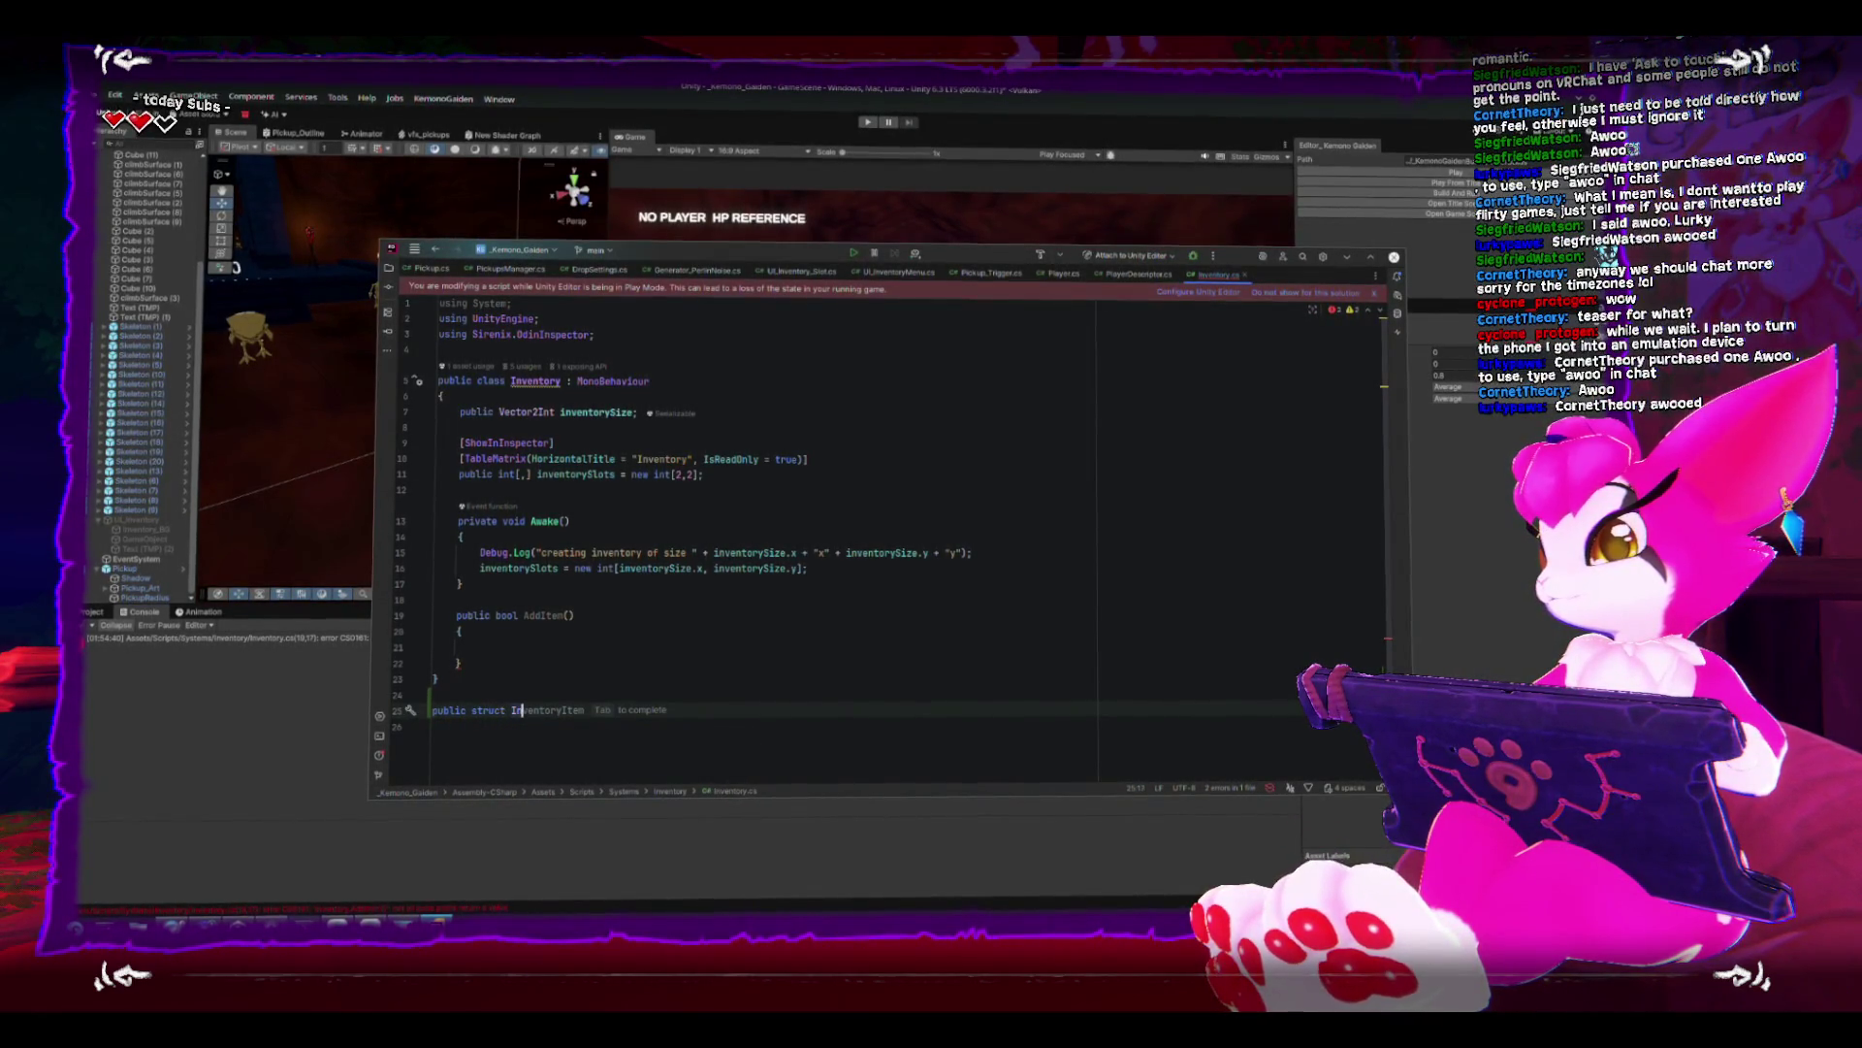
type("nventorySlo")
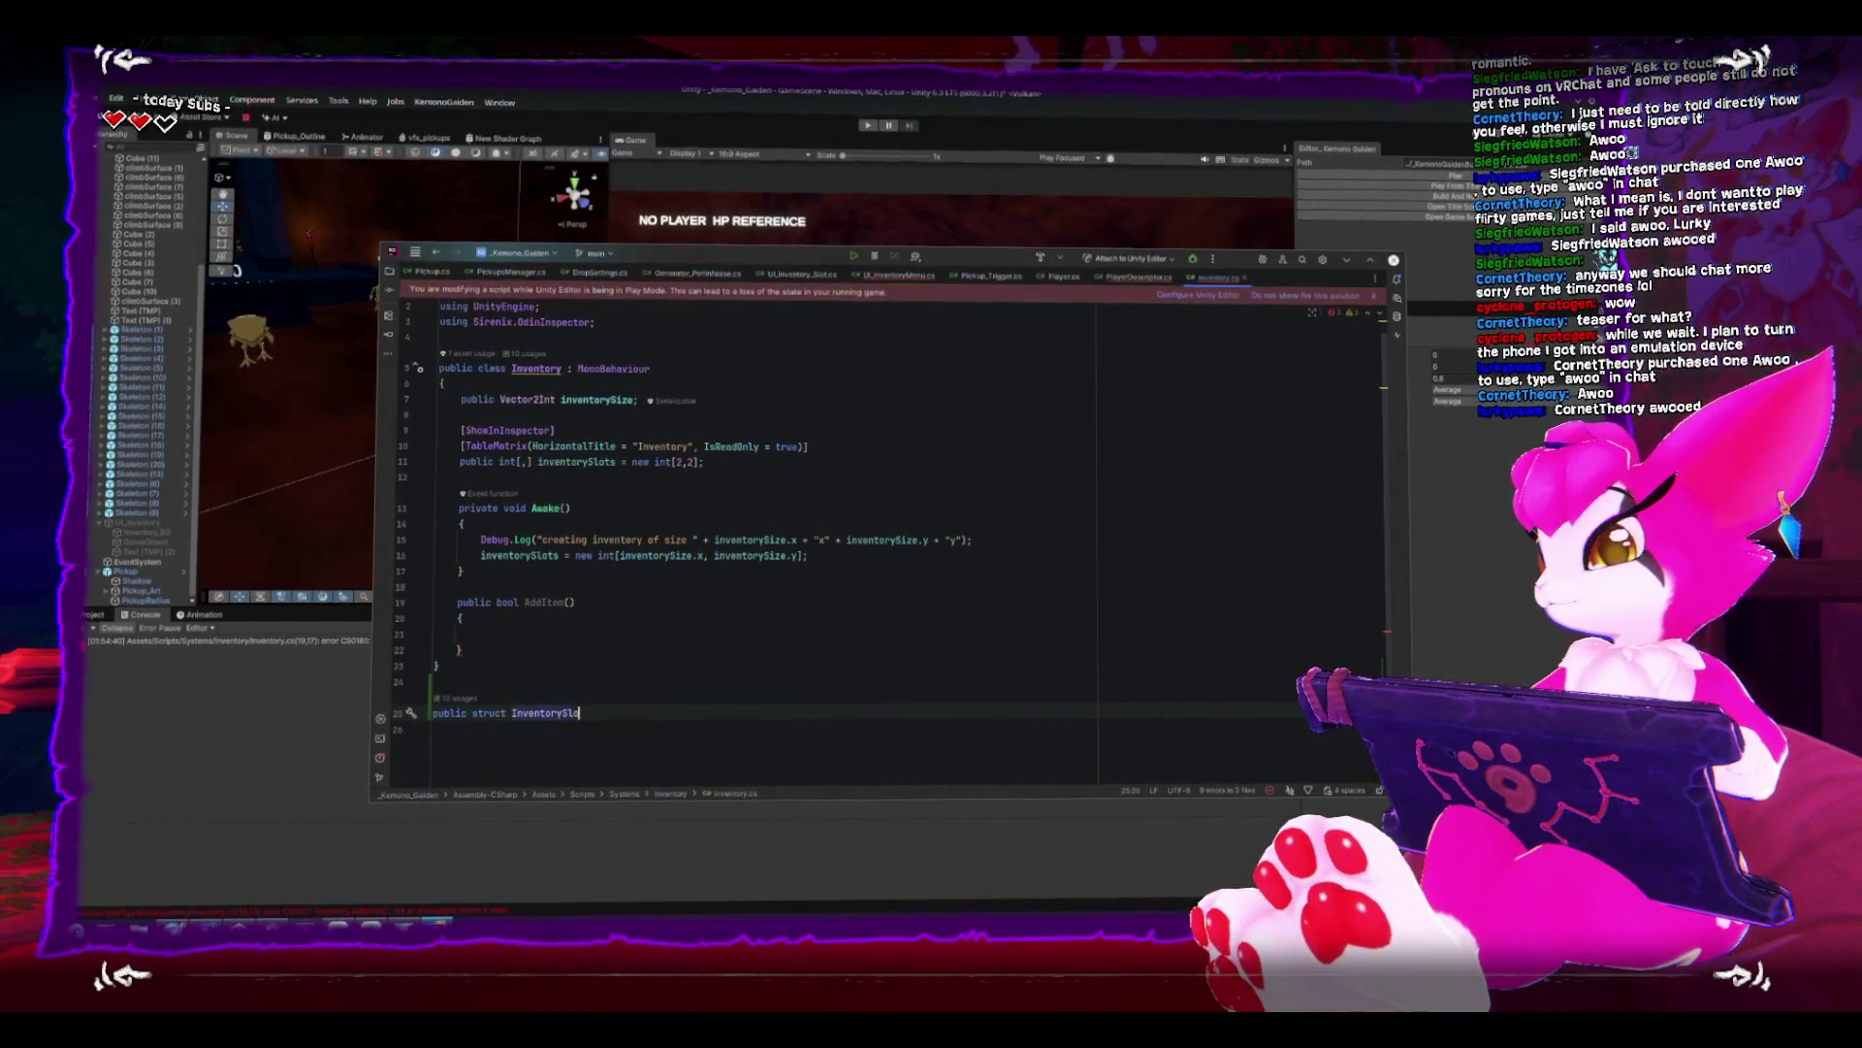
type("t(){")
key("Return")
type("public int itemType;")
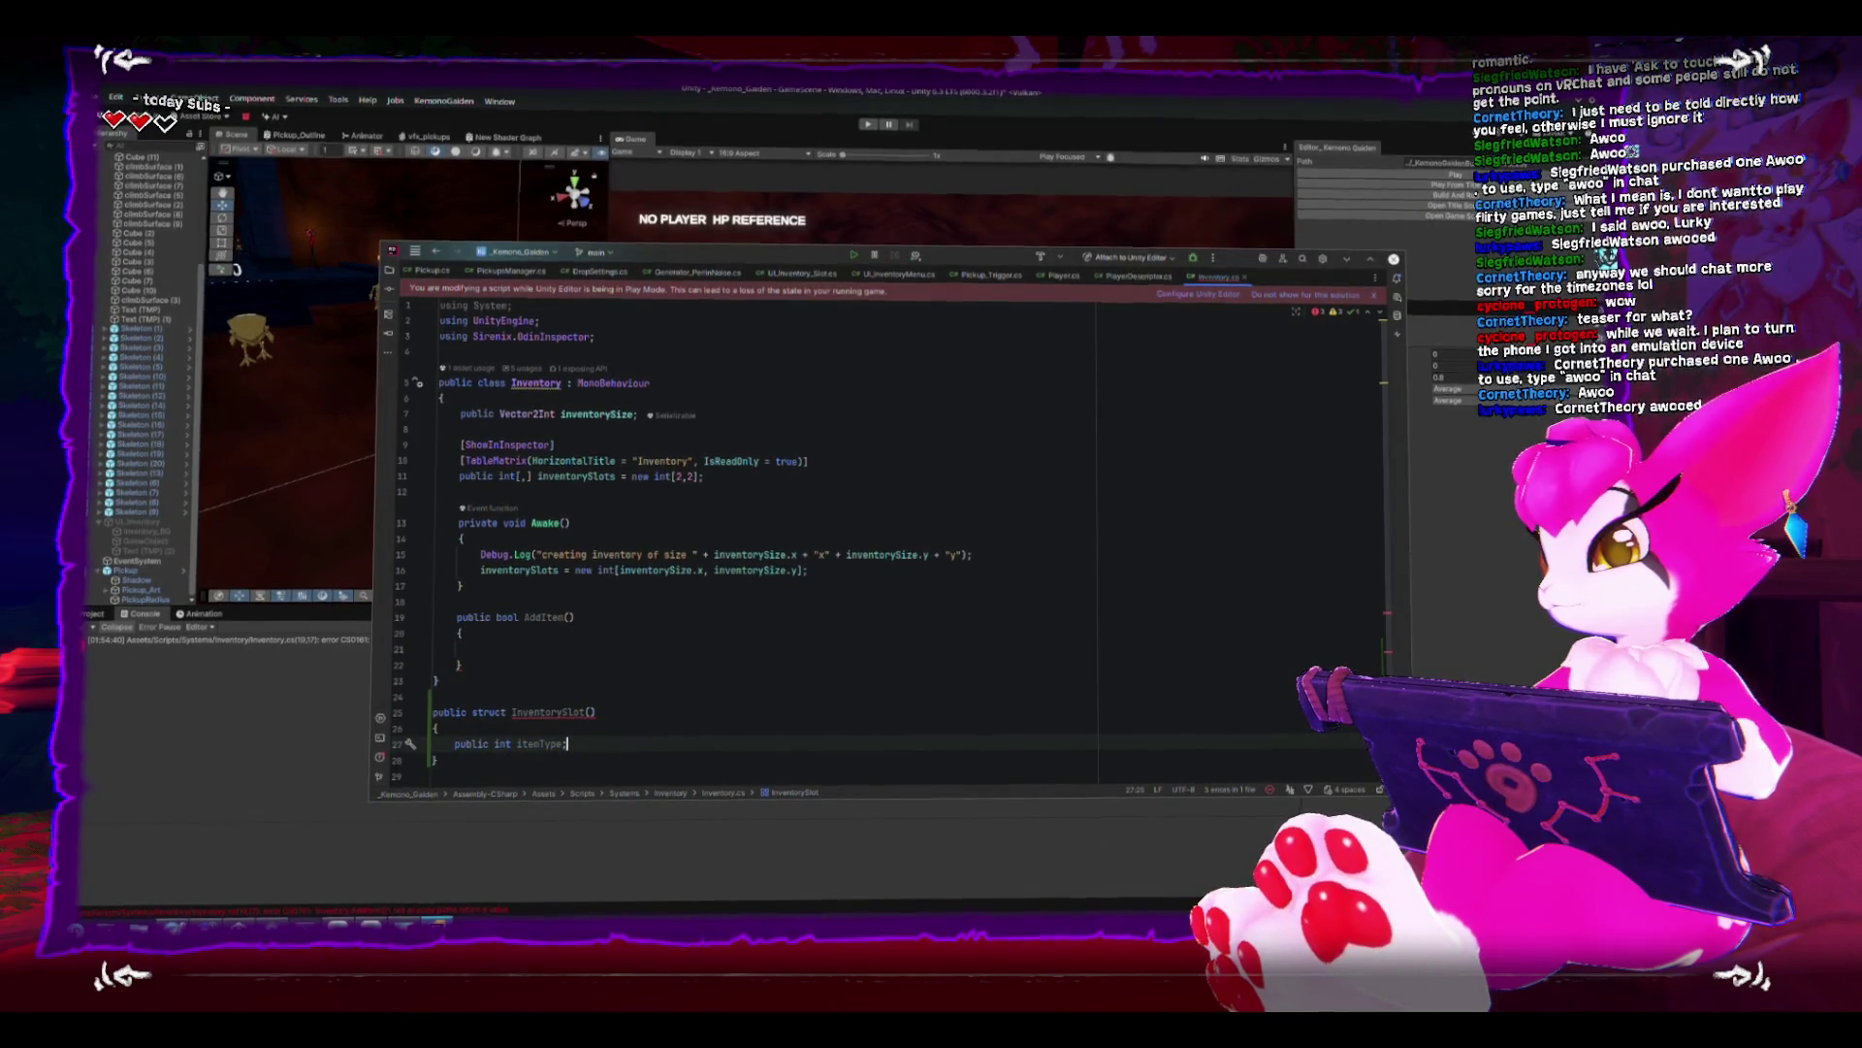
key("Return")
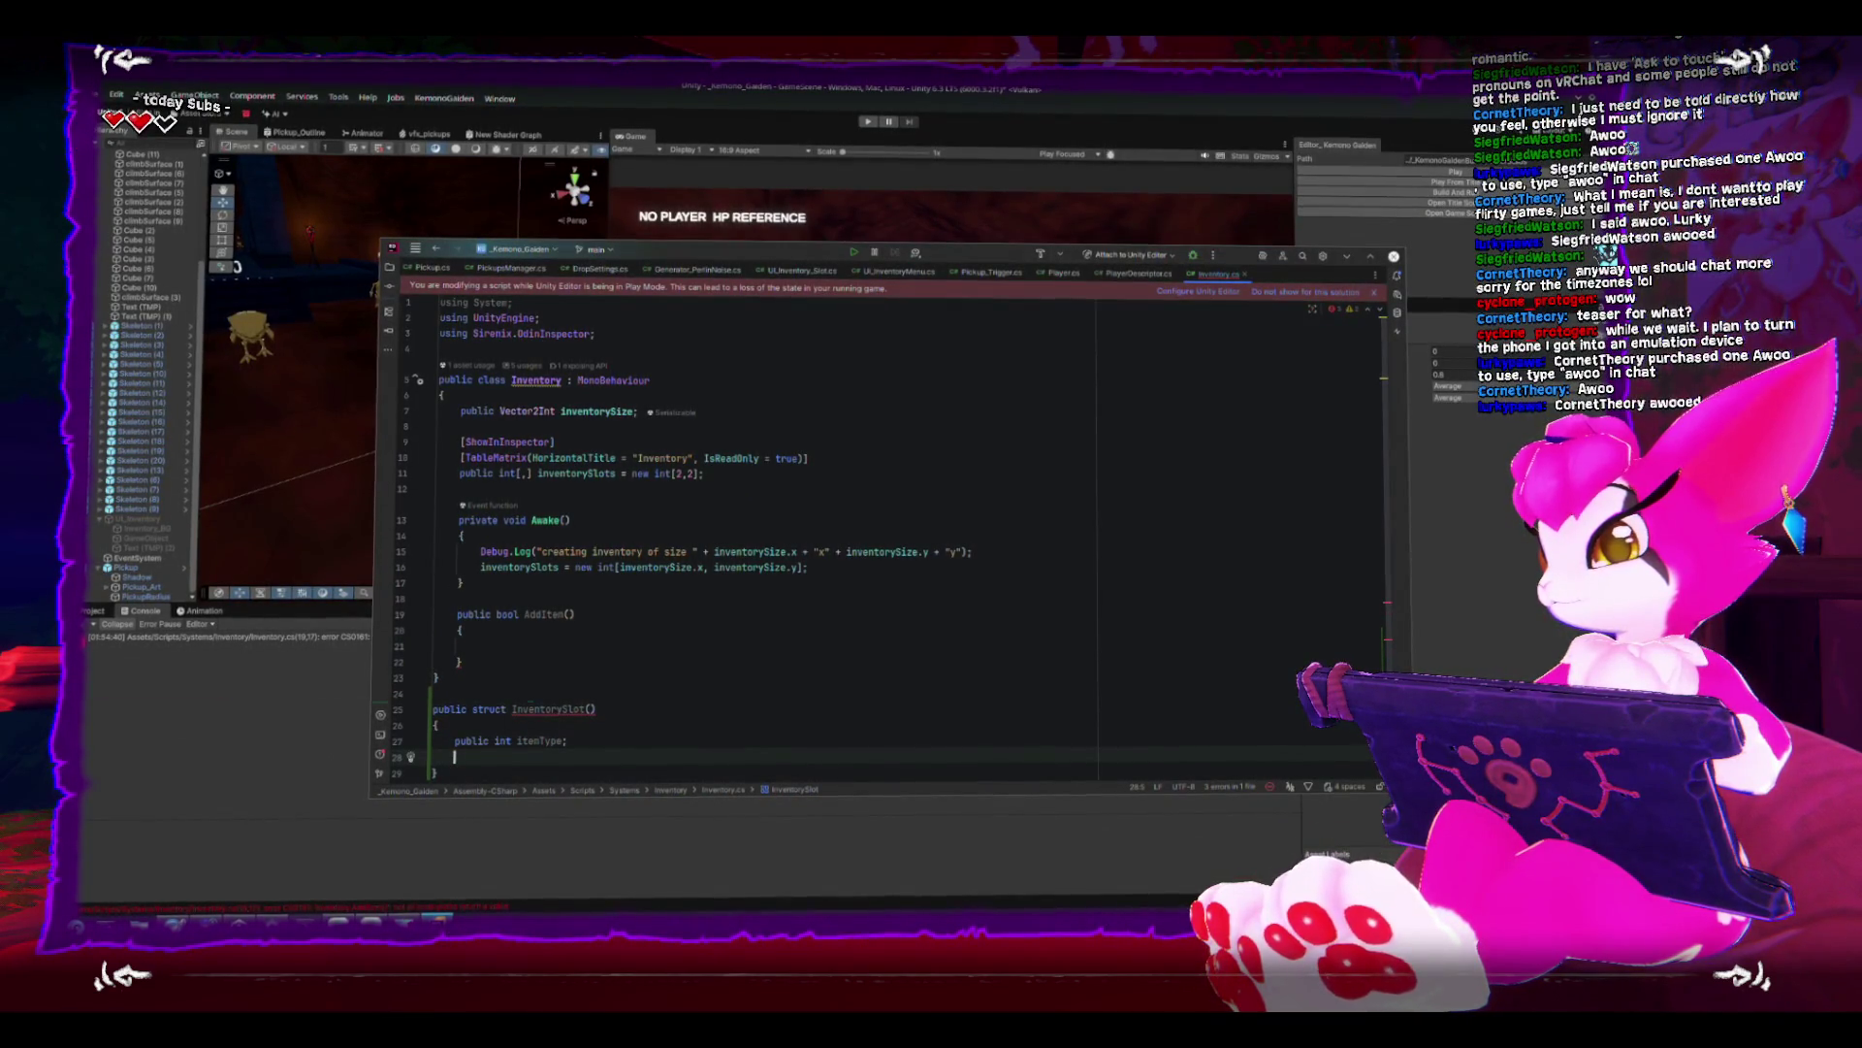
key("Up")
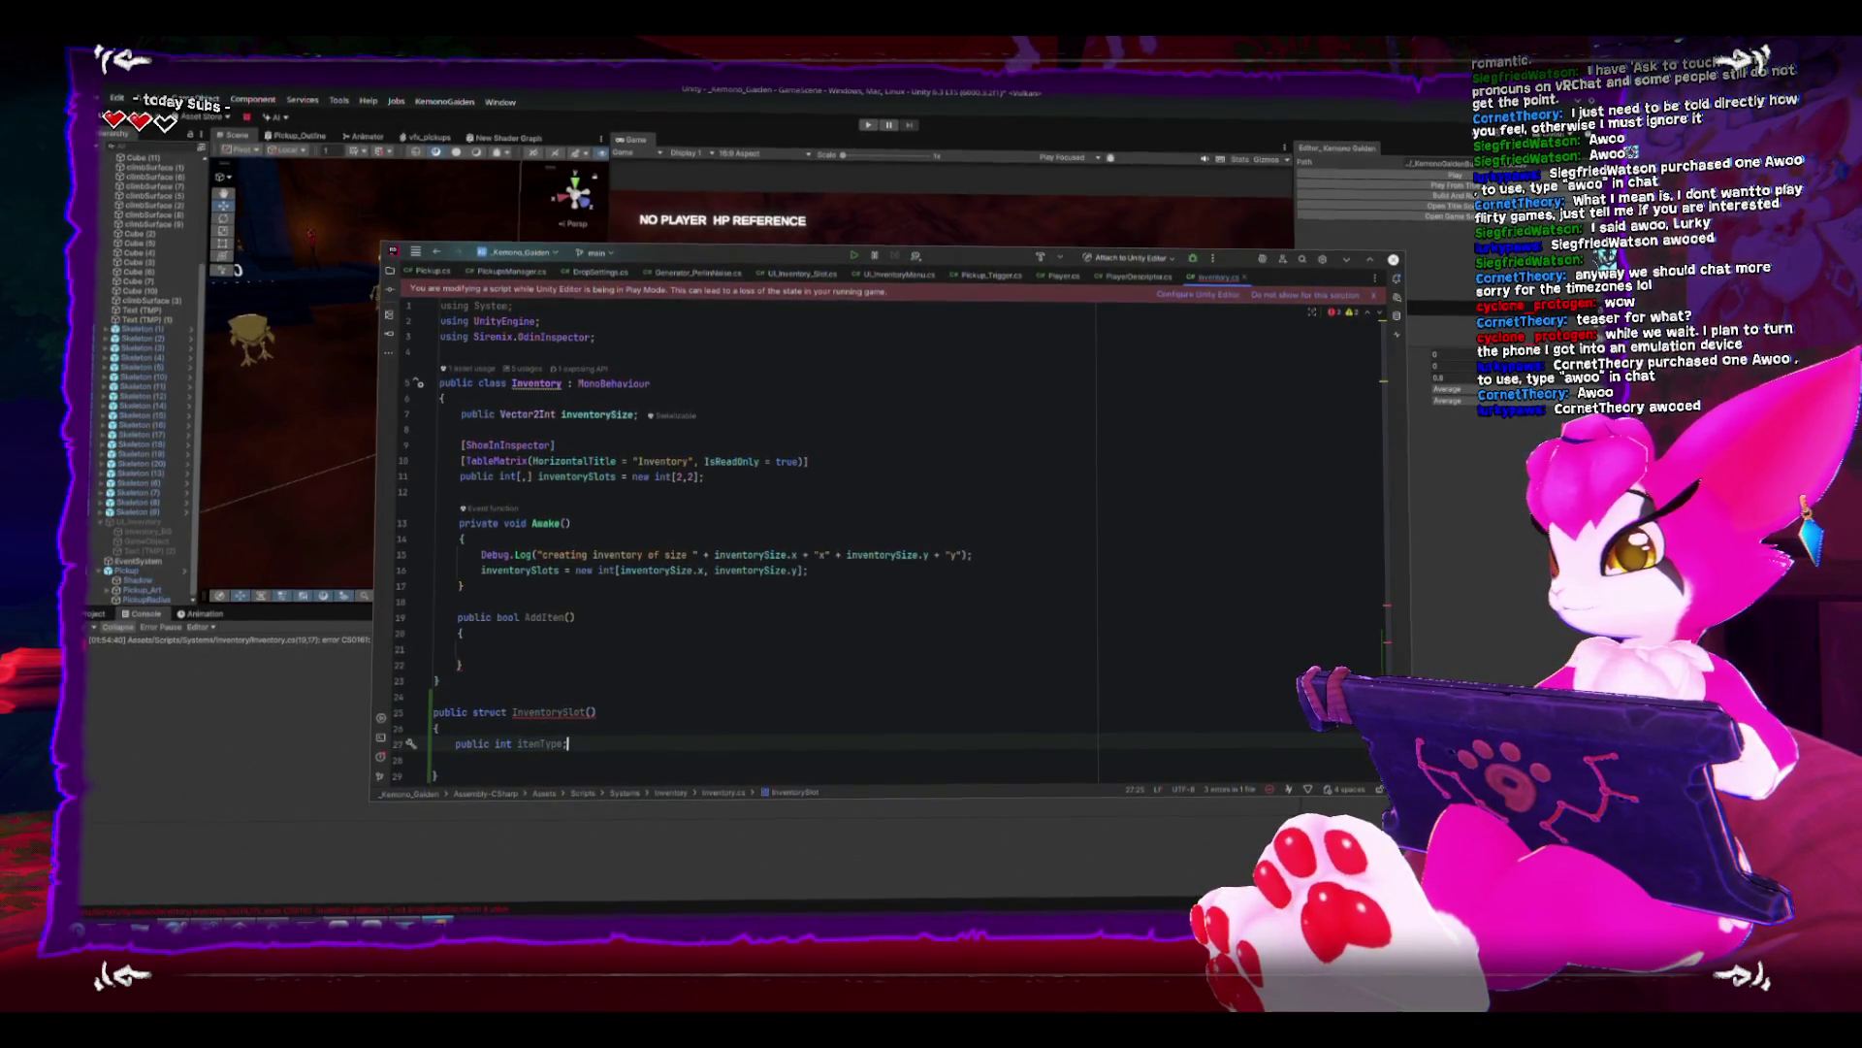
key("ctrl+BackSpace")
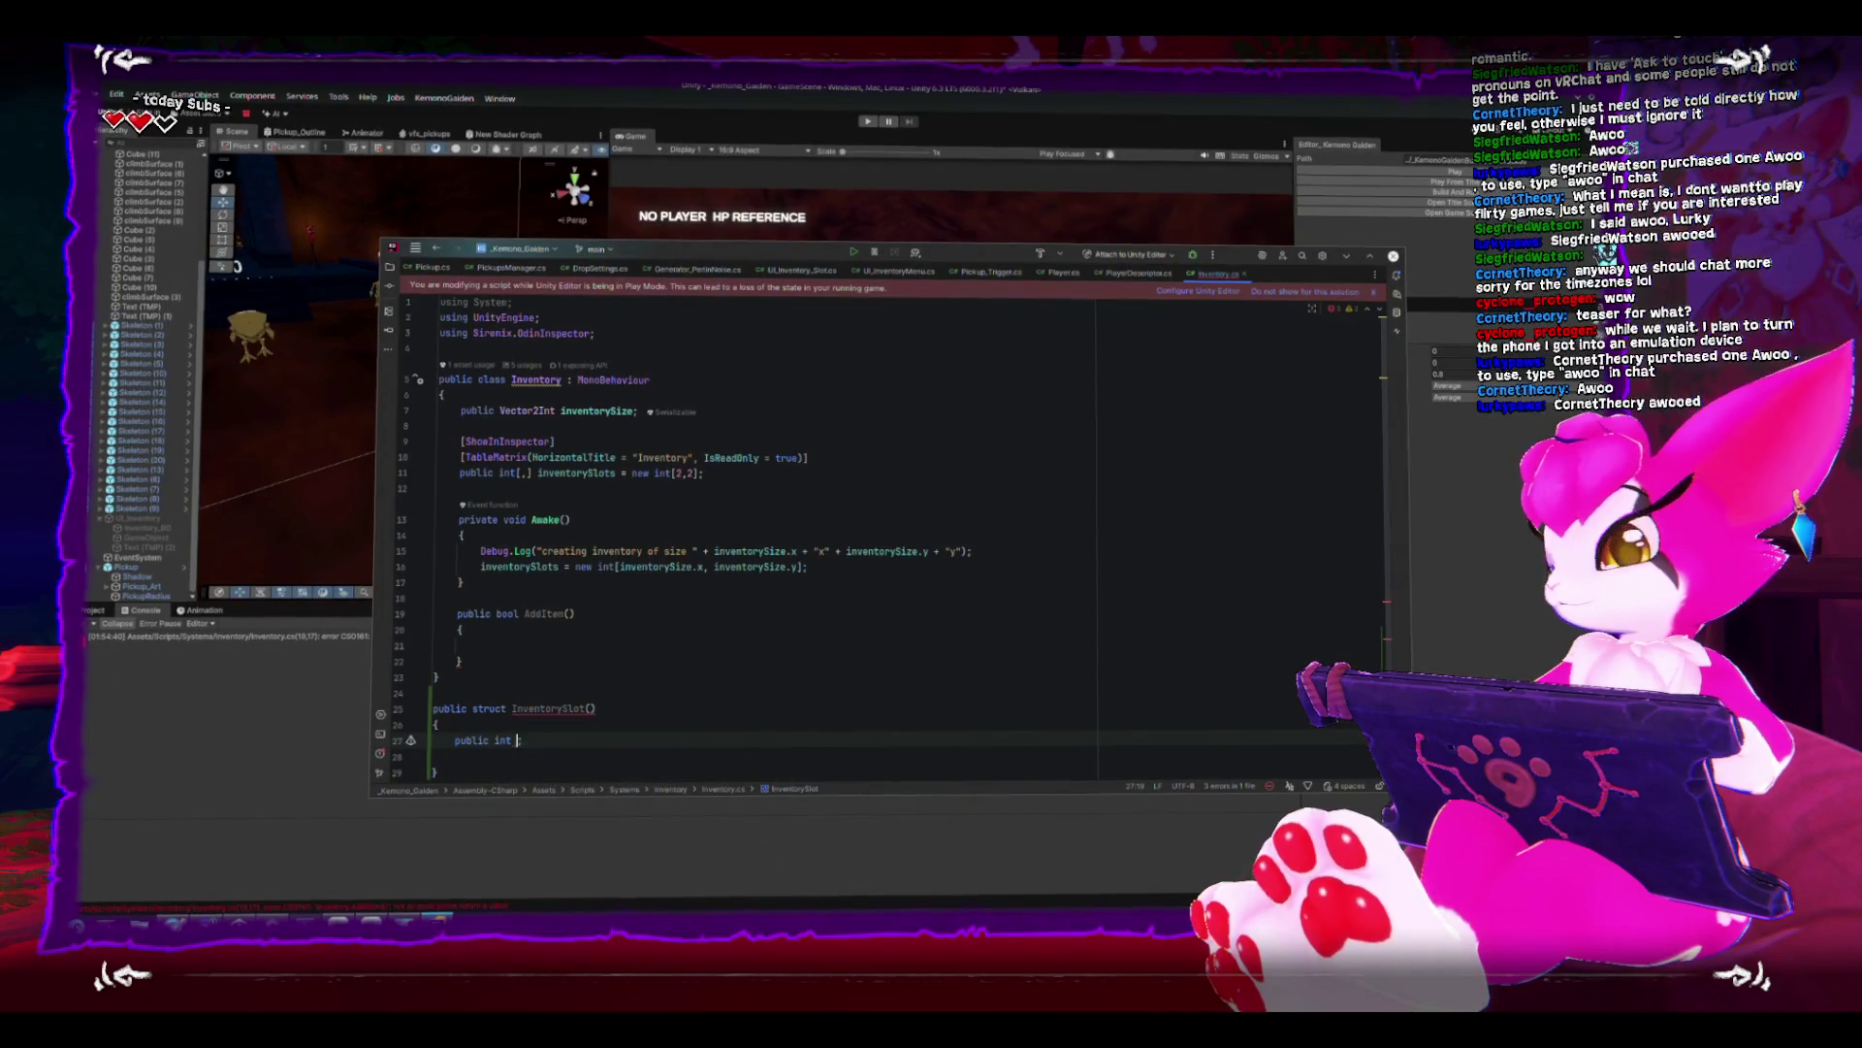
type("itemType;")
key("Return")
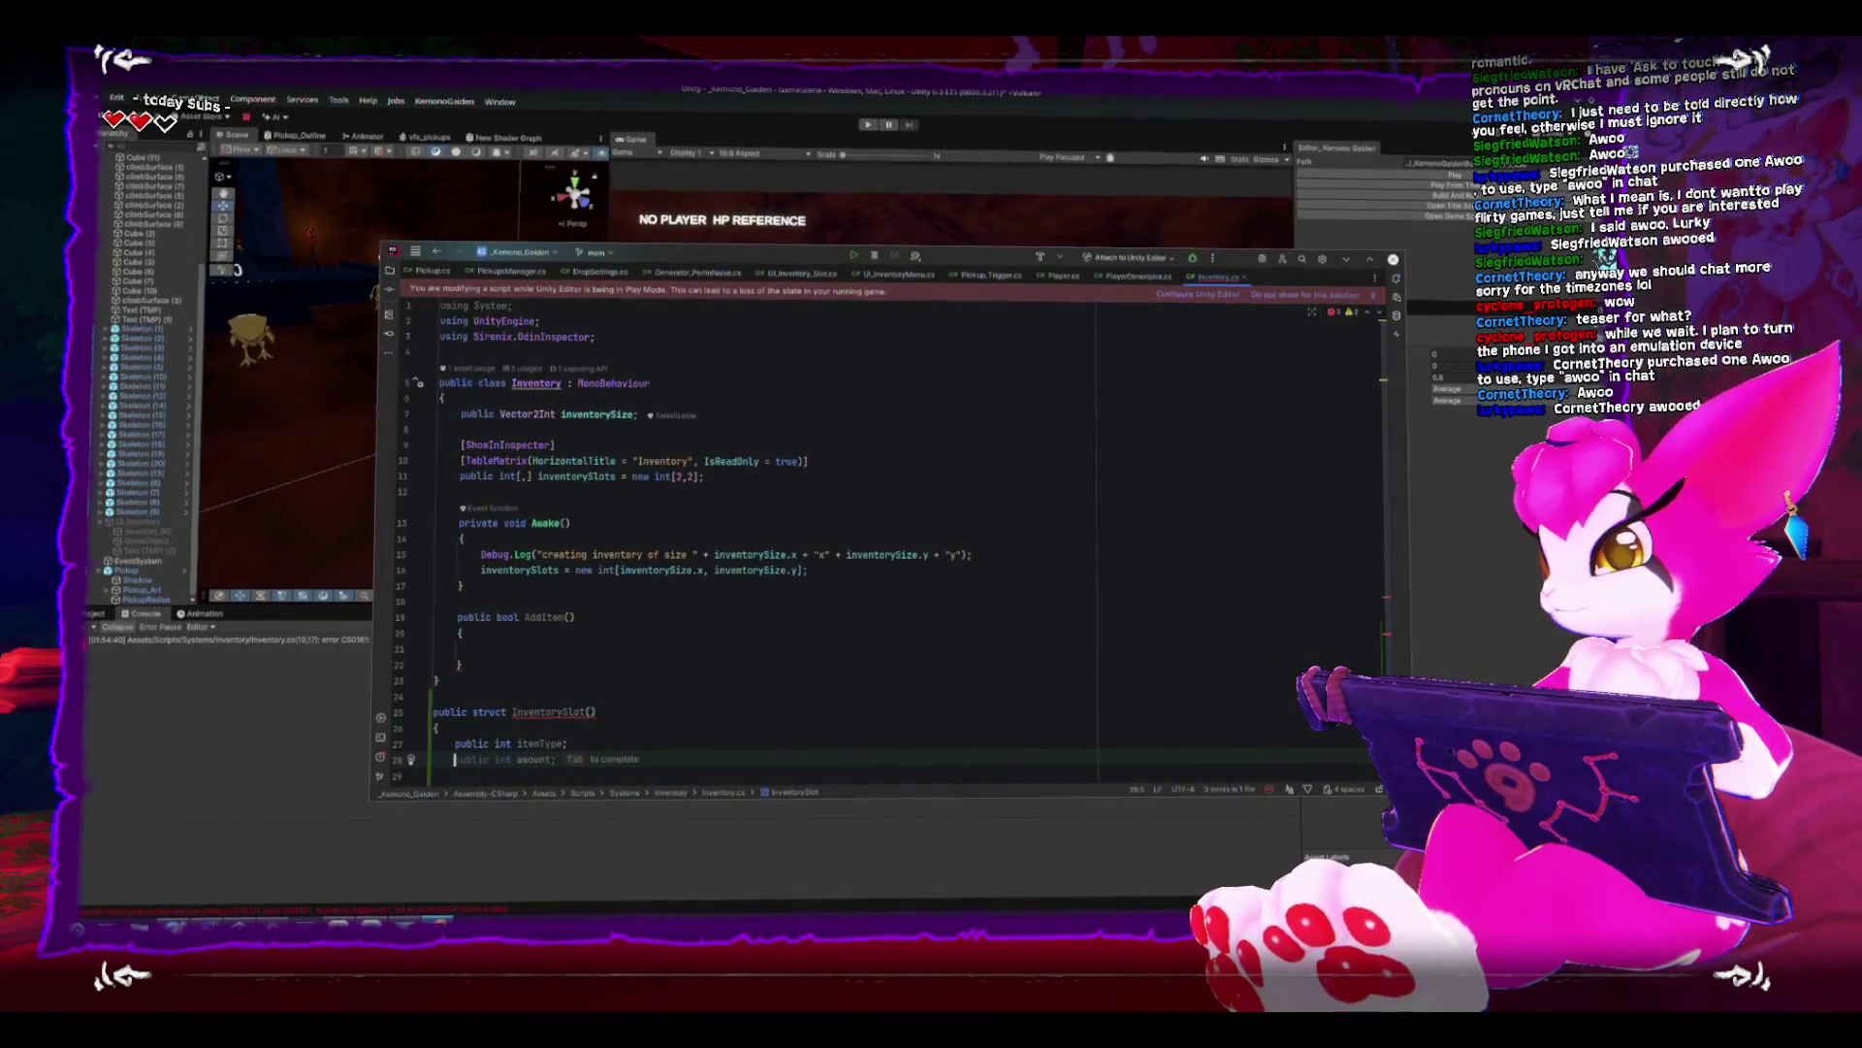
key("Return")
key("BackSpace")
type("public int amount;")
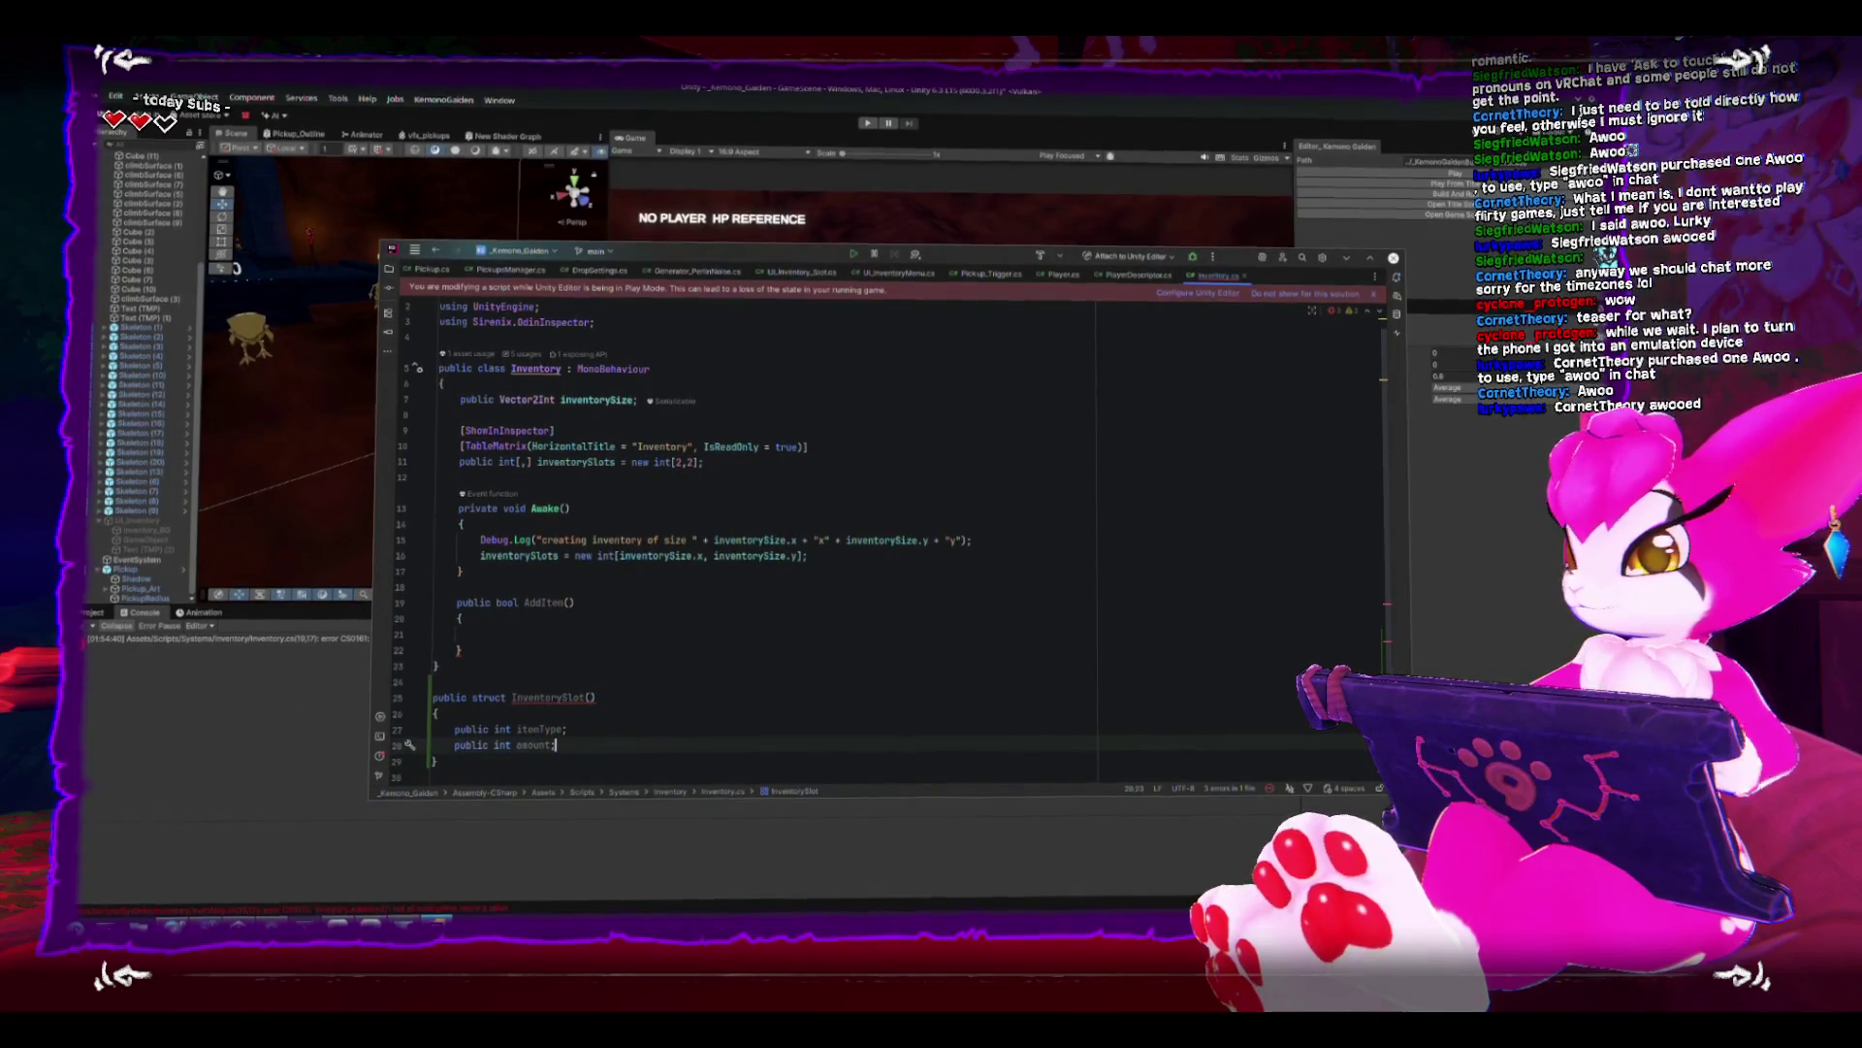
key("ctrl+s")
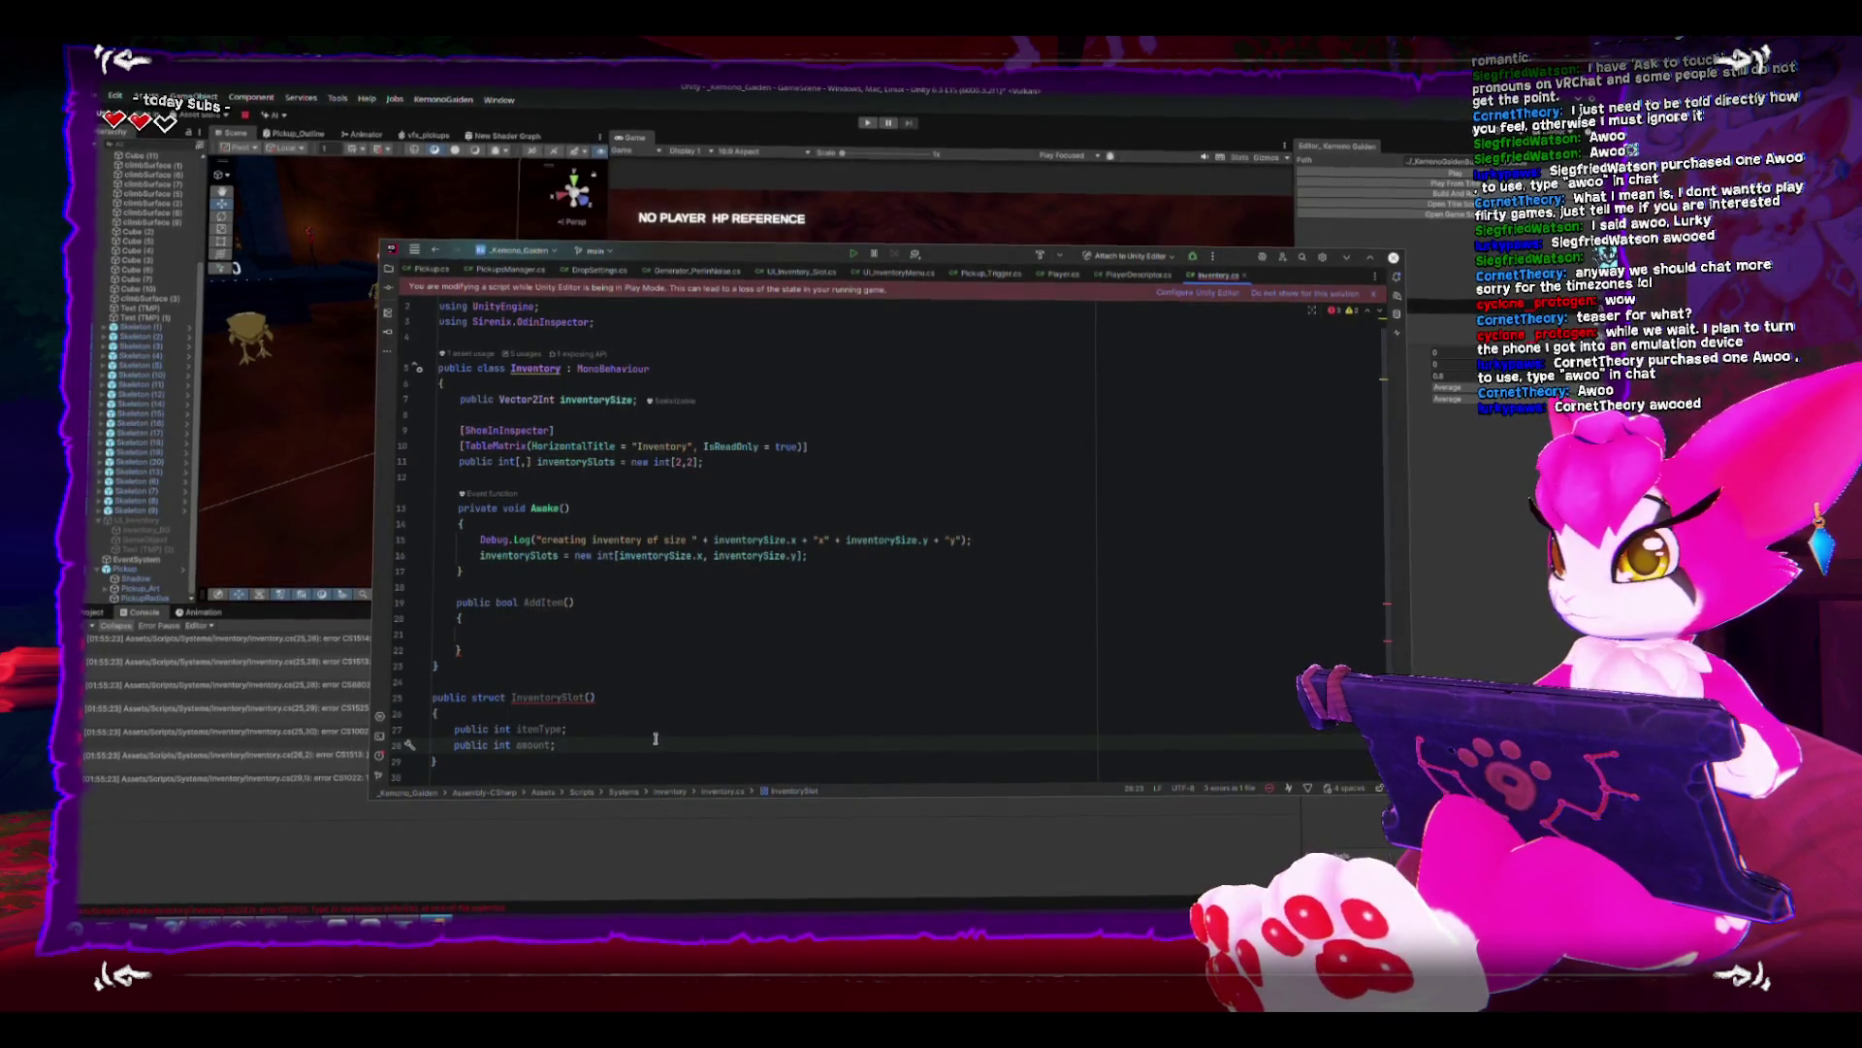
- Review the InventorySlot declaration and place the caret below the using statements
left_click_drag(511, 695, 596, 694)
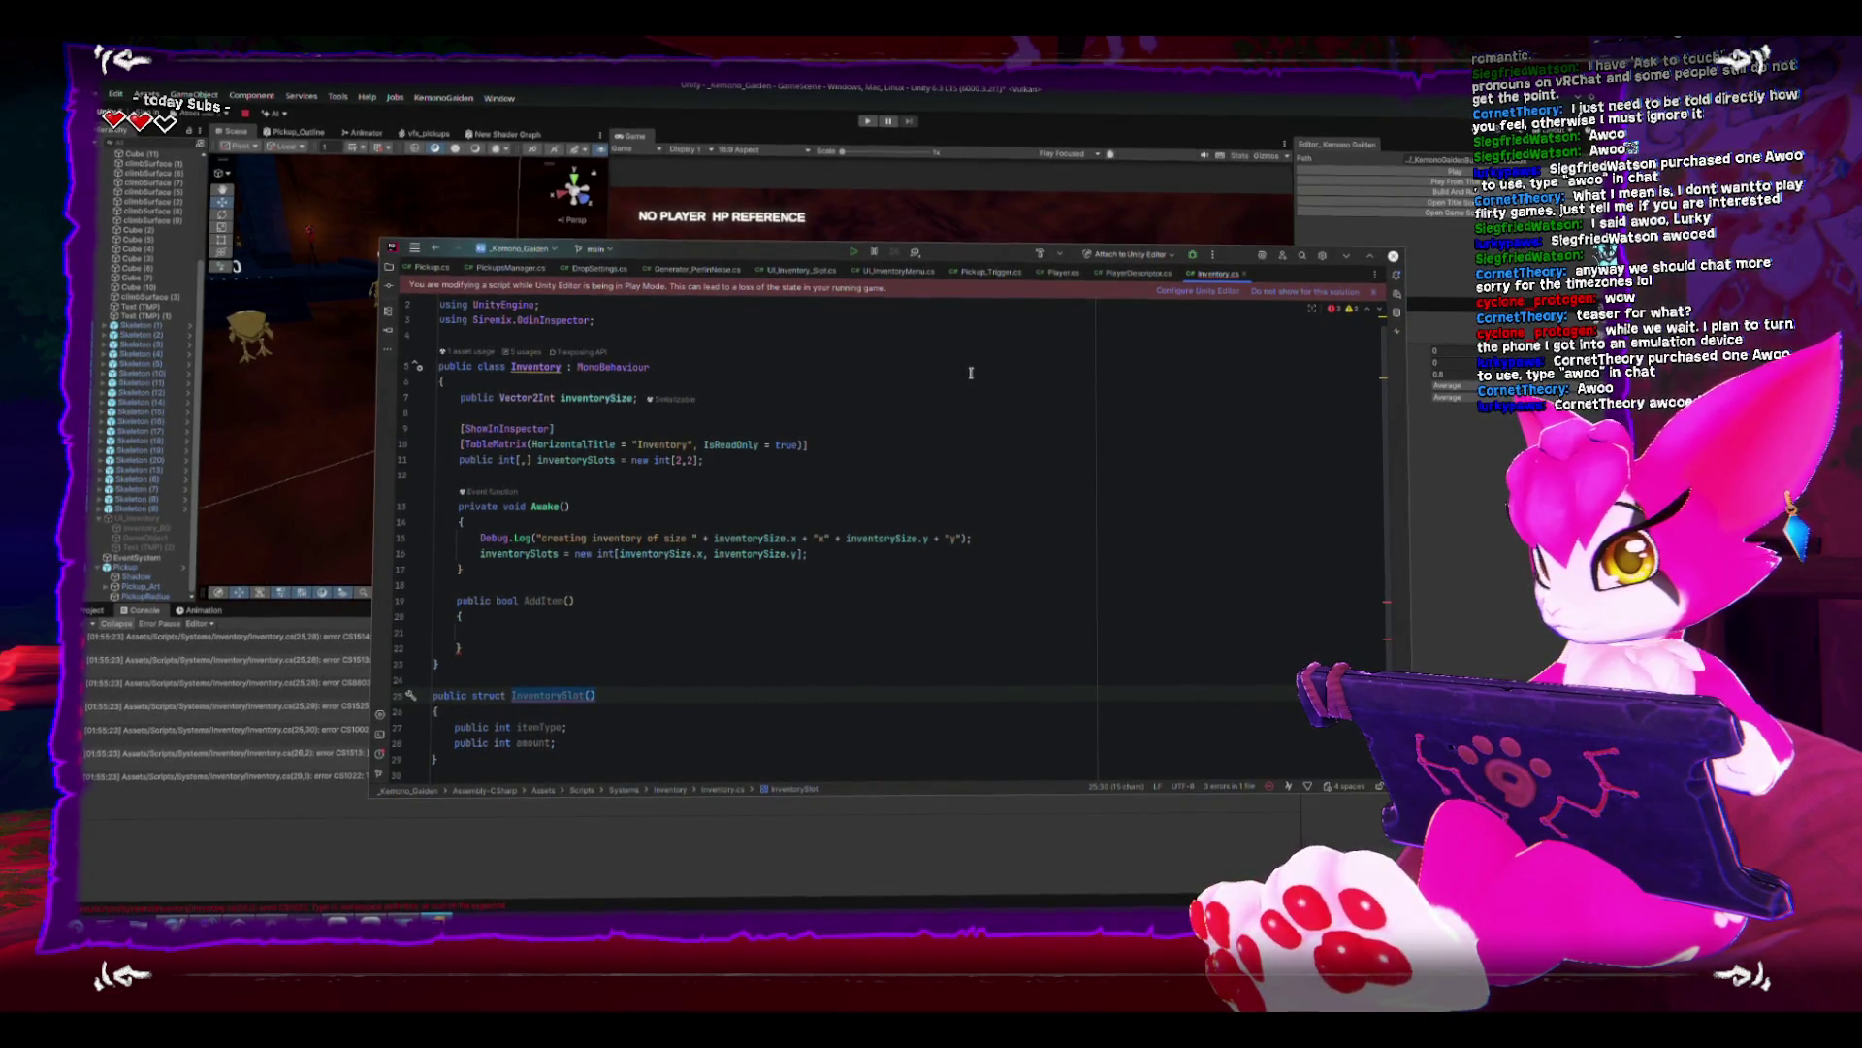
scroll(832, 562, "up", 1)
left_click(651, 353)
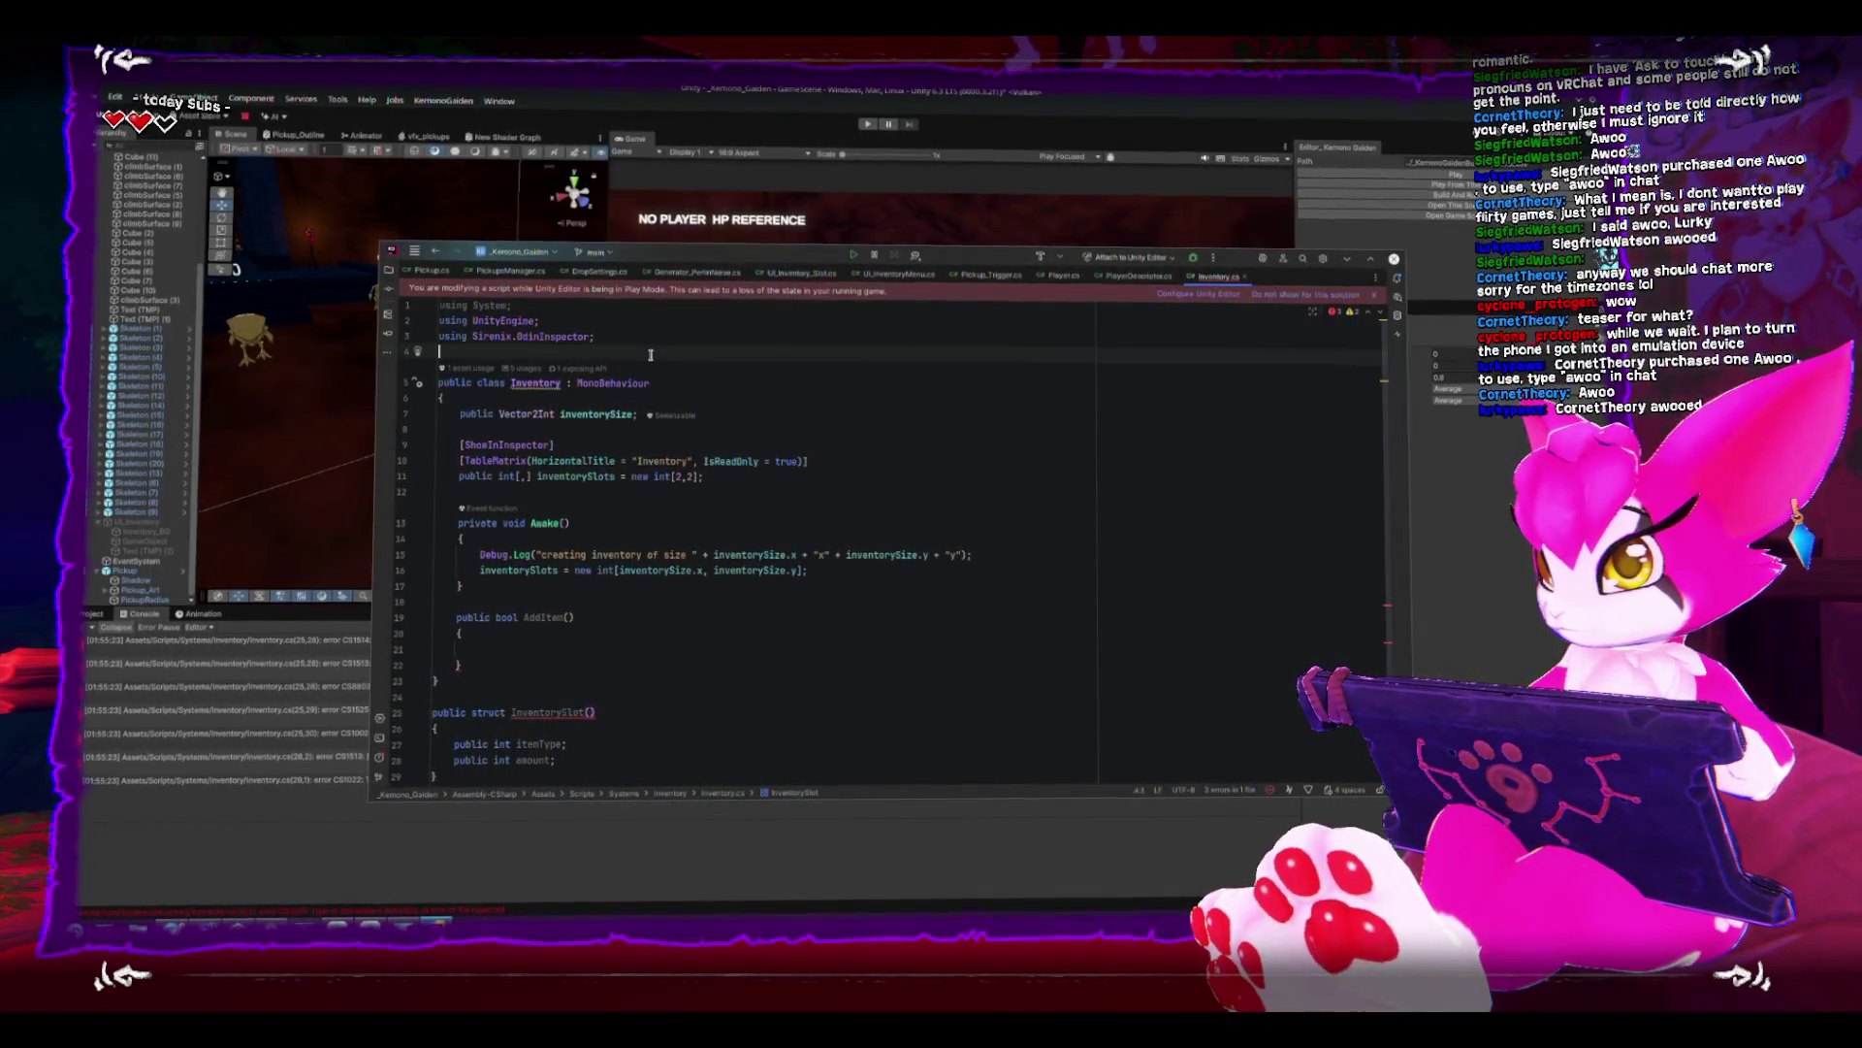
- Insert an Inventory namespace block and indent the class and struct inside it
key("Return")
type("Names")
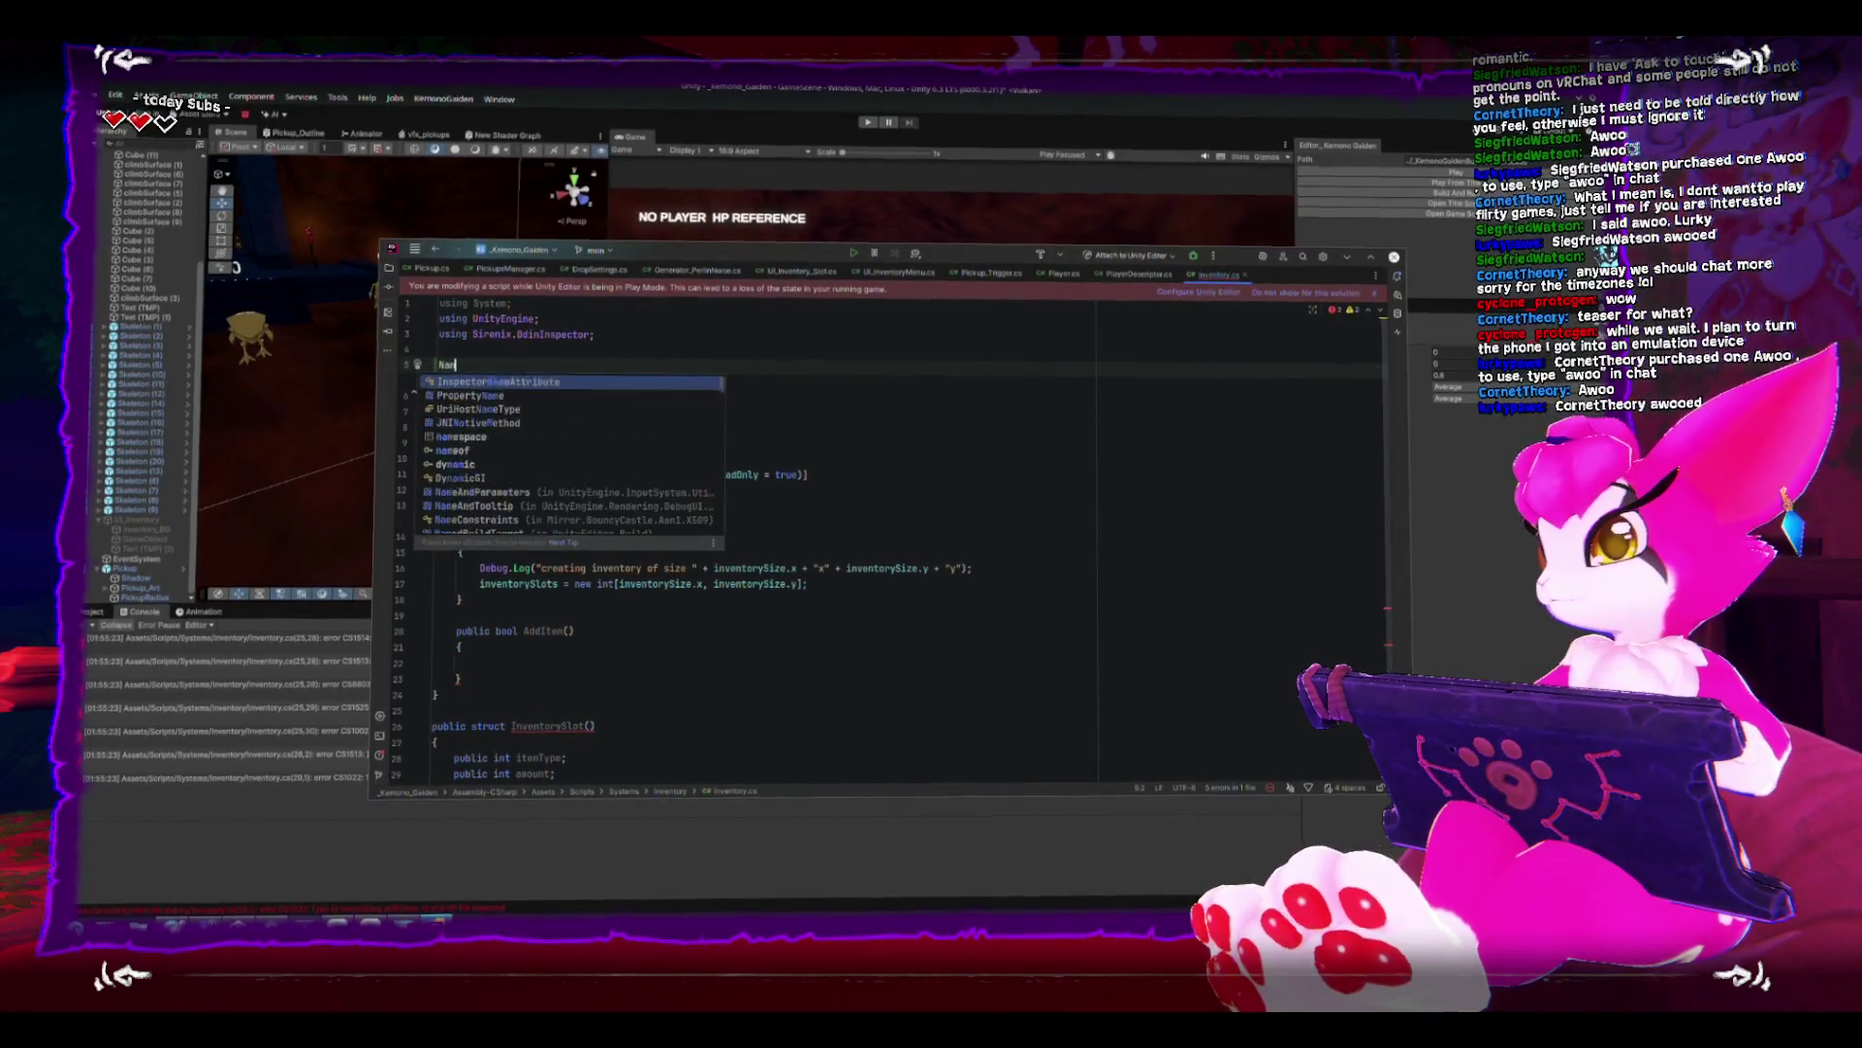
key("Return")
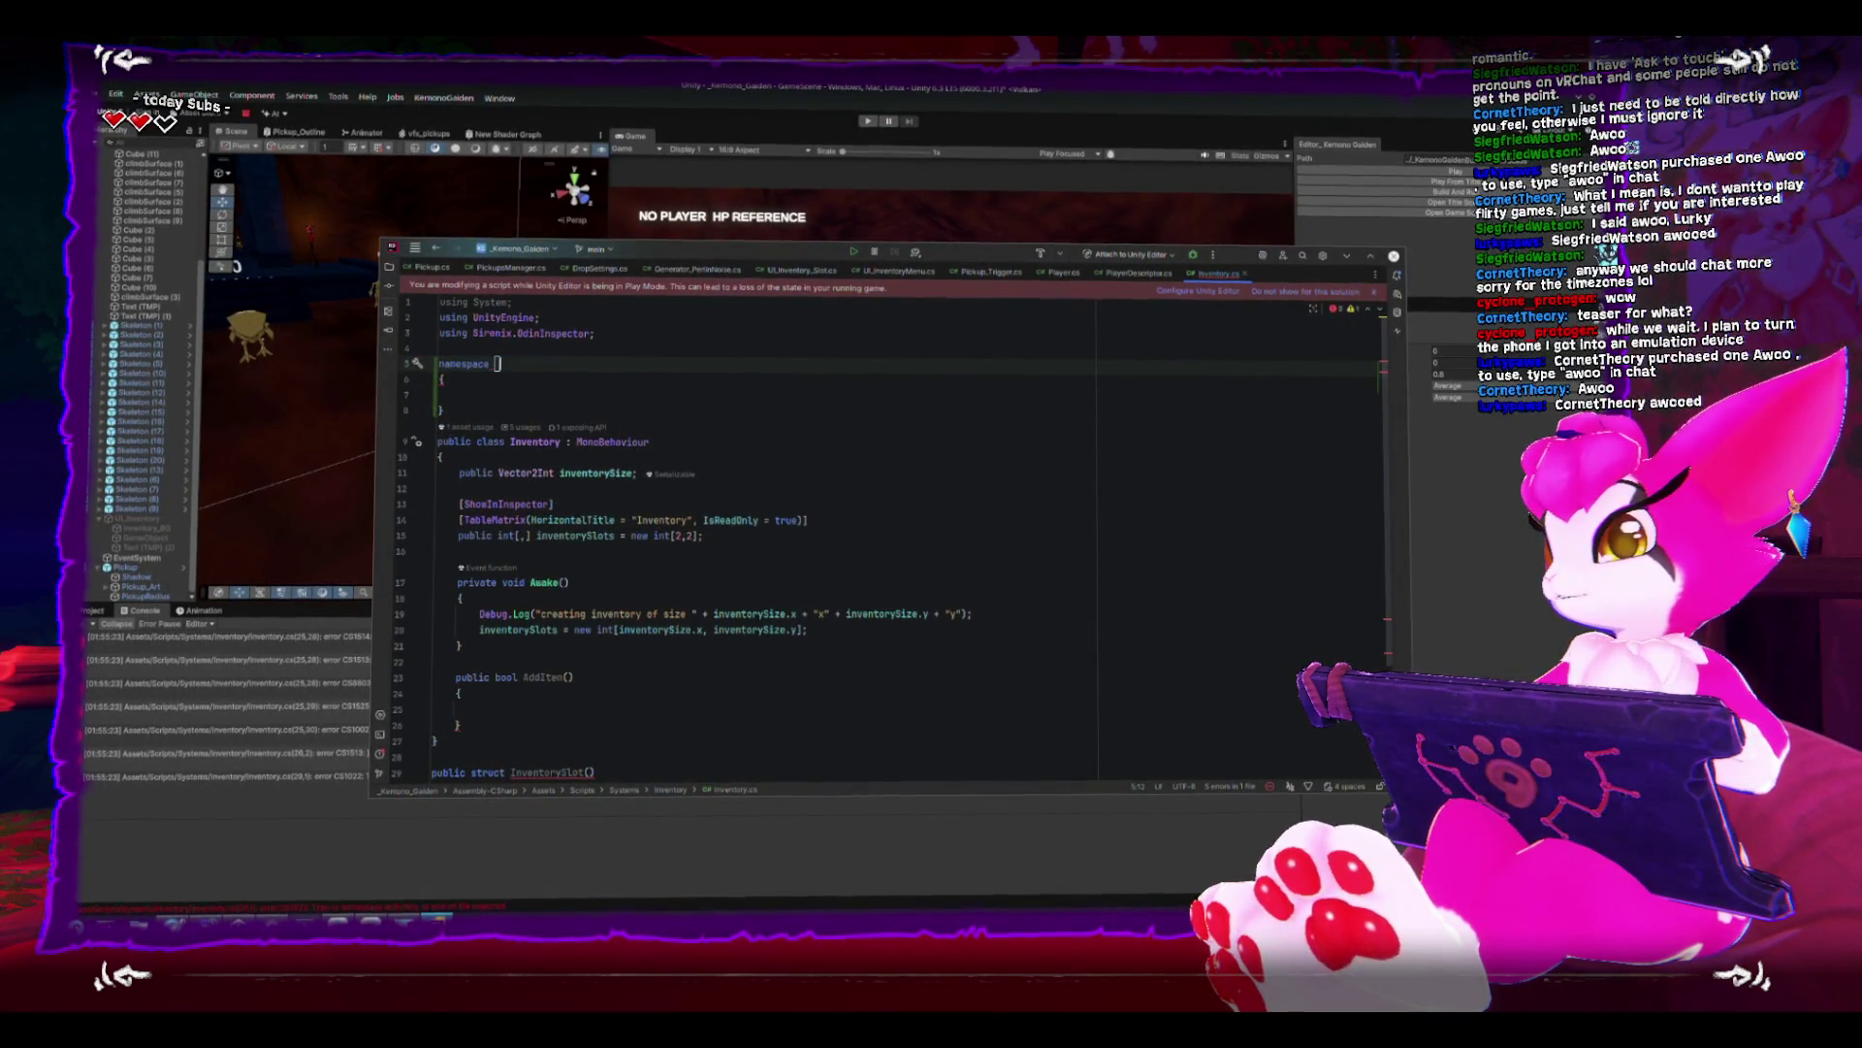
type("Invet")
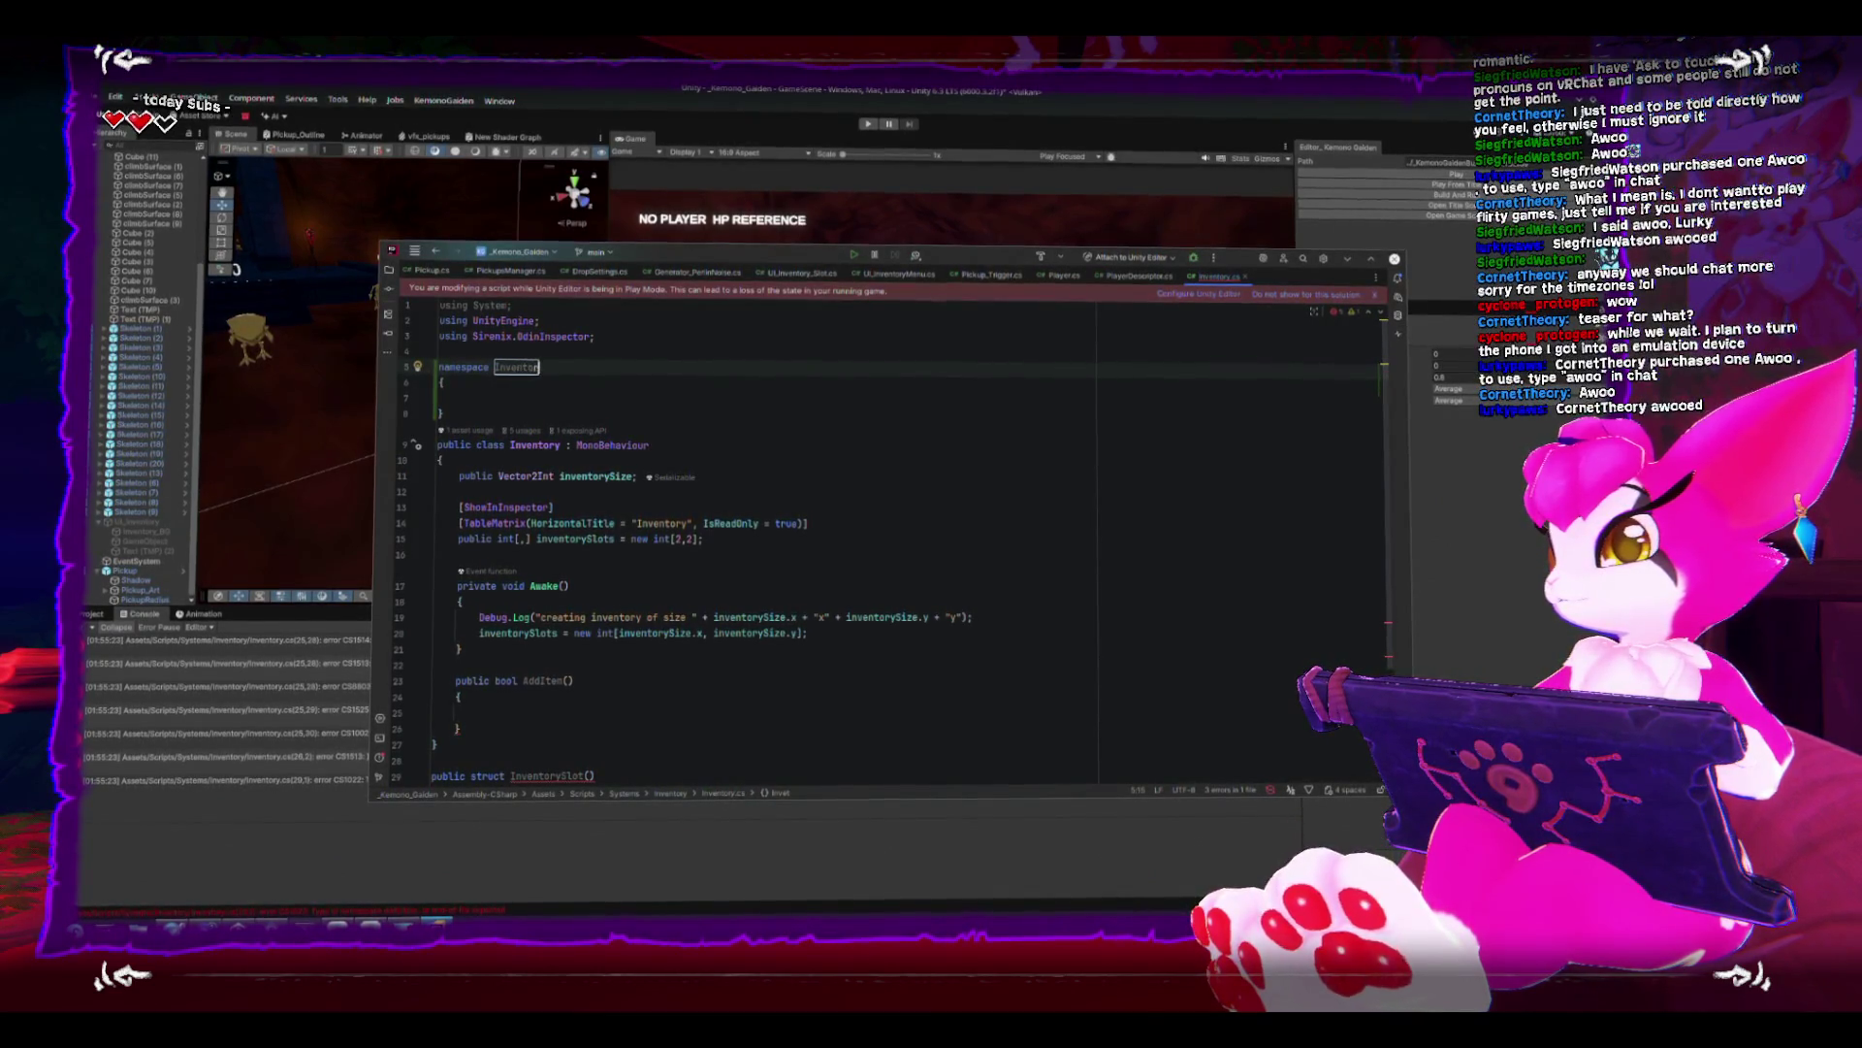
scroll(873, 543, "down", 3)
mouse_move(441, 696)
left_mouse_down()
mouse_move(417, 485)
mouse_move(432, 311)
mouse_move(438, 410)
left_mouse_up()
key("Tab")
key("Up")
key("BackSpace")
- Check the InventorySlot struct in the namespace, then switch to Unity to see the CS0118 errors
scroll(591, 492, "down", 2)
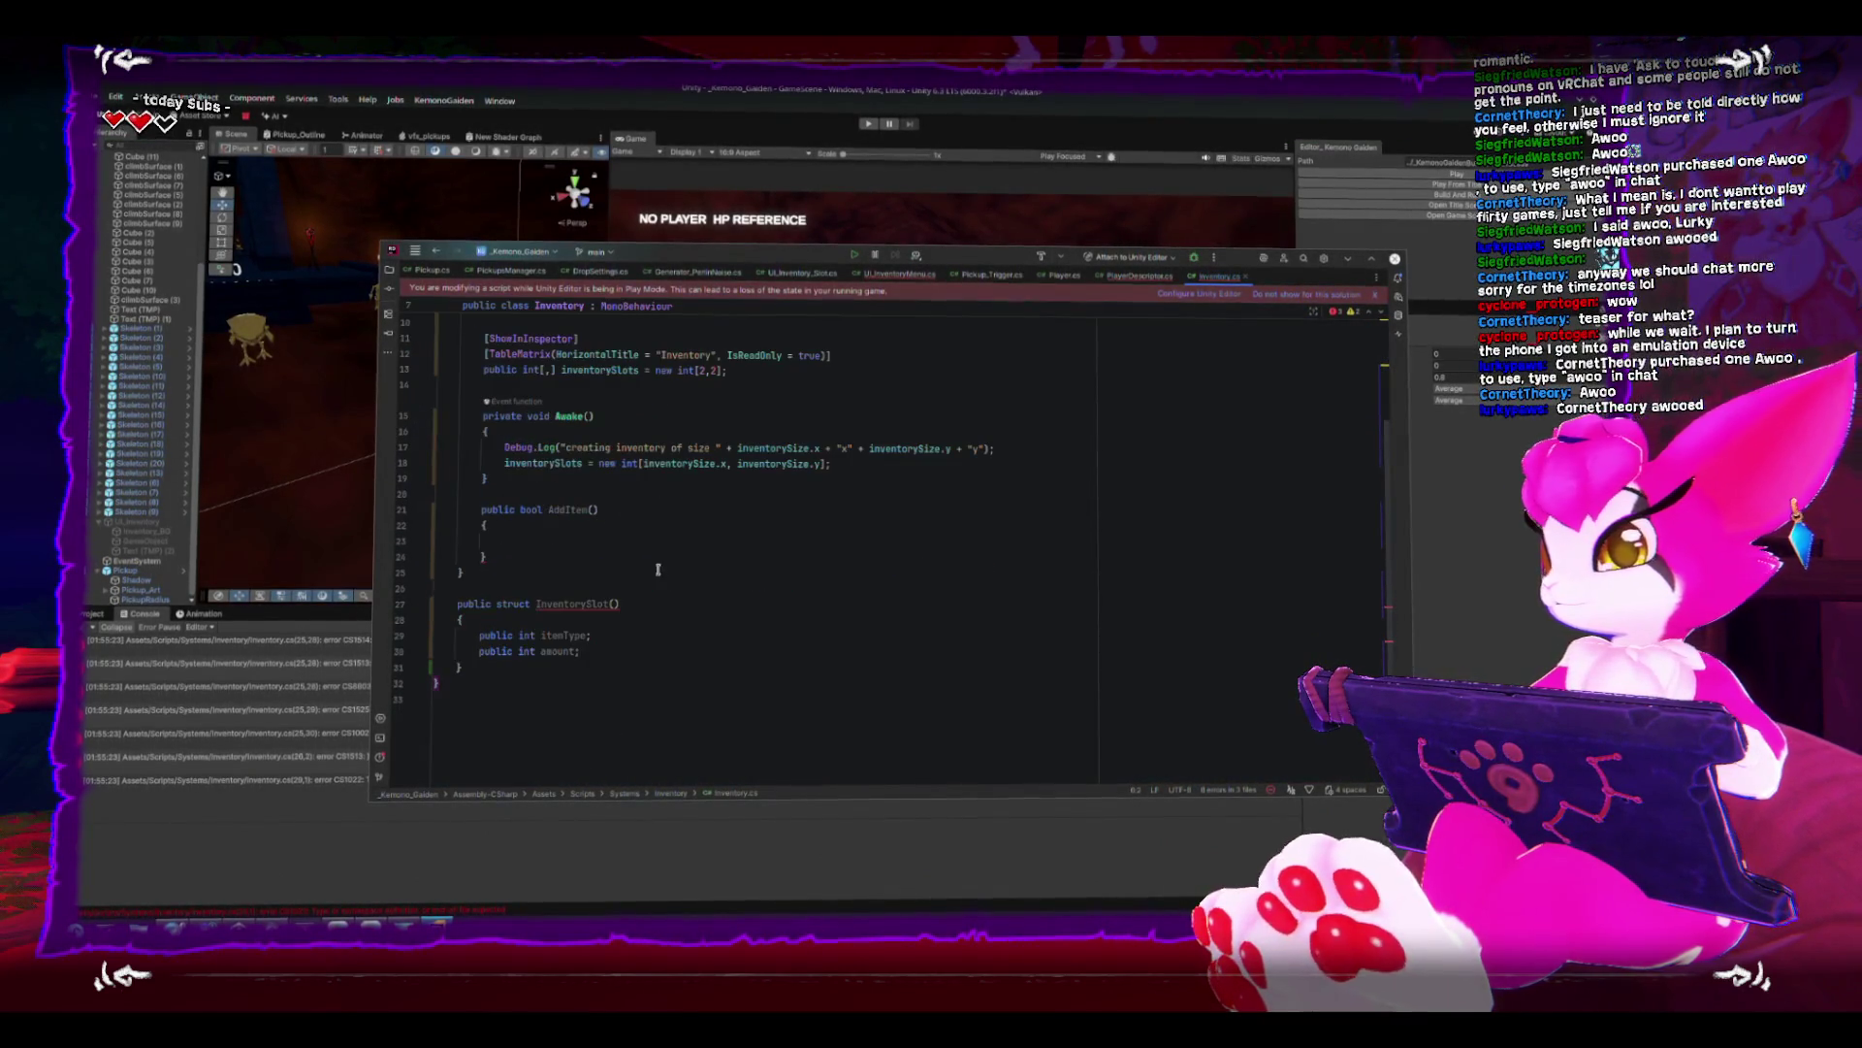
left_click(580, 602)
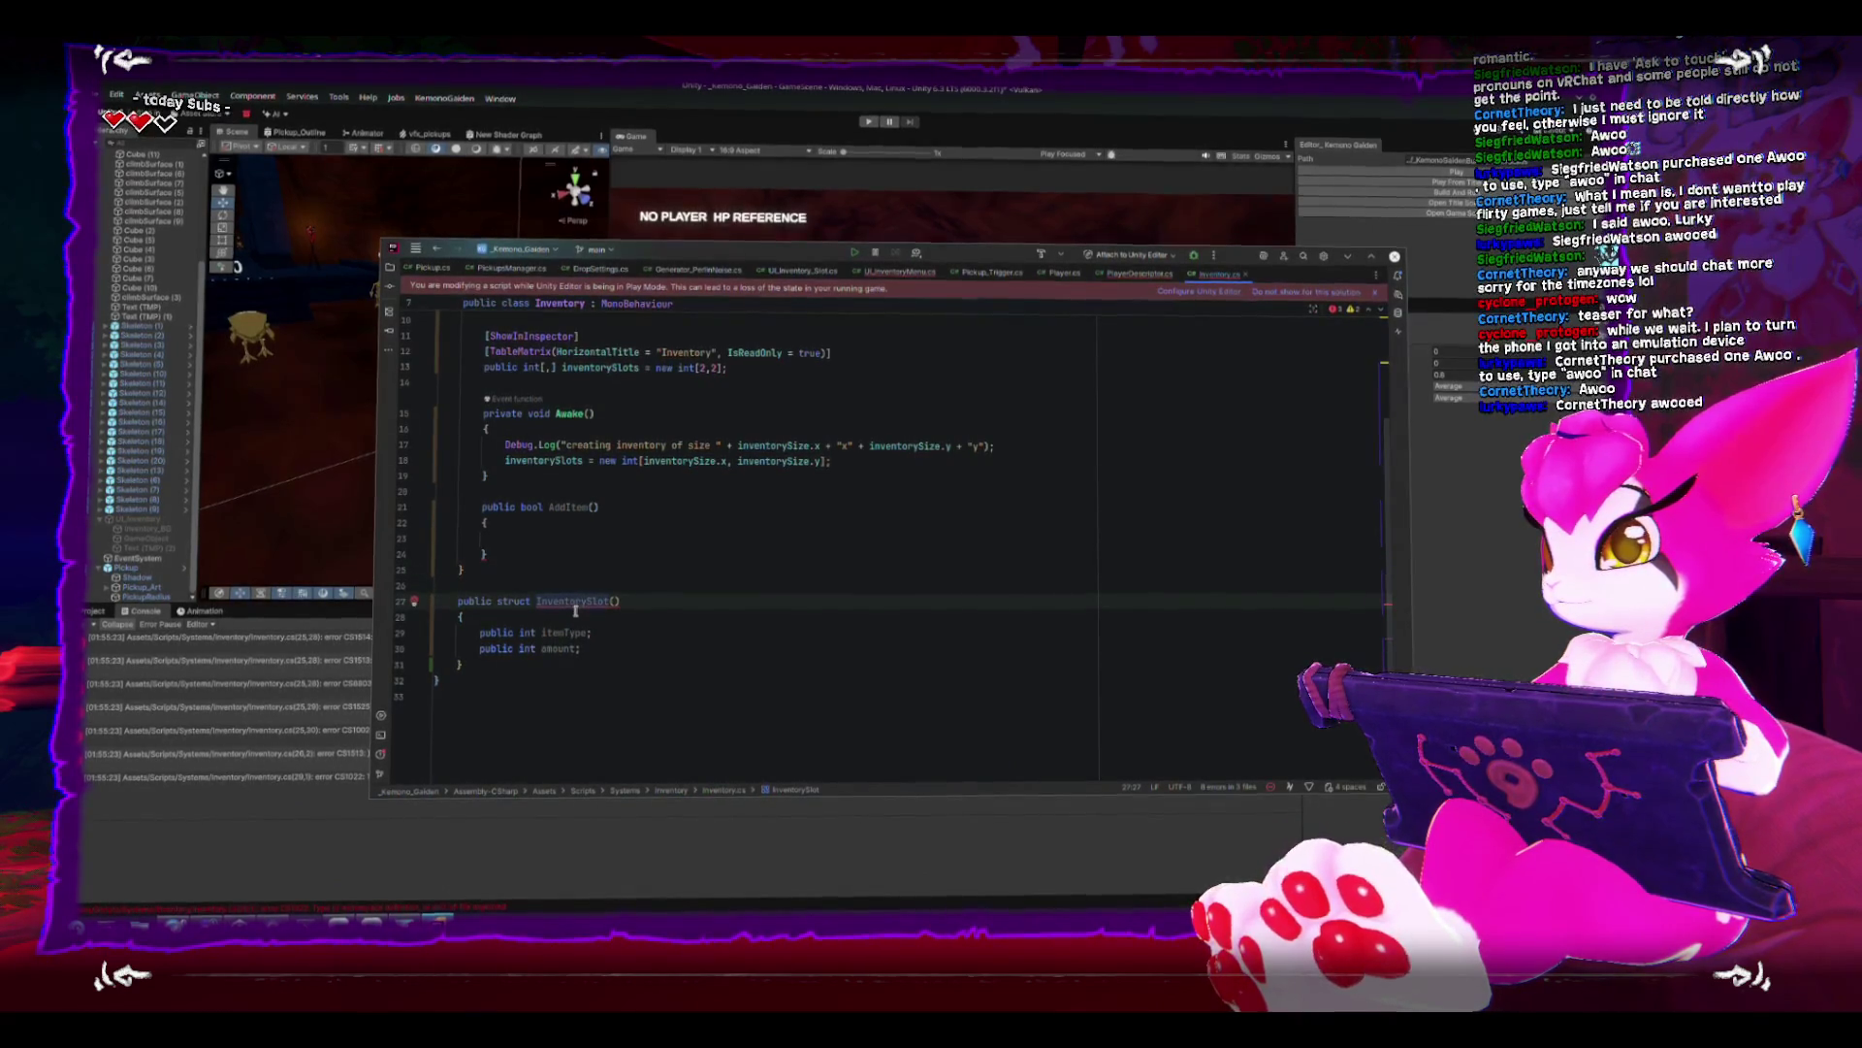
mouse_move(575, 598)
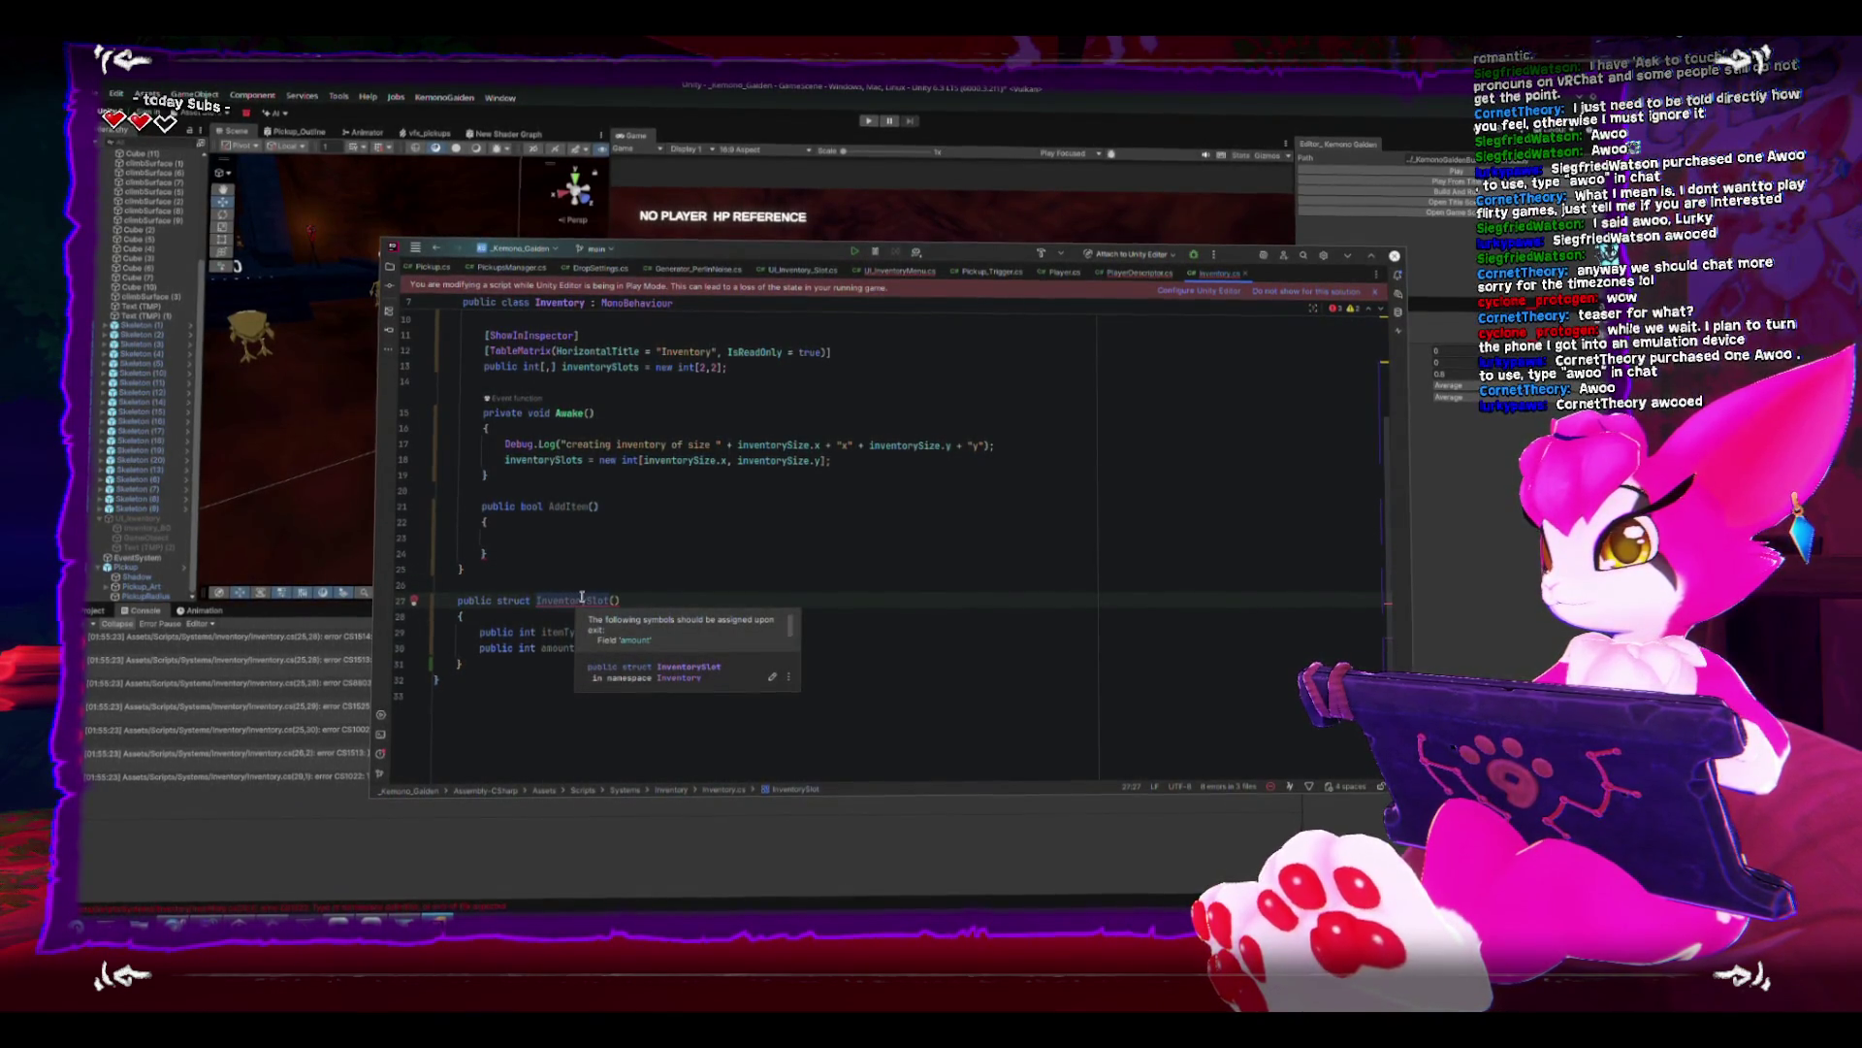
left_click(687, 603)
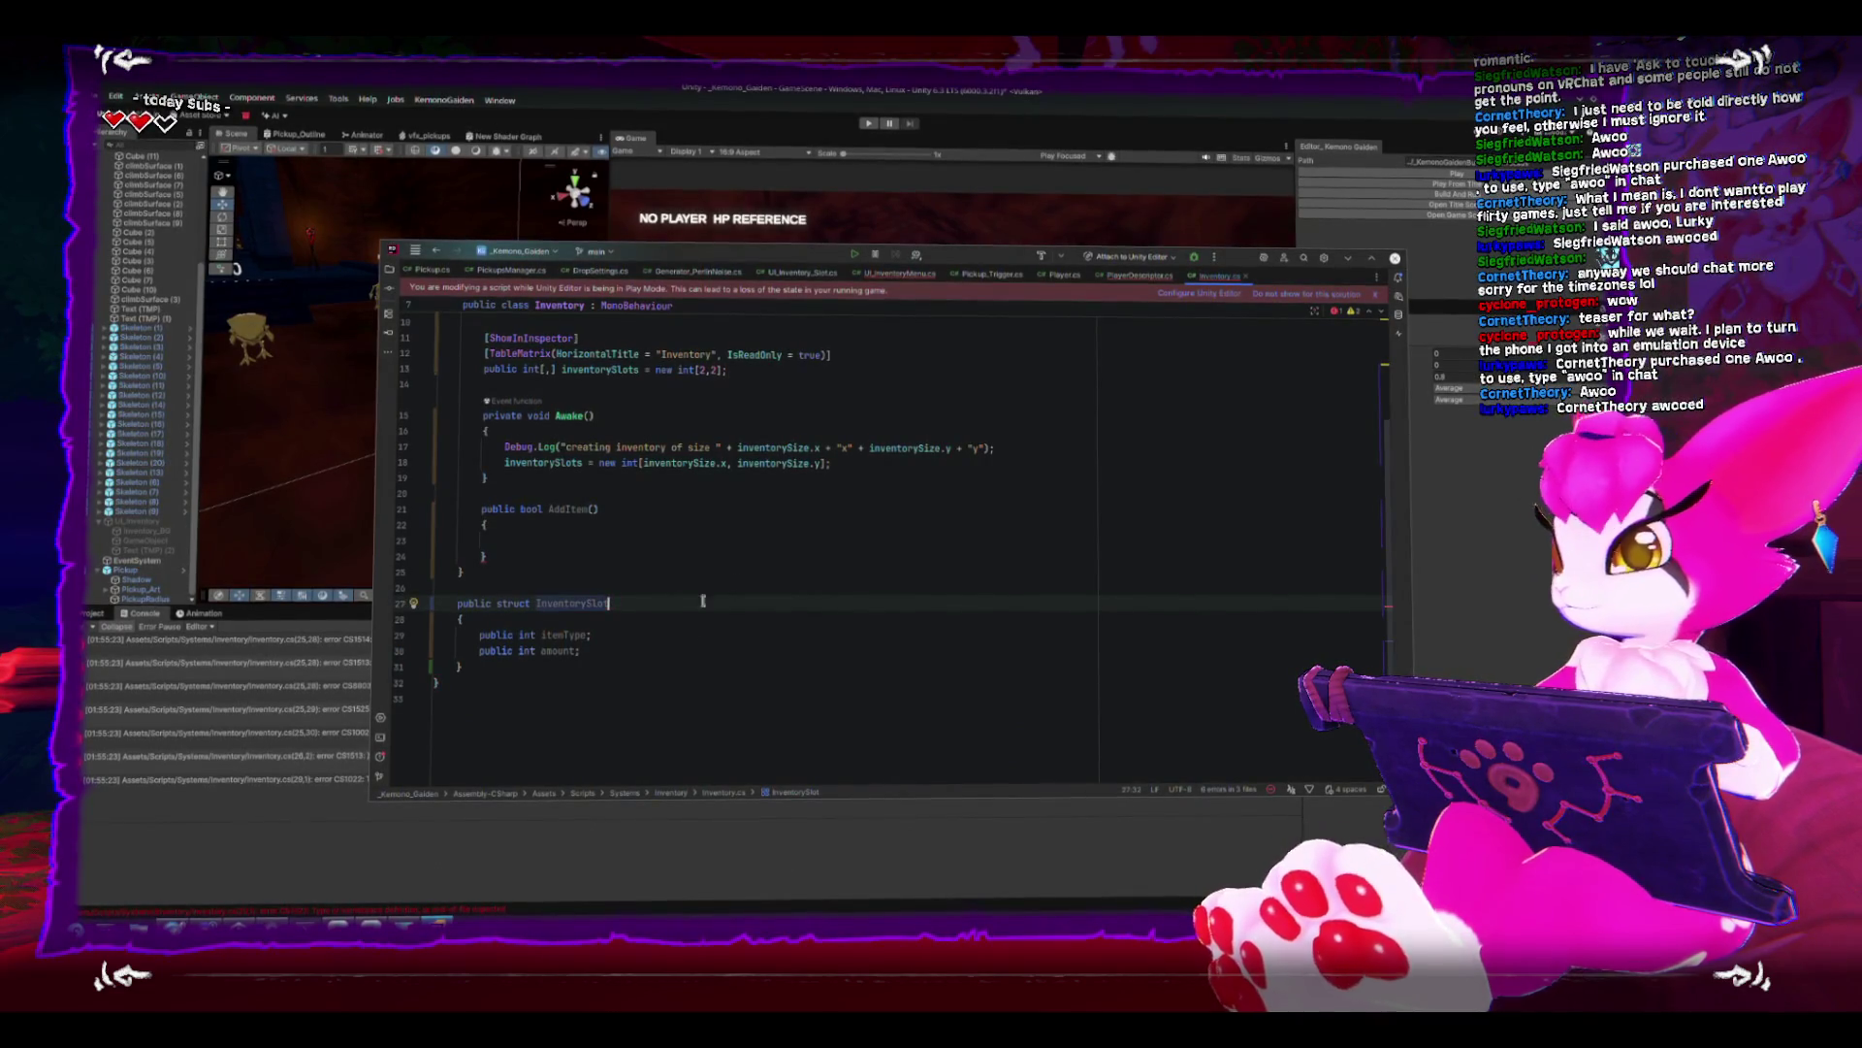
key("Down")
key("Down")
key("Down")
scroll(515, 689, "up", 2)
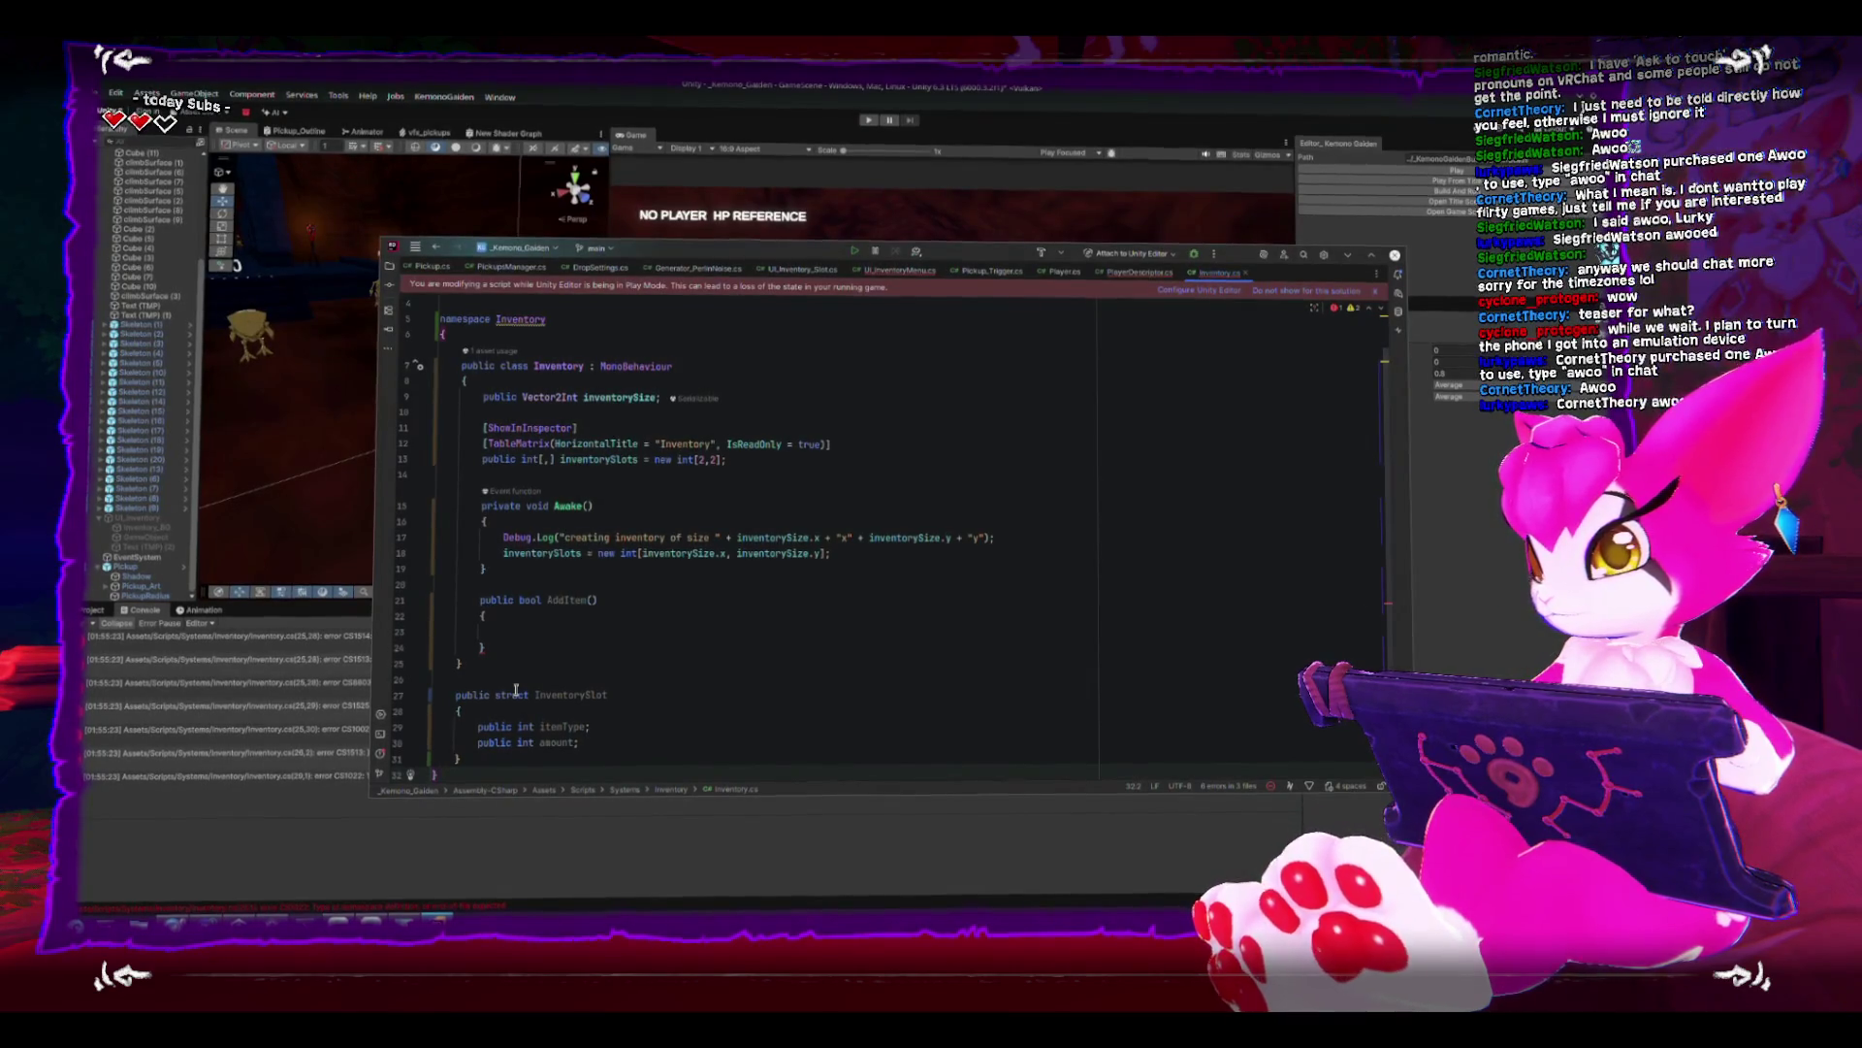
left_click(640, 746)
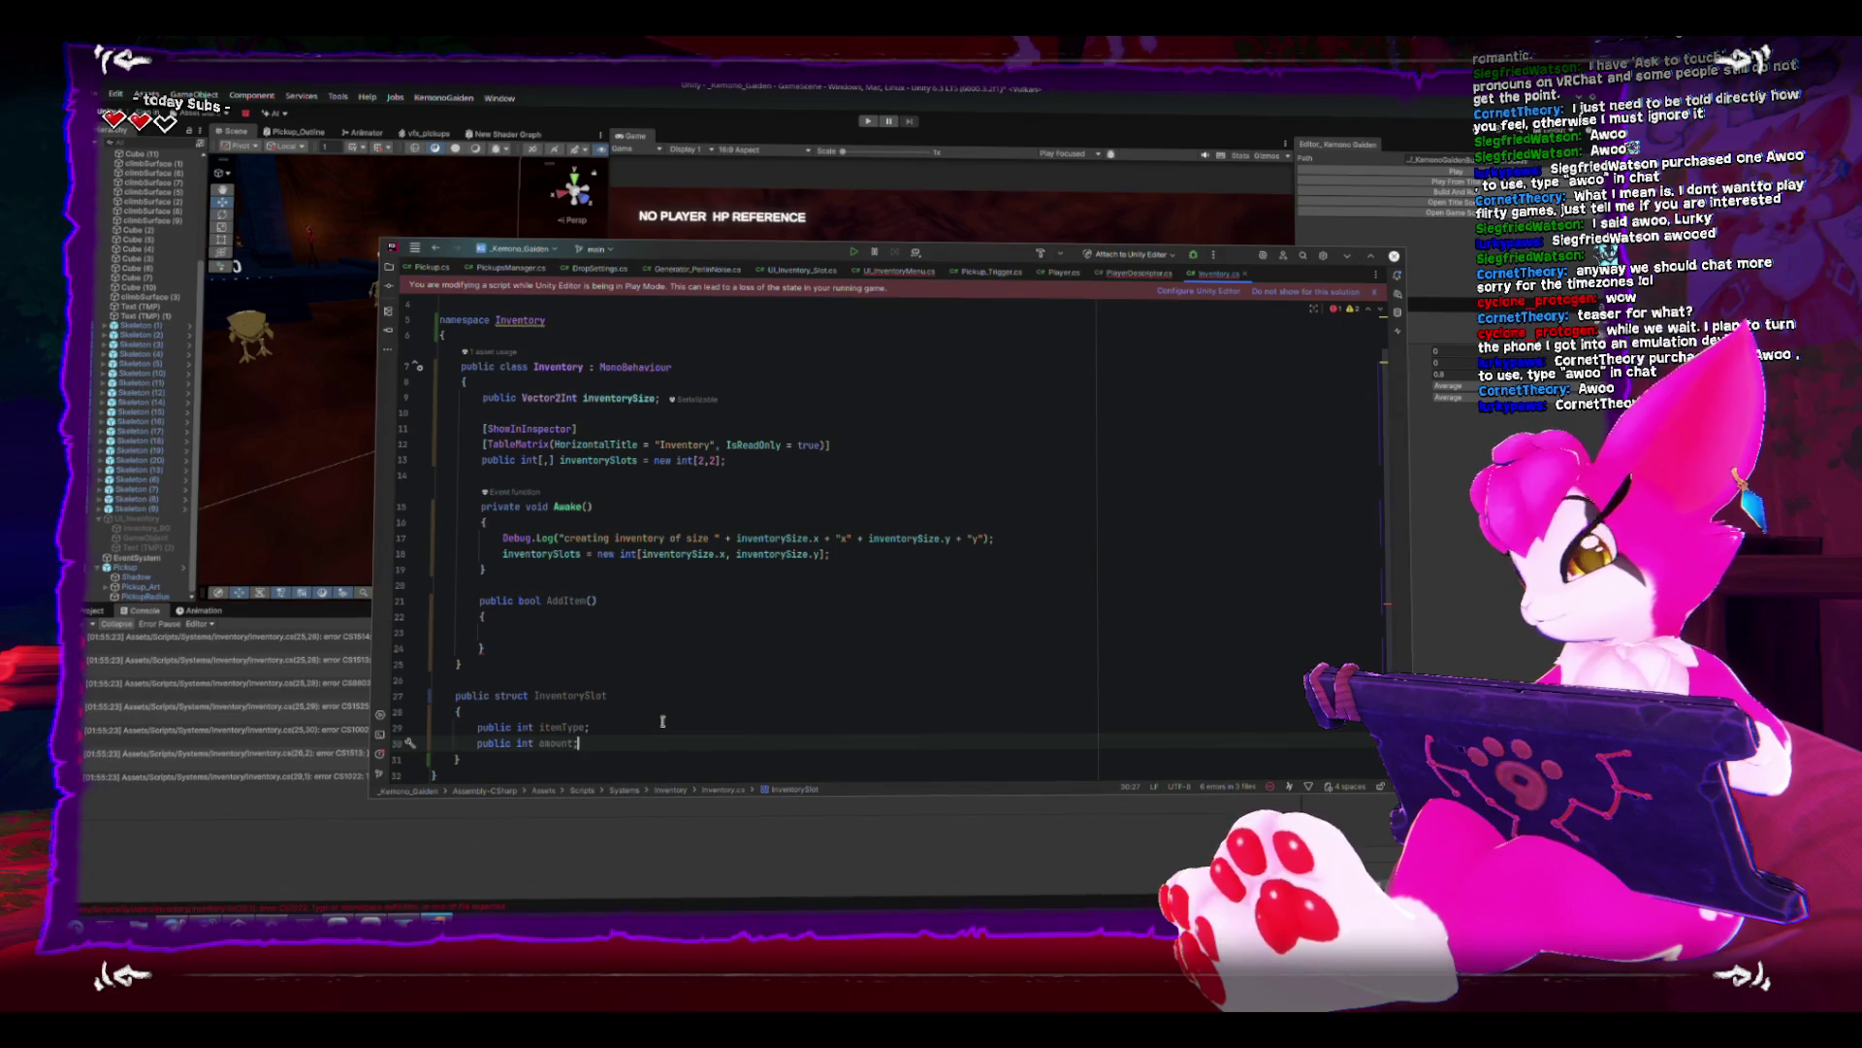
left_click(270, 632)
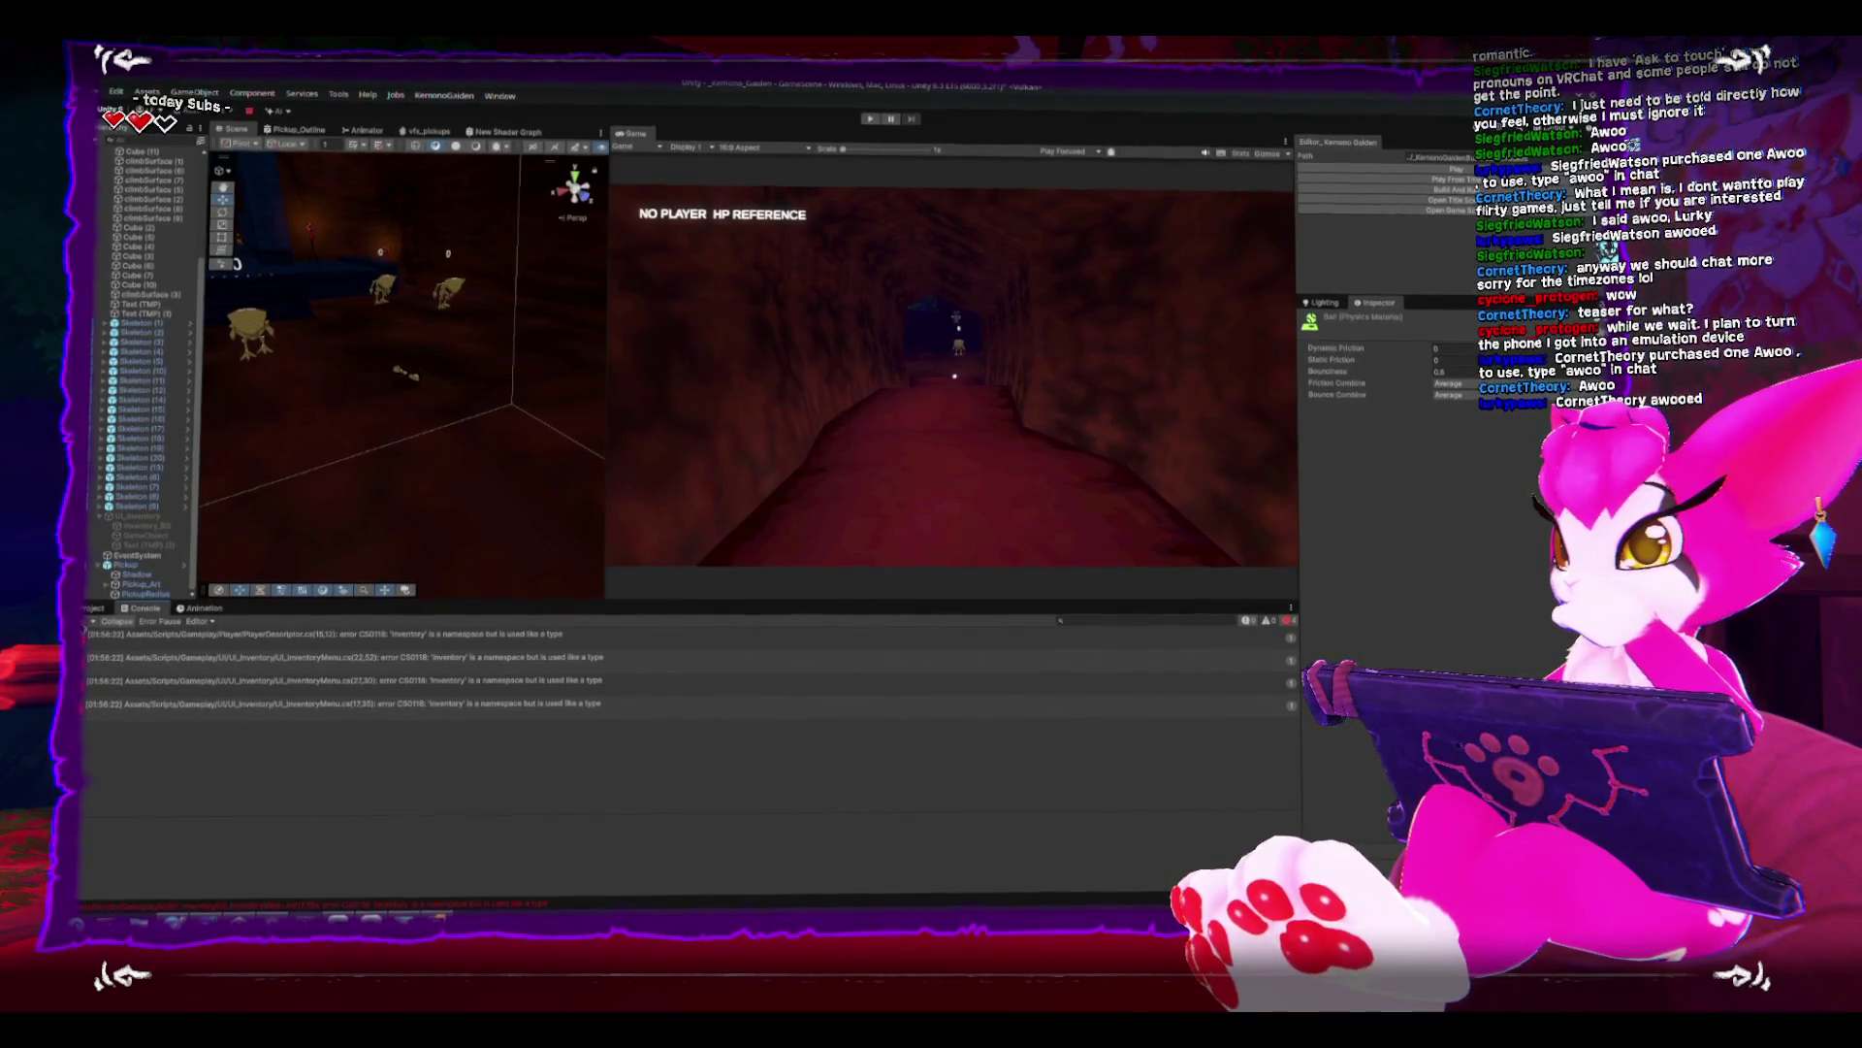
- Qualify PlayerDescriptor's field type as Inventory.Inventory, save, and return to Inventory.cs
double_click(258, 634)
left_click(698, 537)
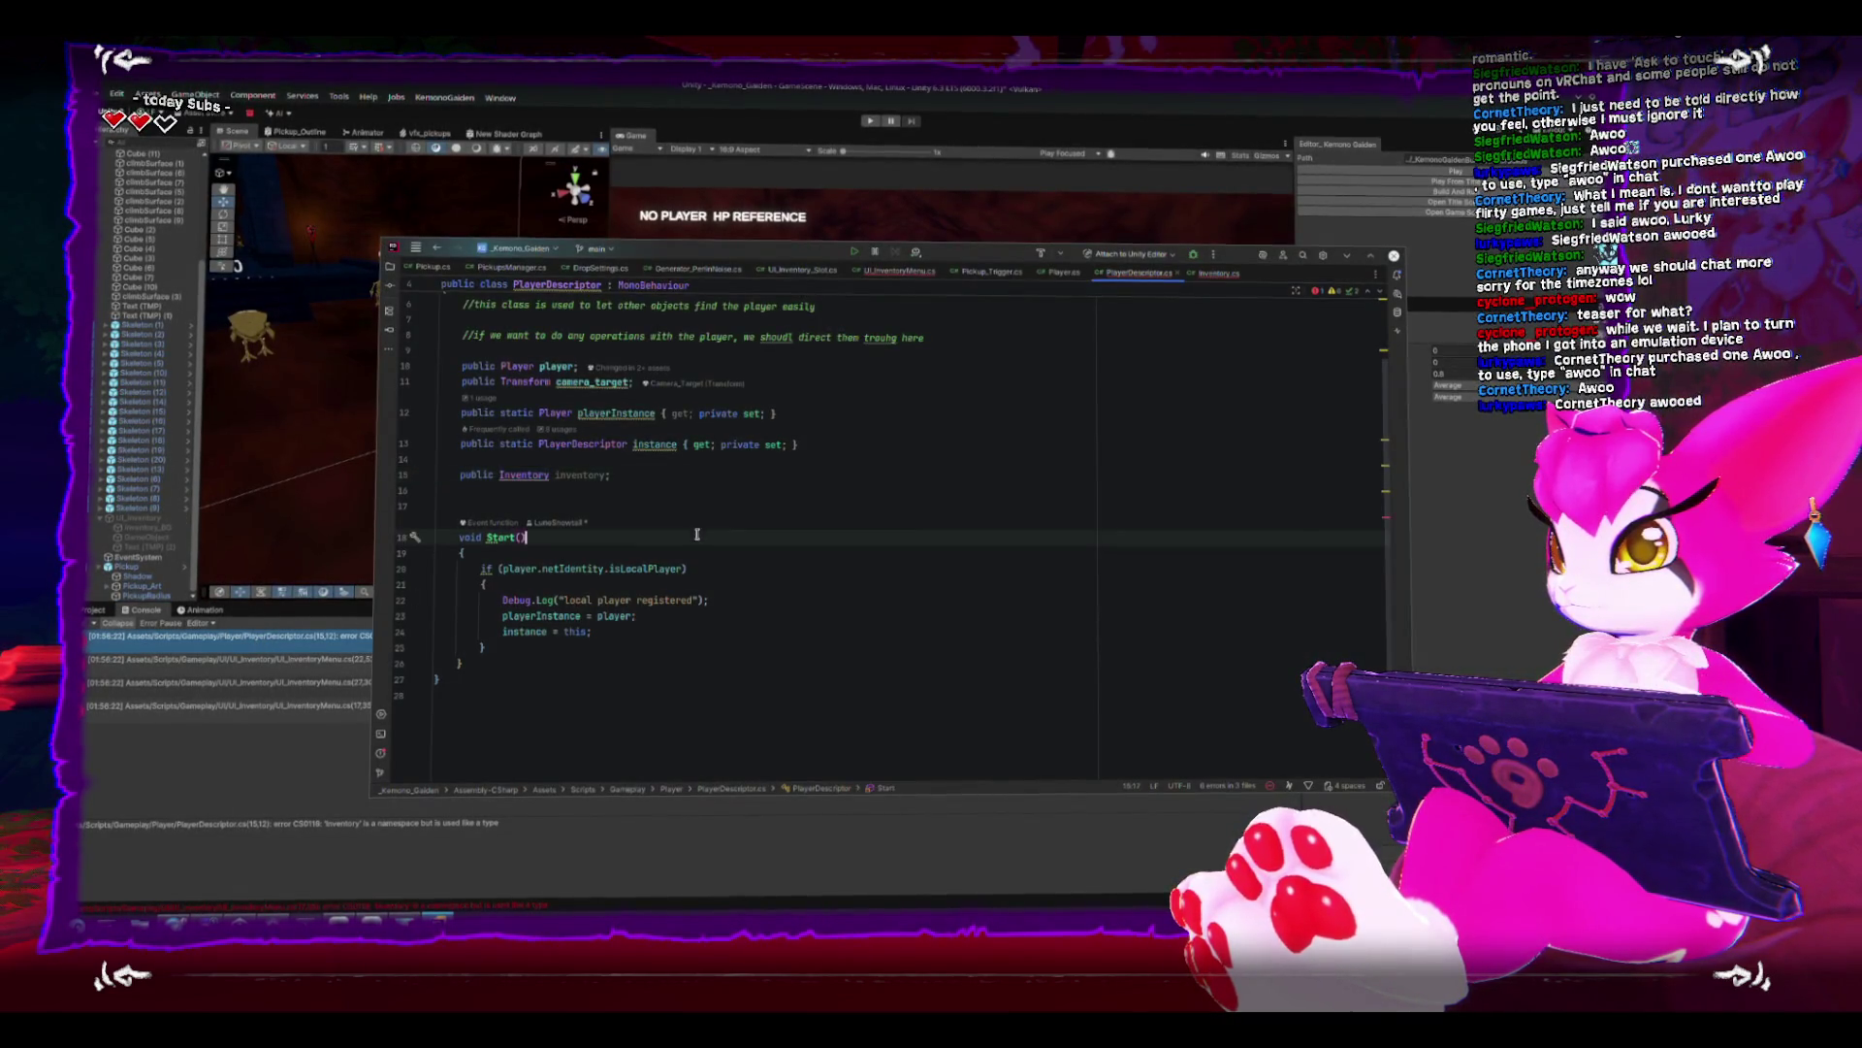
scroll(679, 543, "up", 2)
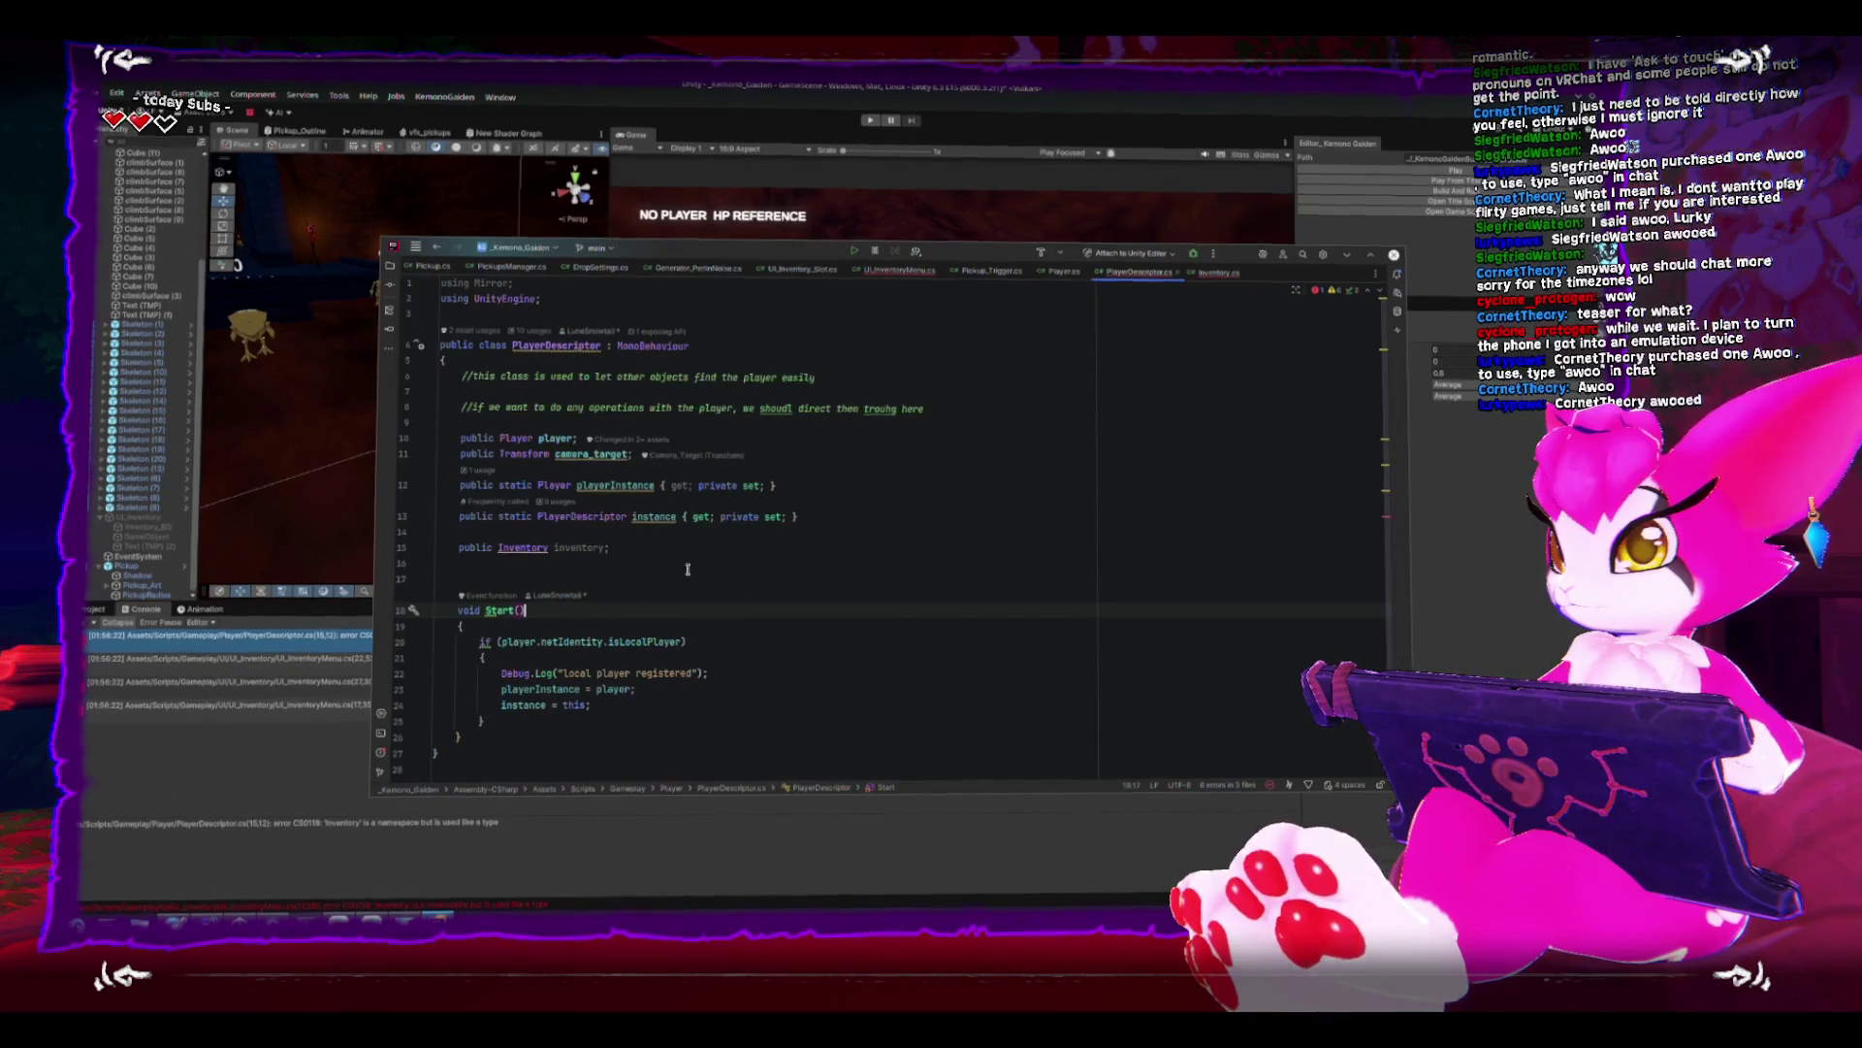
left_click(545, 545)
type(".Inventory")
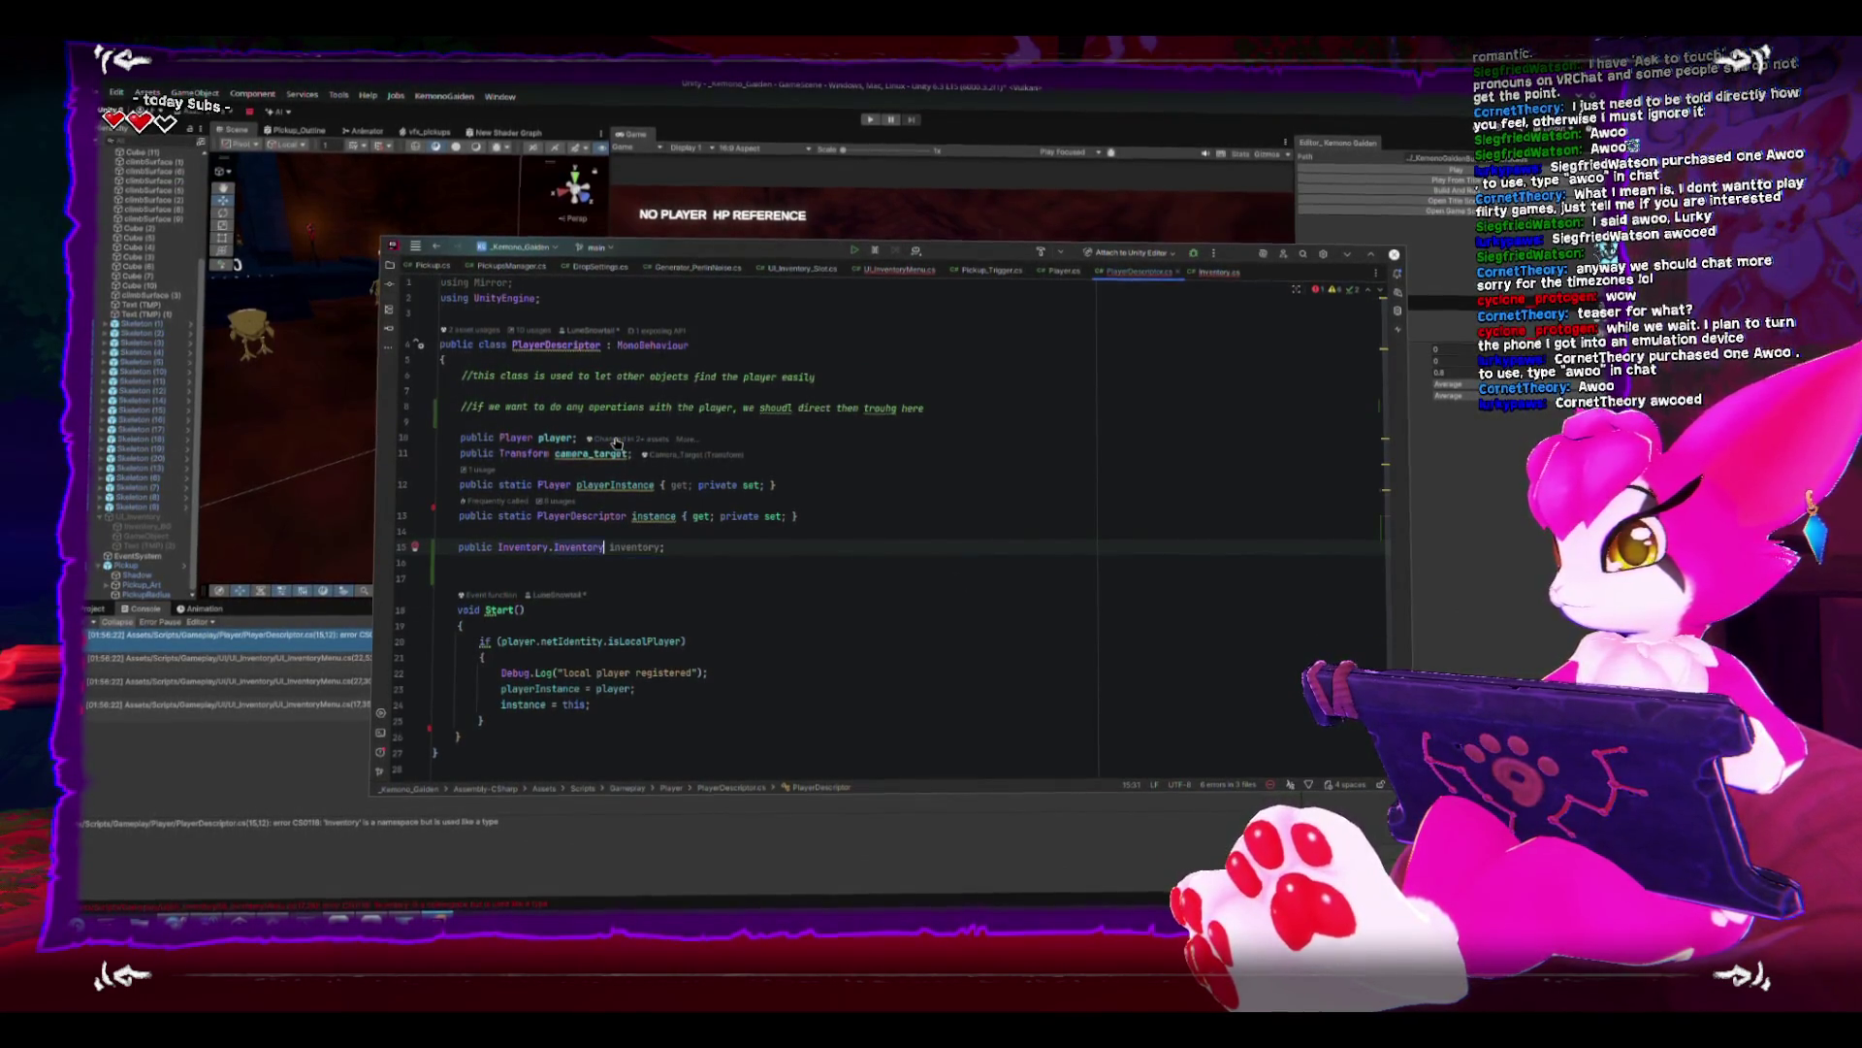
left_click(905, 560)
key("ctrl+s")
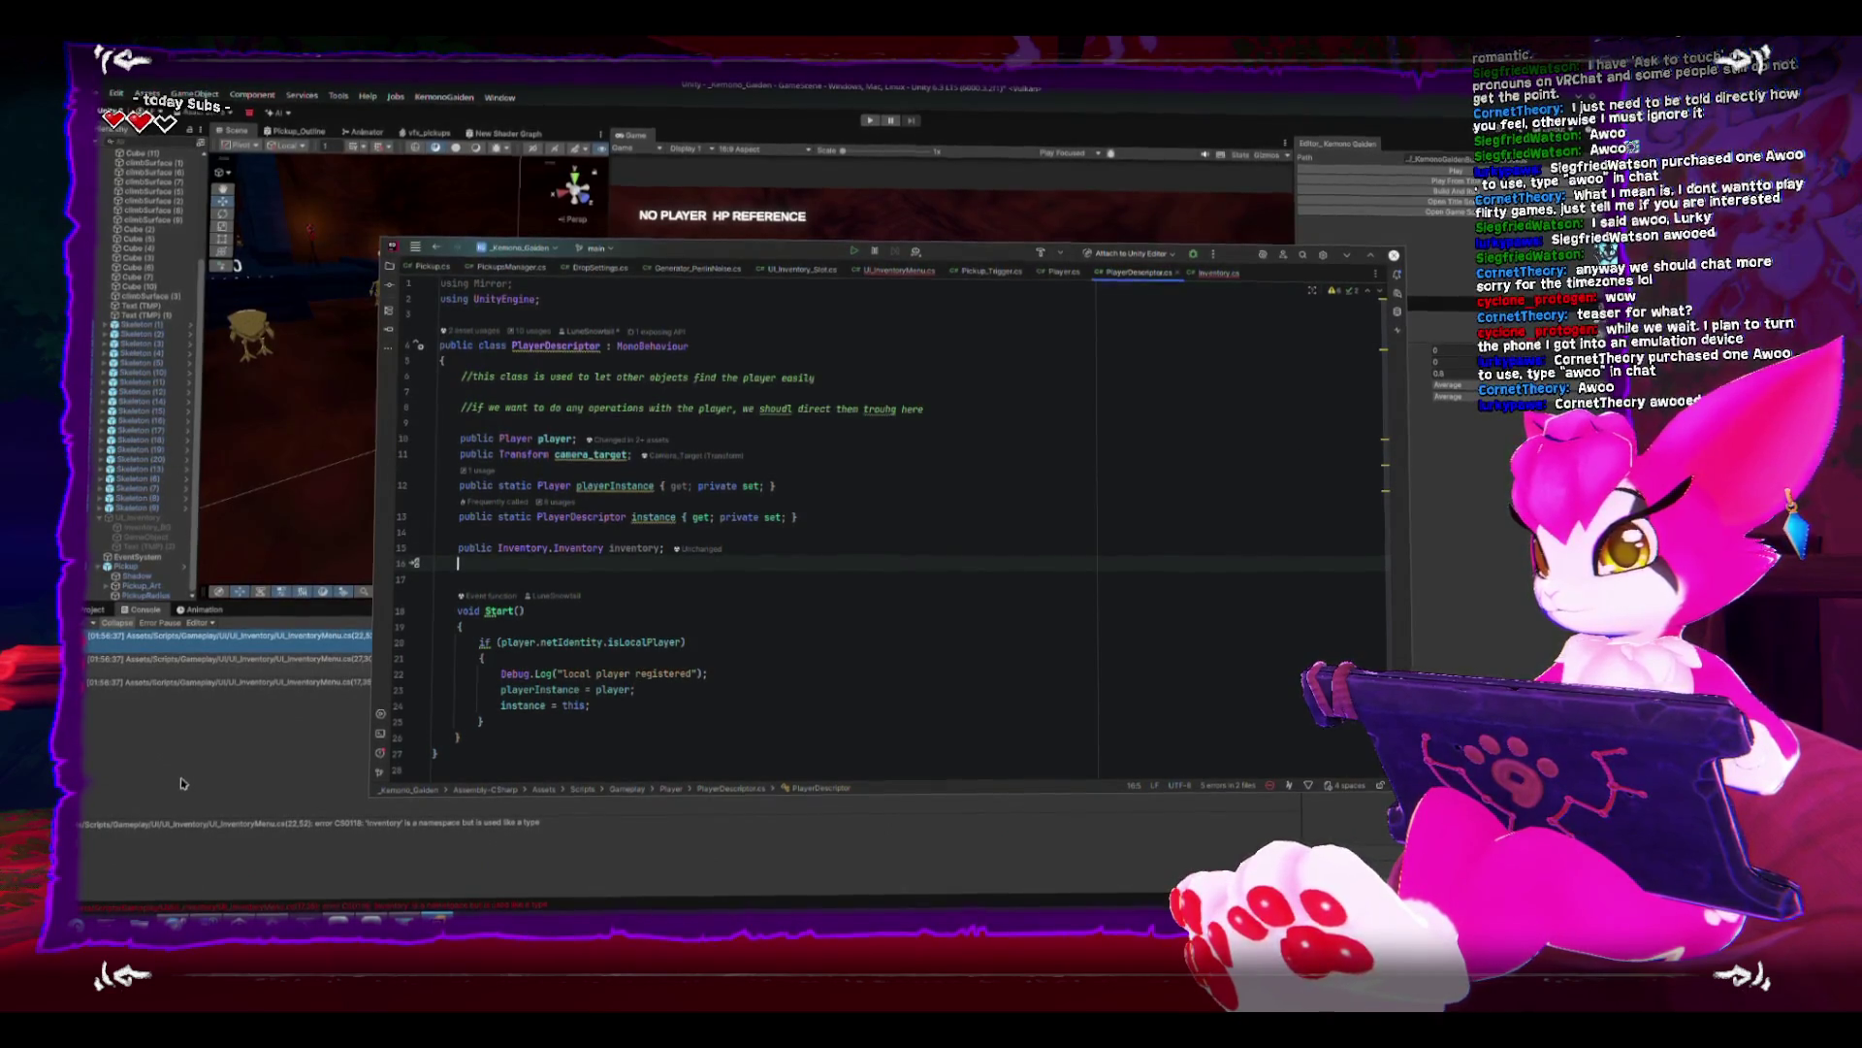
left_click(600, 549)
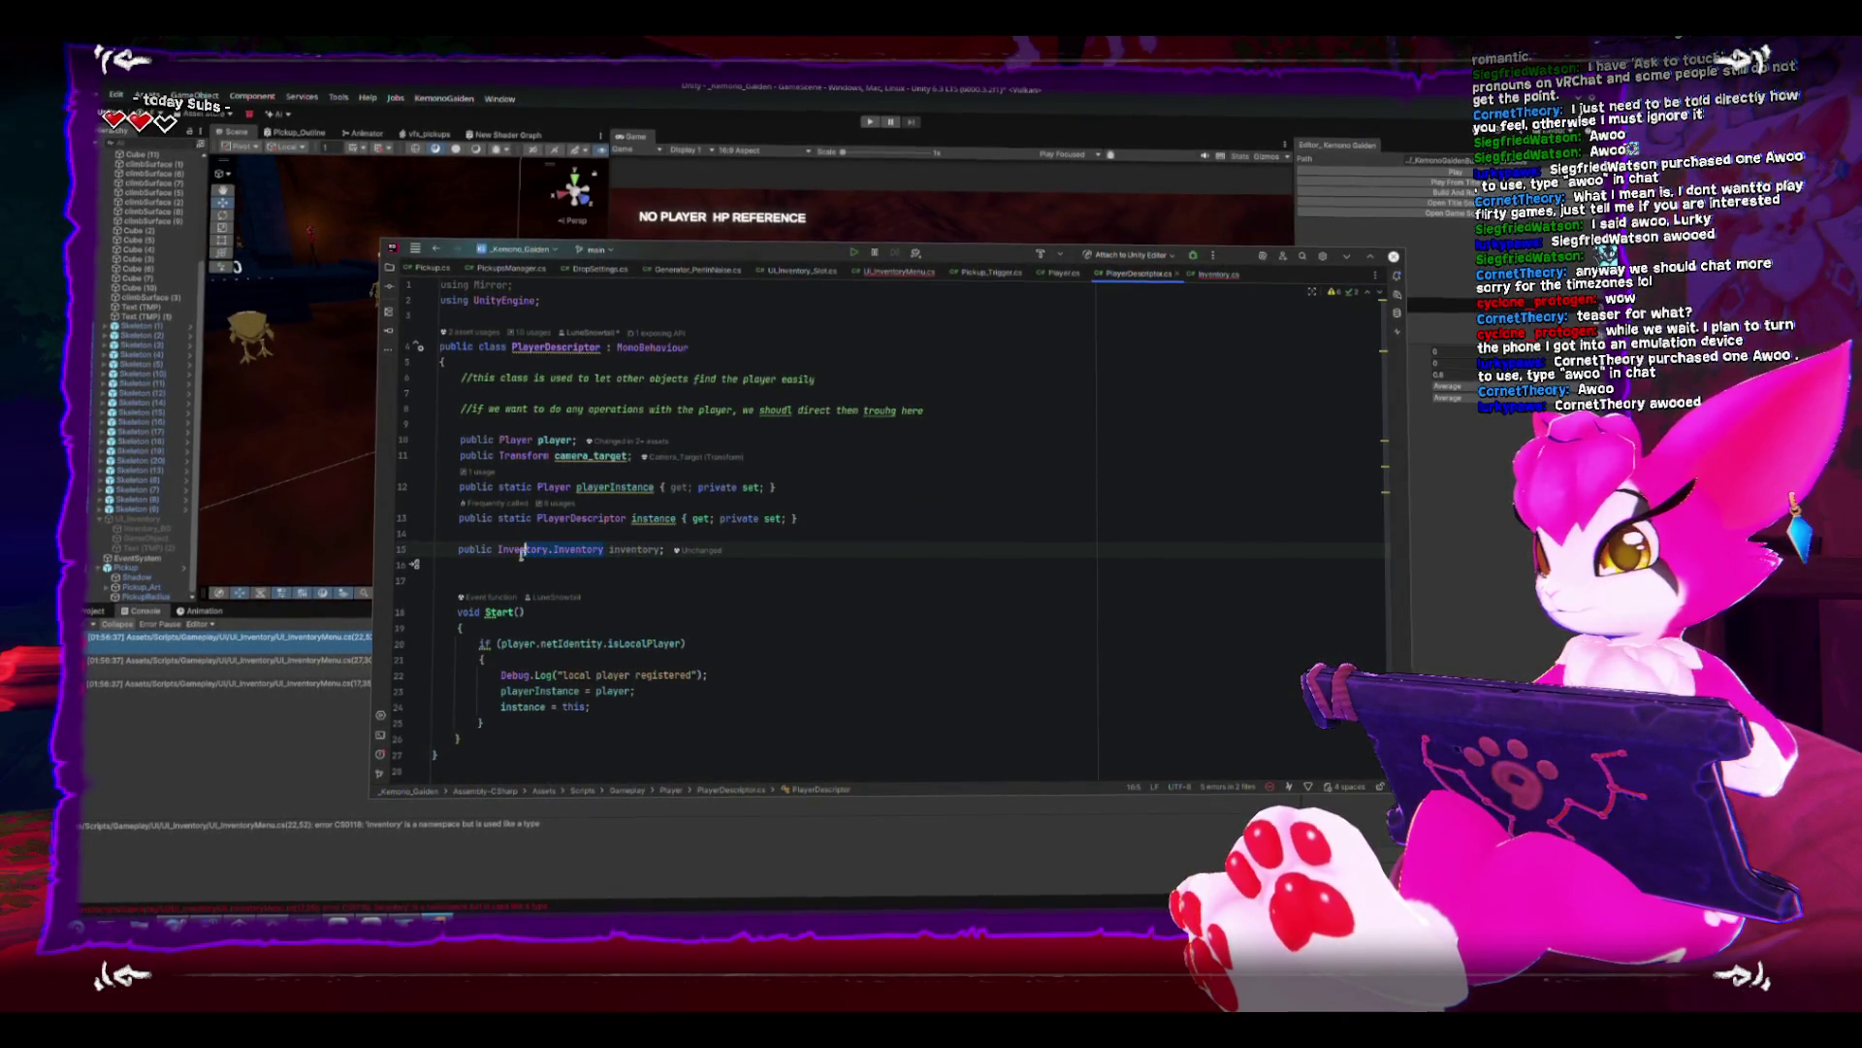
key("ctrl+Tab")
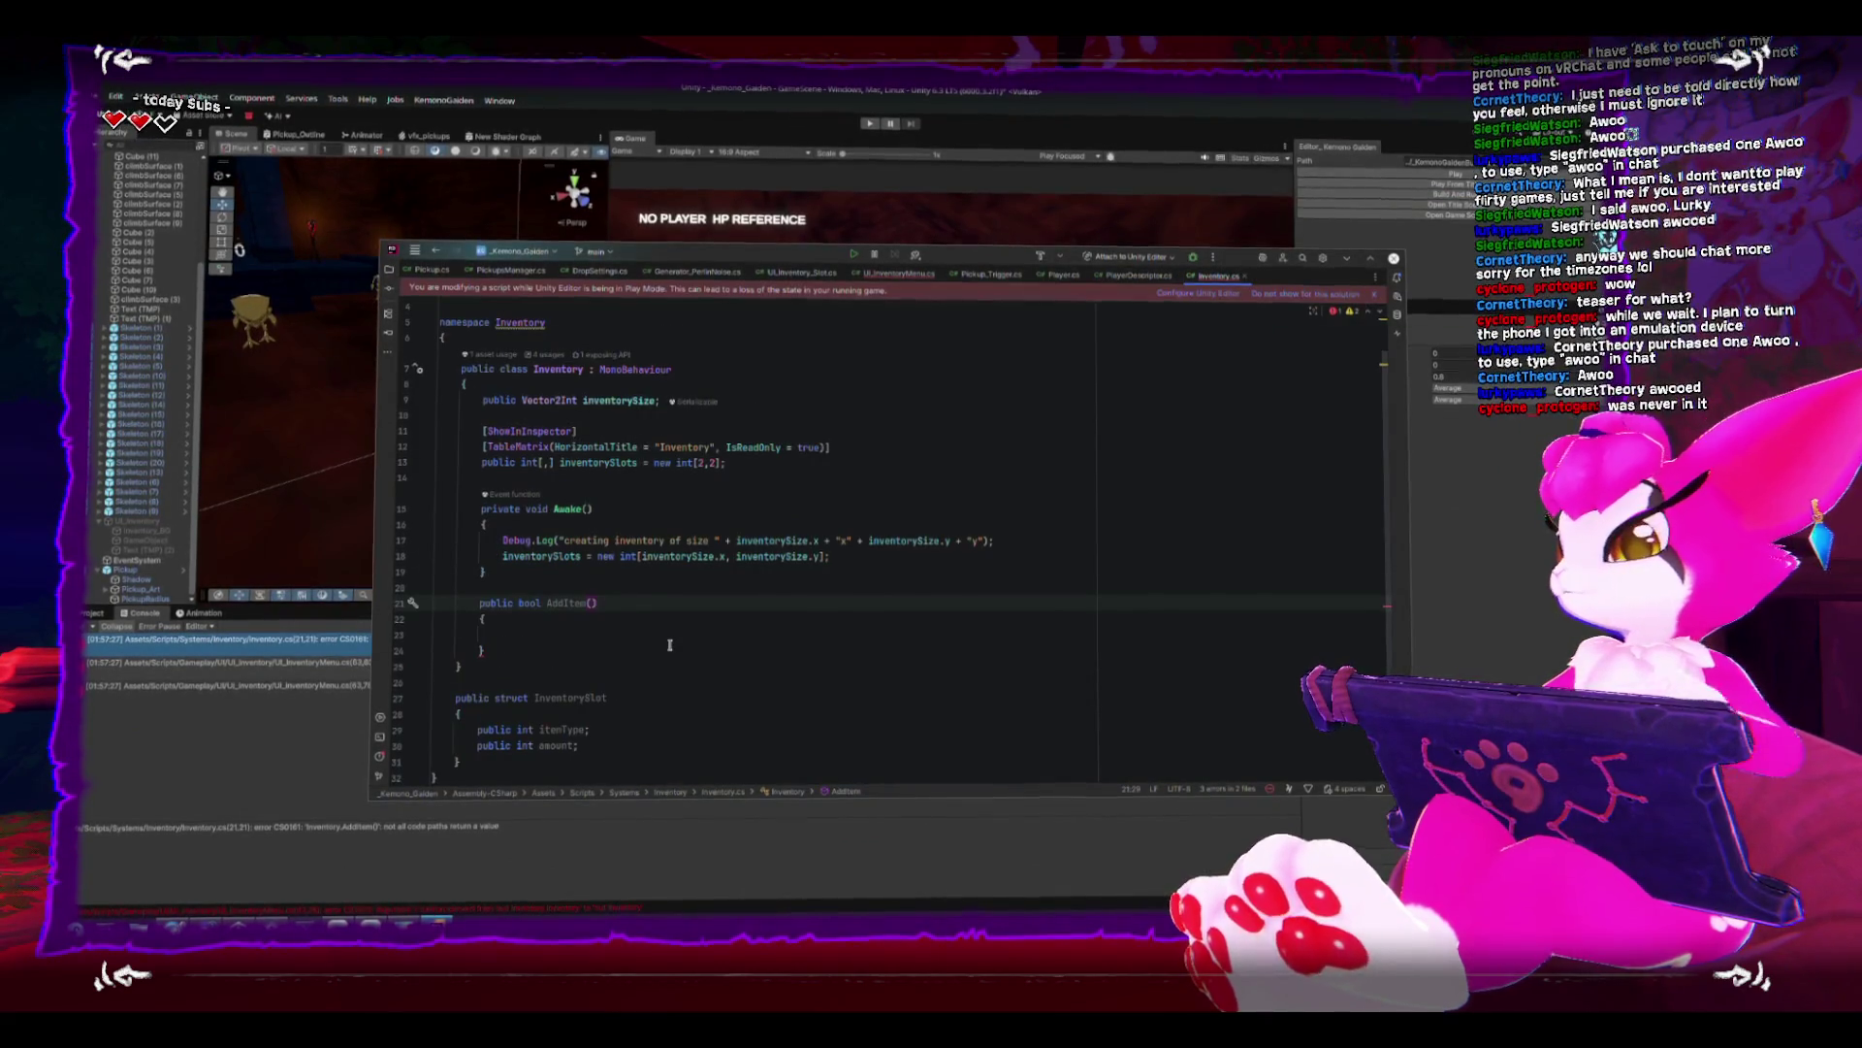
- Give AddItem the parameters int itemId and int amount
type("int item,")
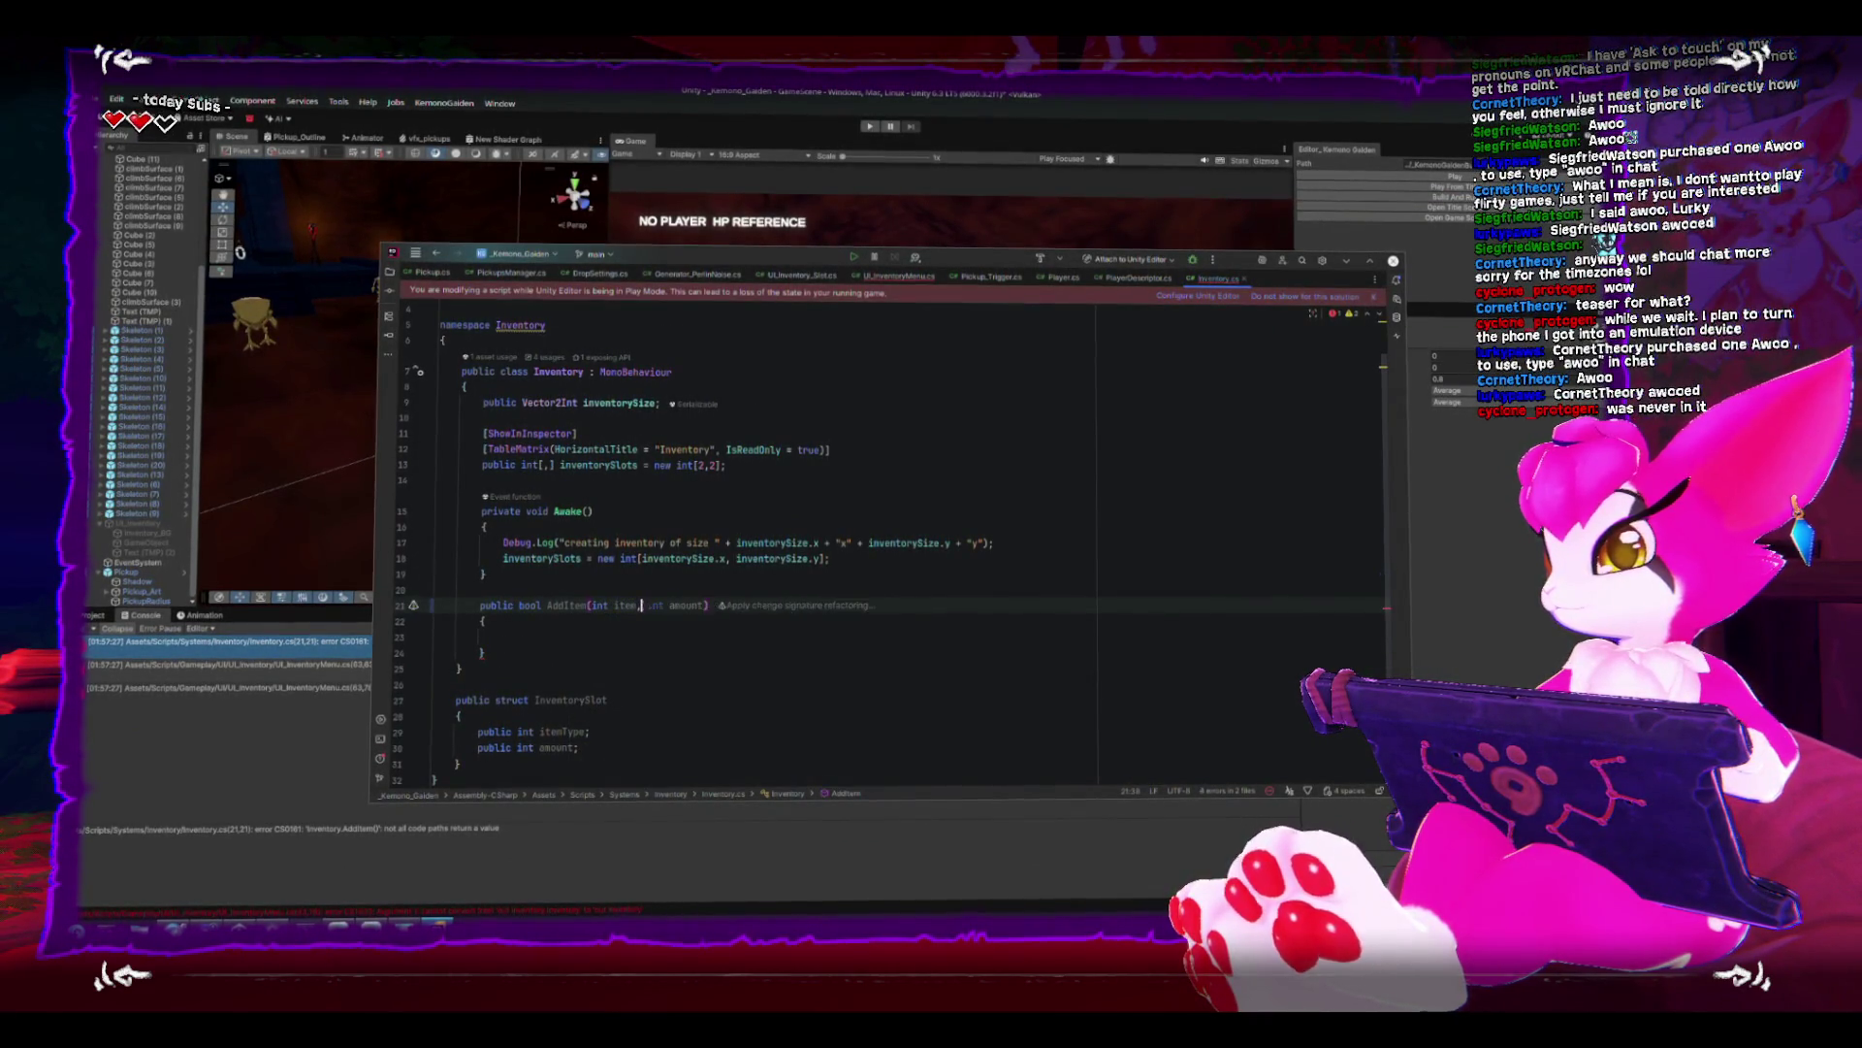
type(" int amount")
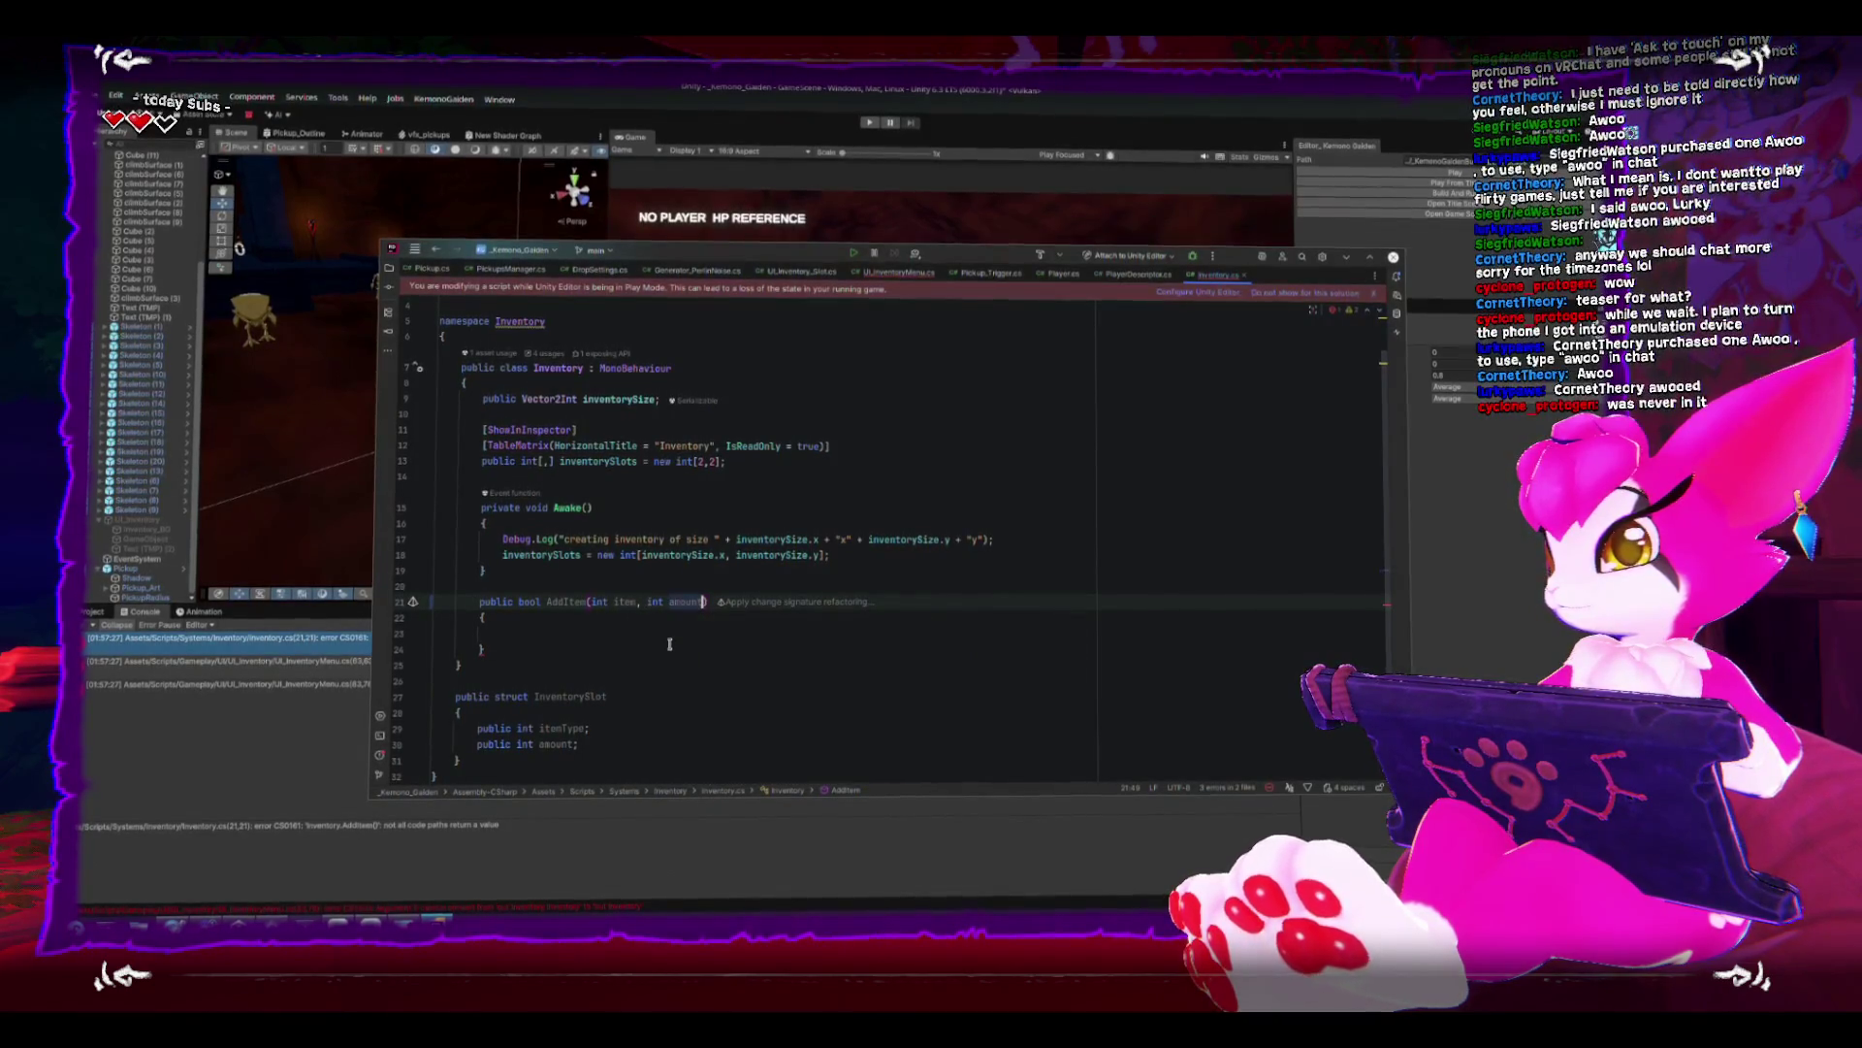
left_click(637, 601)
type("ID")
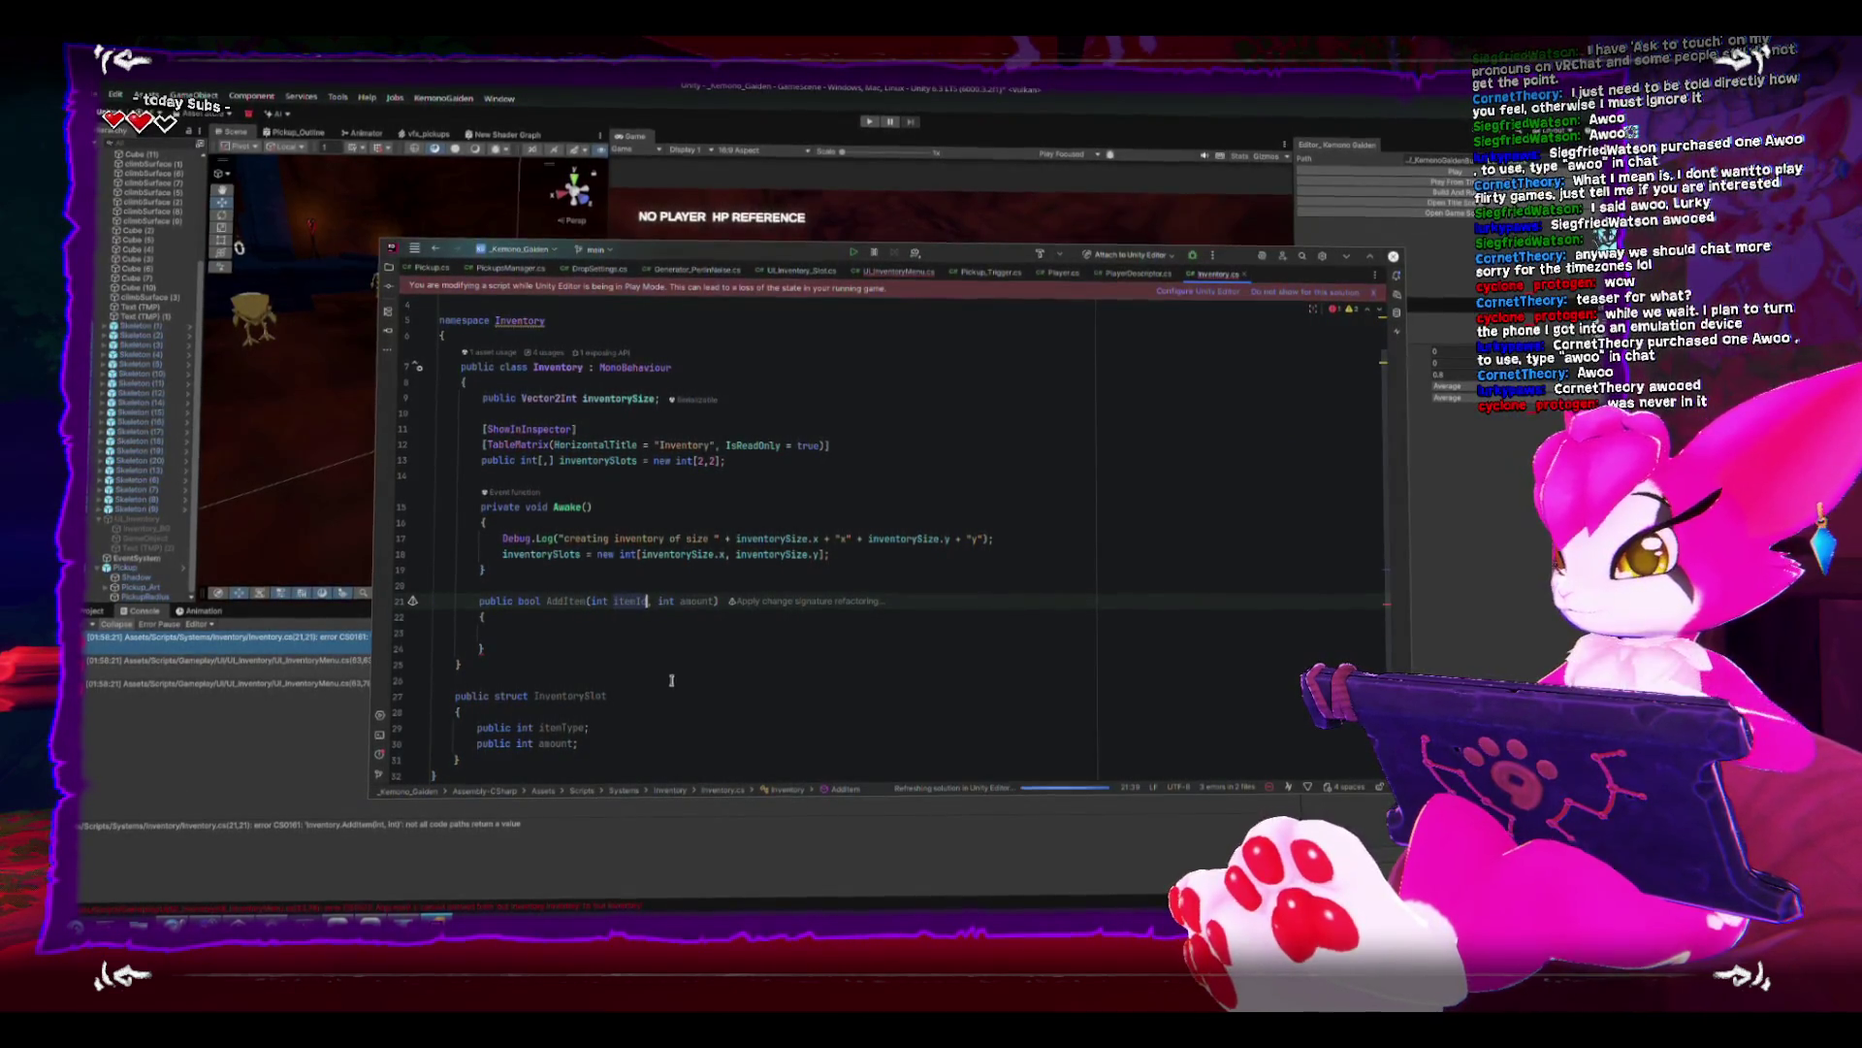
- Rename InventorySlot's itemType field to itemId and switch back to Unity
right_click(557, 733)
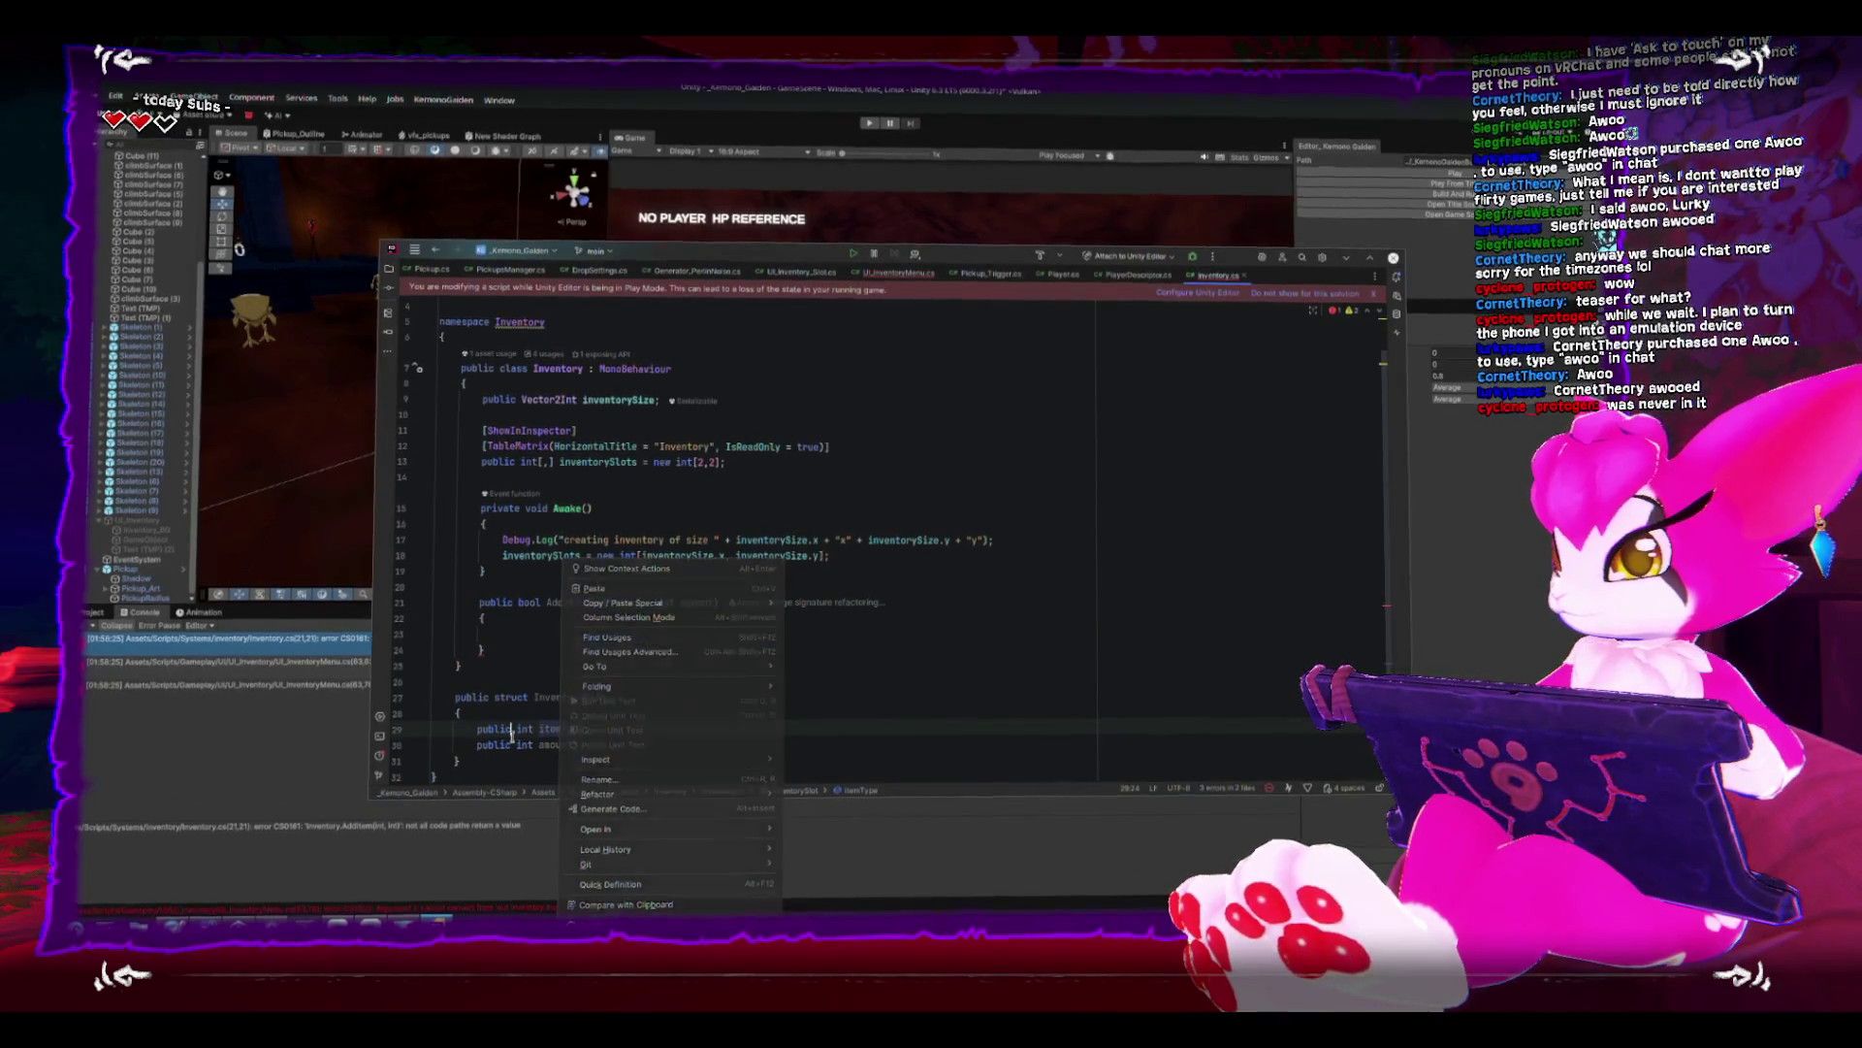
left_click(561, 730)
double_click(560, 730)
type("itemId;")
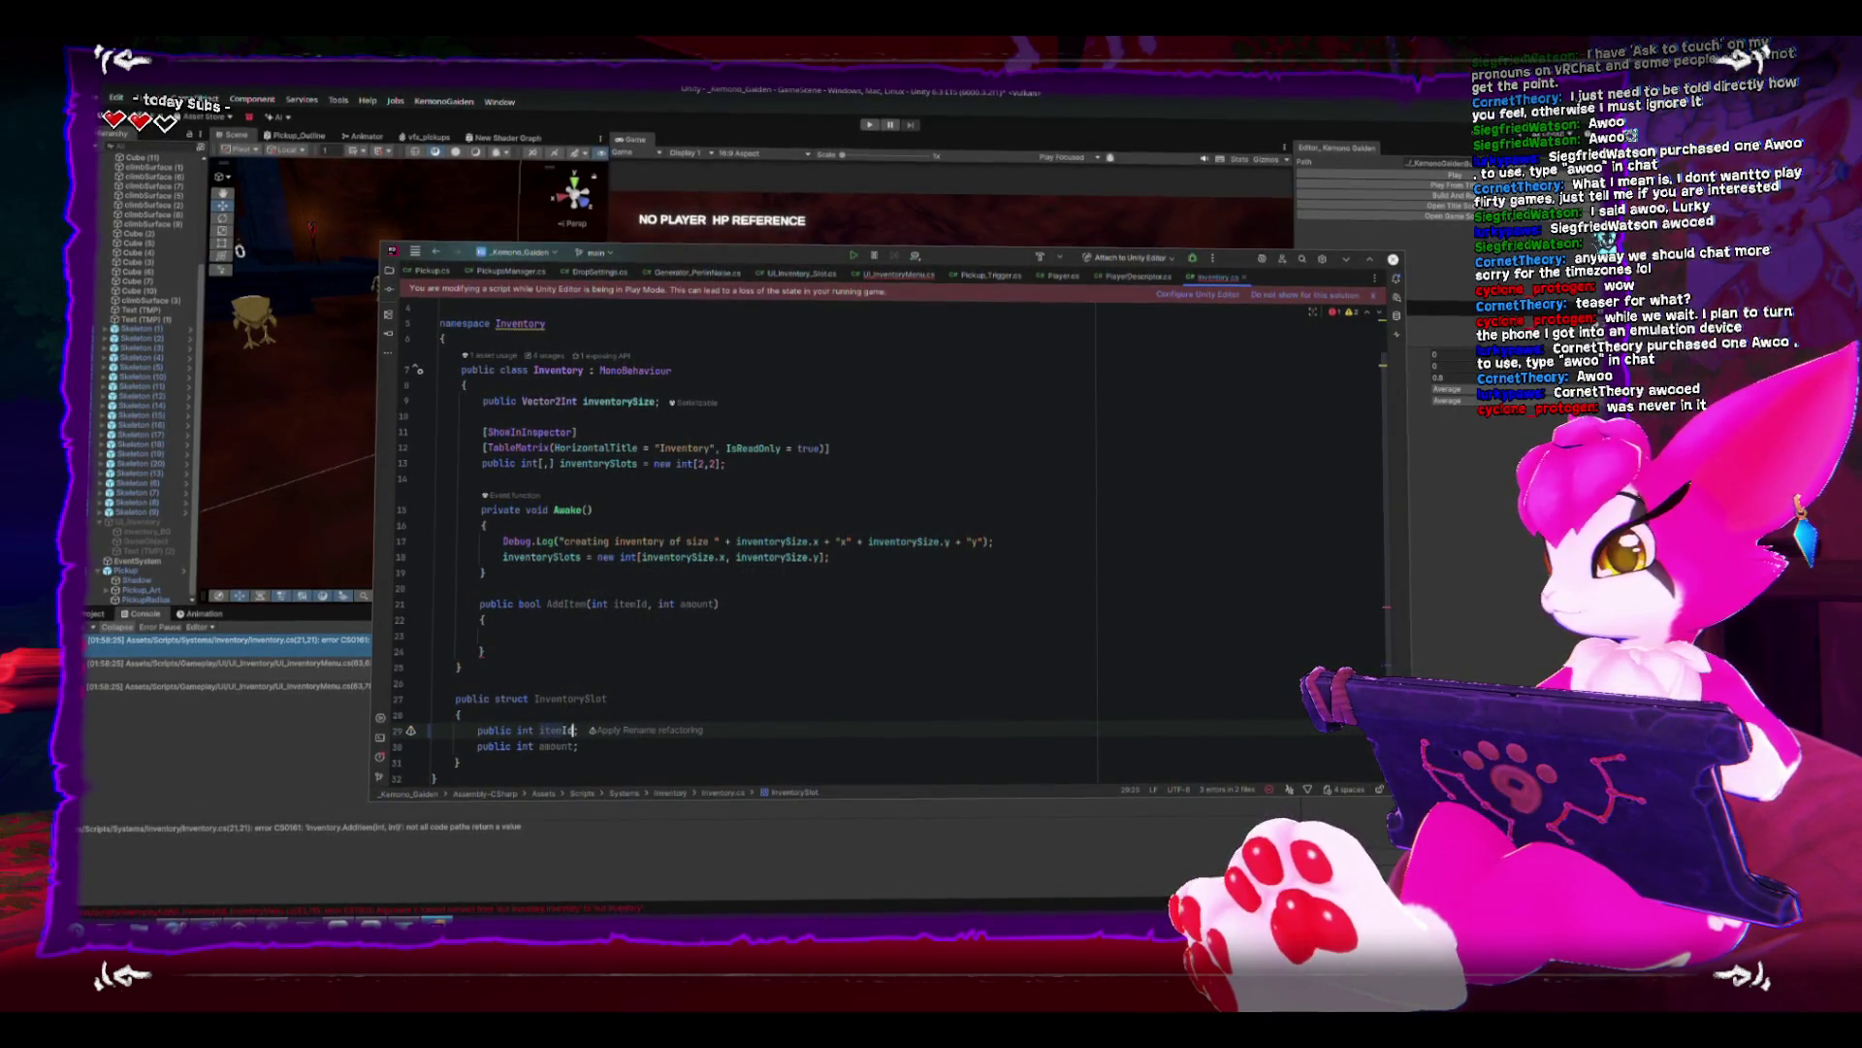
scroll(777, 741, "down", 2)
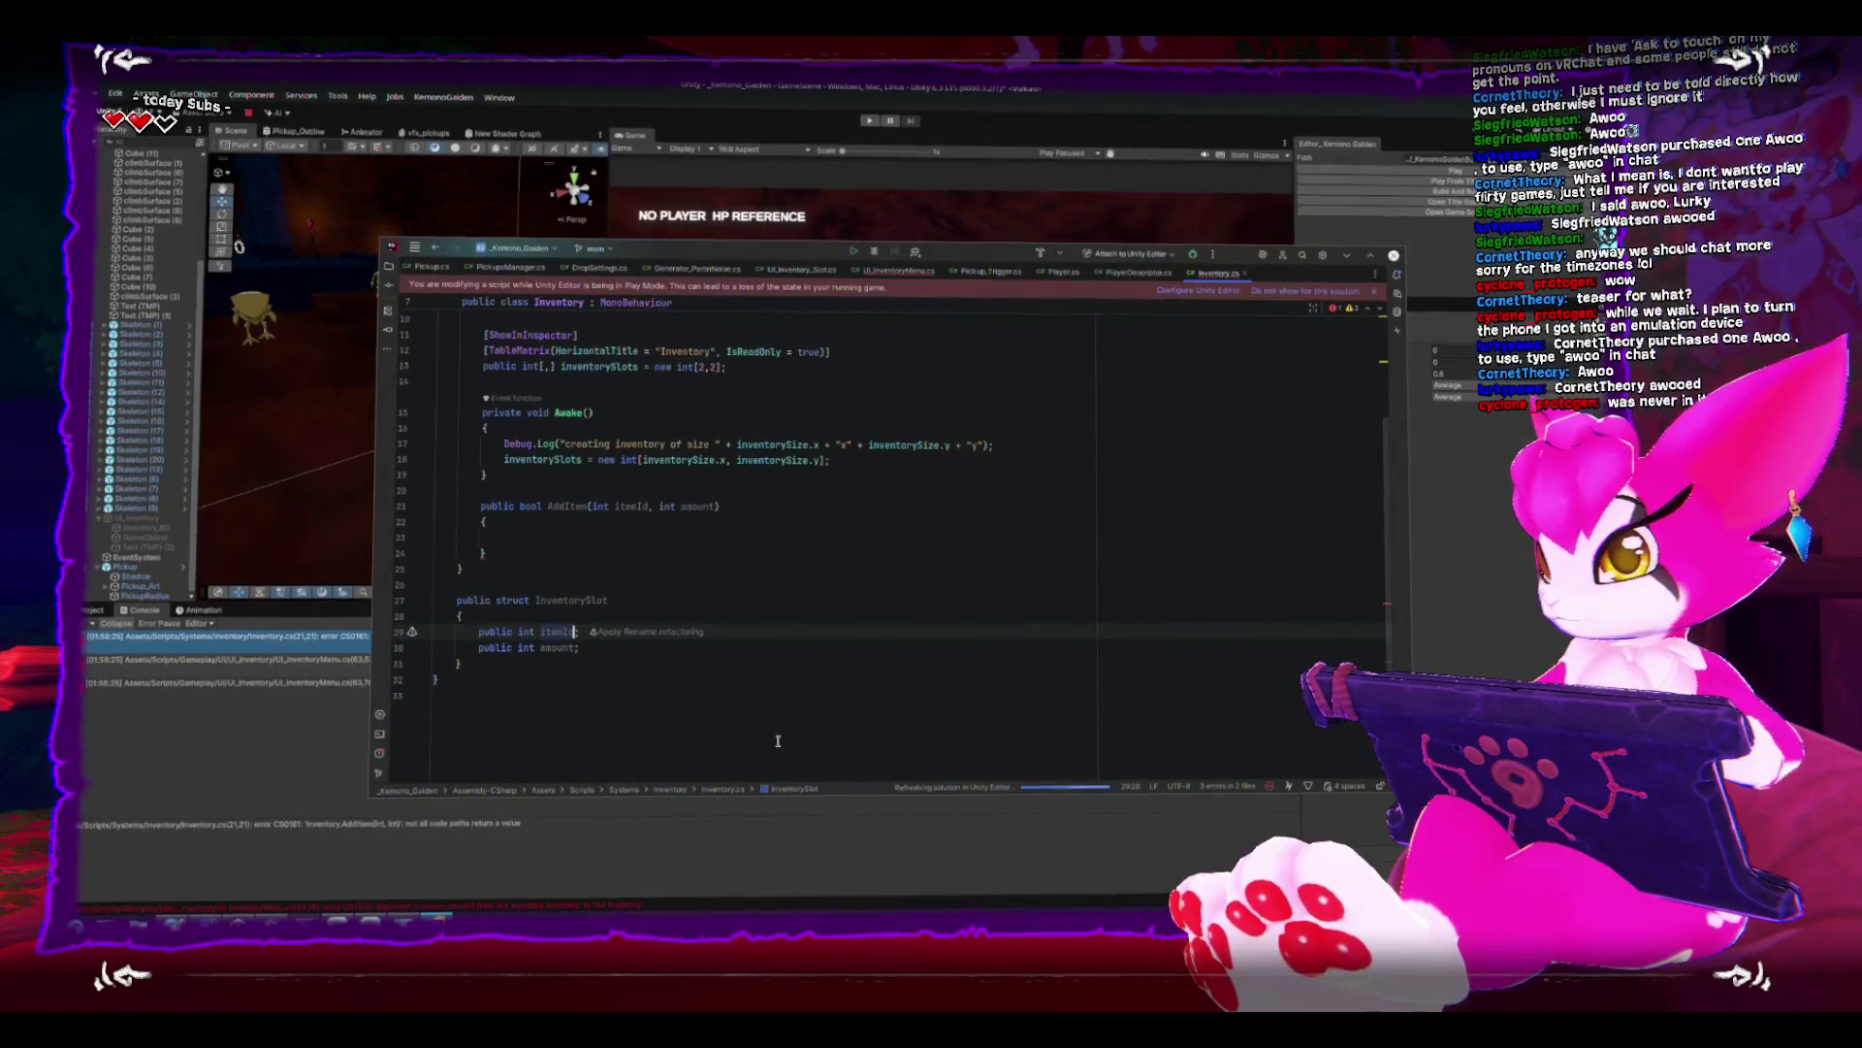
scroll(777, 741, "up", 3)
left_click(692, 683)
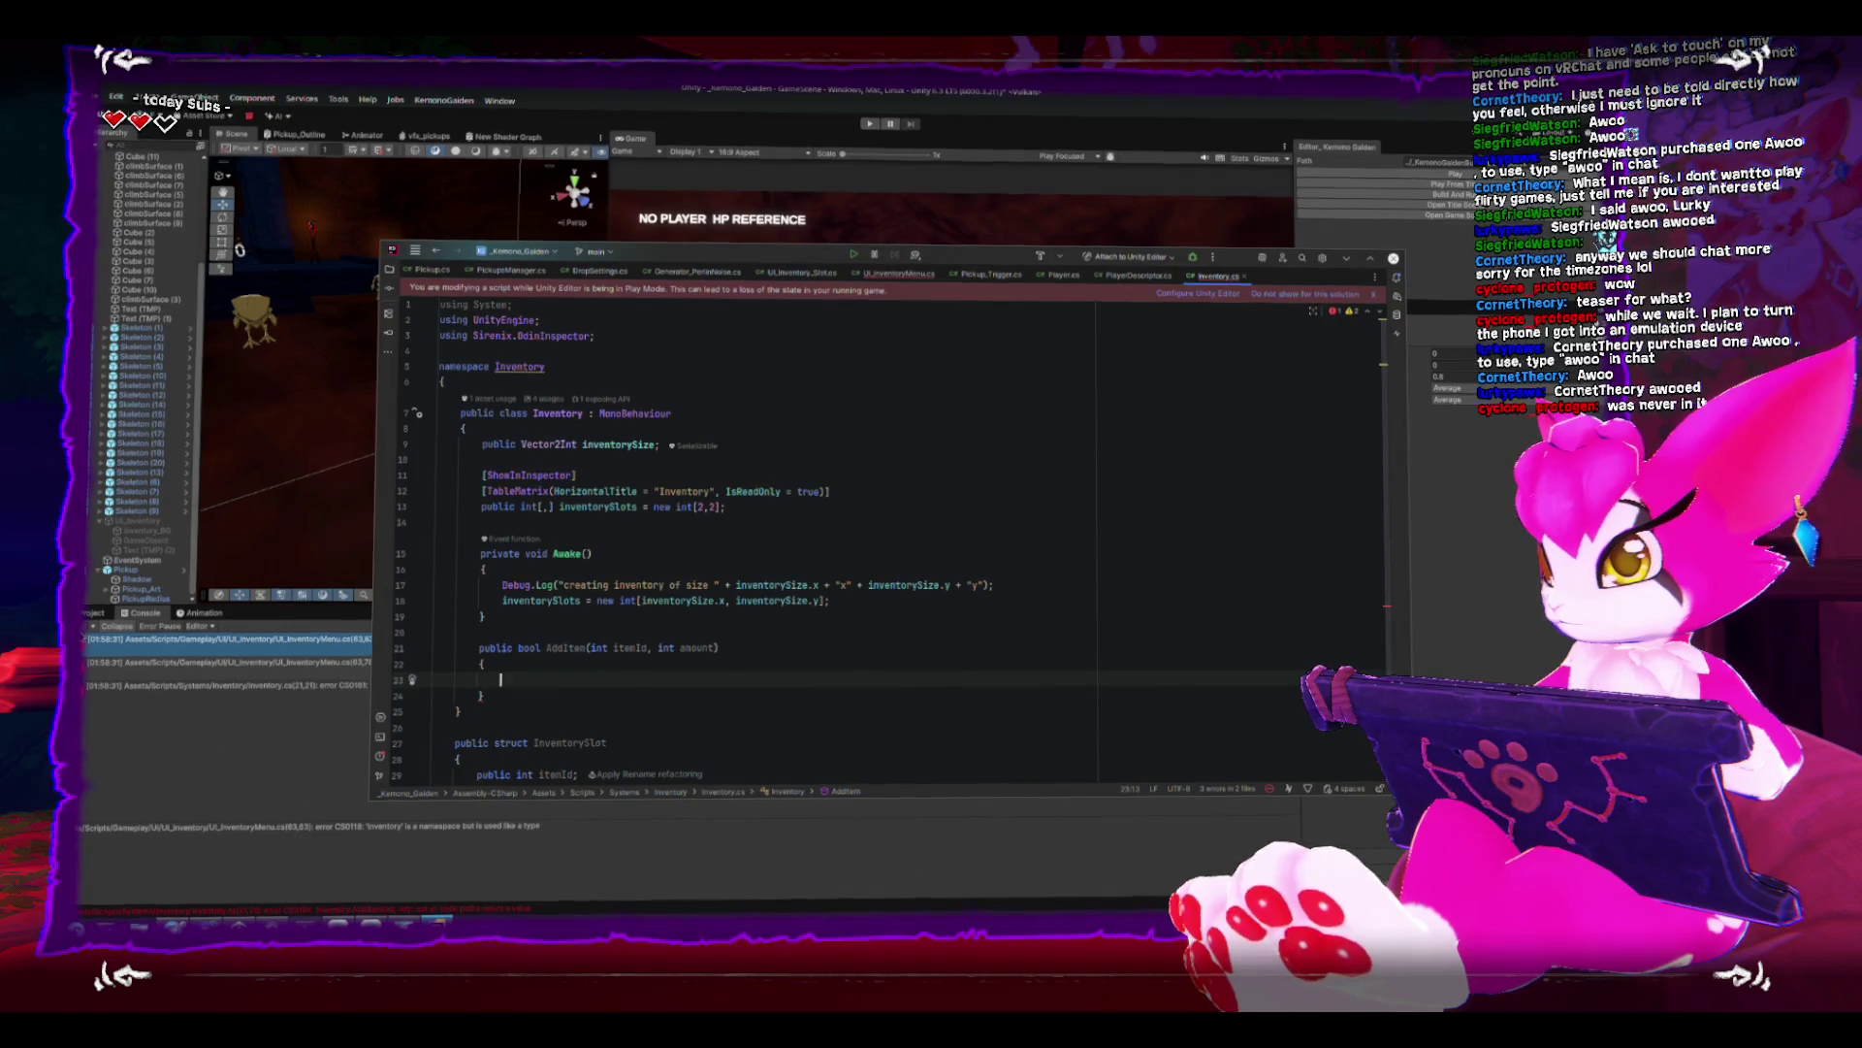
key("alt+Tab")
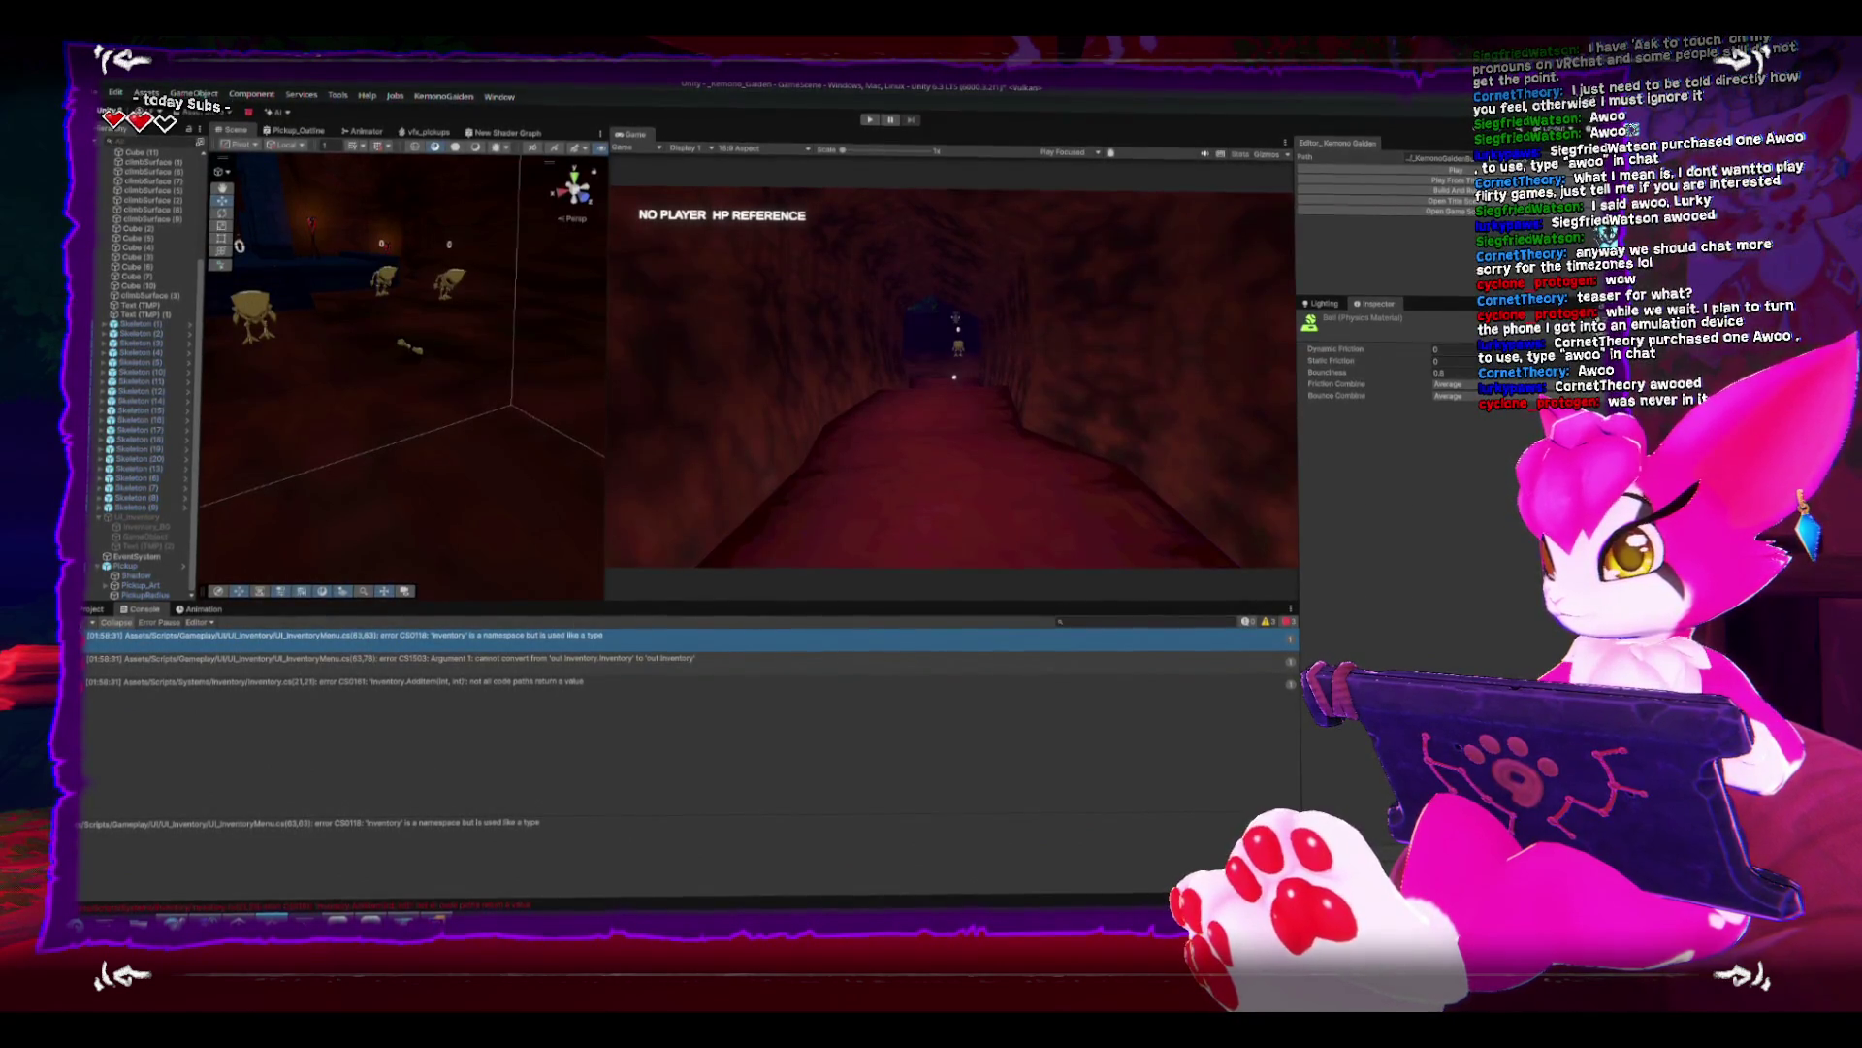
- Open the Inventory conversion error and check the namespace Inventory declaration in Inventory.cs
left_click(555, 373)
double_click(420, 657)
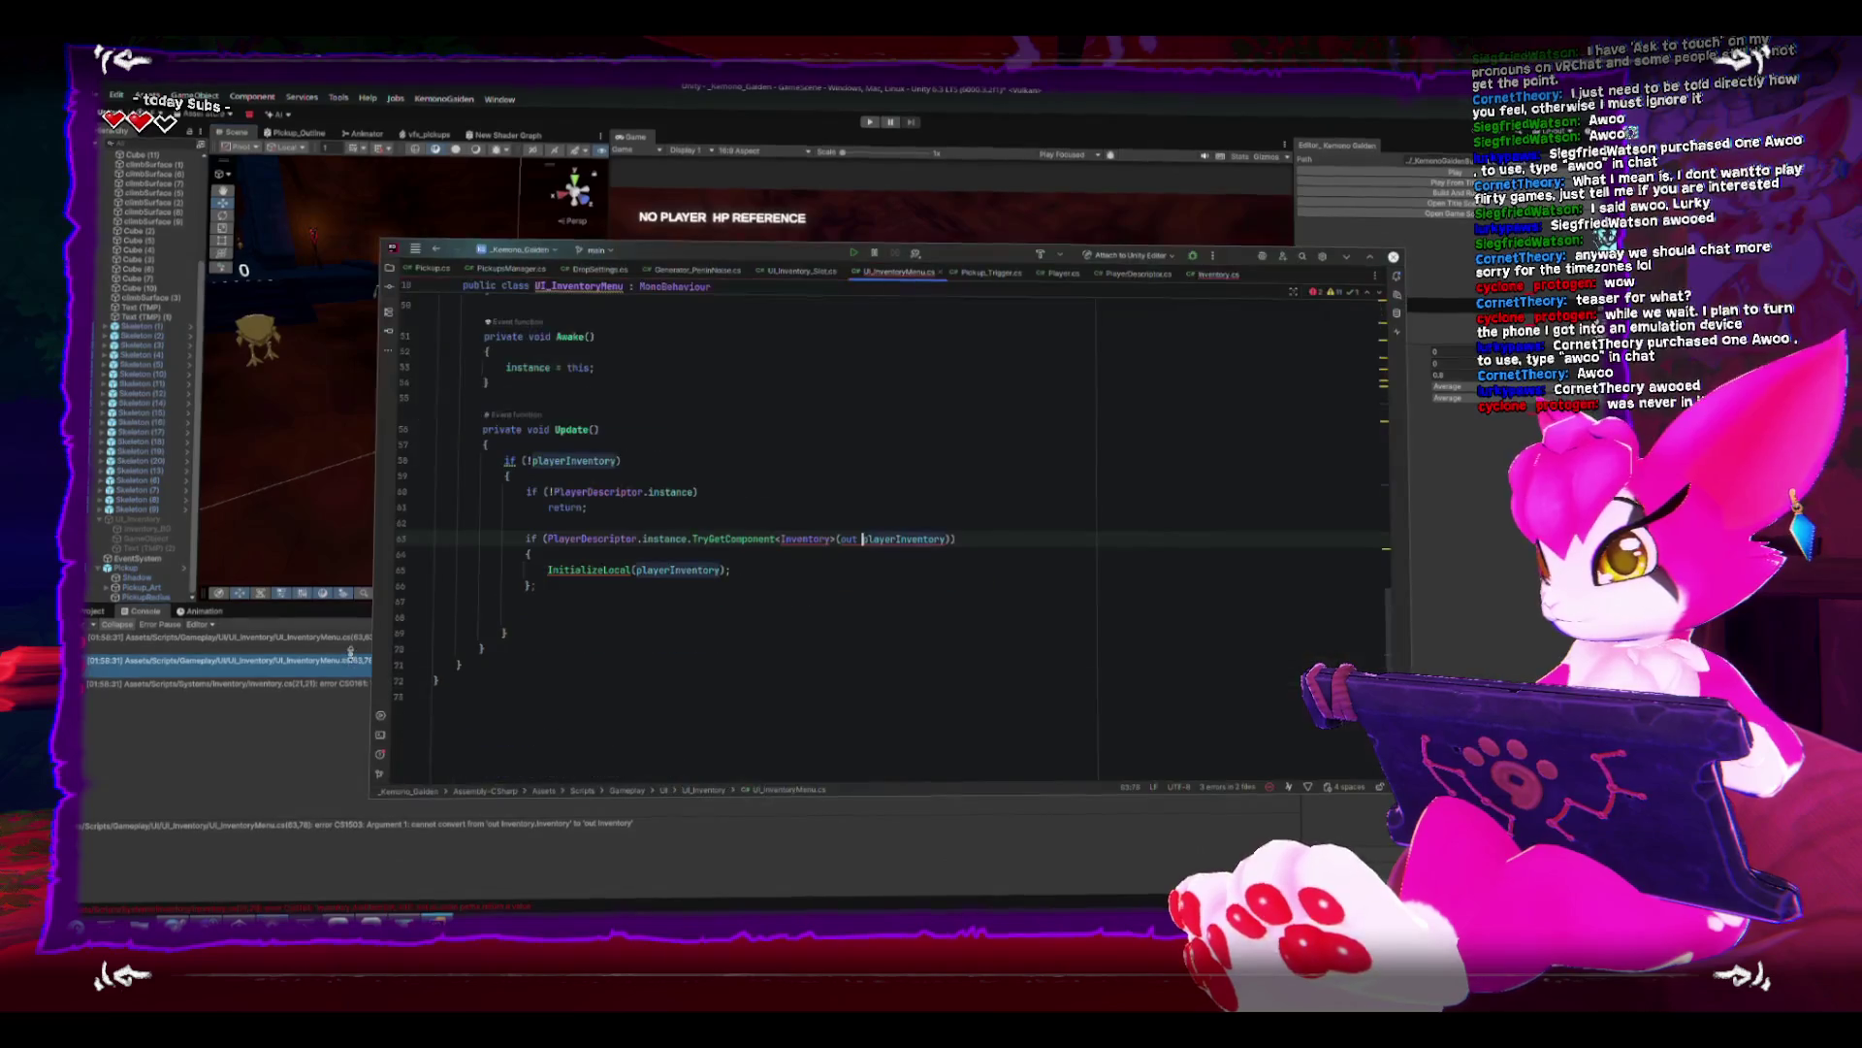
scroll(873, 562, "up", 8)
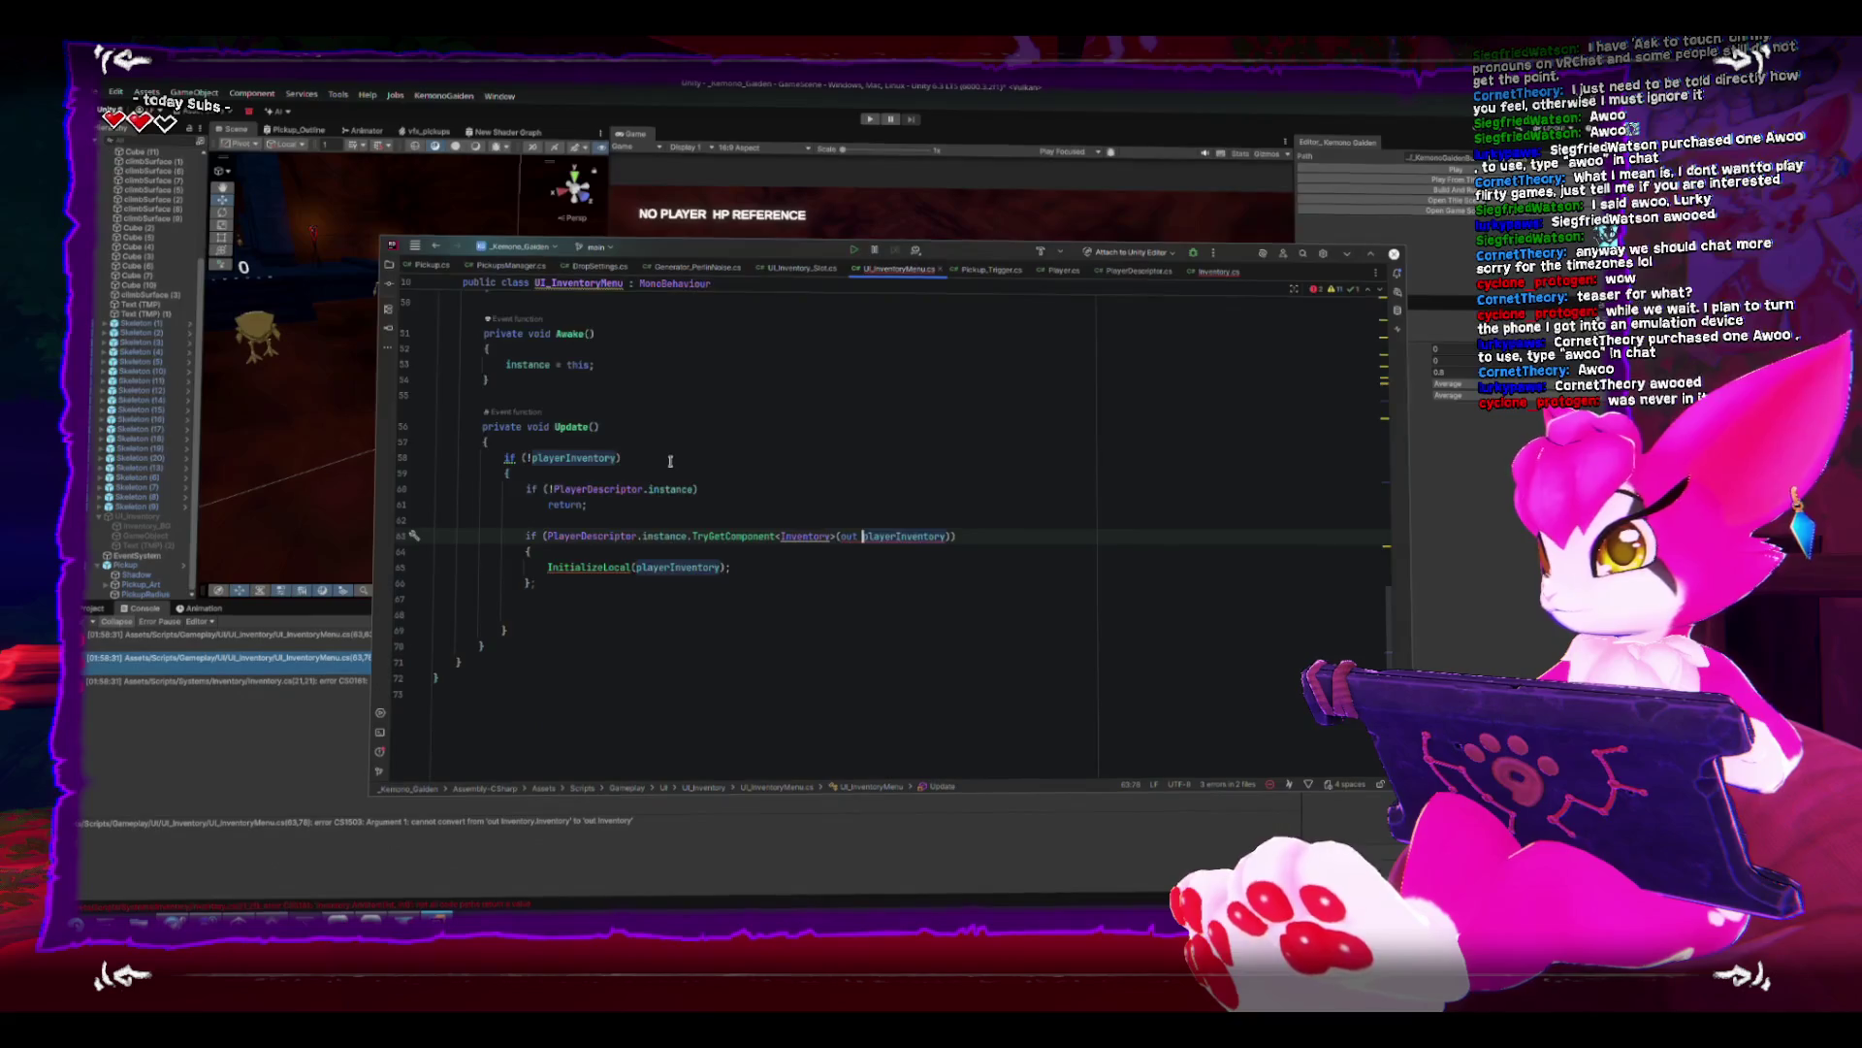
scroll(817, 582, "down", 3)
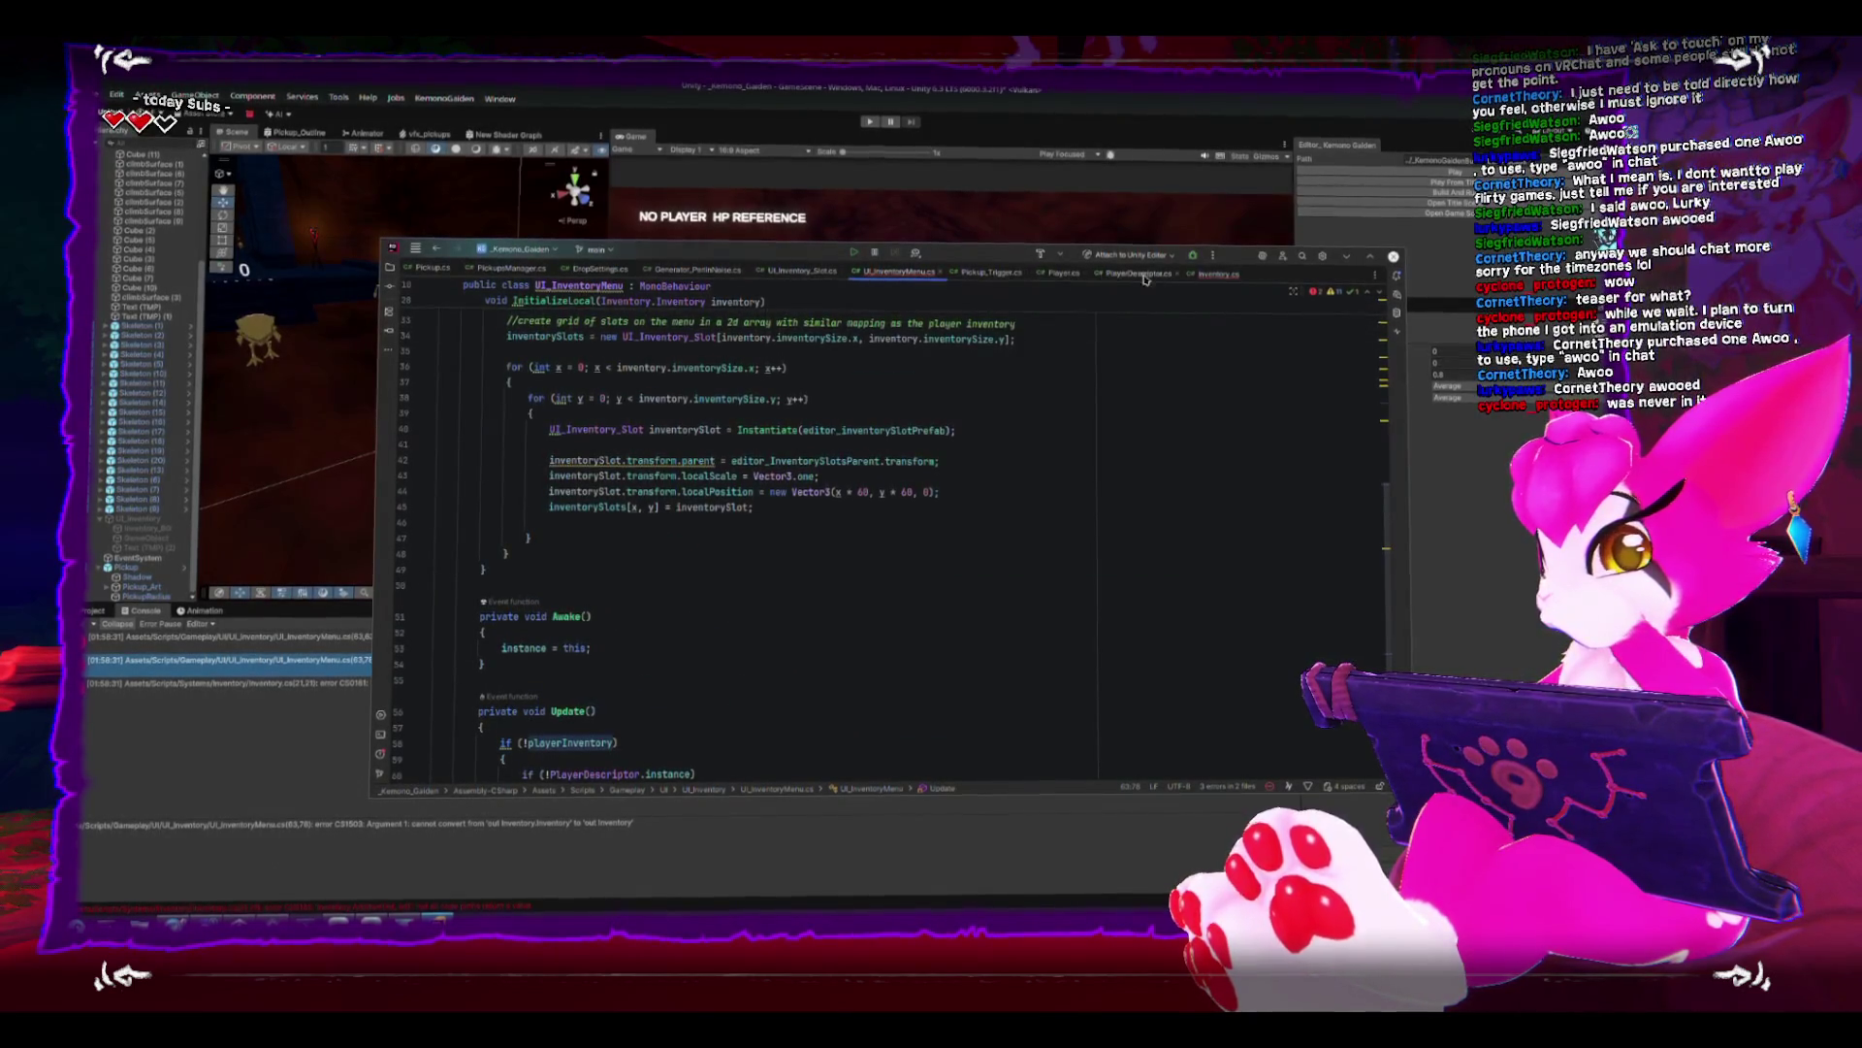
left_click(1218, 272)
left_click(407, 365)
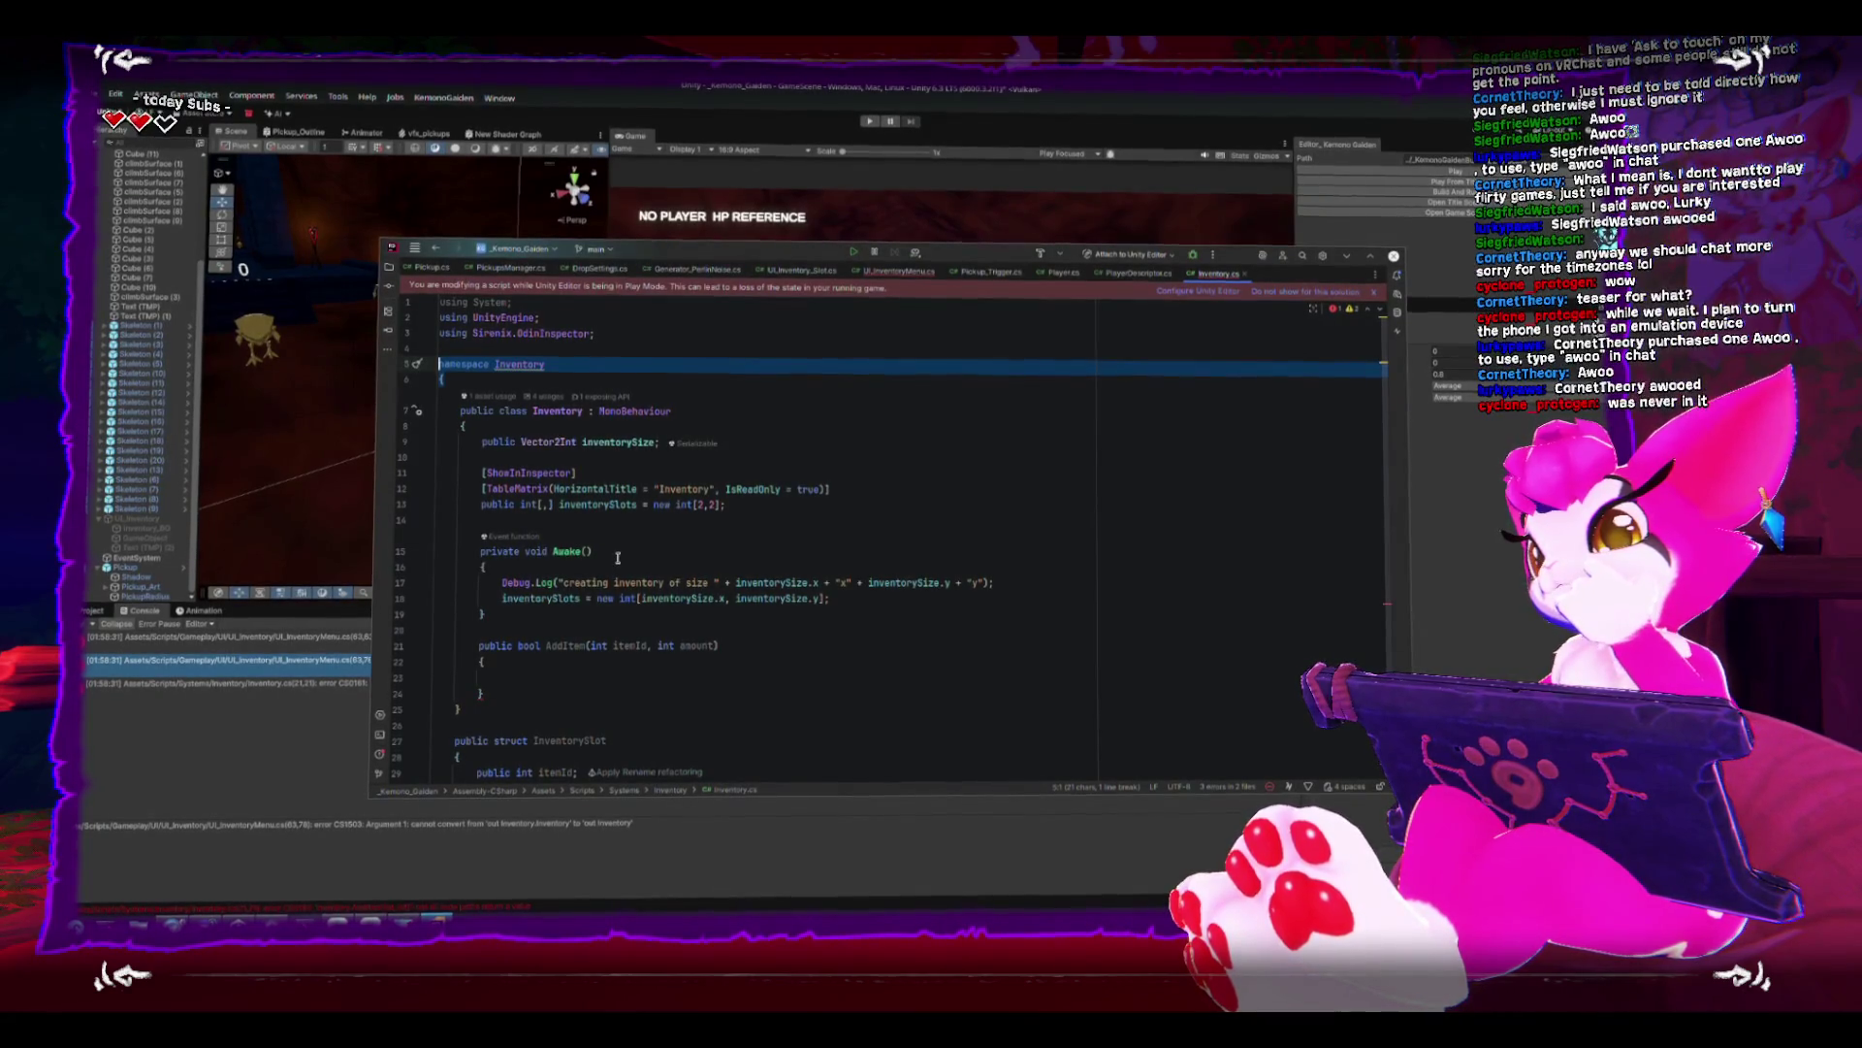
left_click(221, 742)
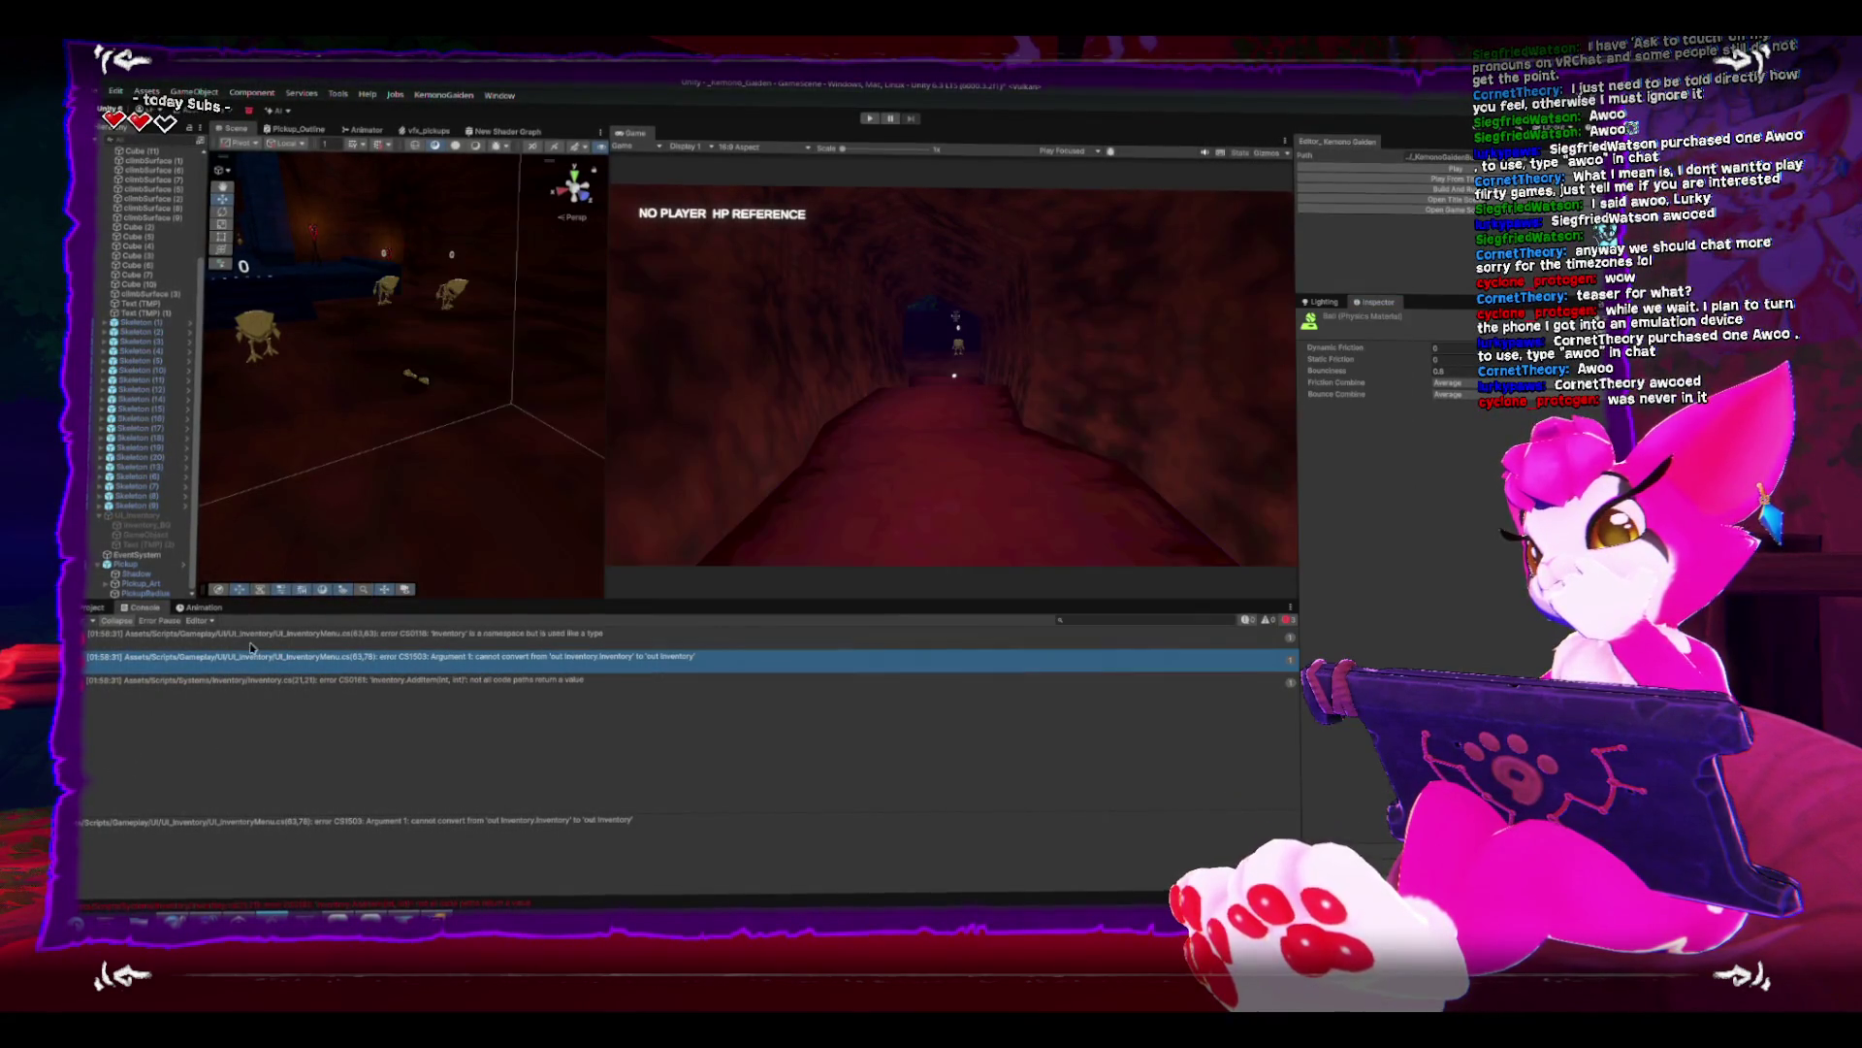
- Quick-fix UI_InventoryMenu's TryGetComponent to use Inventory.Inventory, then recompile in Unity
double_click(300, 640)
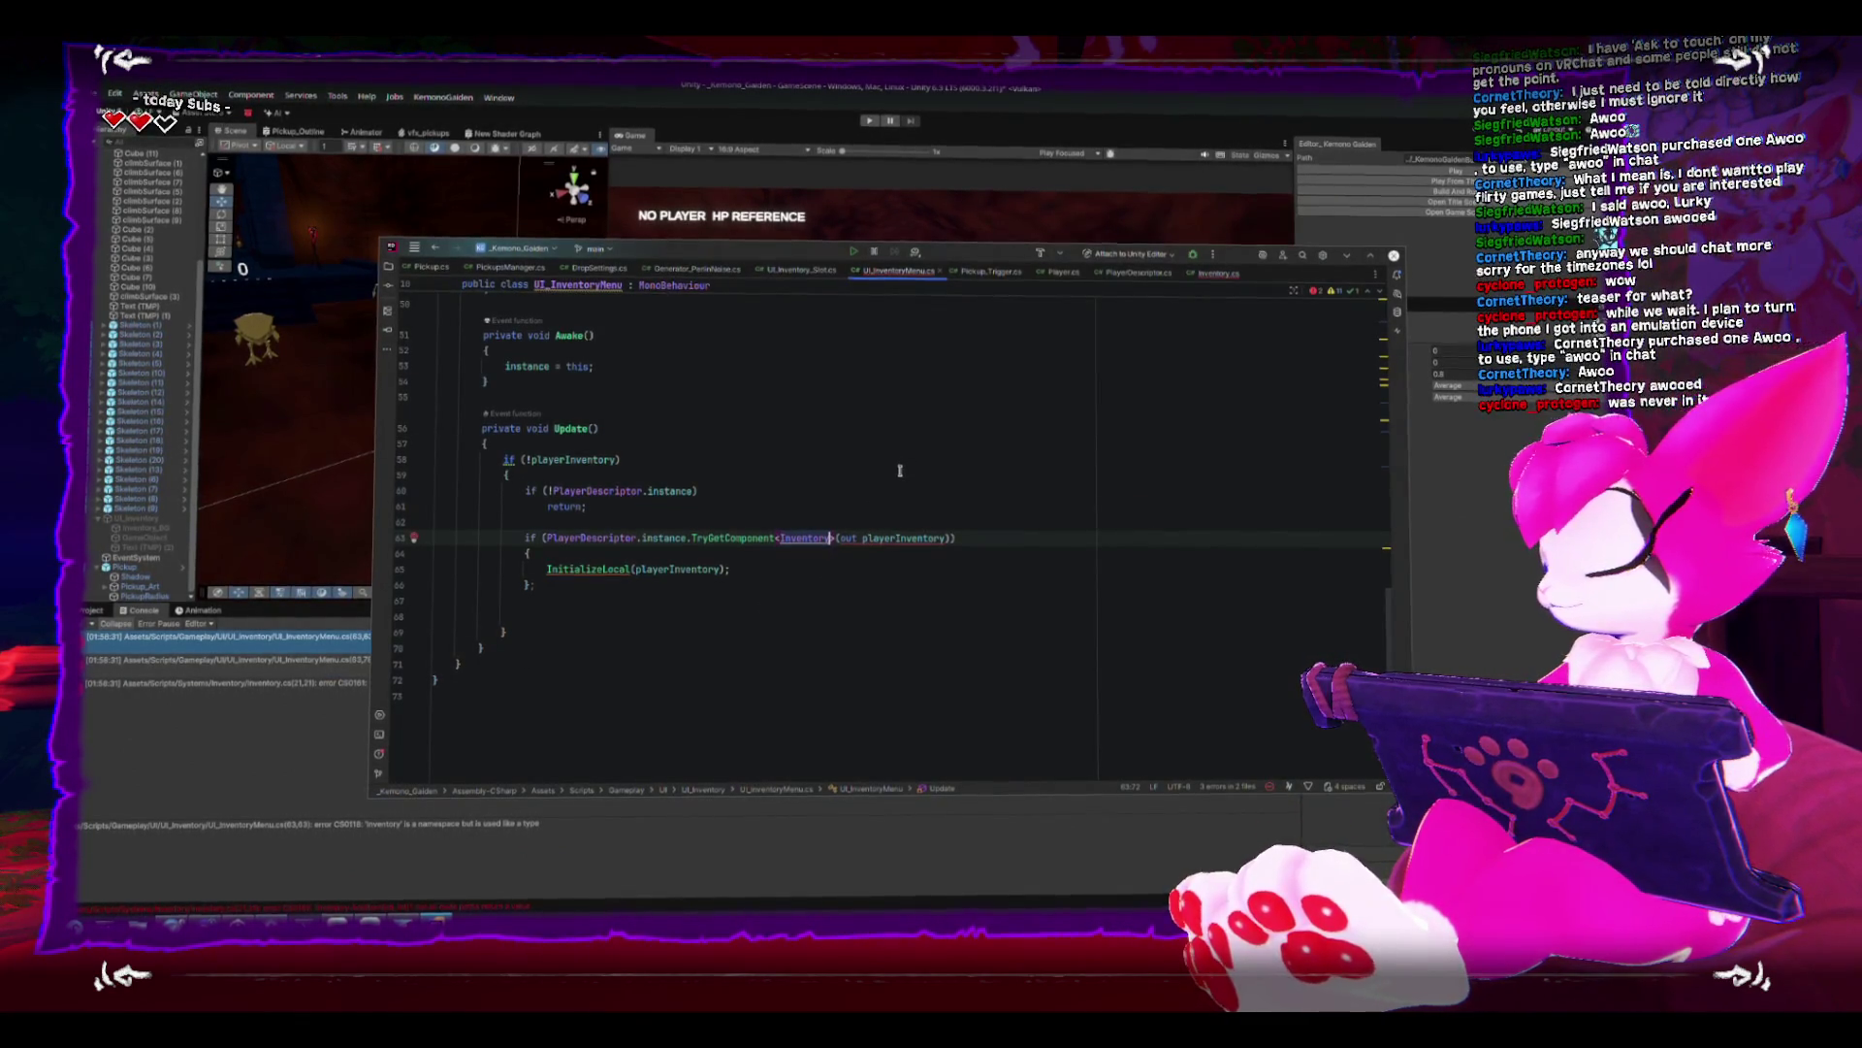
key("alt+Return")
key("Return")
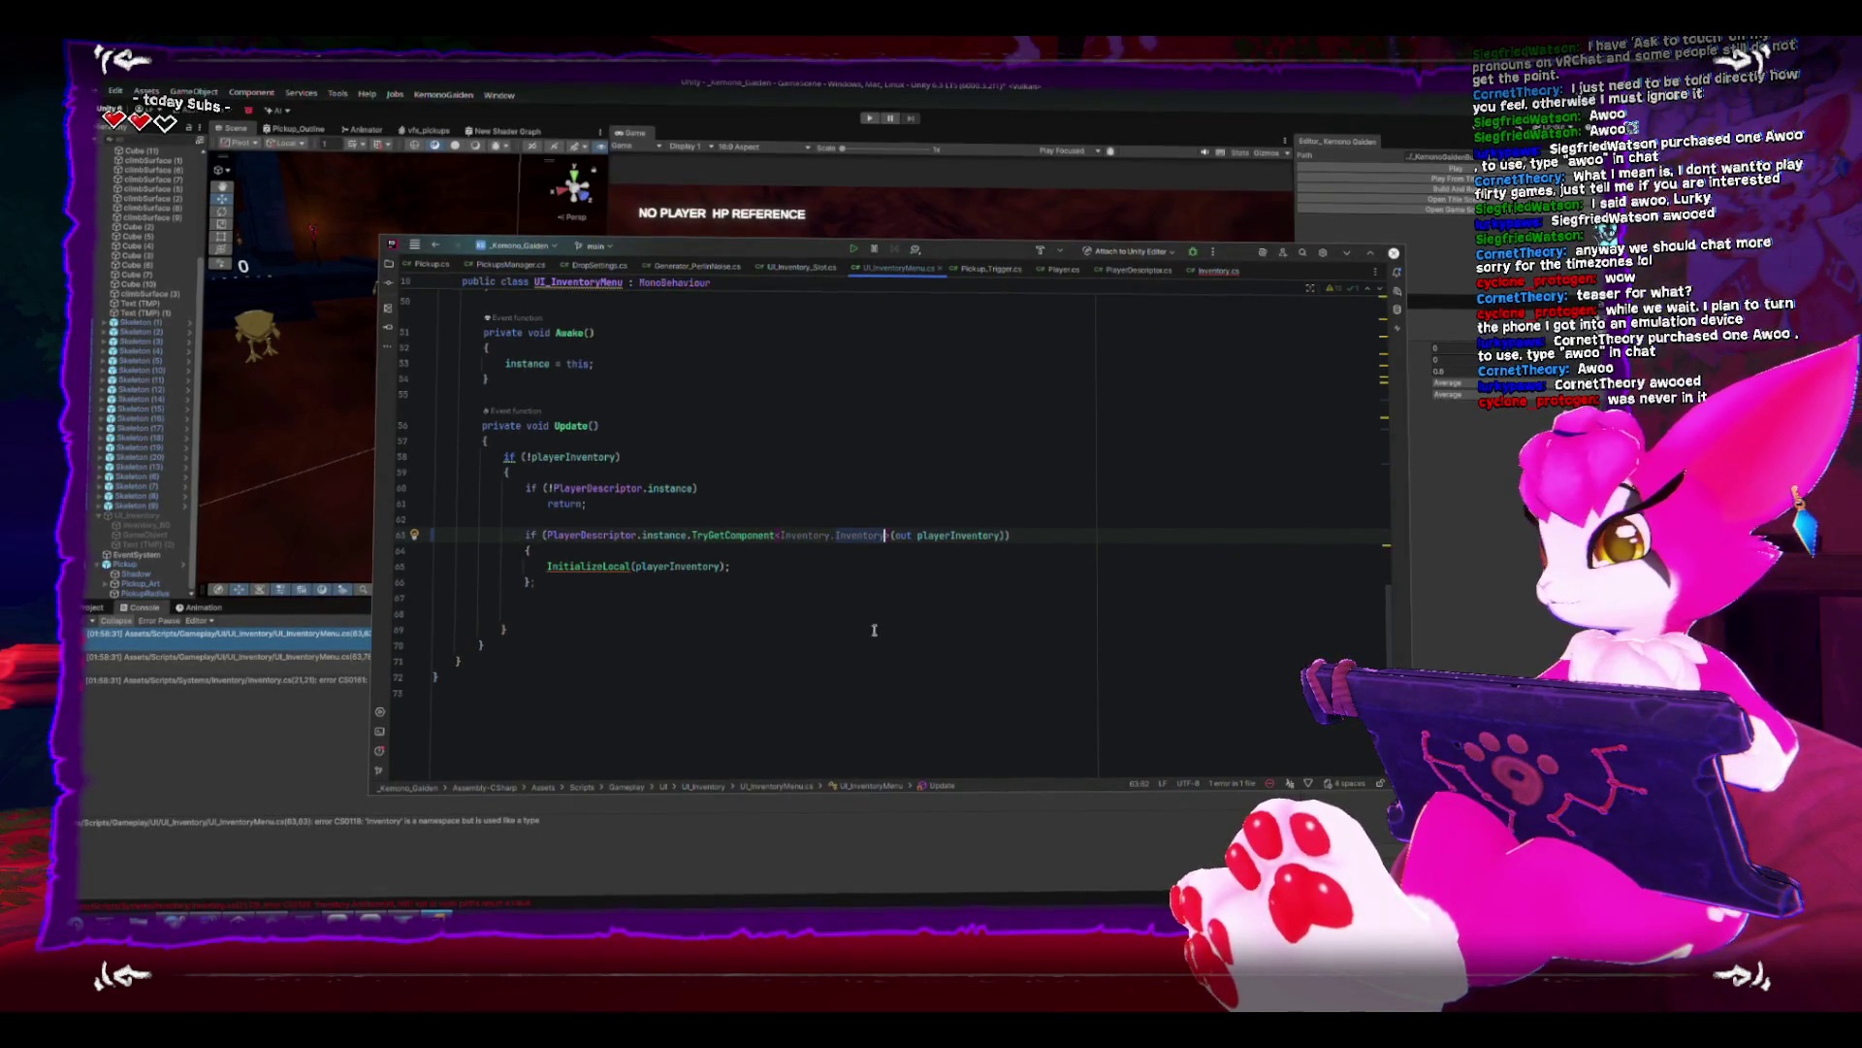
key("alt+Tab")
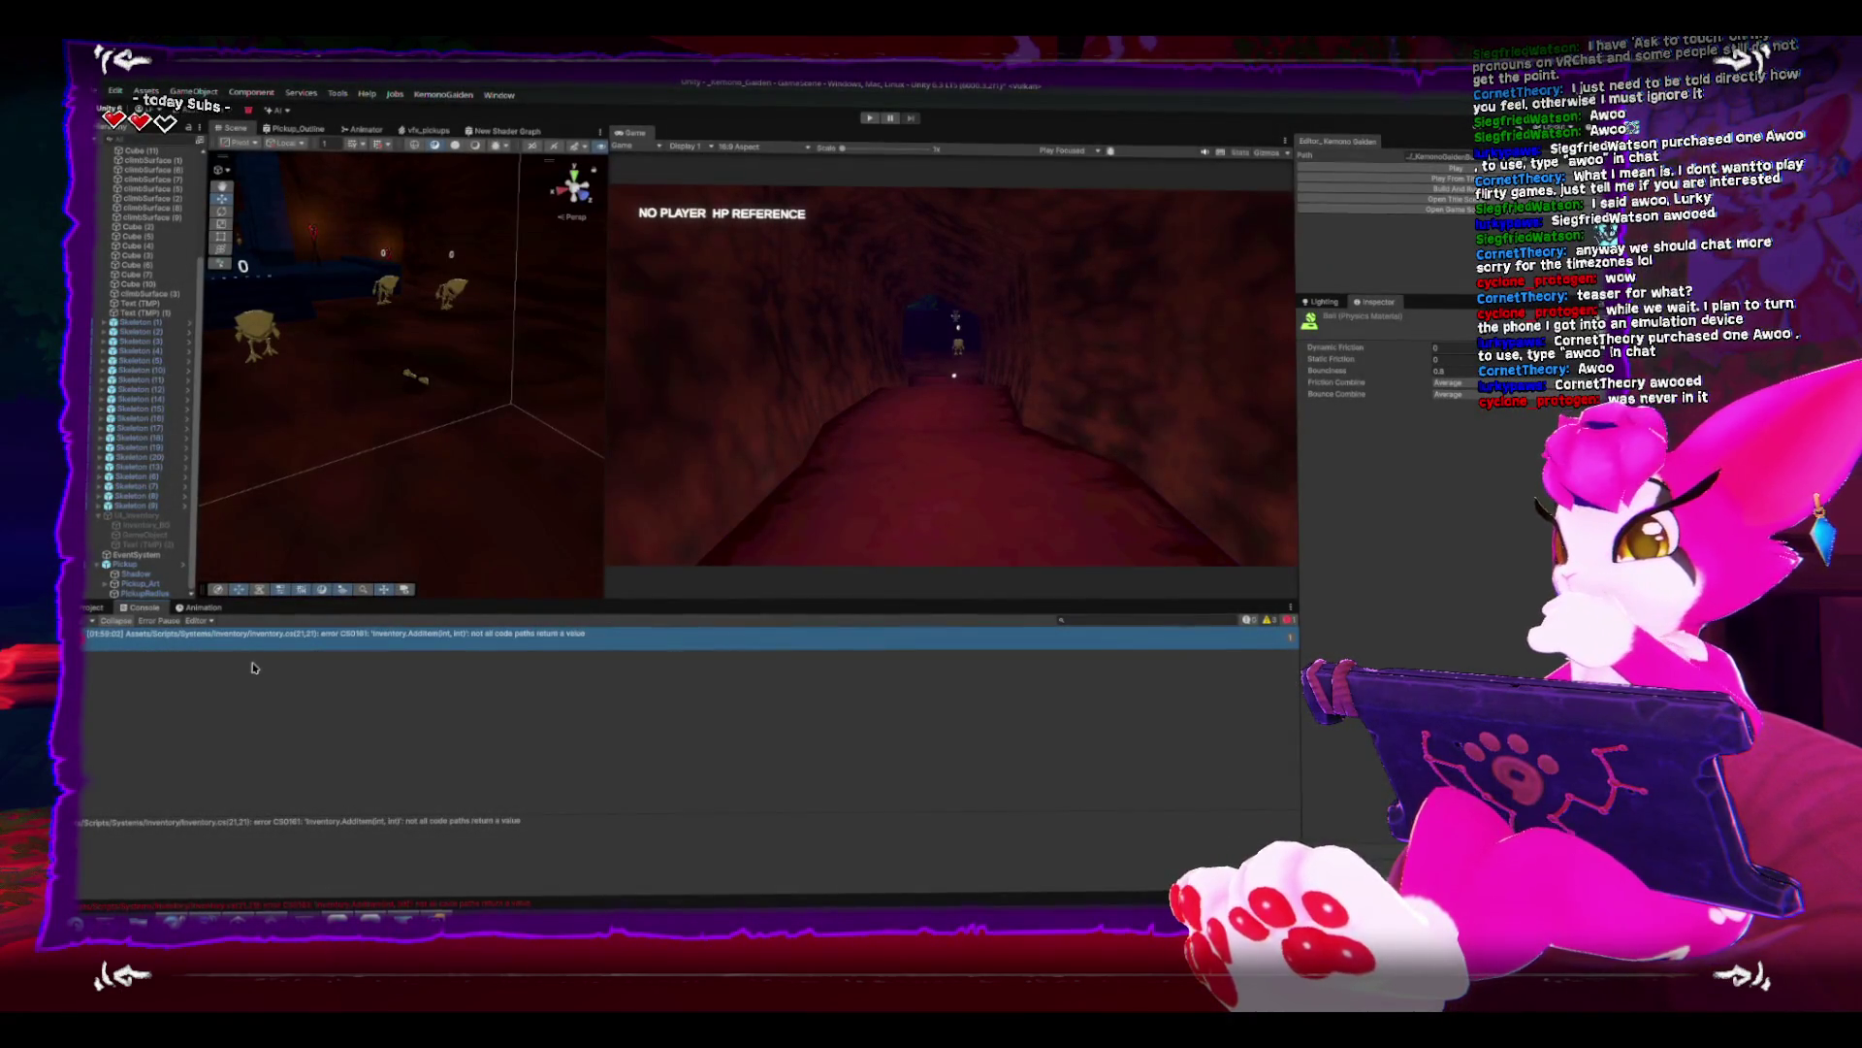
- From the CS0161 error, add 'return false;' to AddItem, then bring the browser forward
double_click(255, 635)
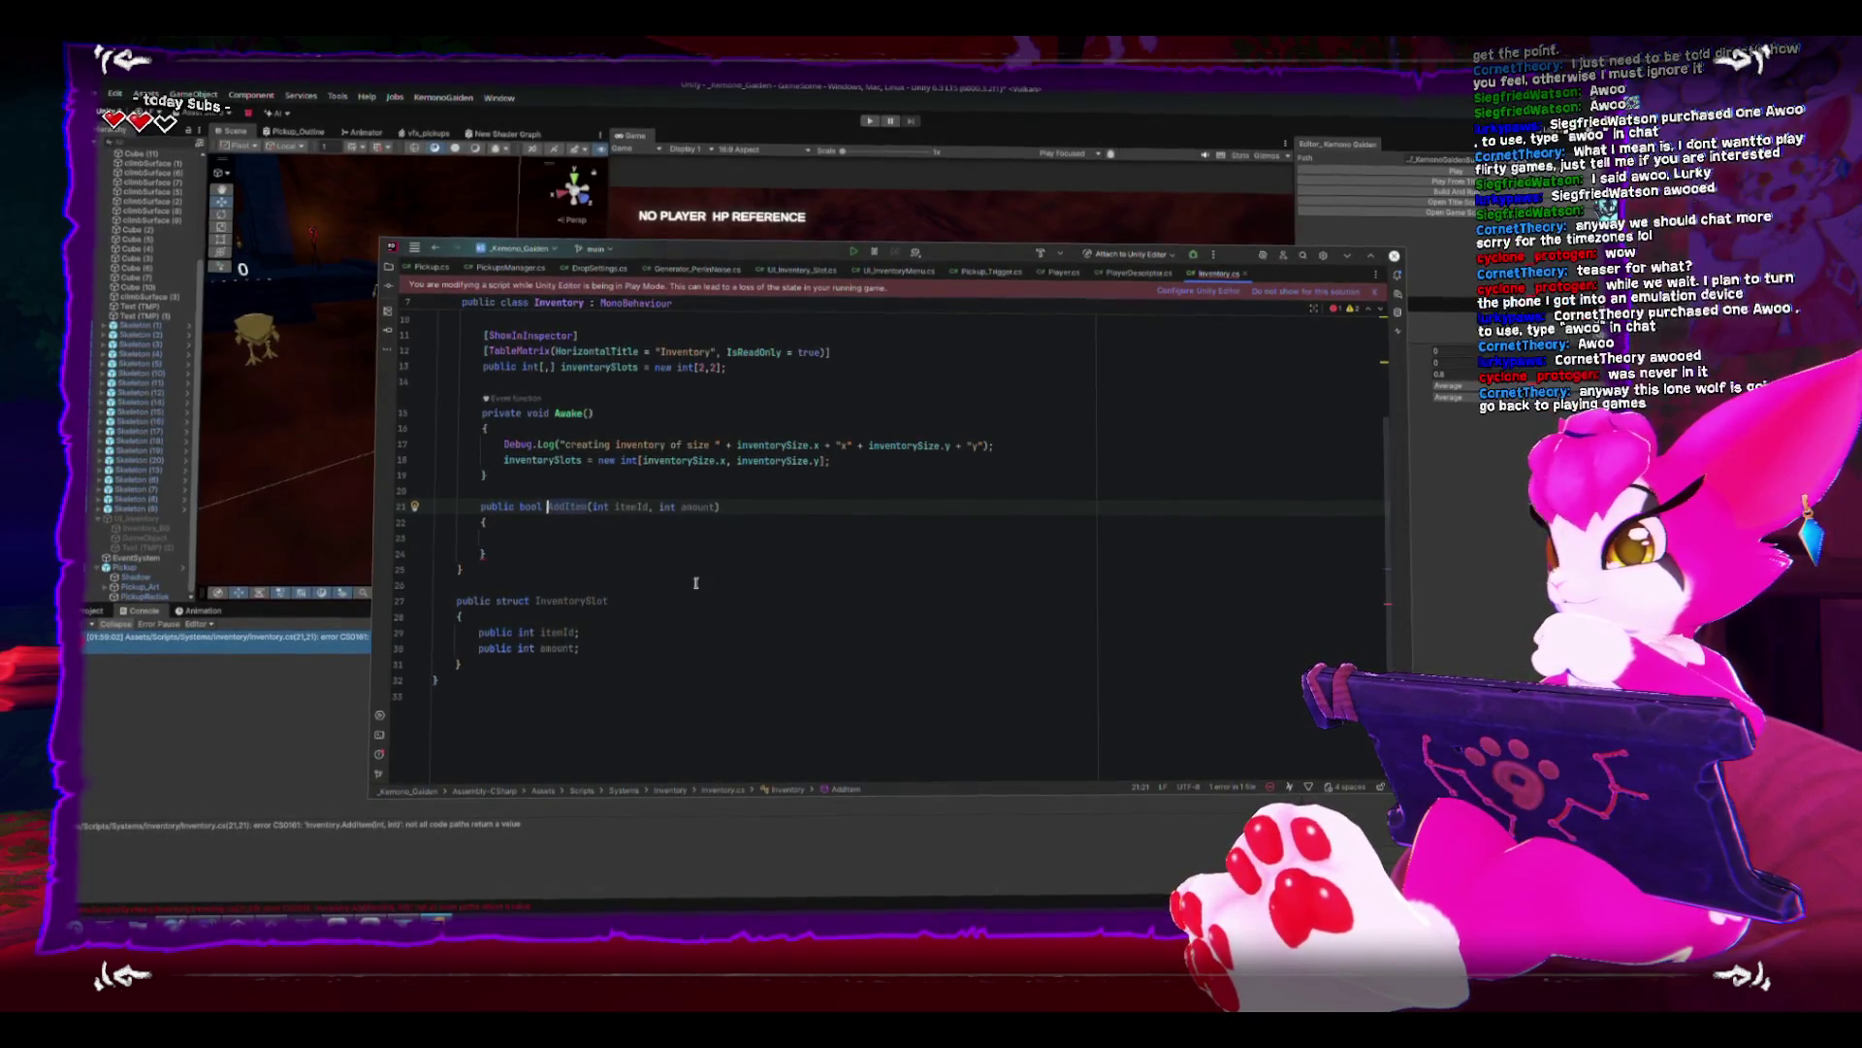
left_click(300, 648)
double_click(300, 648)
left_click(698, 534)
type("return false;")
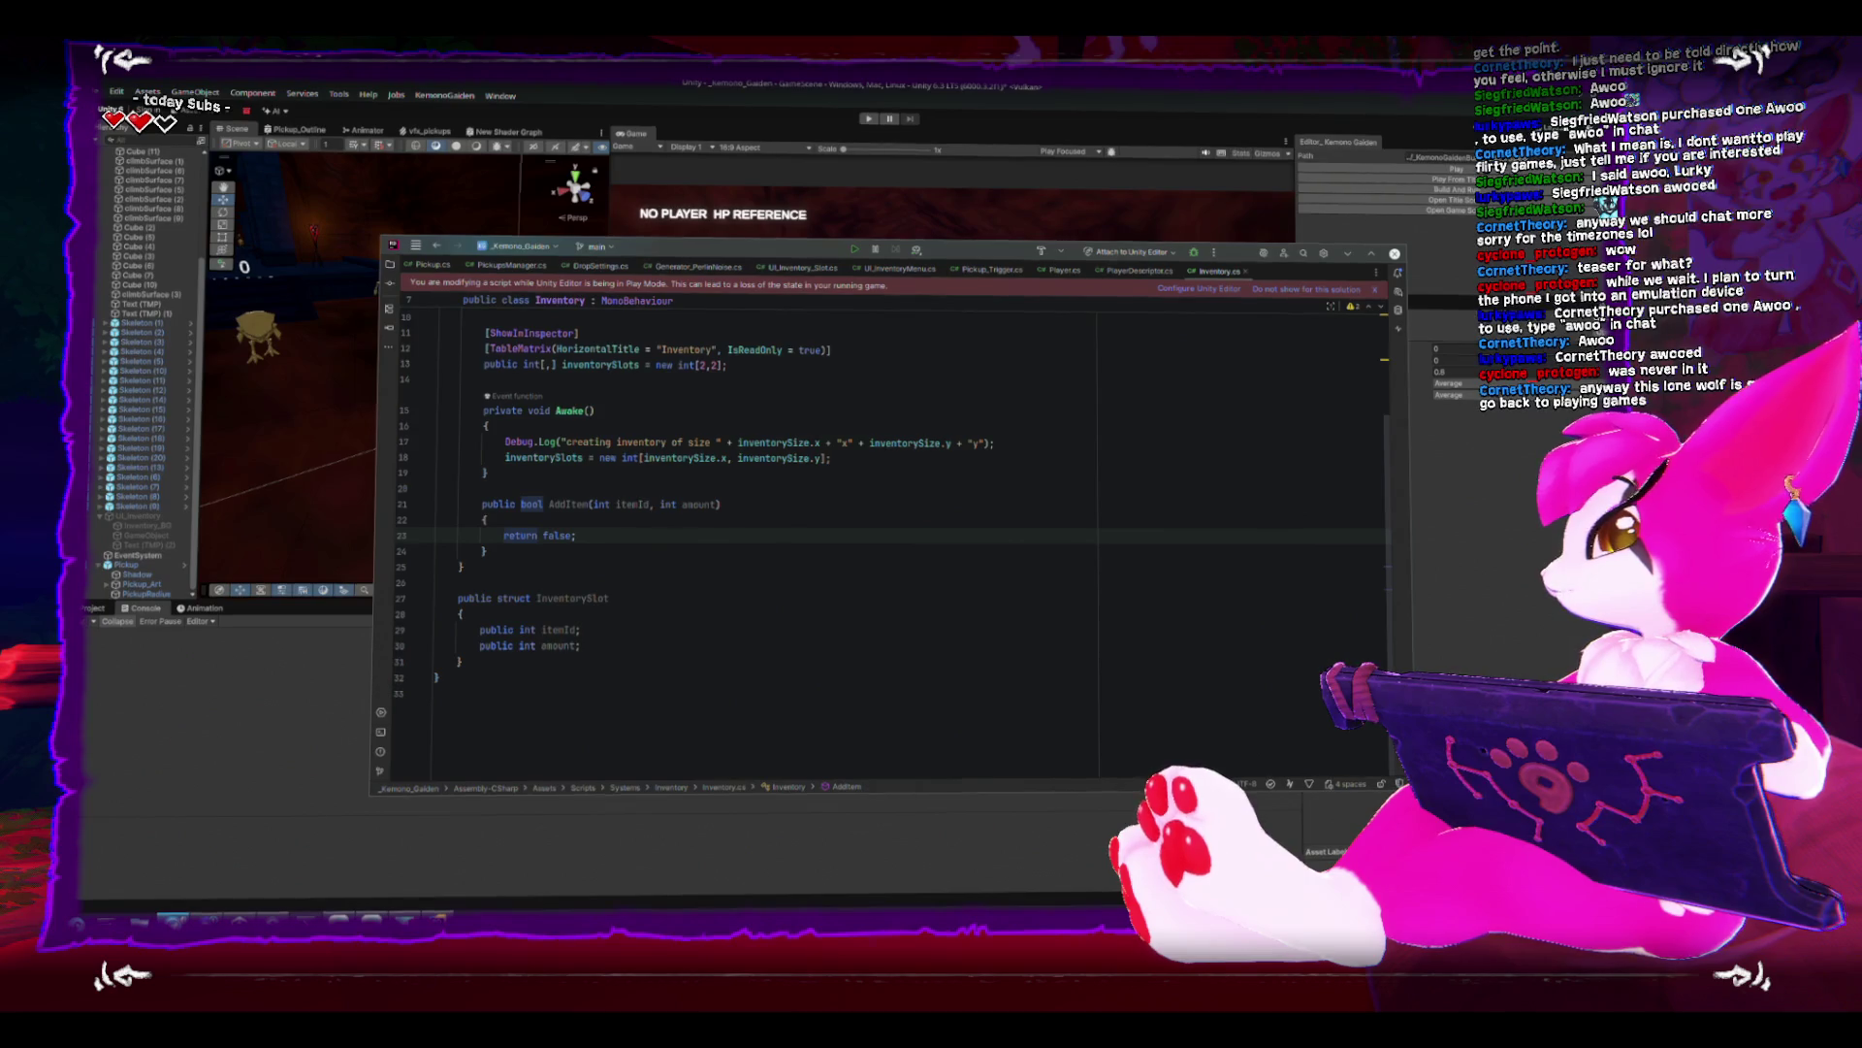
key("alt+Tab")
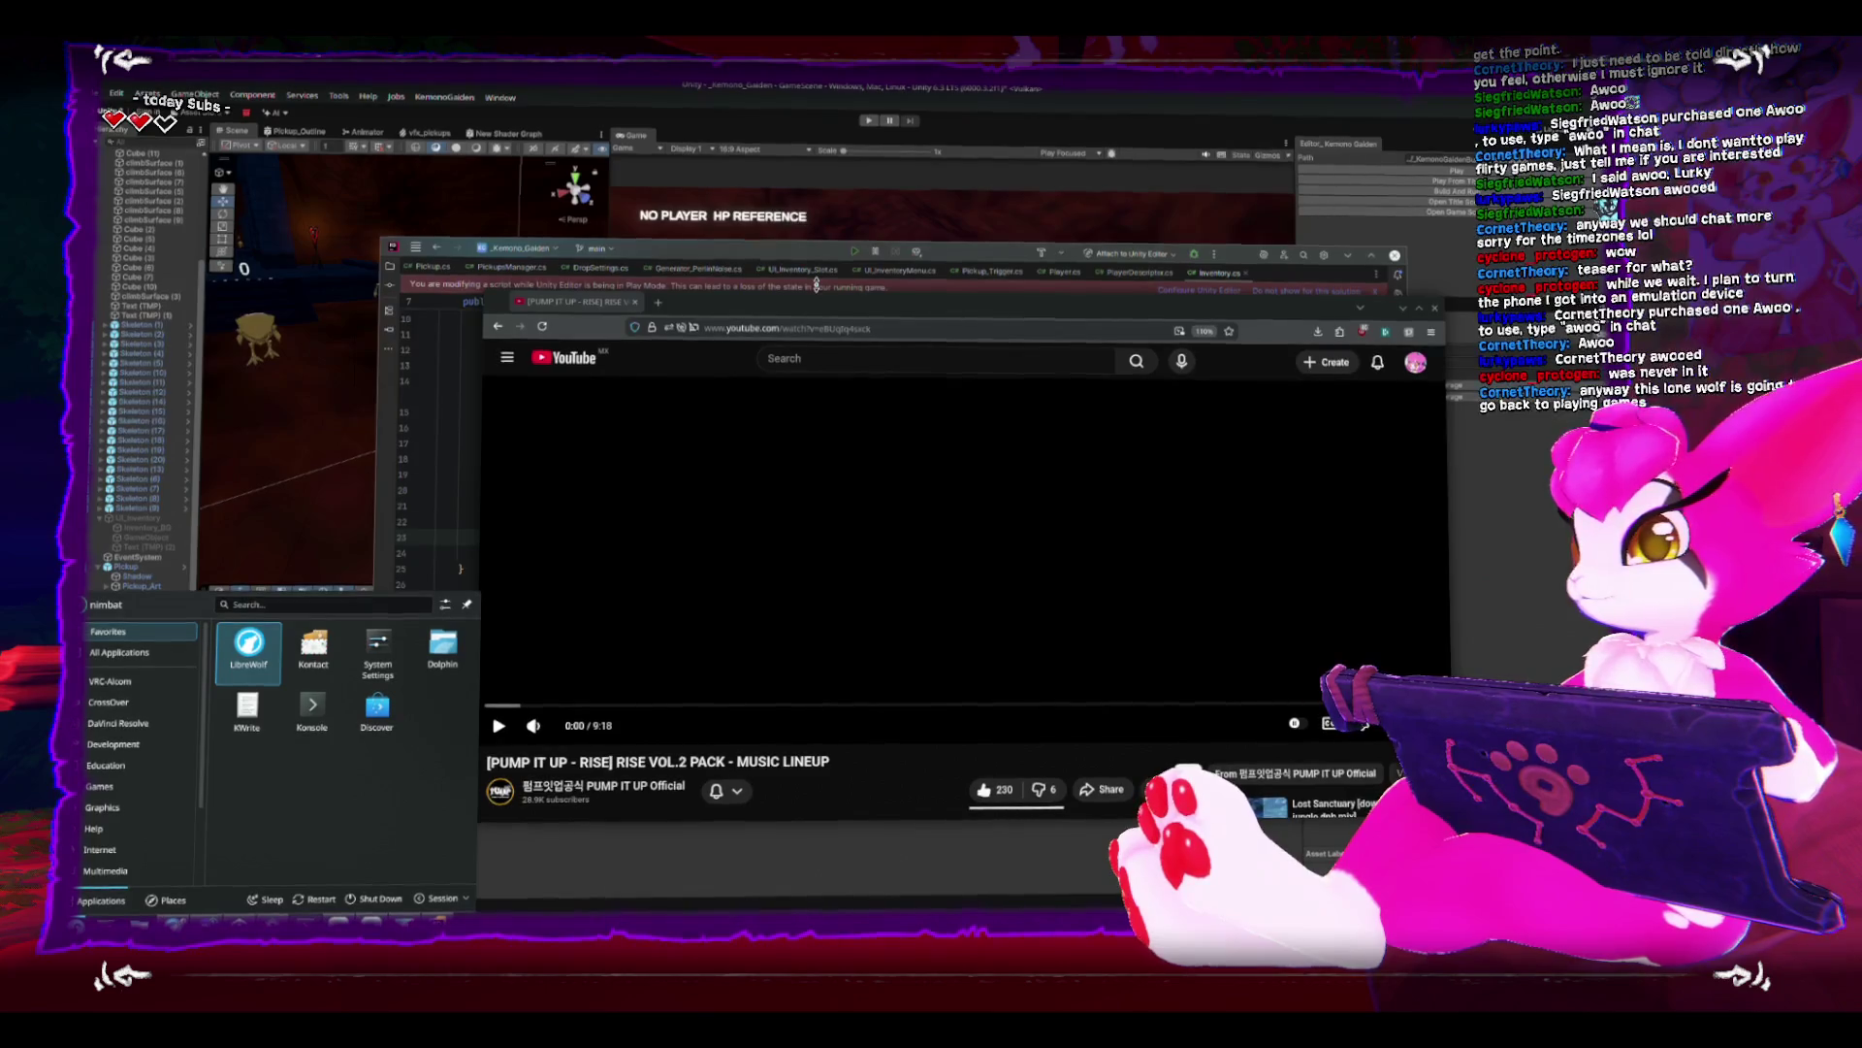
- Nudge the browser window left and play the PUMP IT UP RISE Vol.2 video full screen
left_click_drag(911, 303, 897, 304)
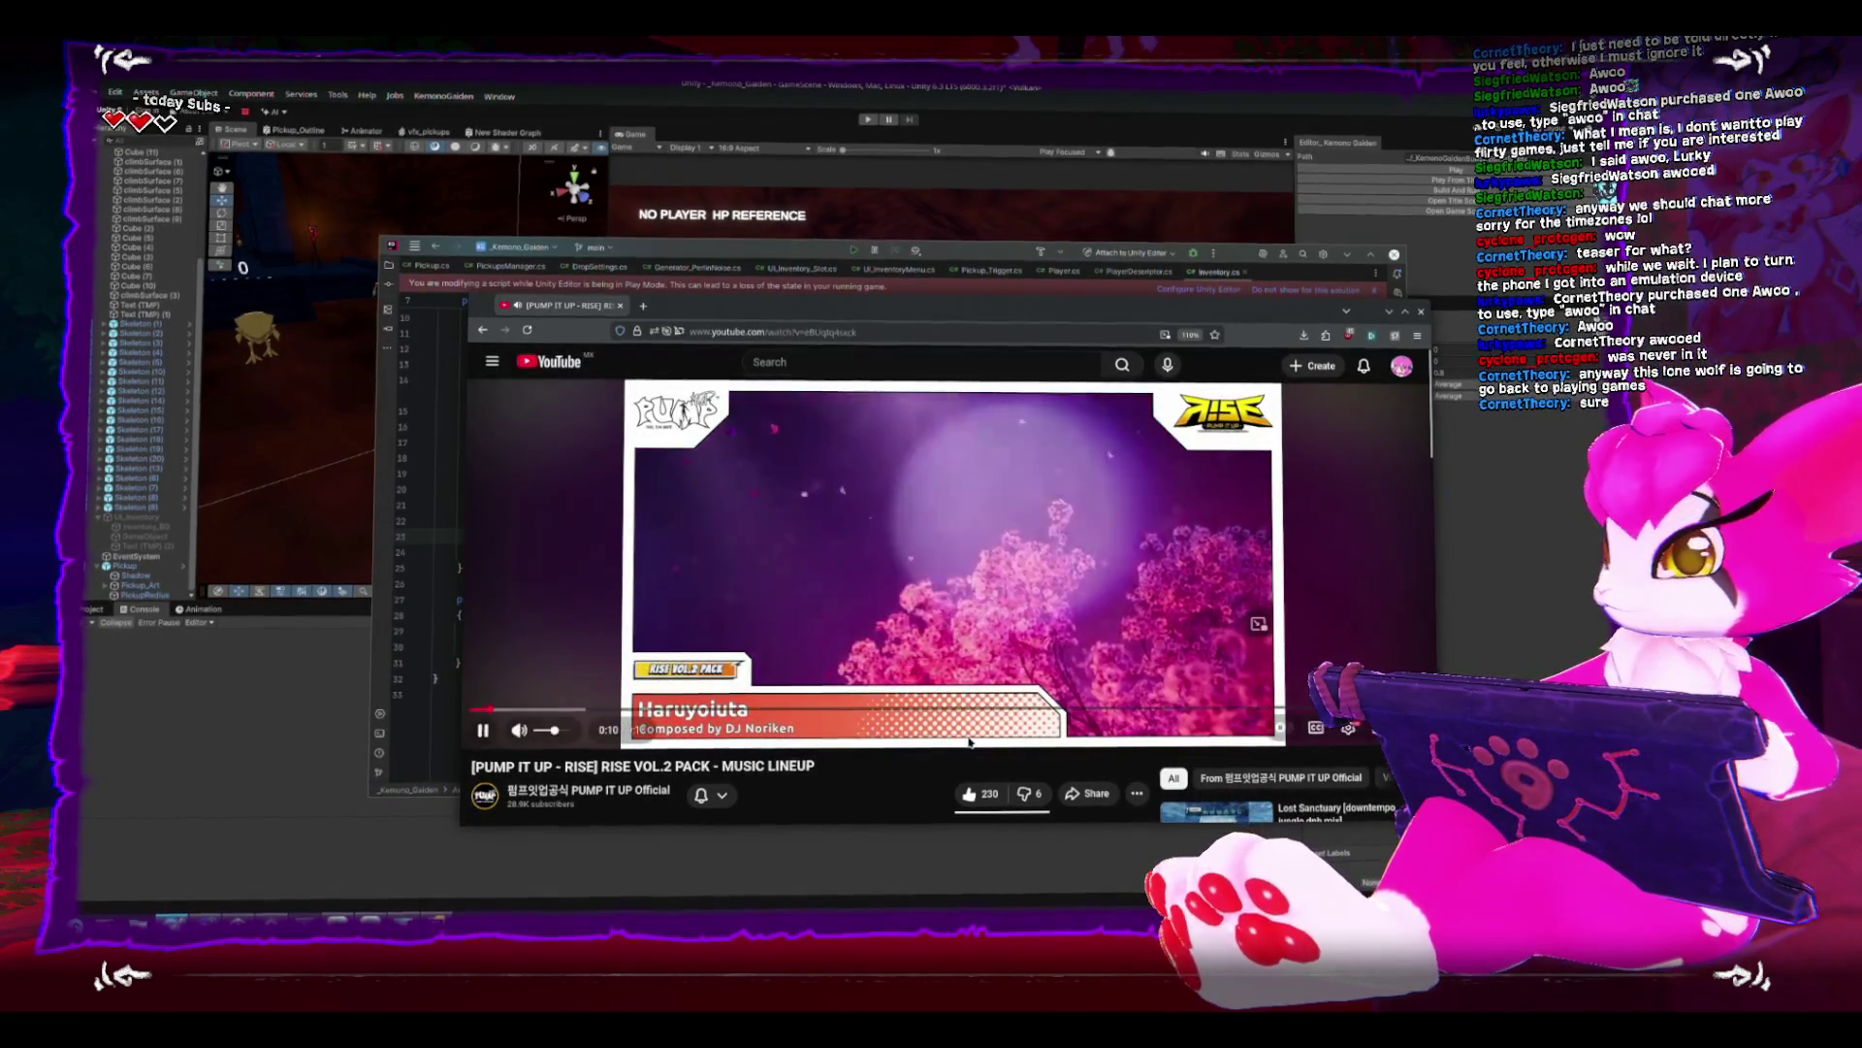
key("f")
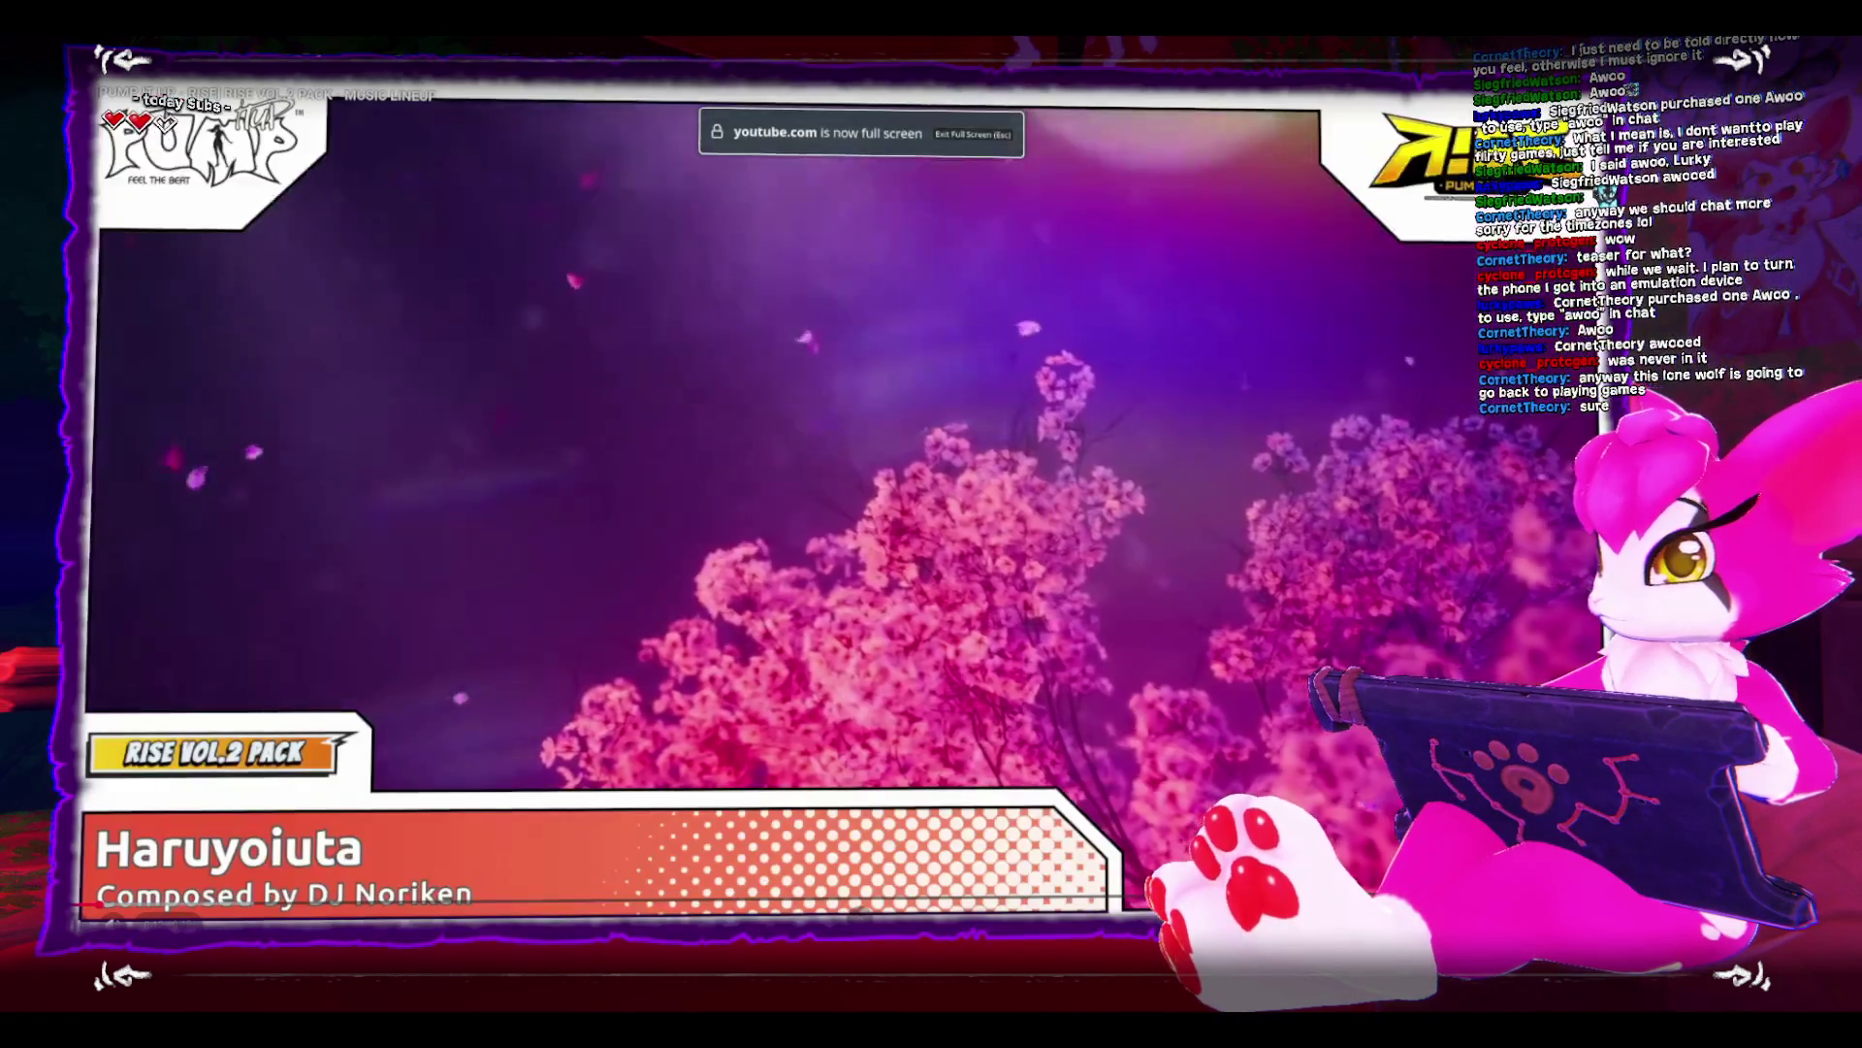
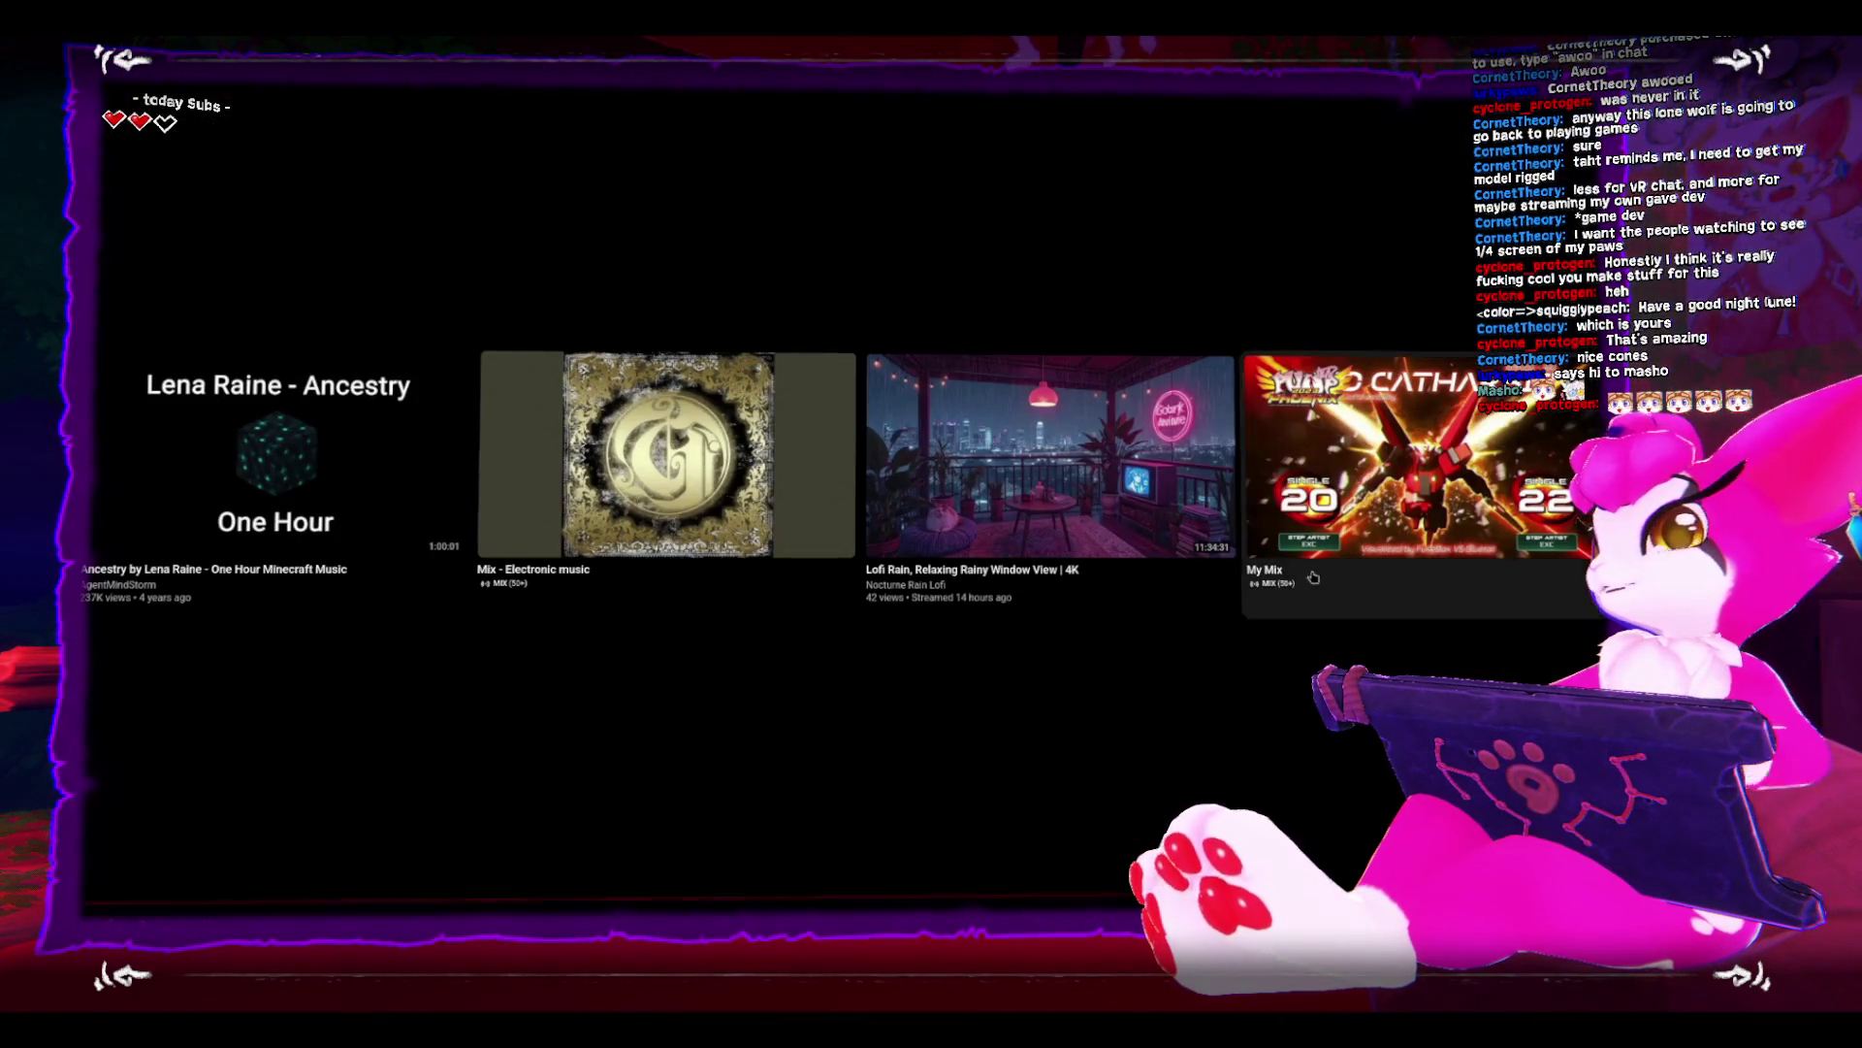
- Exit fullscreen and bring the maximized browser with the RISE VOL.2 PACK lineup video to the front
key("Escape")
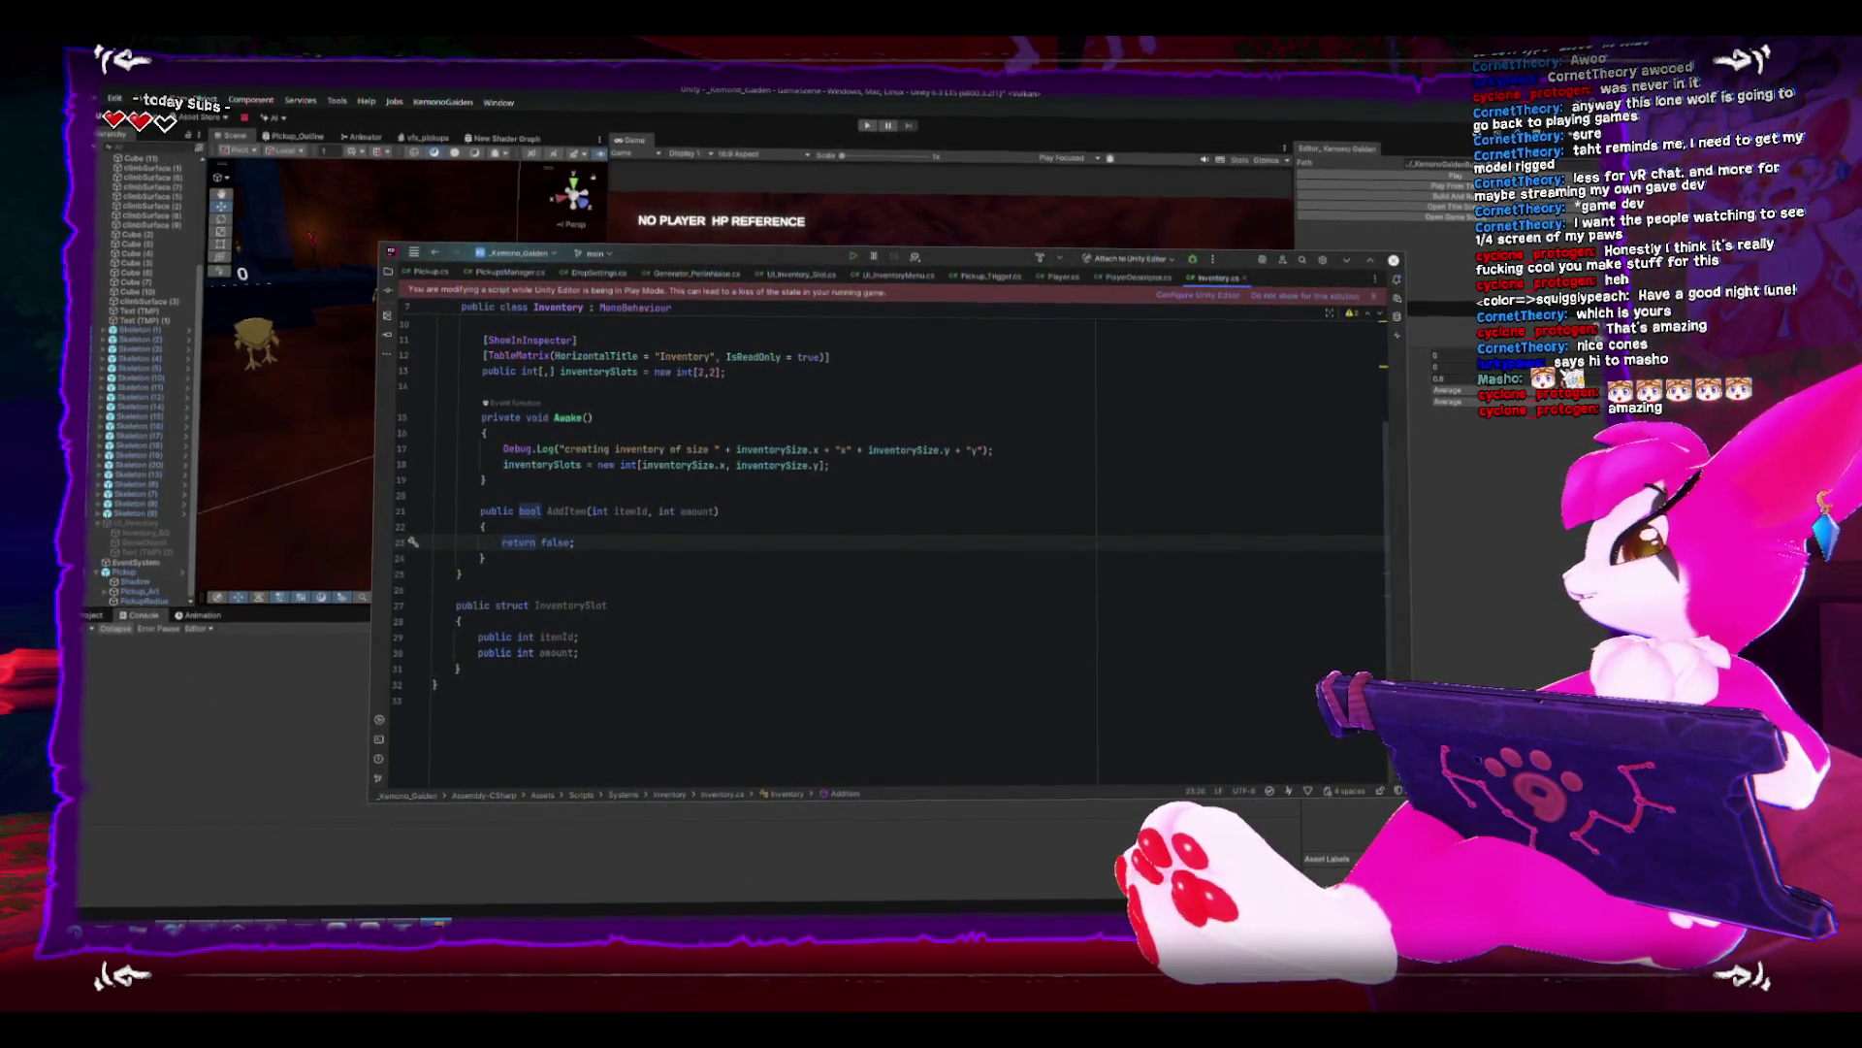
key("alt+Tab")
key("super+Up")
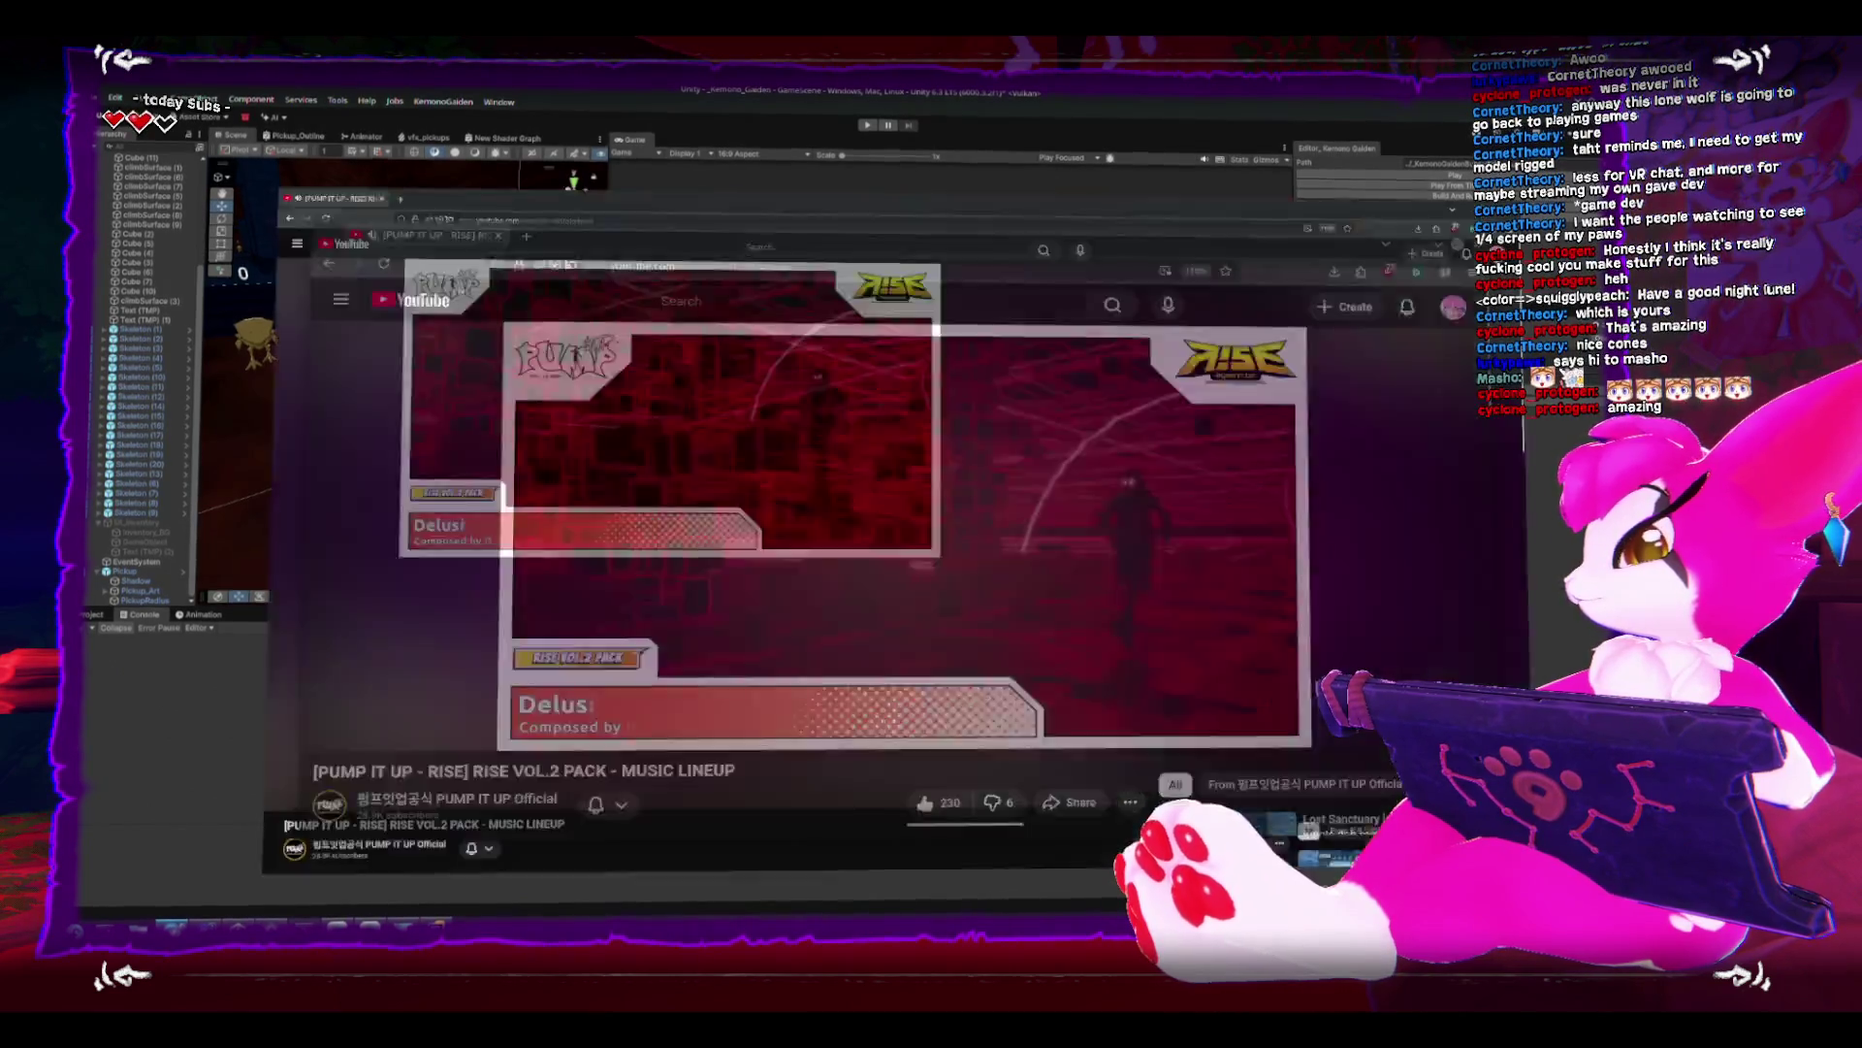
- Skip the lineup video ahead to Pop & Pump & DIVE!! and pause it at 8:45
key("l")
key("l")
key("l")
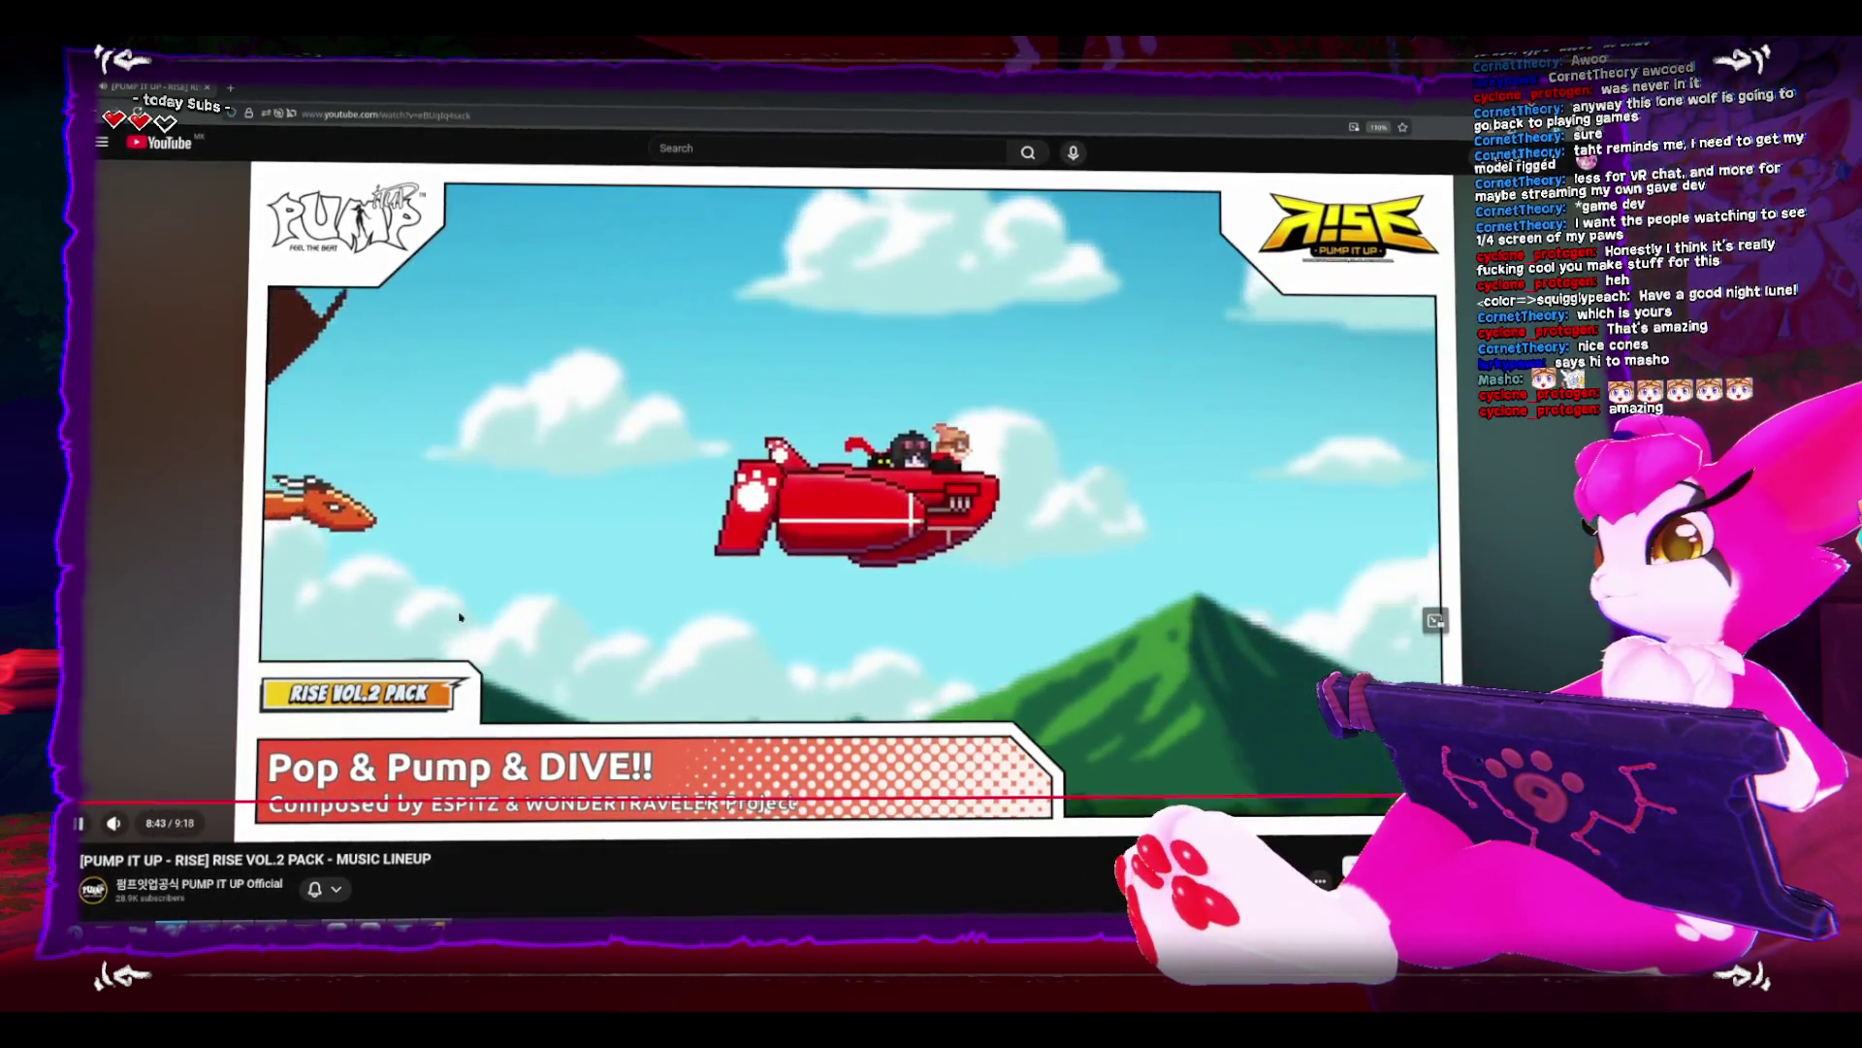
left_click(396, 543)
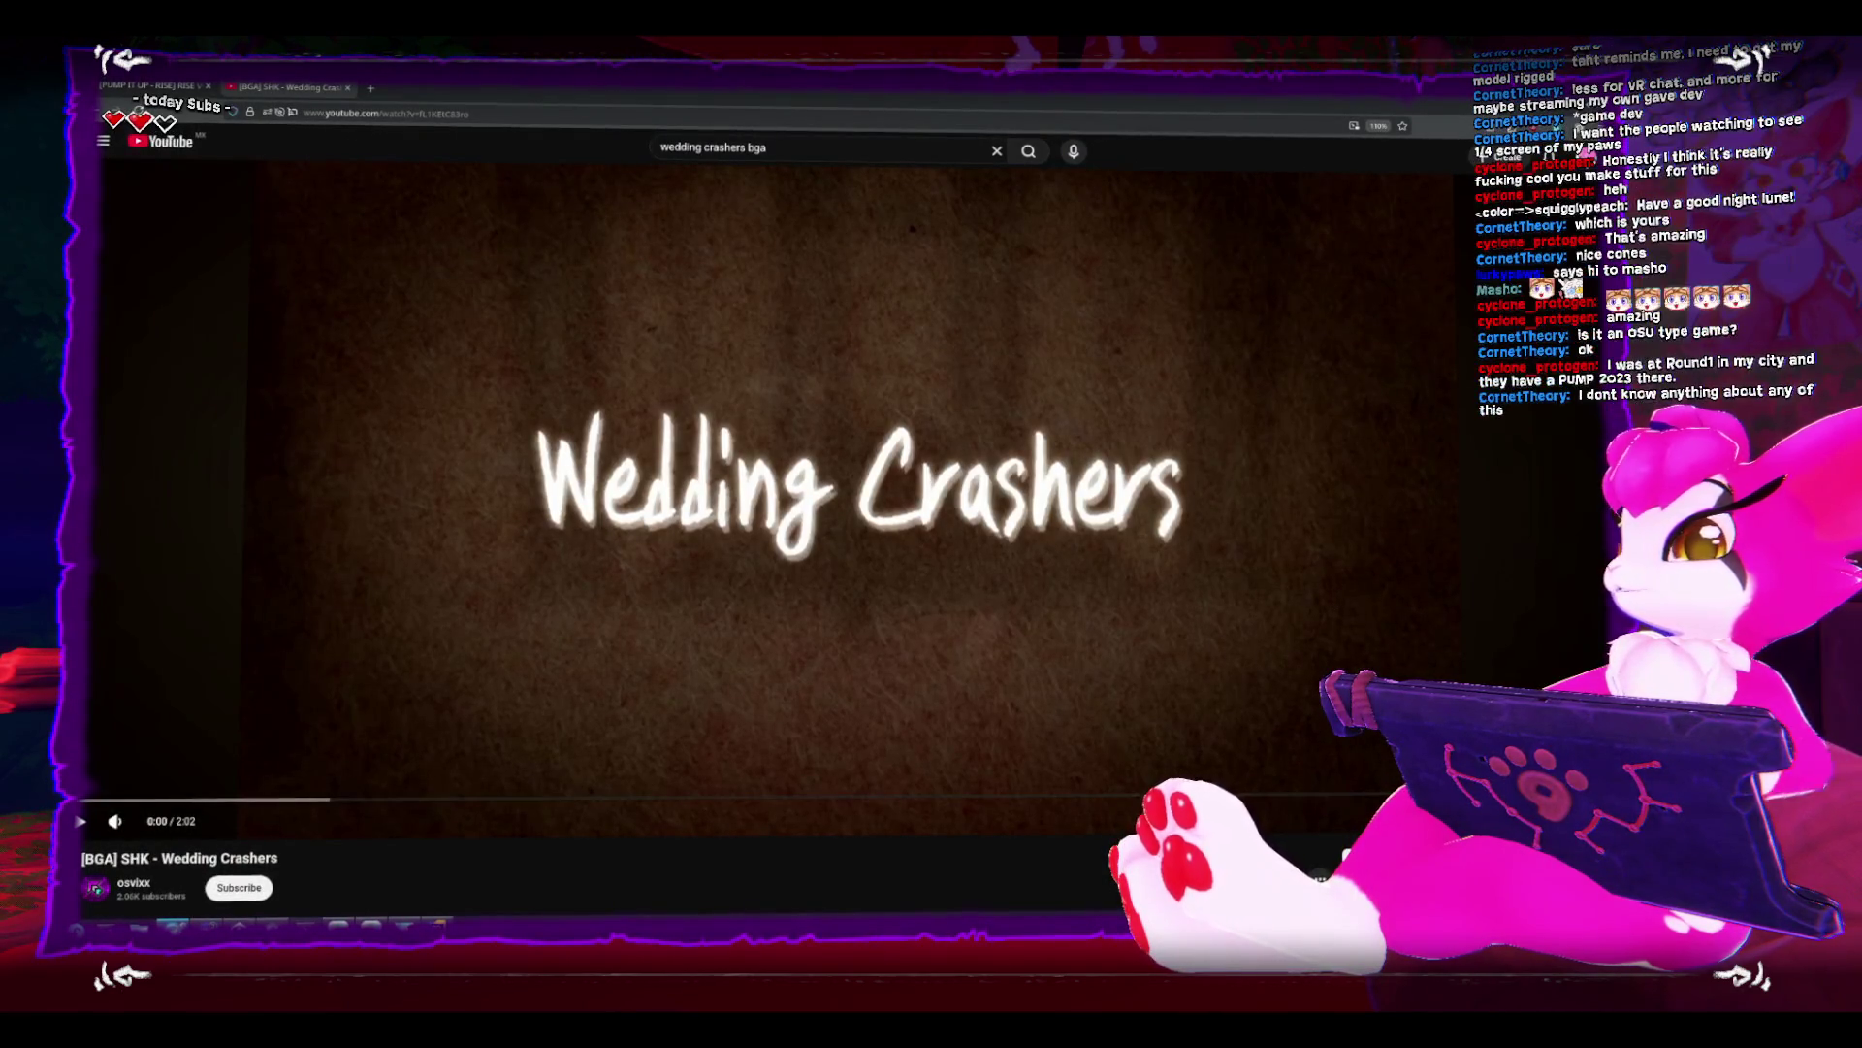
- Play the Wedding Crashers BGA video fullscreen with the browser's tabs and address bar hidden
key("F11")
key("f")
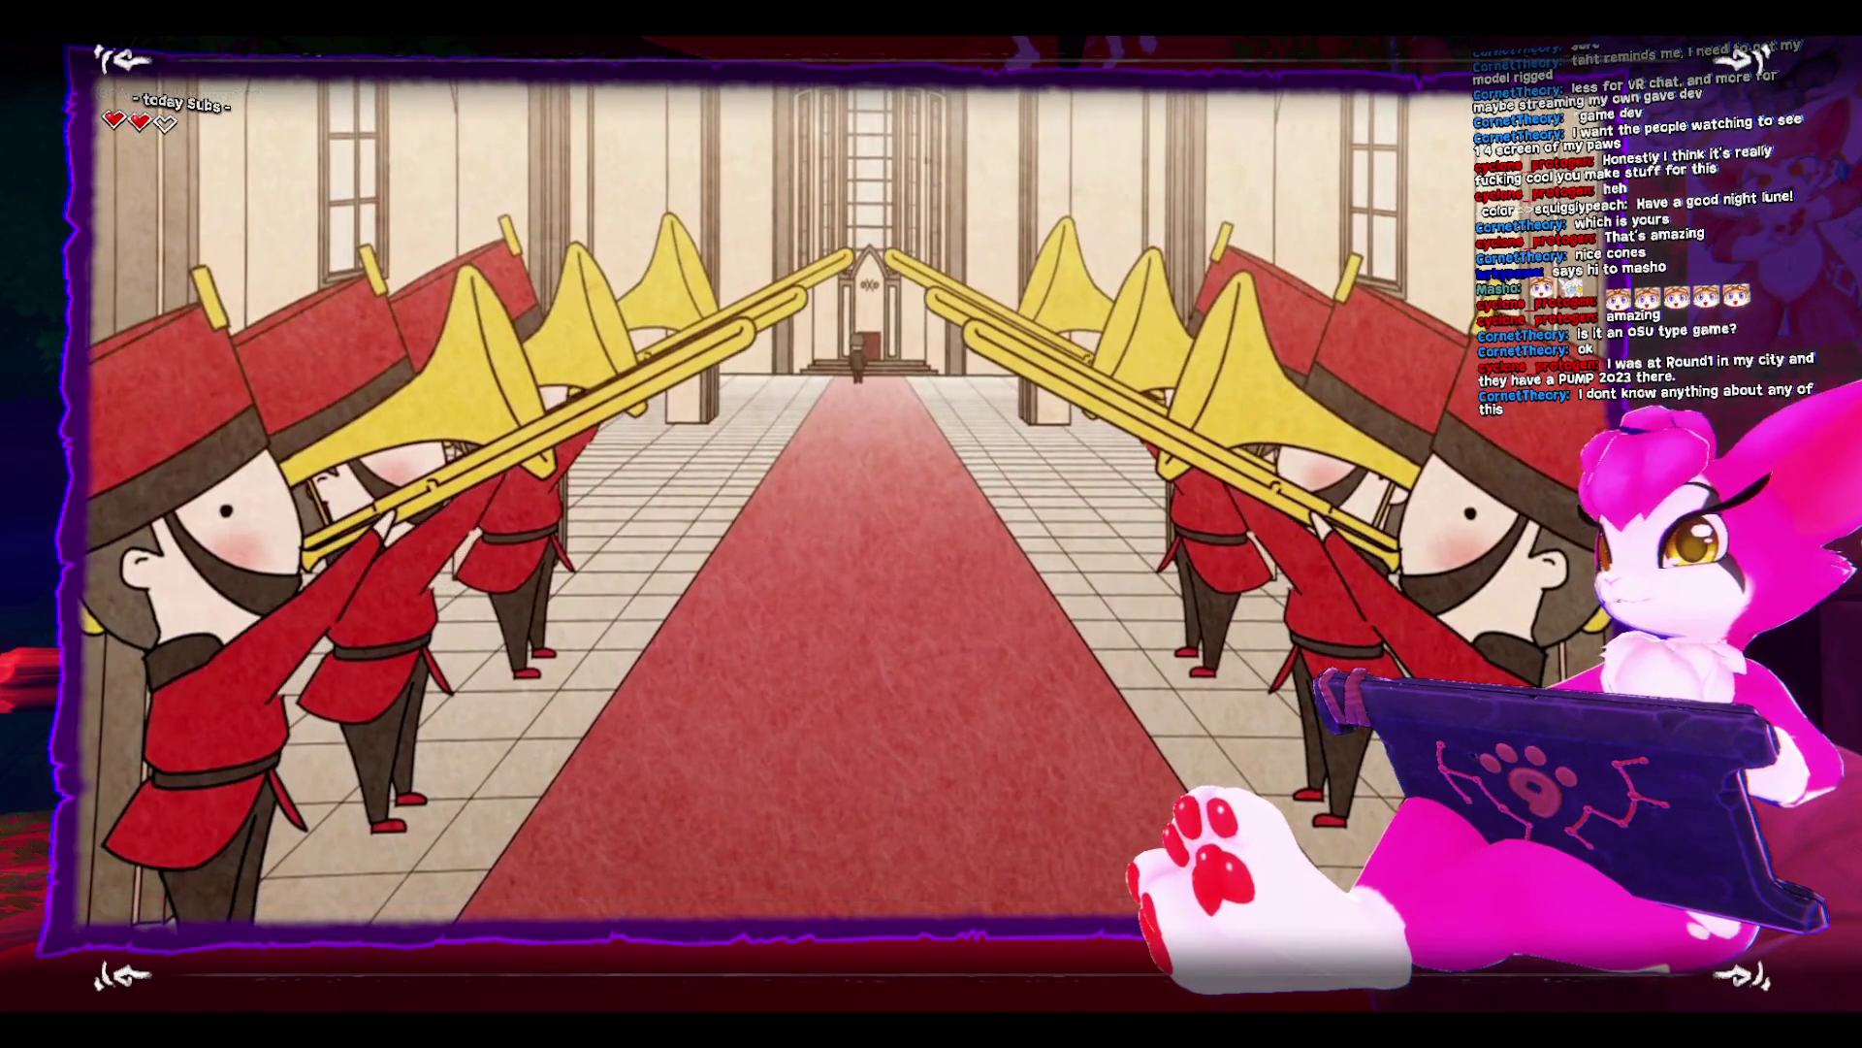
key("f")
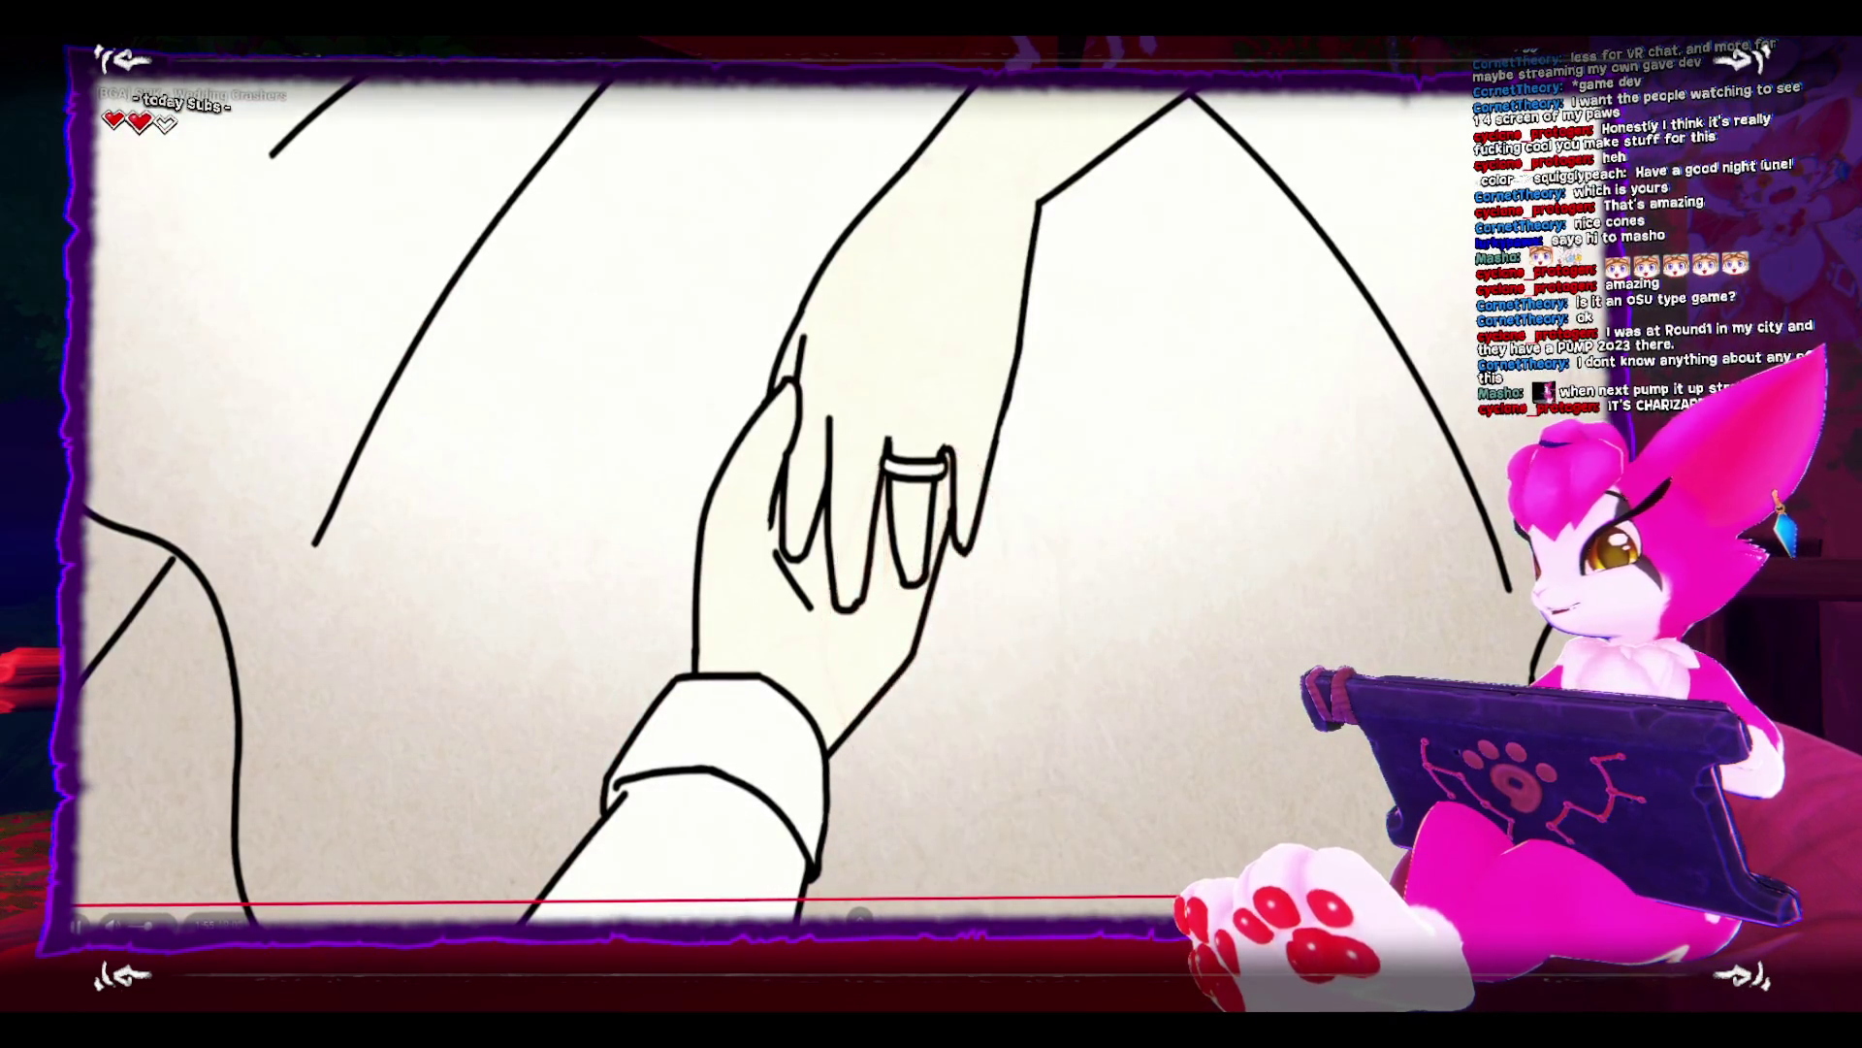
- Exit fullscreen on the Wedding Crashers video near its end at 1:57
key("Escape")
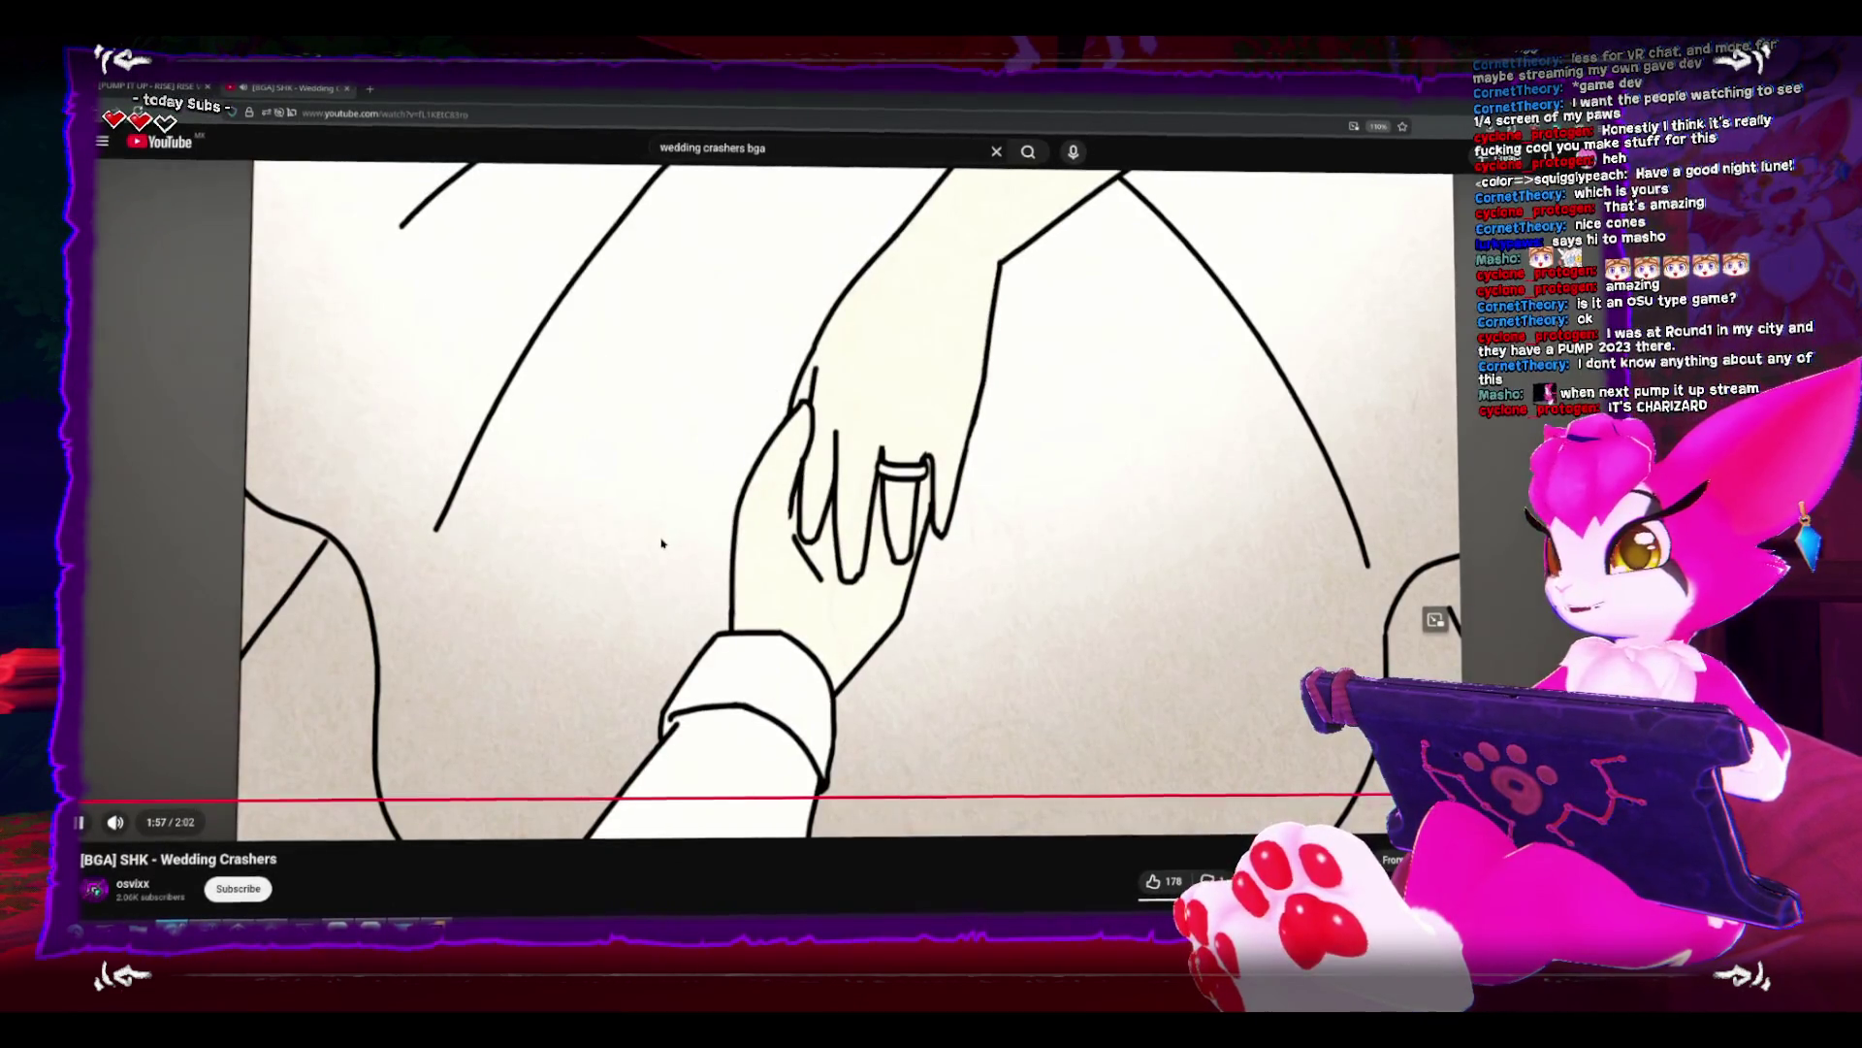
- Pause Wedding Crashers, briefly resume then pause the lineup video, and return to Inventory.cs in Rider
key("space")
left_click(161, 89)
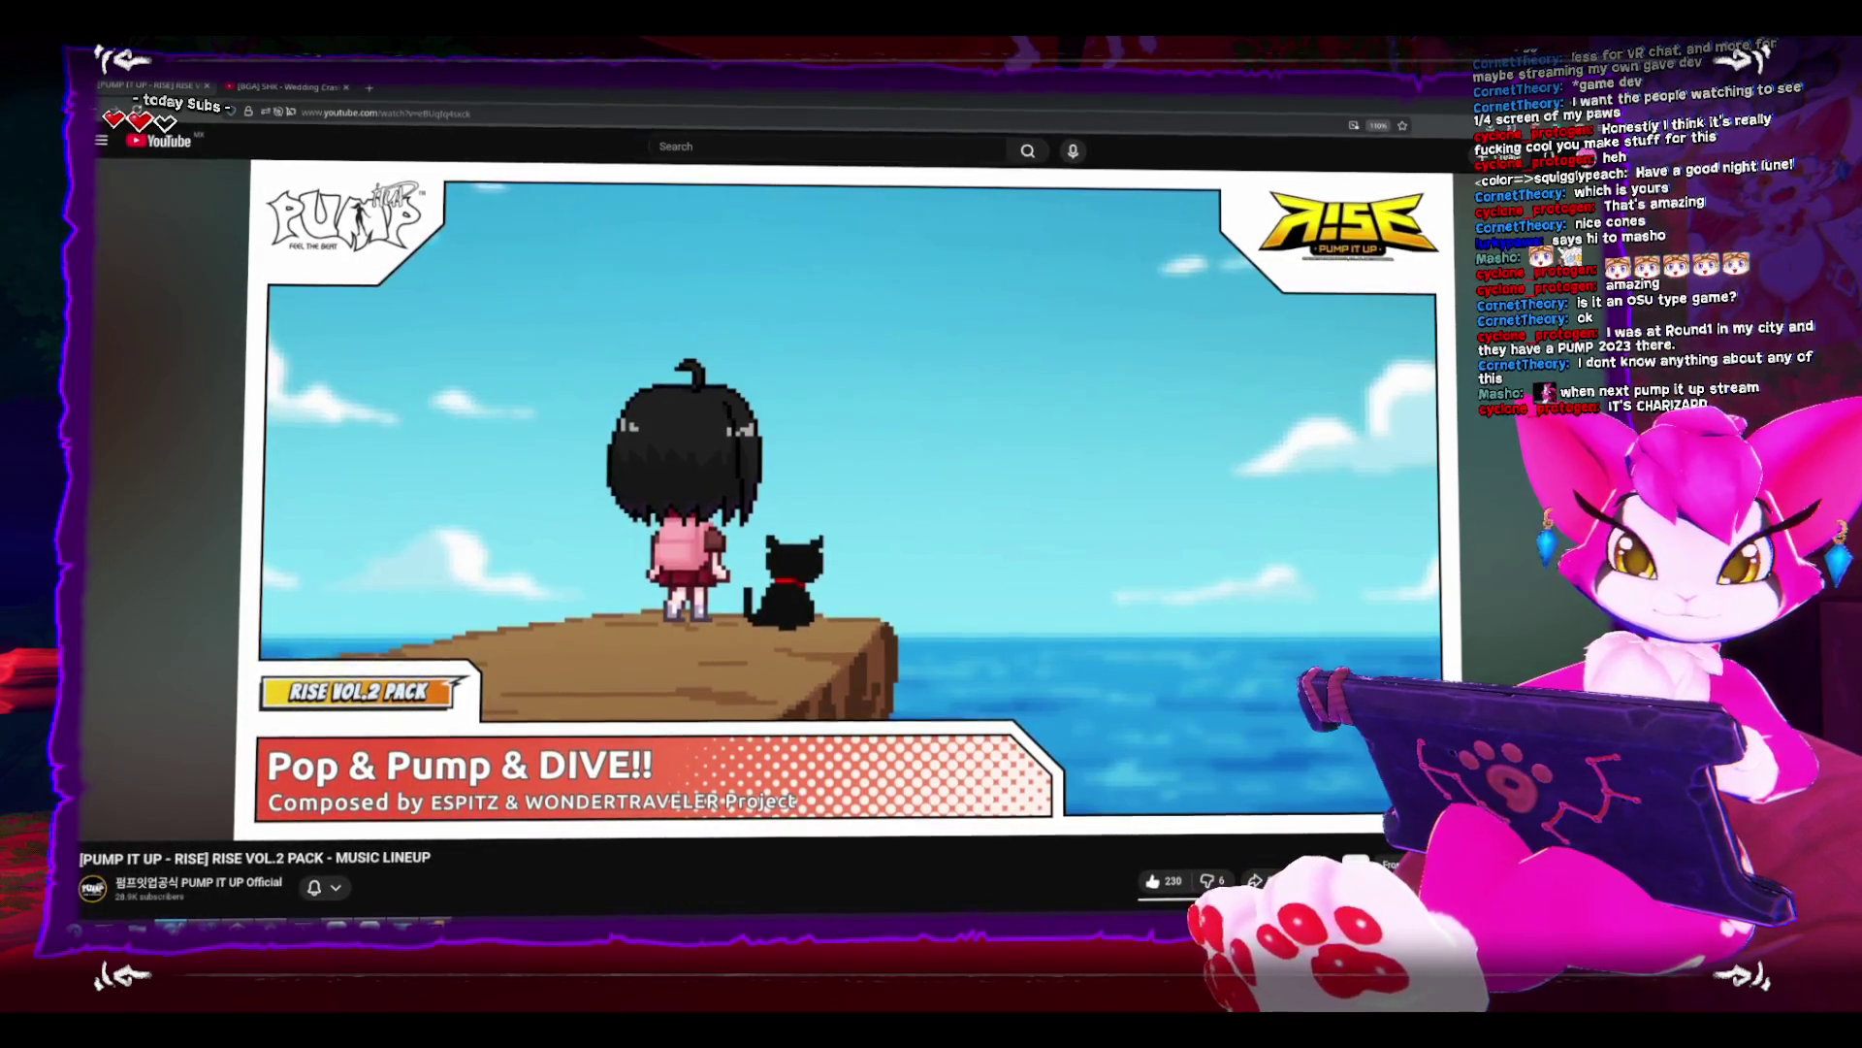
left_click(886, 472)
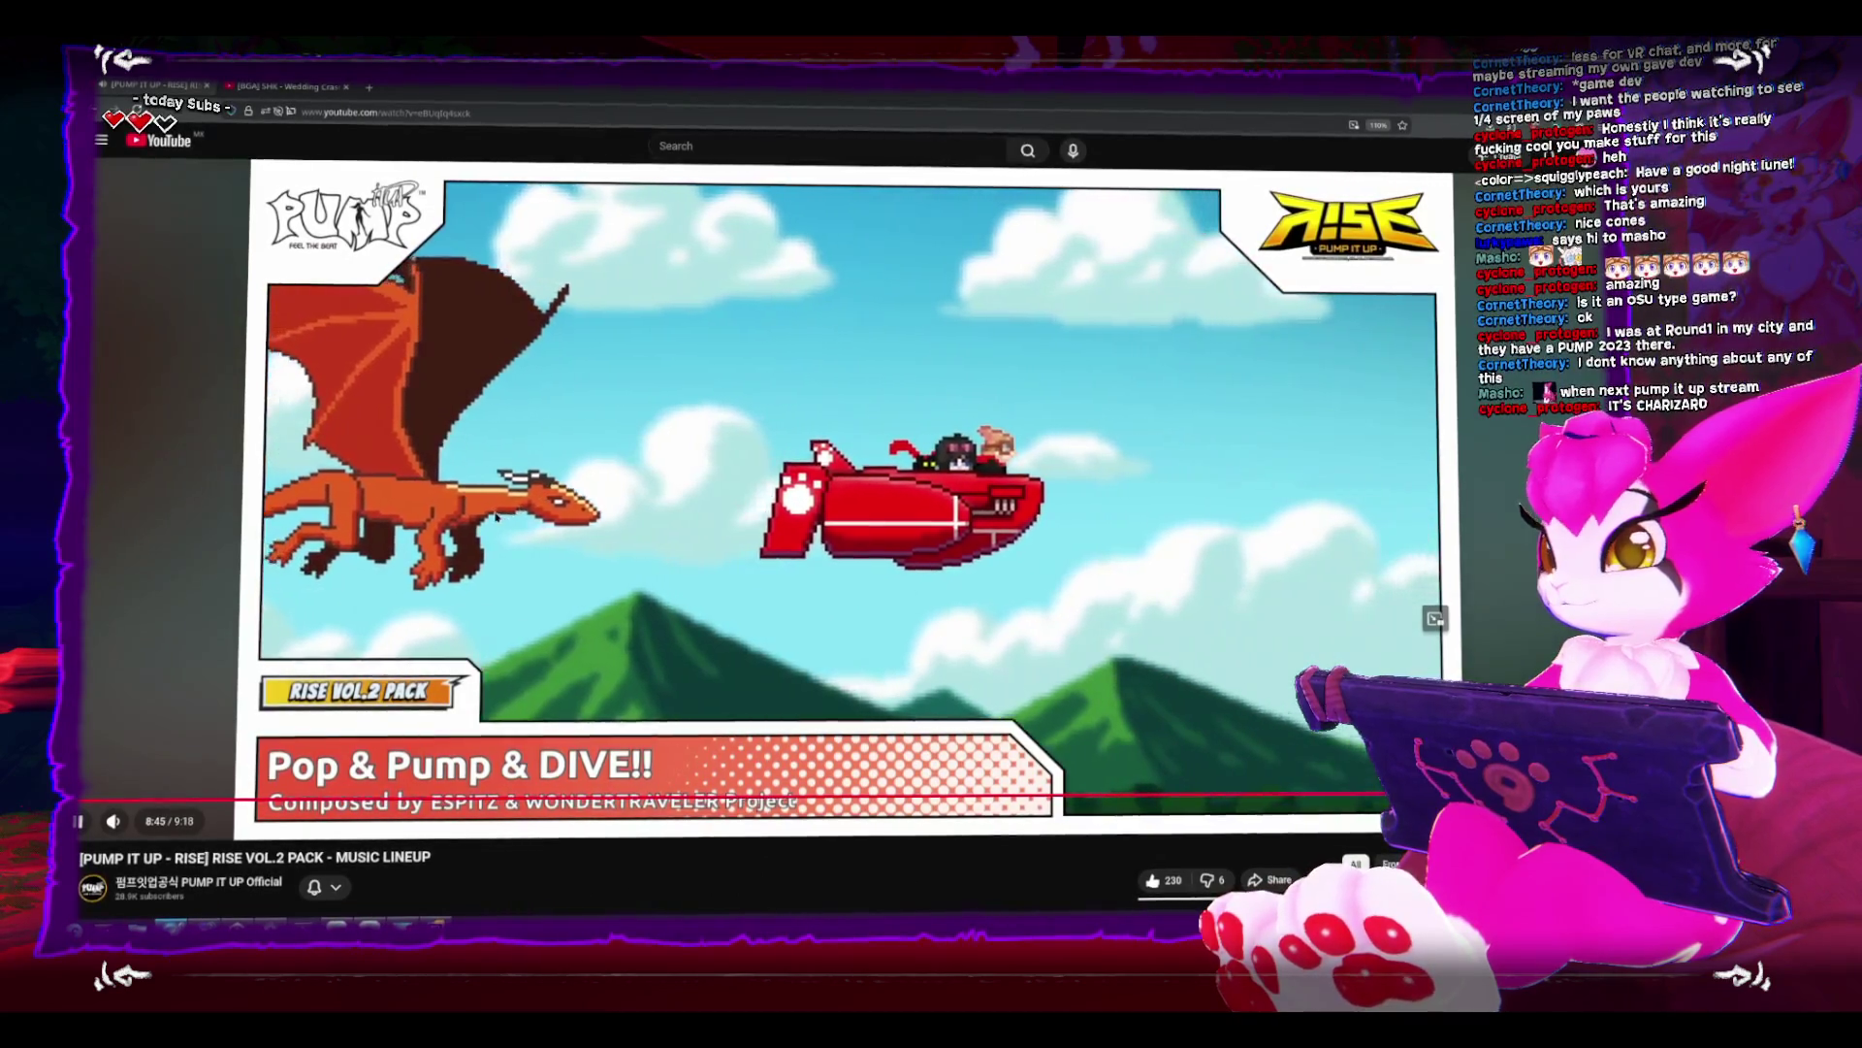
left_click(514, 536)
key("alt+Tab")
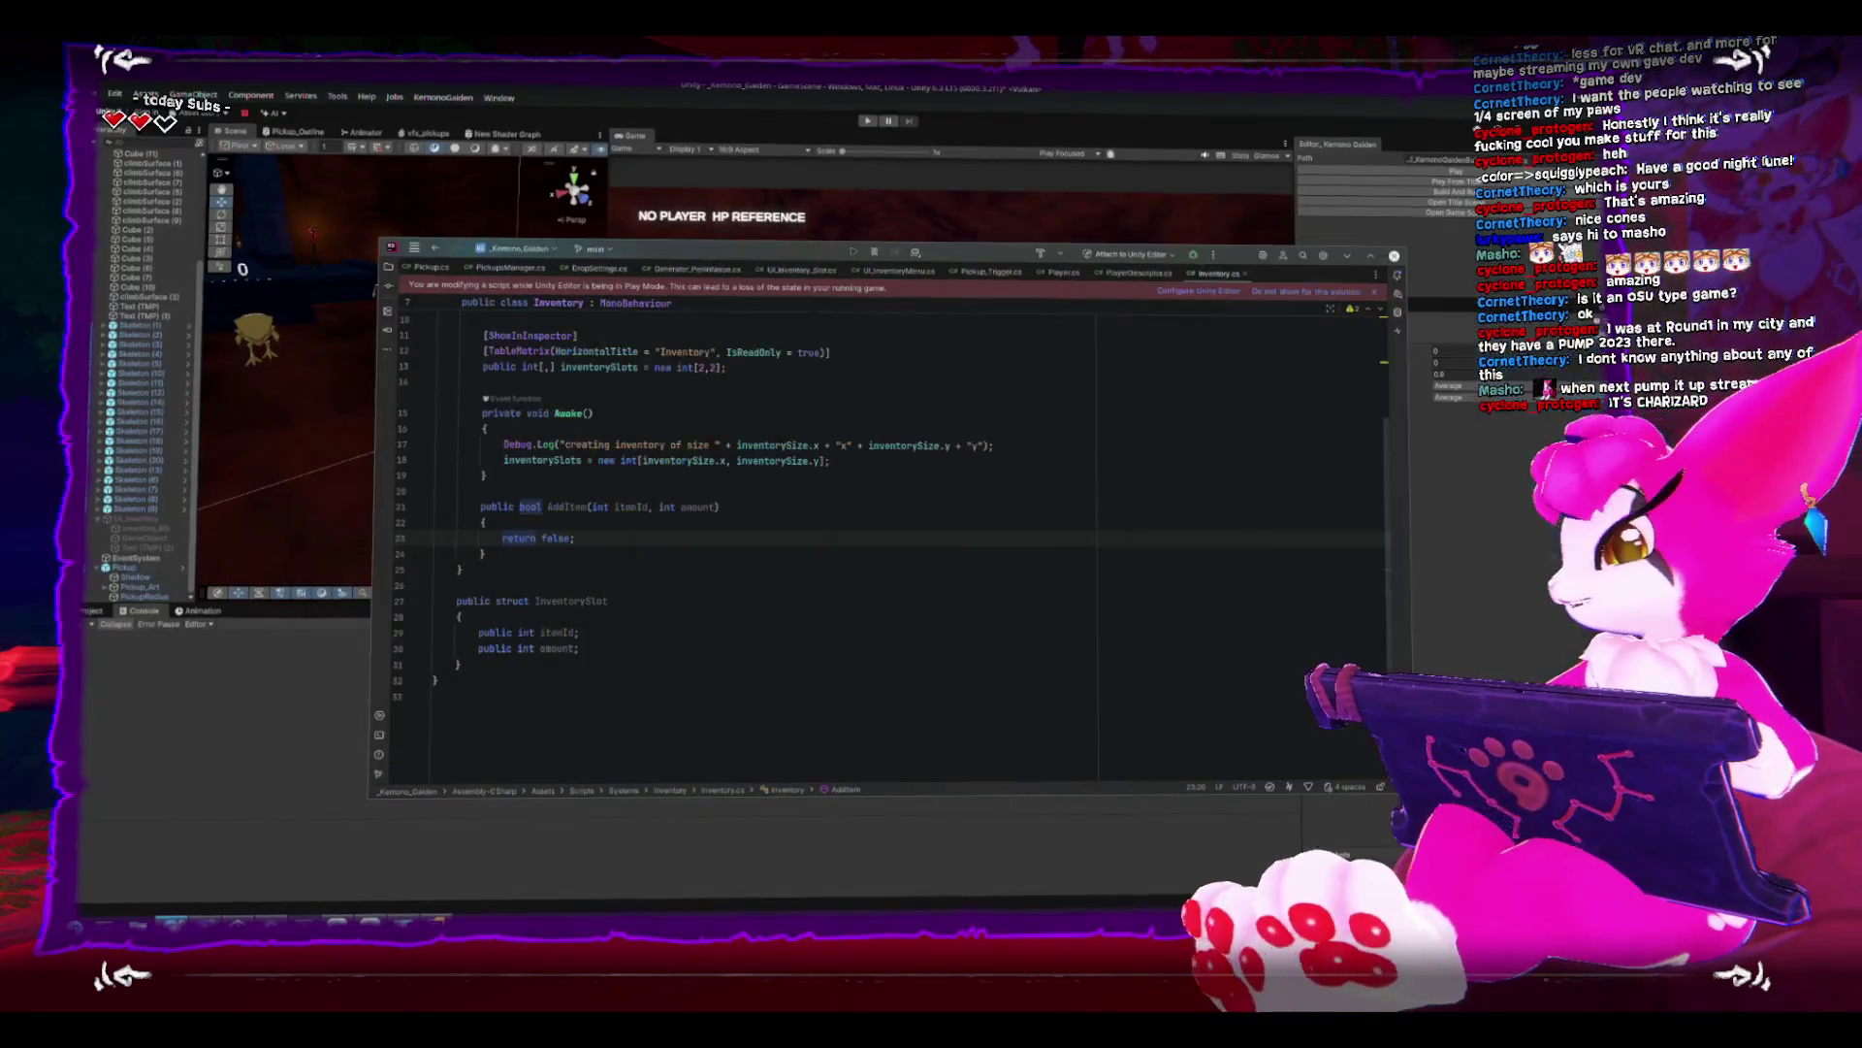